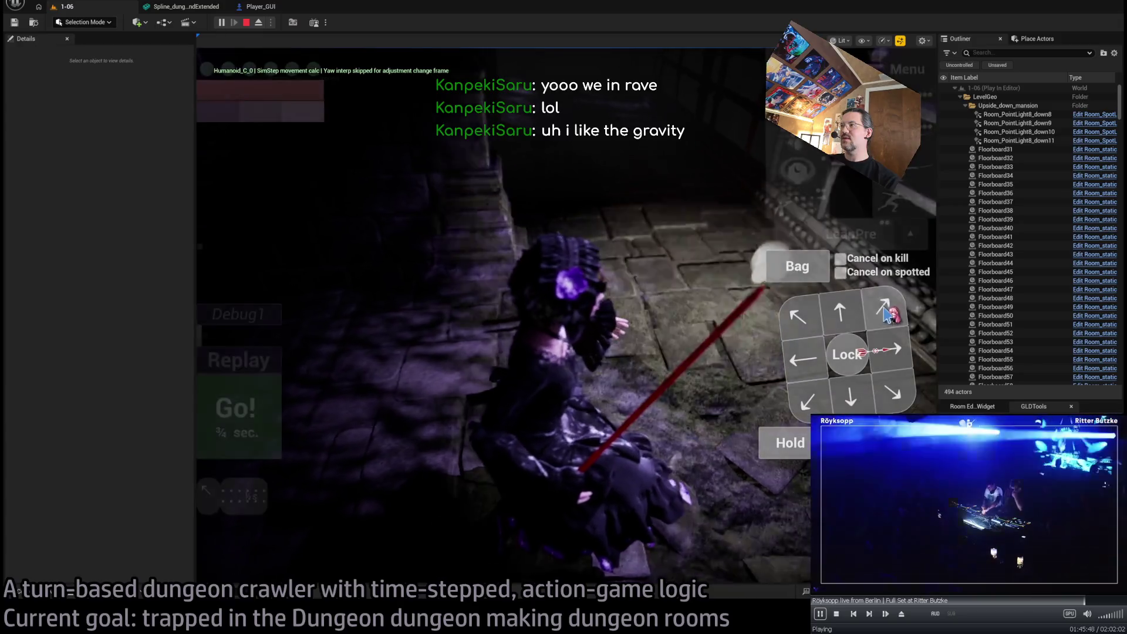
Play out one turn of the dungeon test, then stop the playtest to return to level 1-06
left_click(239, 384)
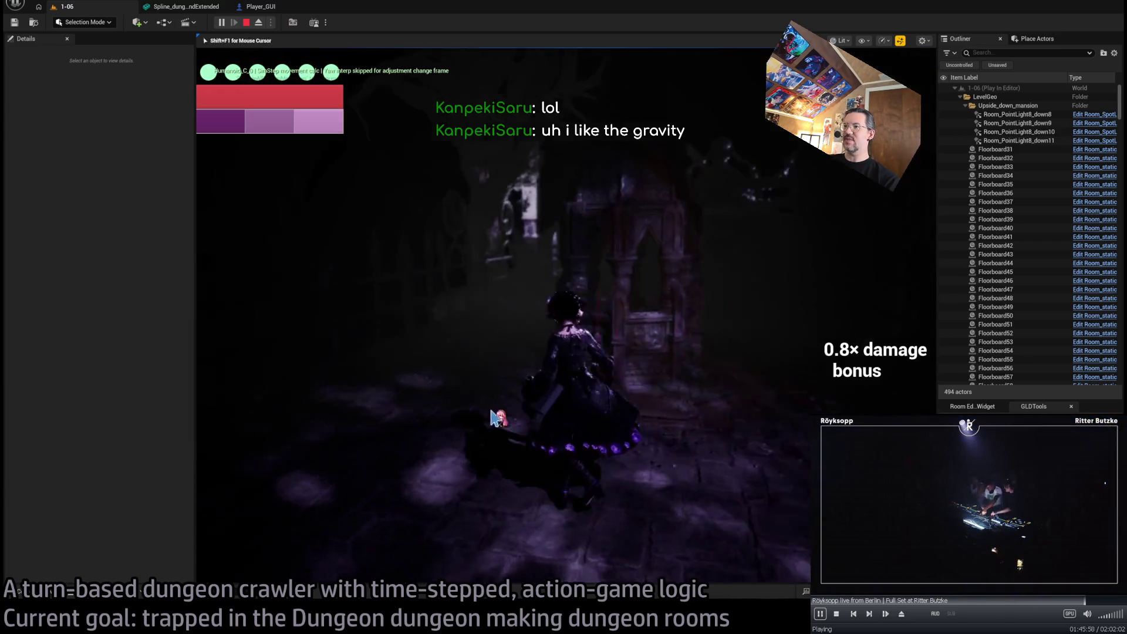
key("Escape")
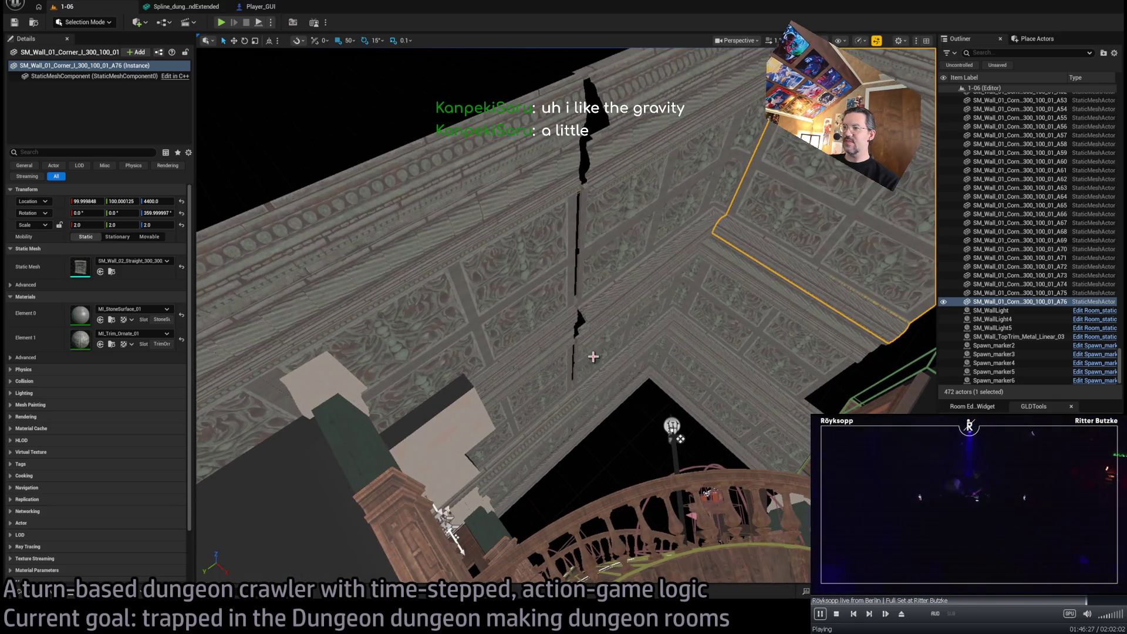
Select a wall piece beside the gap and place a copy of it next to the original
left_click(593, 356)
left_click(594, 254, "ctrl")
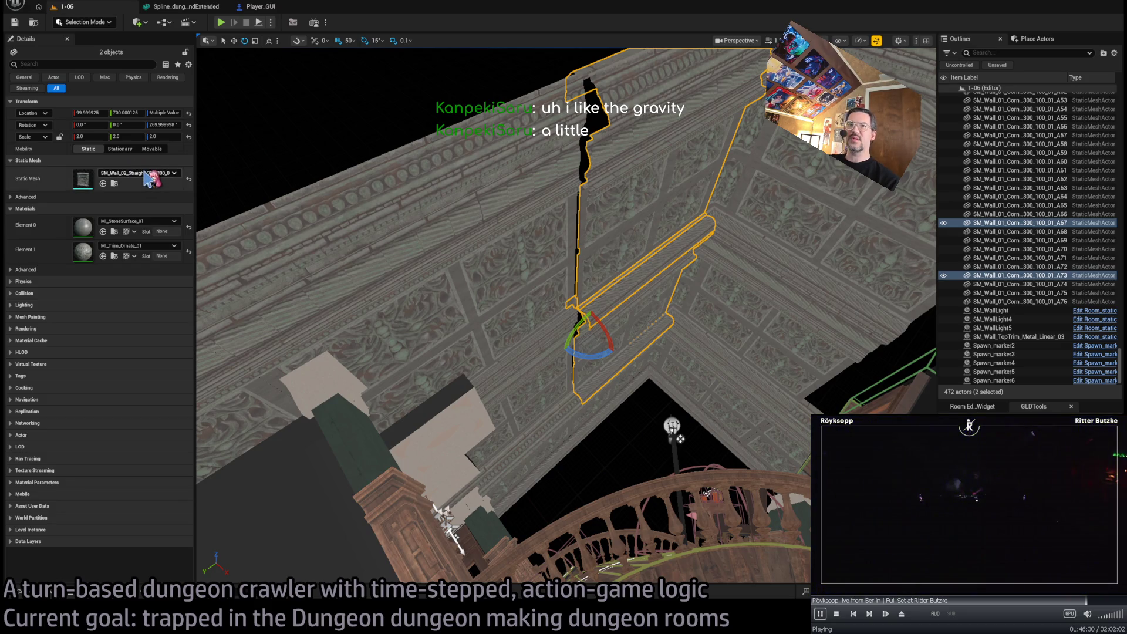
key("f")
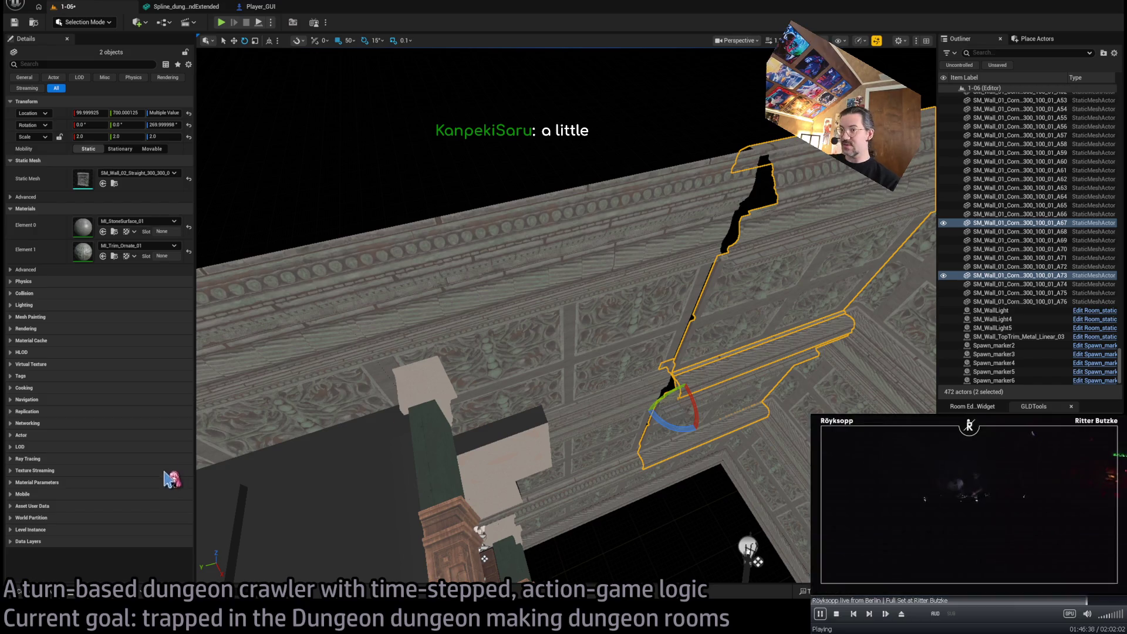
key("ctrl+z")
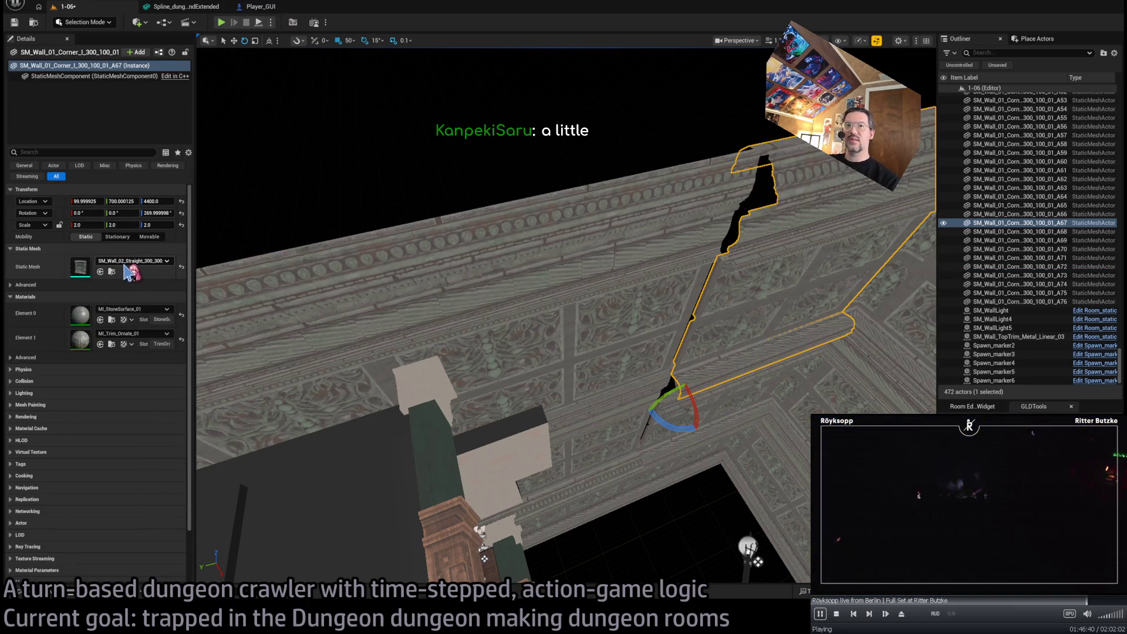
key("w")
left_click_drag(653, 406, 661, 405)
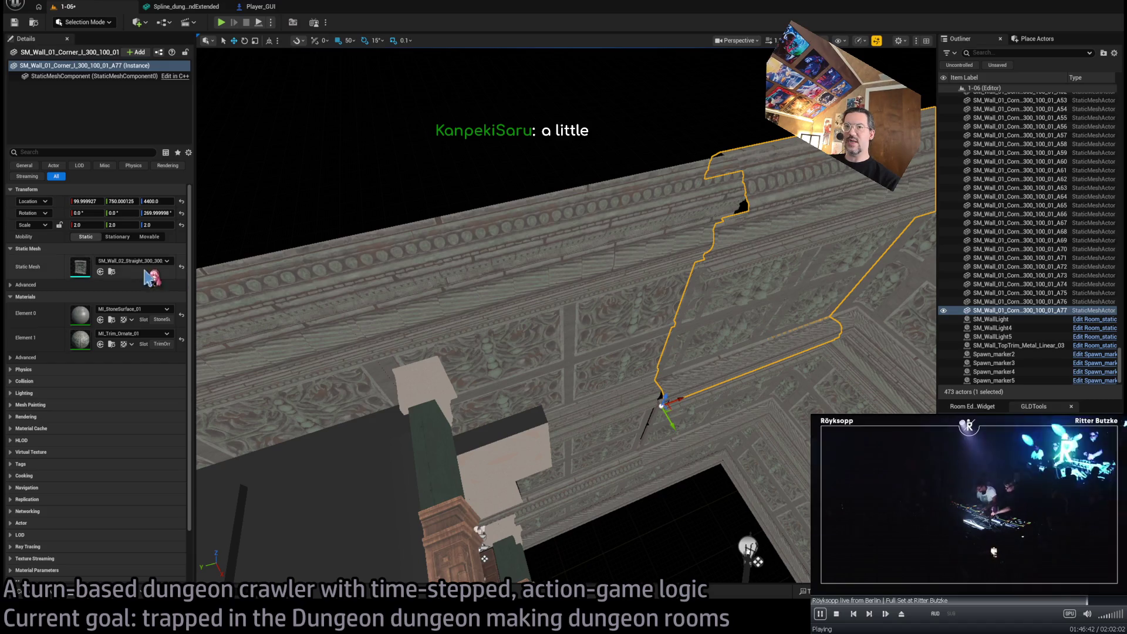
Swap the copy to the SM_Wall_01_Corner_I_300_50 pillar mesh, shift it 50 units along Y, and save
left_click(111, 271)
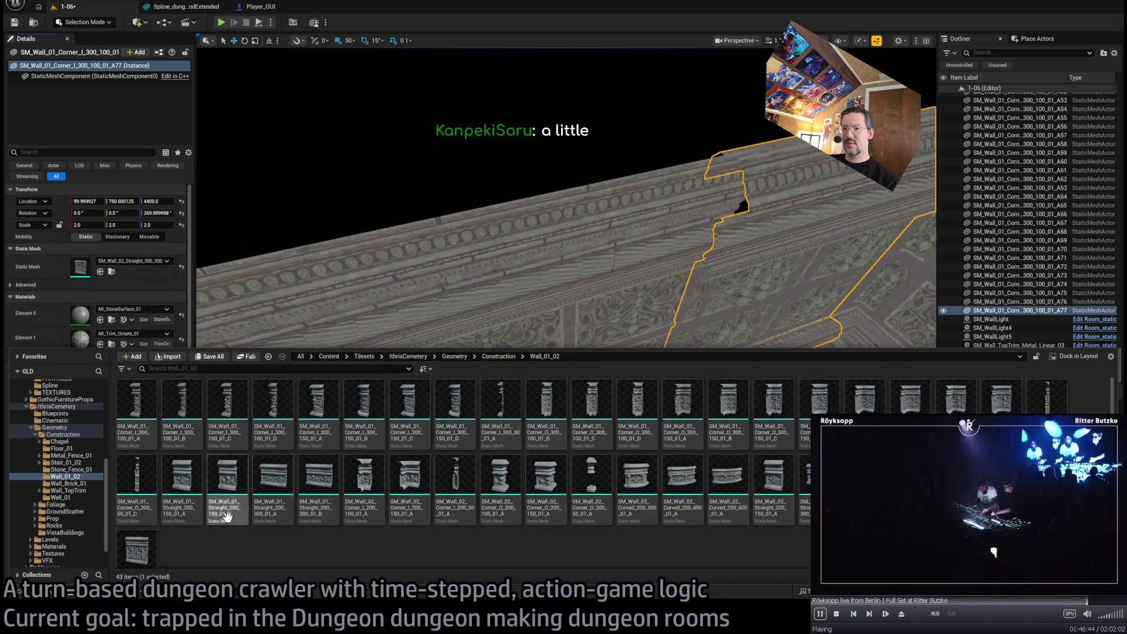
key("f")
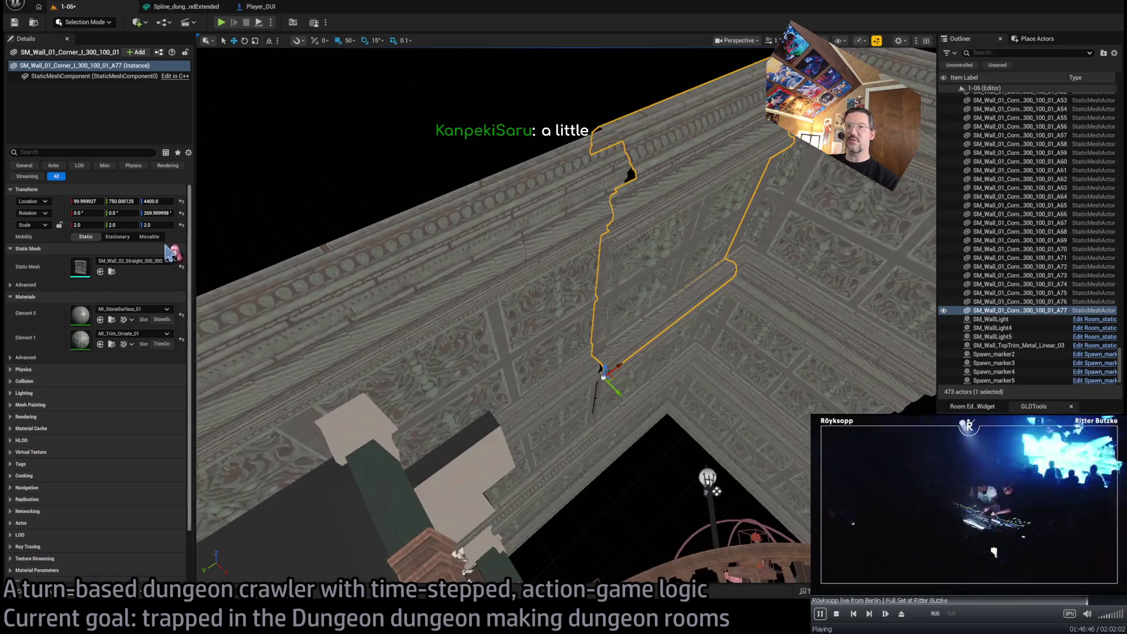
left_click(100, 271)
key("f")
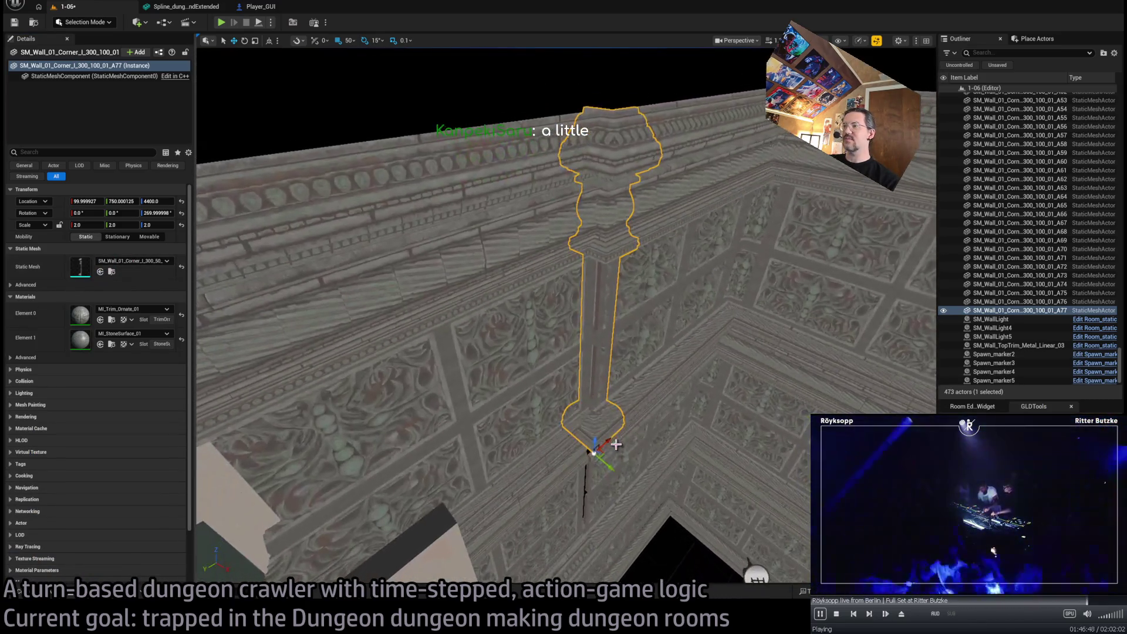
mouse_move(598, 452)
left_mouse_down()
mouse_move(552, 467)
mouse_move(592, 460)
mouse_move(557, 470)
mouse_move(558, 502)
mouse_move(536, 414)
left_mouse_up()
scroll(614, 487, "down", 5)
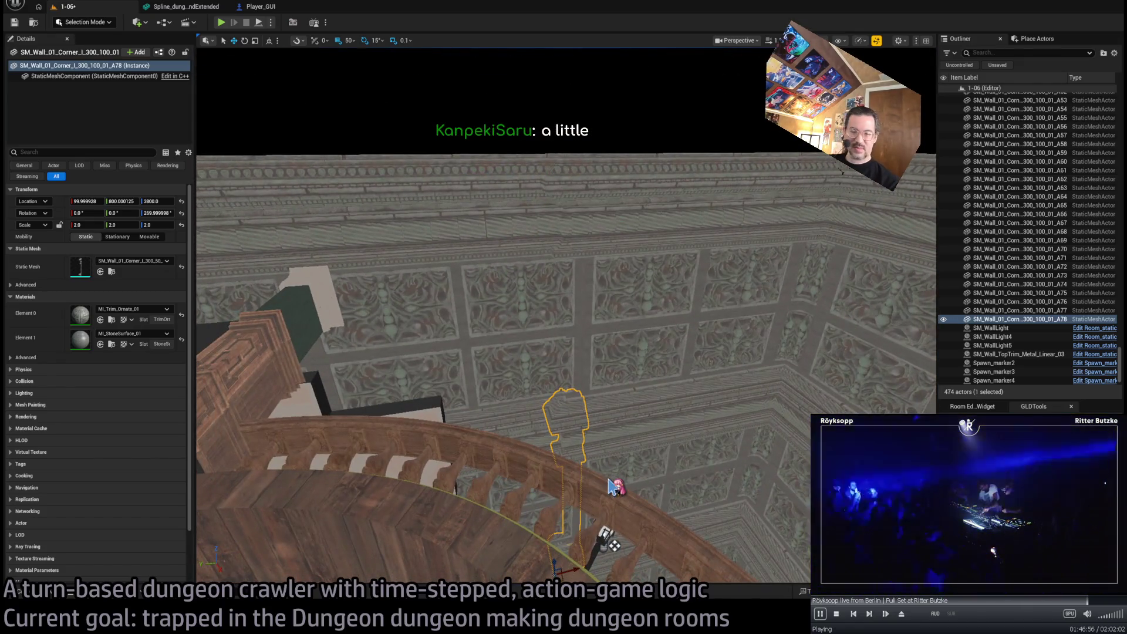
key("ctrl+s")
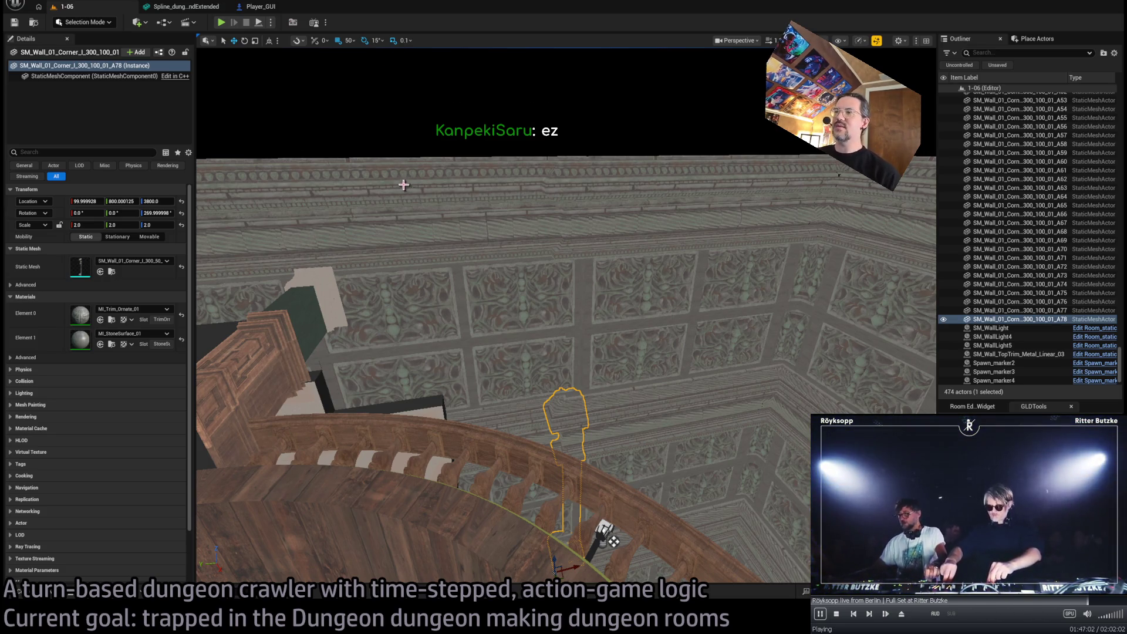
left_click_drag(403, 185, 458, 337)
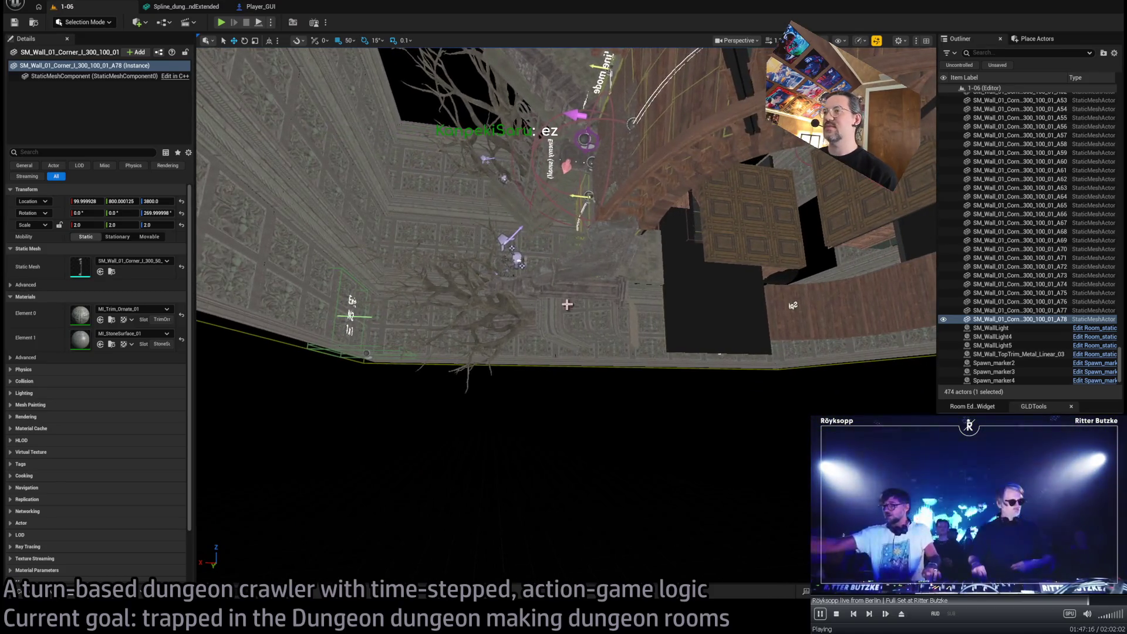
Select 24 ornate wall pieces around the room and copy them downward as a new ring at height 2600
left_click(879, 296, "ctrl")
left_click(775, 282, "ctrl")
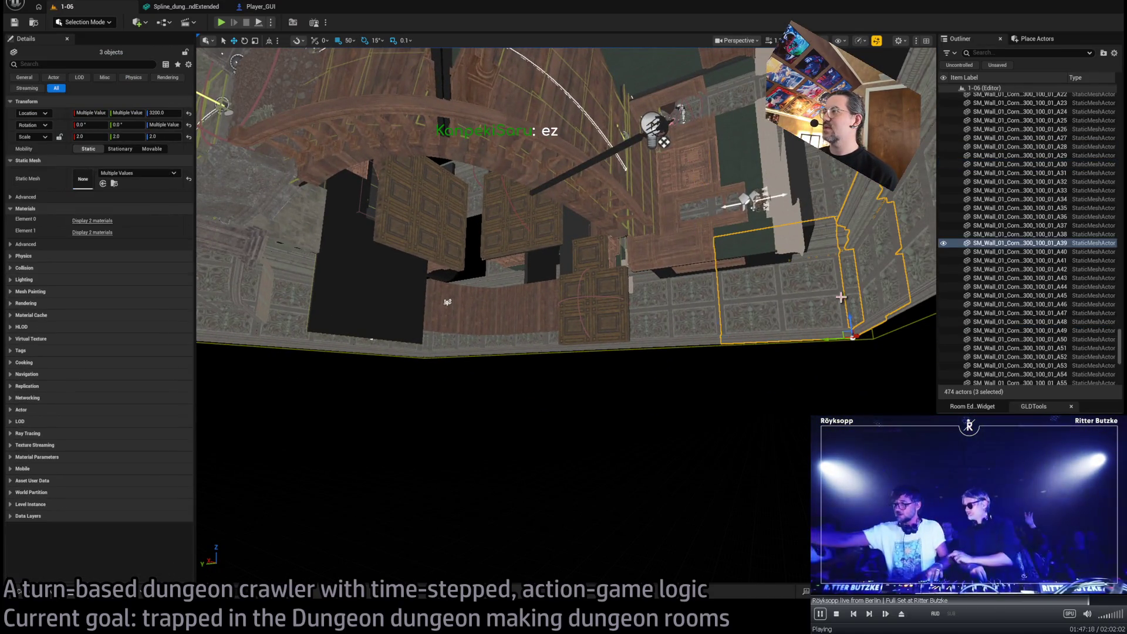
left_click(674, 341, "ctrl")
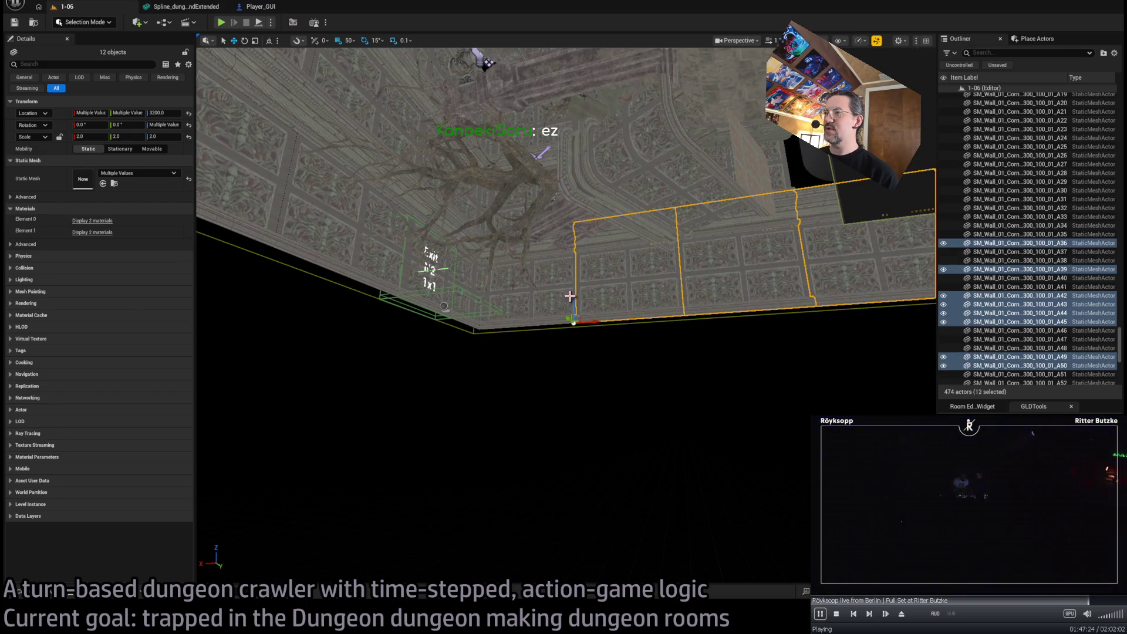
left_click(523, 323, "ctrl")
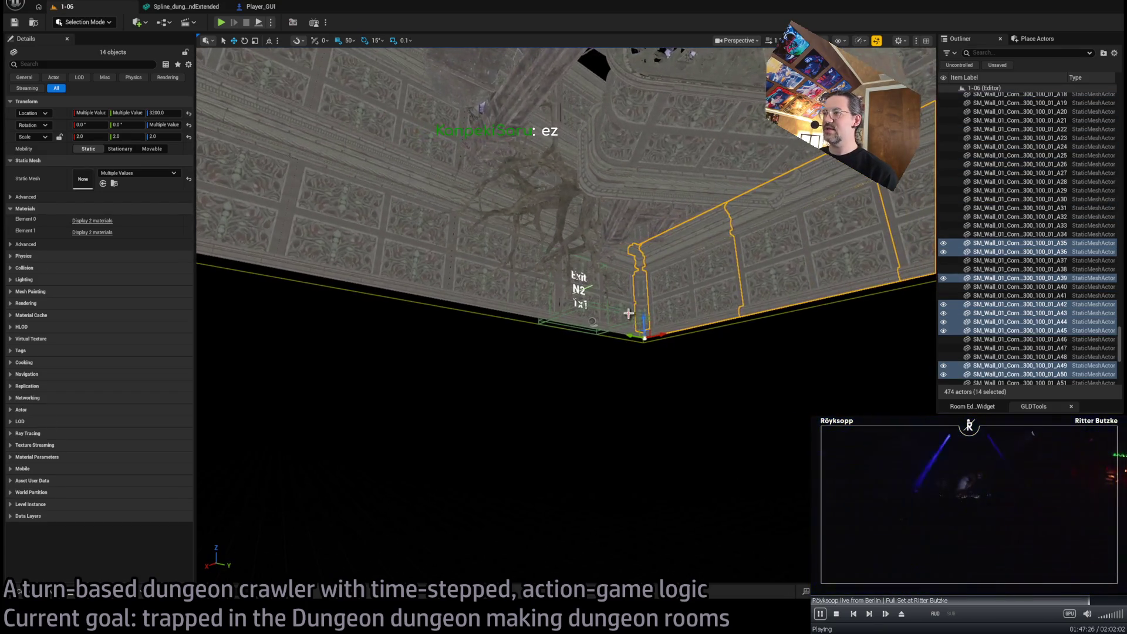
left_click_drag(540, 335, 599, 268)
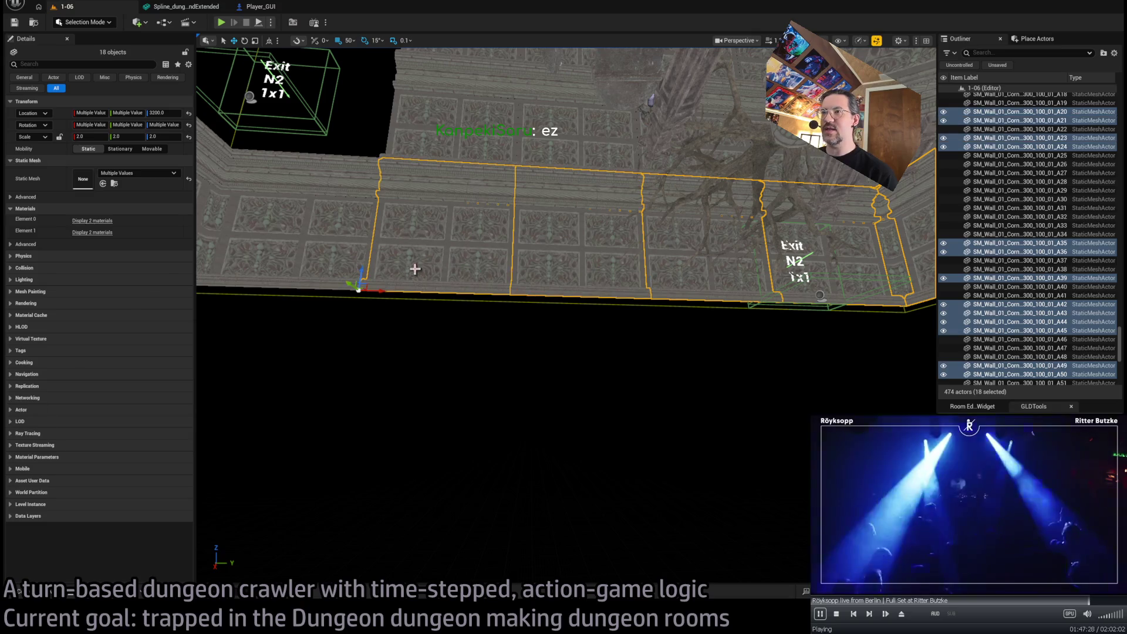
left_click_drag(416, 269, 570, 313)
left_click(570, 312, "ctrl")
left_click(551, 317, "ctrl")
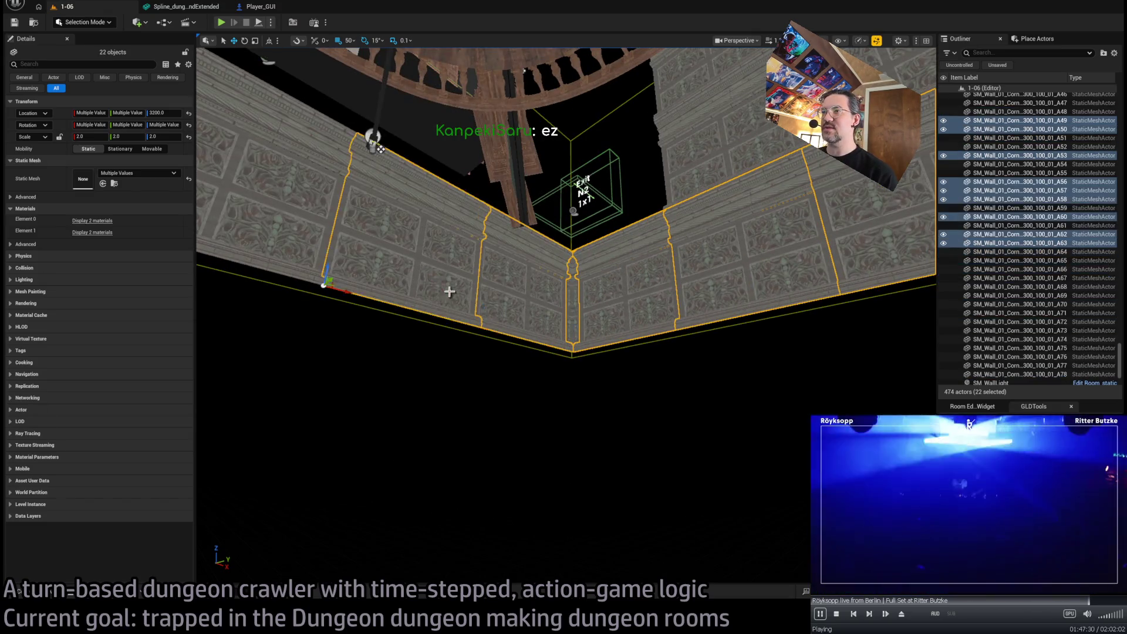
left_click_drag(450, 289, 549, 287)
left_click(495, 312, "ctrl")
mouse_move(432, 291)
left_mouse_down()
mouse_move(433, 435)
mouse_move(438, 397)
mouse_move(201, 165)
mouse_move(314, 151)
mouse_move(388, 194)
mouse_move(534, 376)
left_mouse_up()
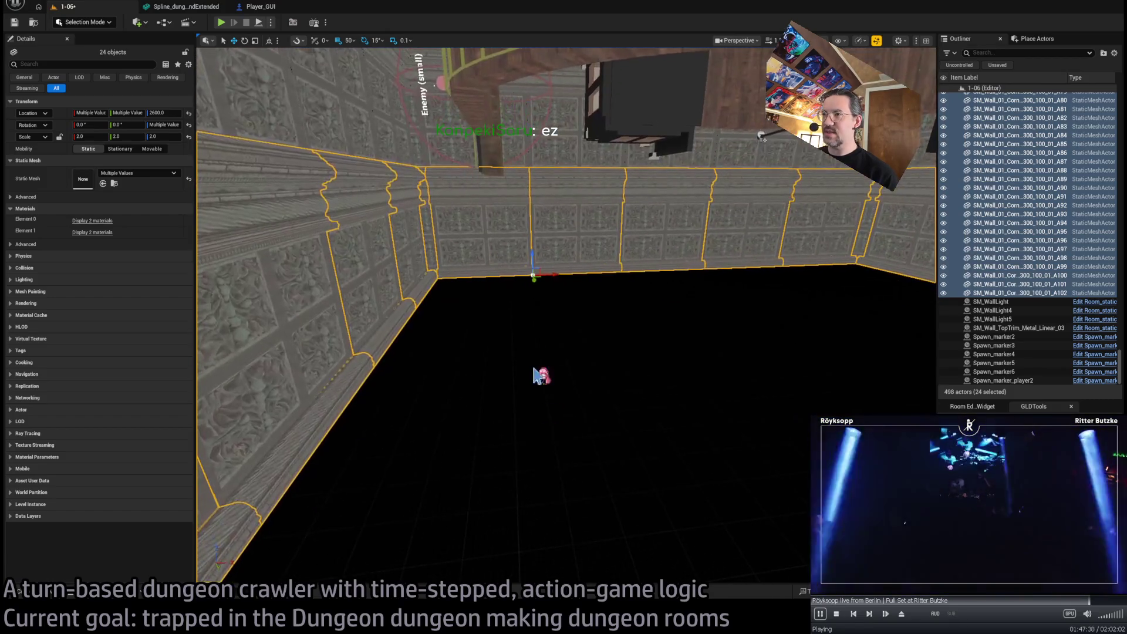
key("Escape")
Copy the corner pillar piece on the lower wall row and frame the new copy
left_click(19, 591)
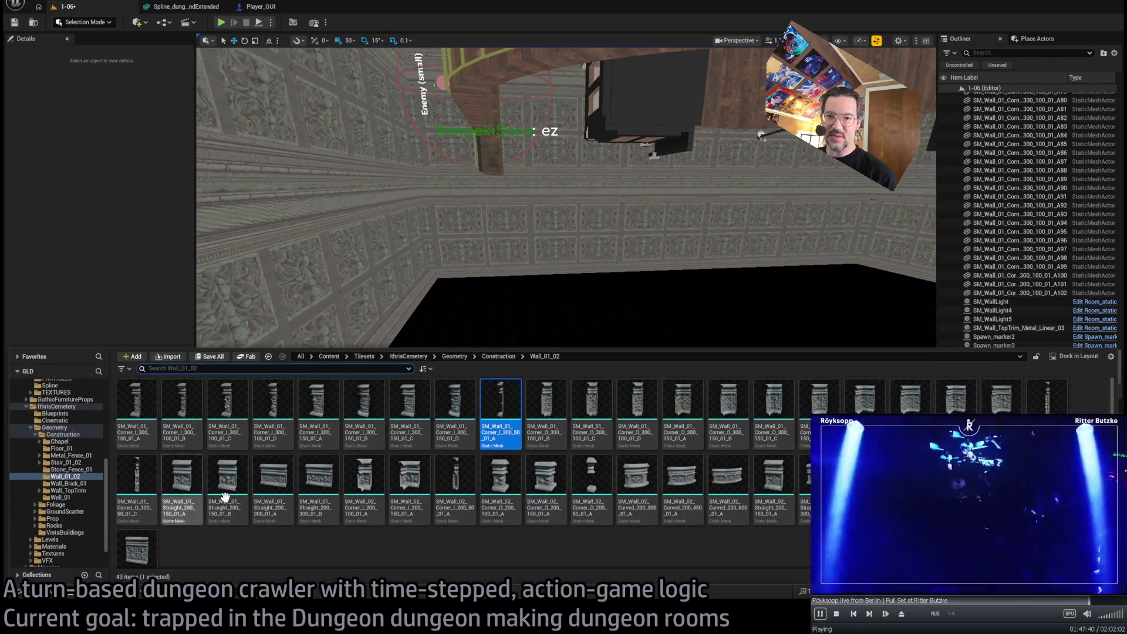
left_click_drag(656, 299, 655, 298)
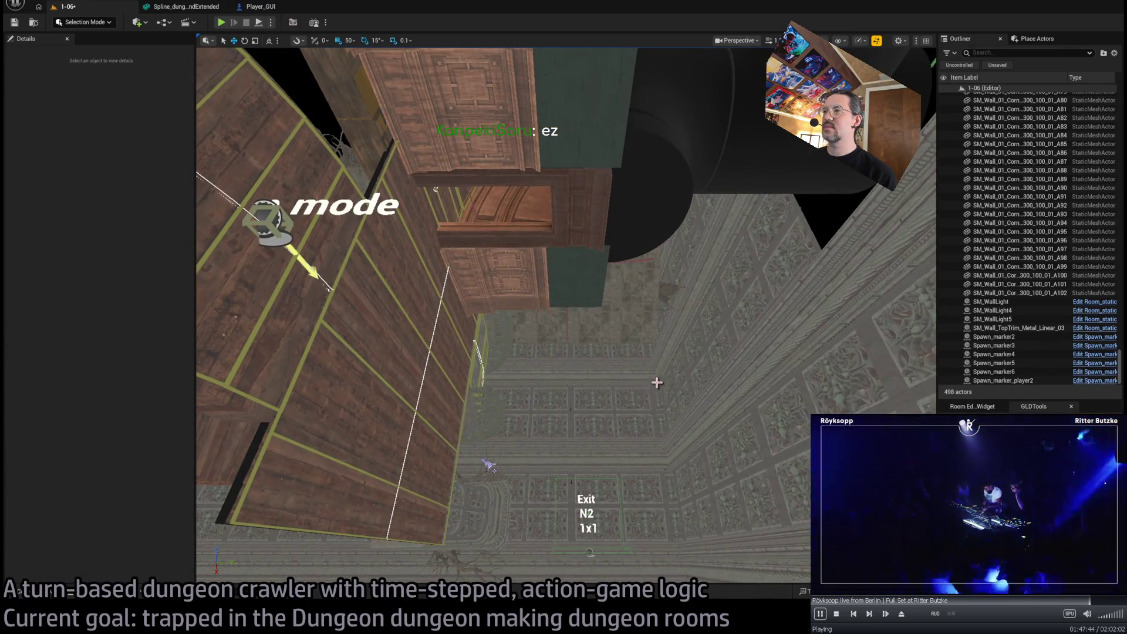
left_click_drag(657, 382, 585, 286)
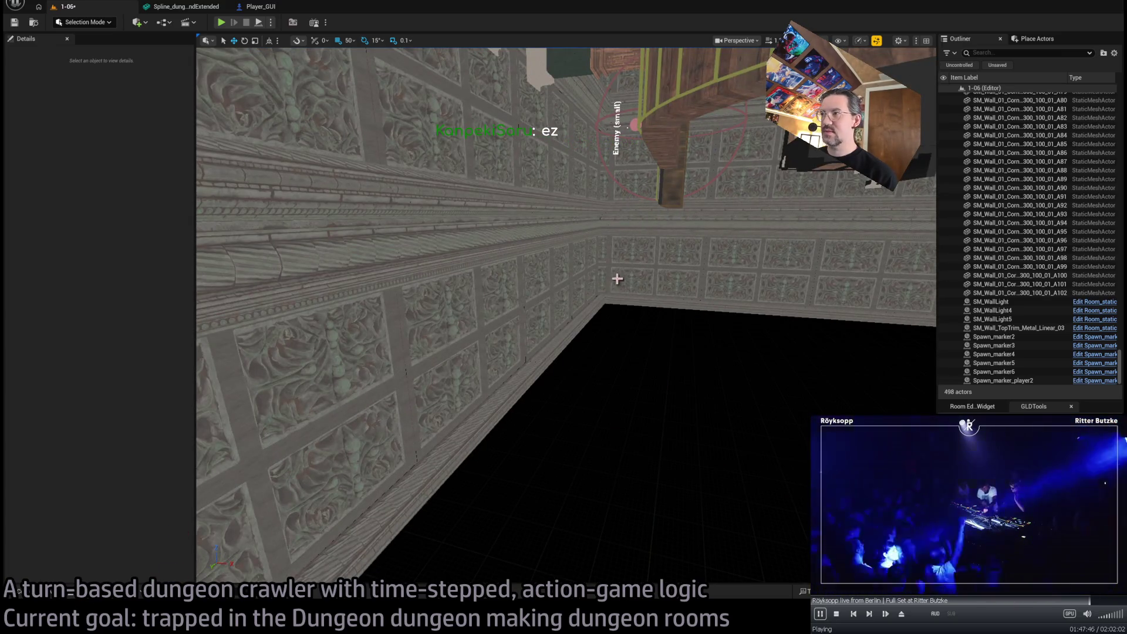
left_click(604, 293)
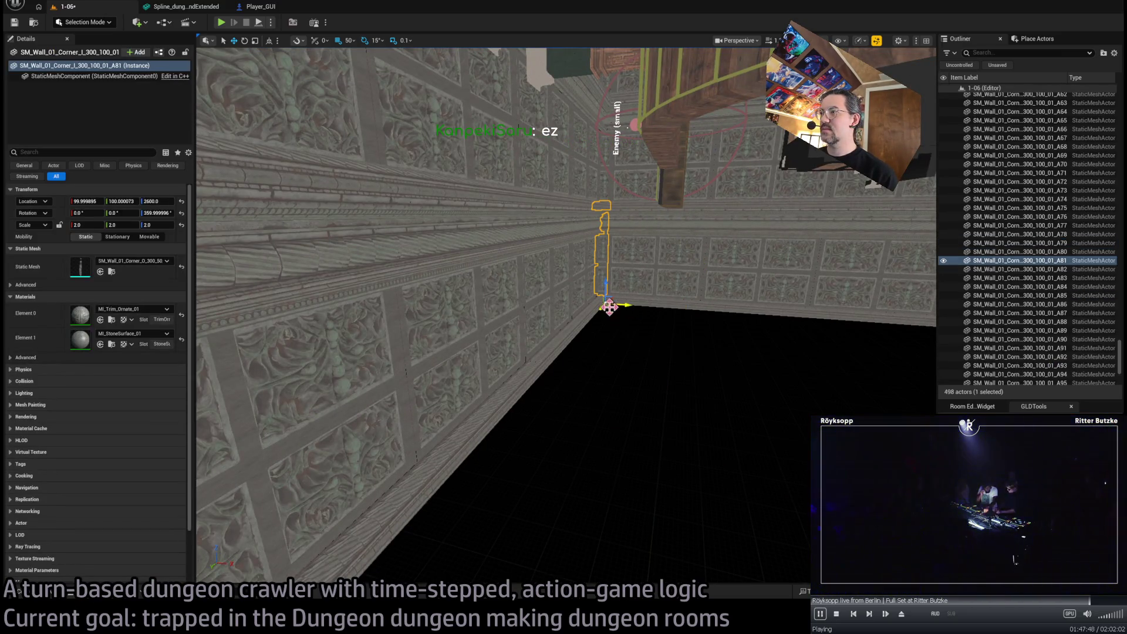
left_click_drag(614, 308, 617, 317, "alt")
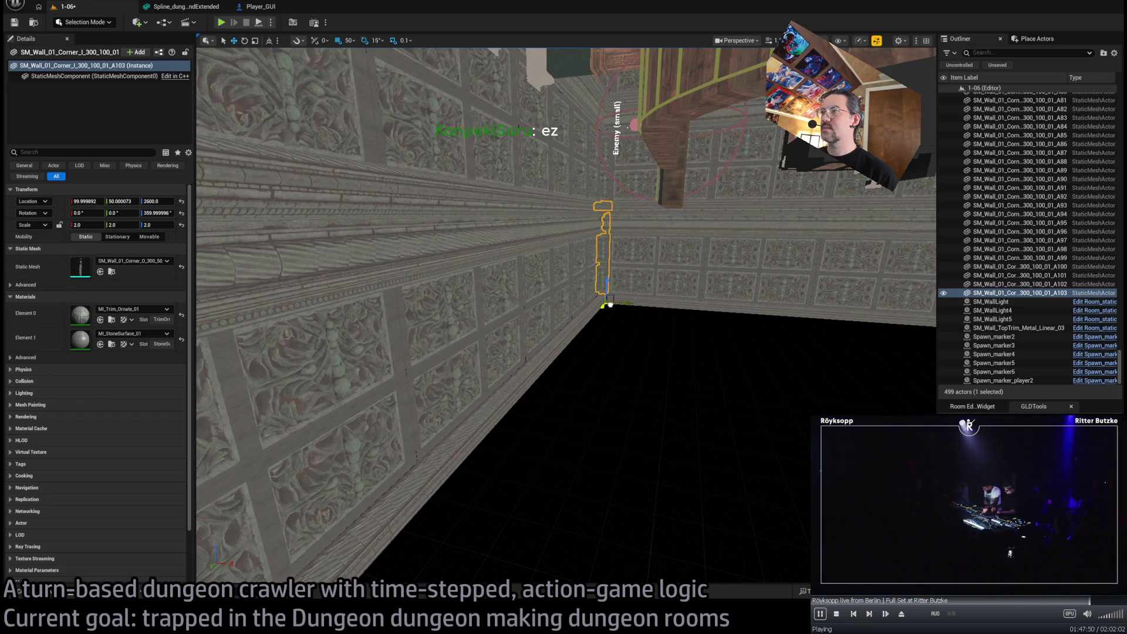
key("f")
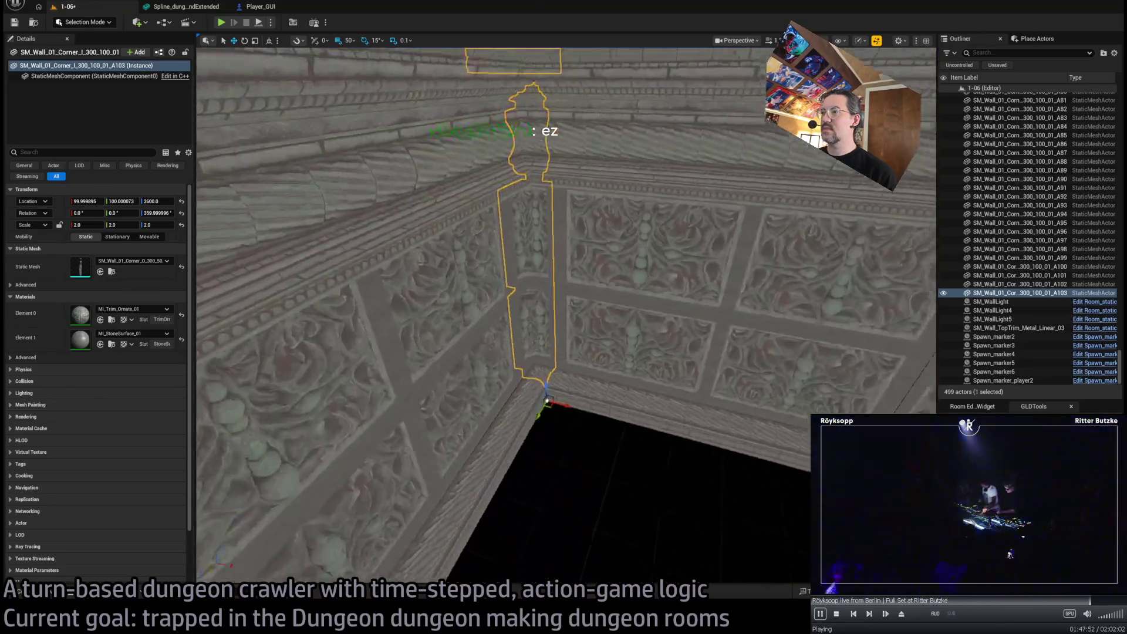
mouse_move(631, 387)
left_mouse_down("alt")
mouse_move(632, 411)
mouse_move(631, 388)
mouse_move(194, 477)
left_mouse_up("alt")
Browse the mesh library folders to Wall_Brick_01 and pick up a brick wall mesh
left_click(32, 592)
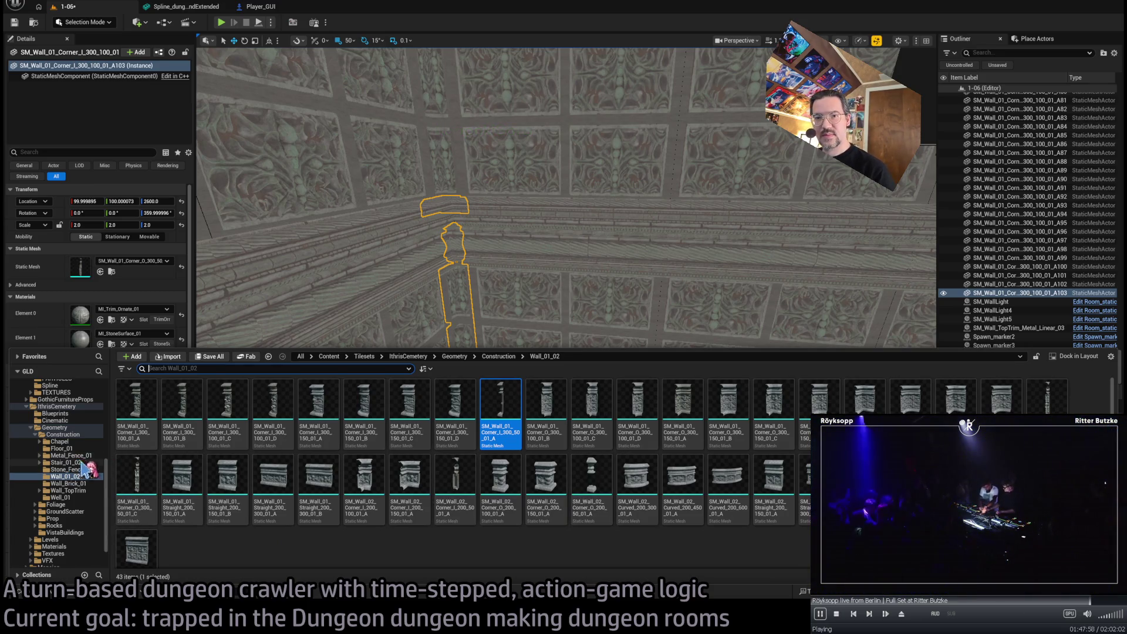
left_click(83, 448)
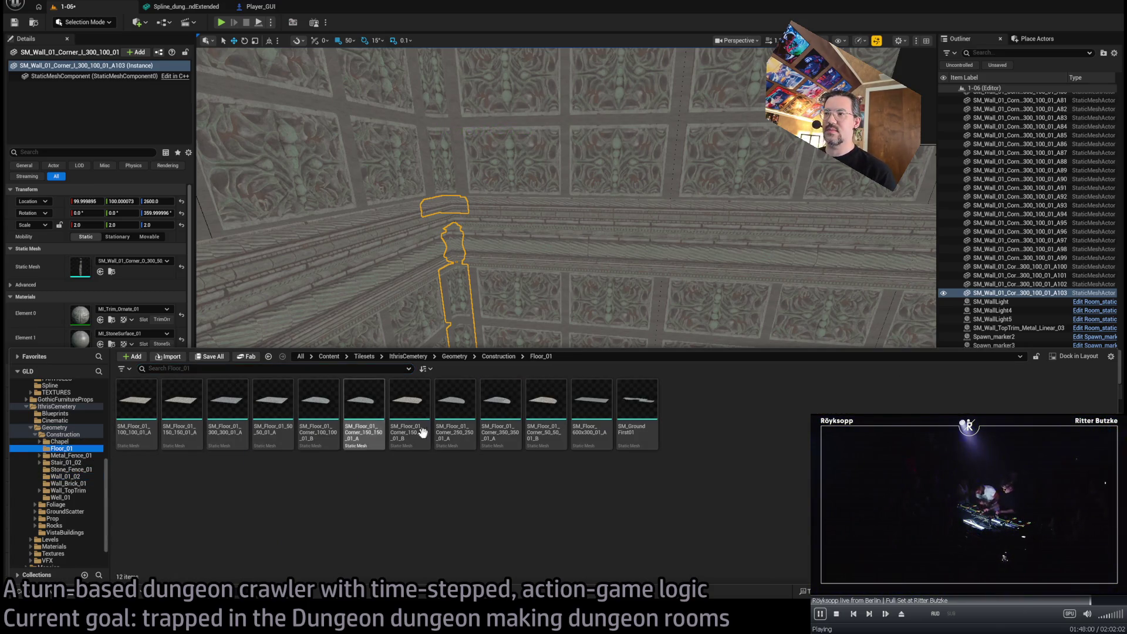
left_click_drag(591, 411, 470, 472)
left_click(89, 457)
left_click(88, 462)
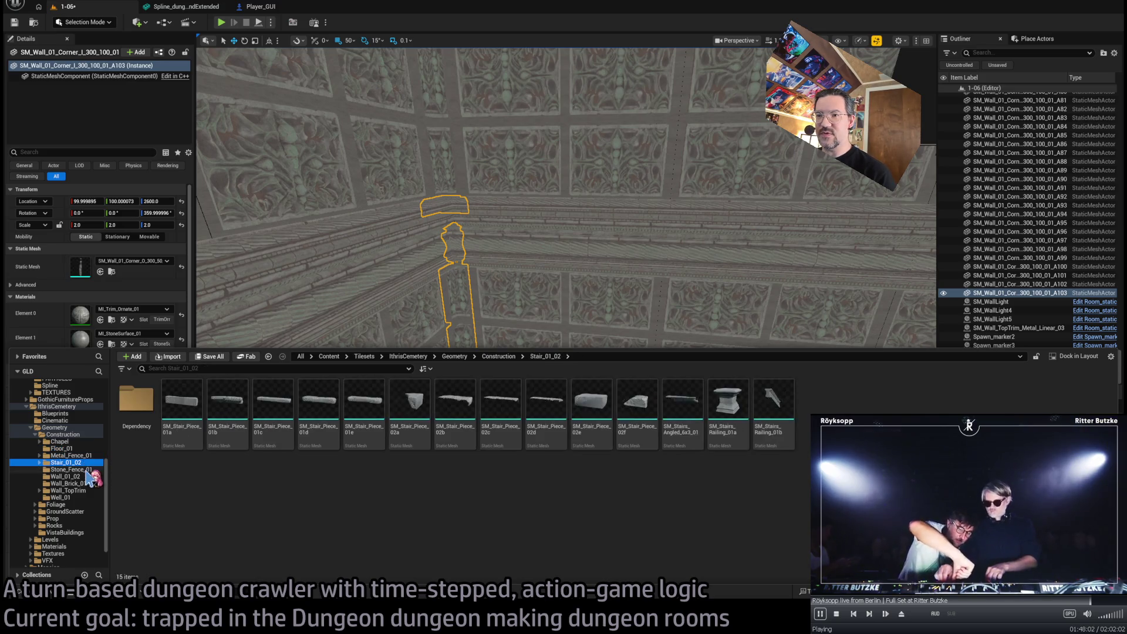
left_click(87, 470)
left_click(86, 477)
left_click(86, 484)
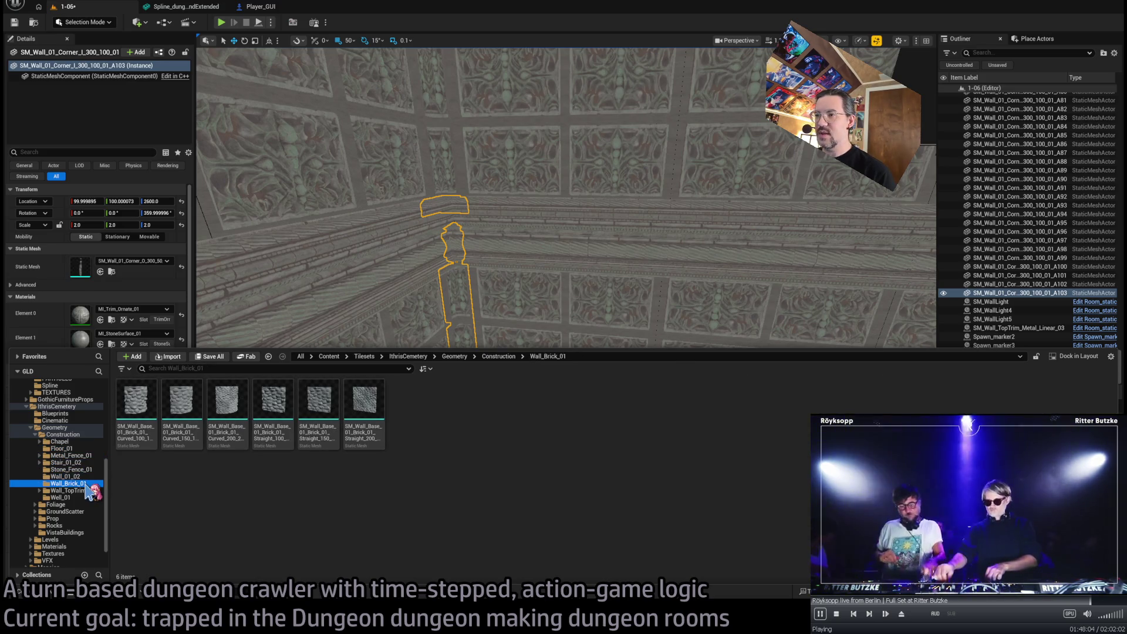
left_click_drag(353, 432, 154, 309)
Make the piece a brick base panel shifted 50 on Y, rotated -90° flat, scaled to 4.0
left_click_drag(104, 279, 105, 279)
scroll(427, 438, "up", 3)
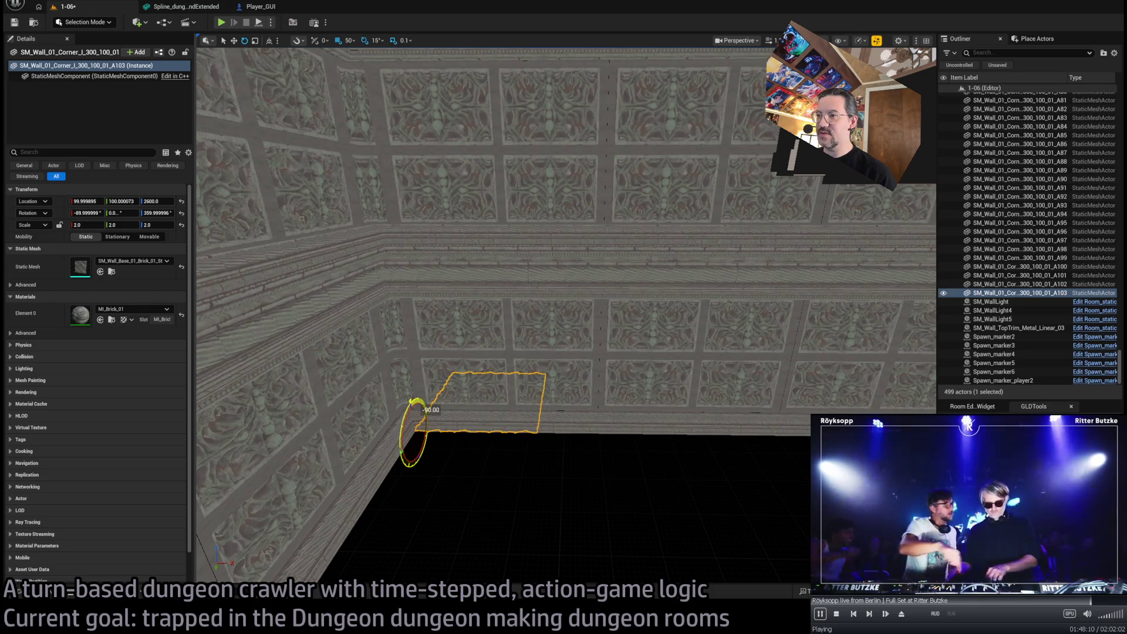
left_click_drag(388, 504, 405, 493)
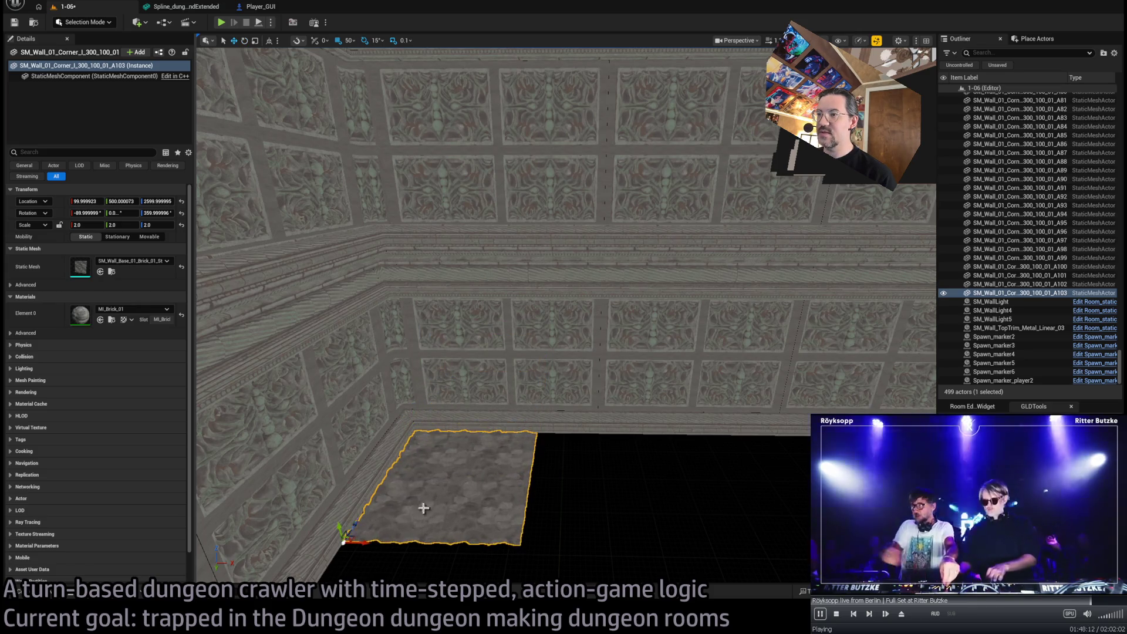
key("e")
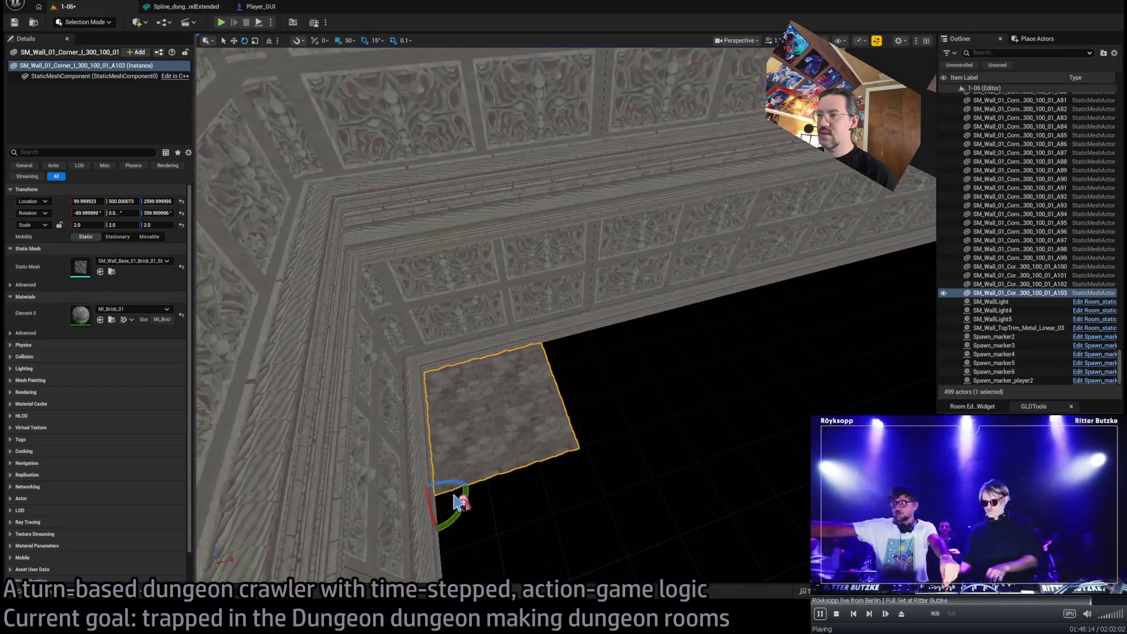
mouse_move(468, 485)
left_mouse_down()
mouse_move(439, 533)
mouse_move(433, 387)
left_mouse_up()
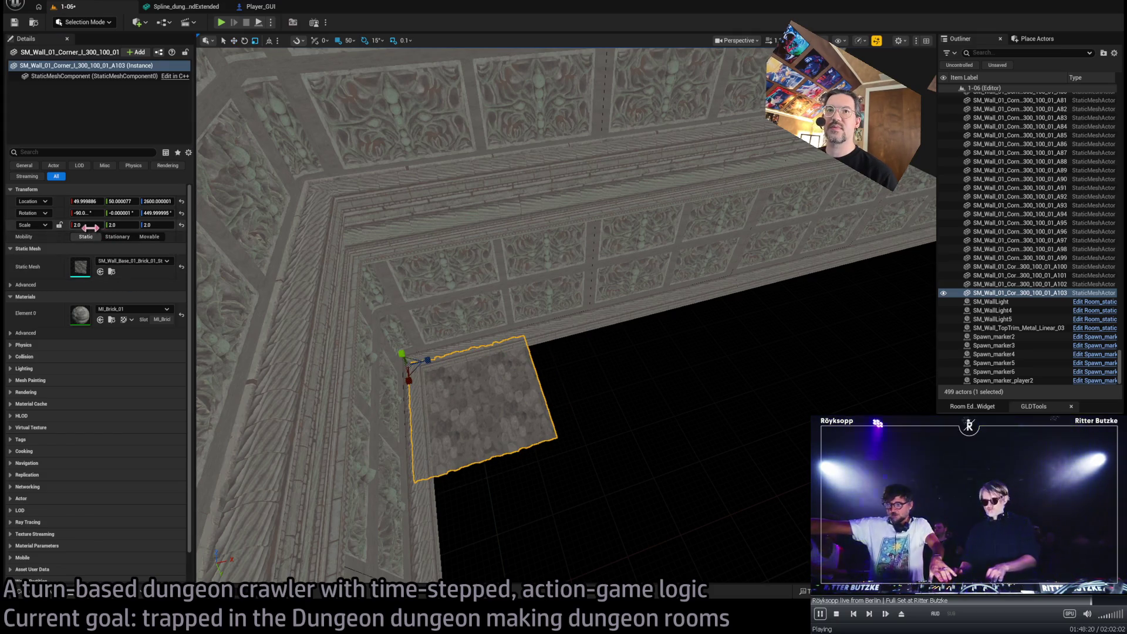
left_click_drag(90, 227, 183, 225)
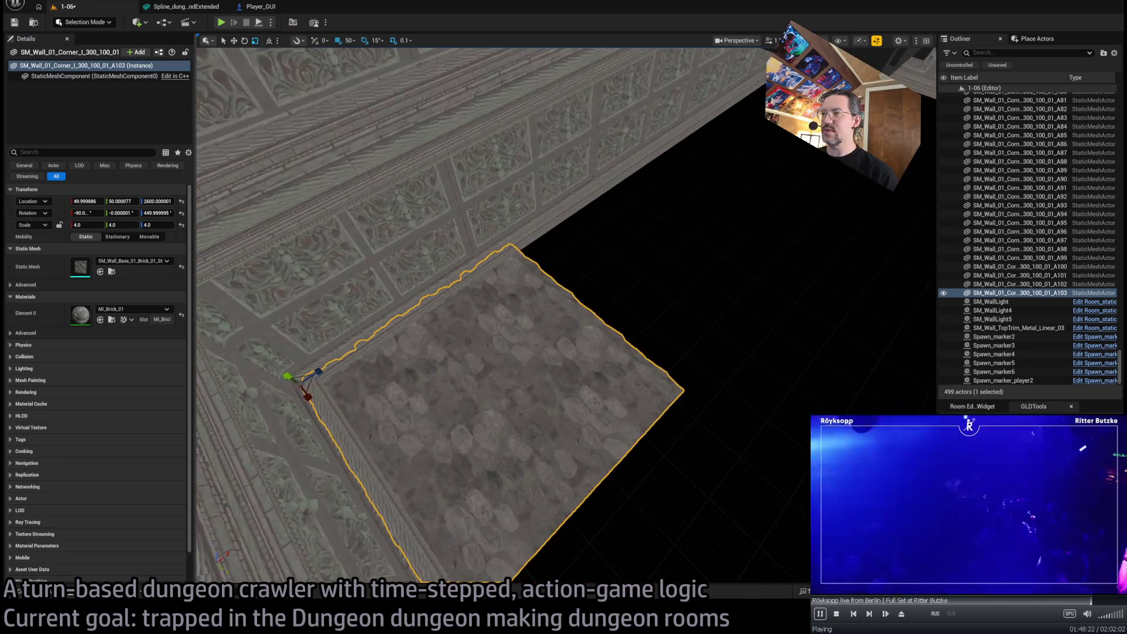
Duplicate the flat brick tile three times along X in 800-unit steps and select all four tiles
left_click_drag(317, 374, 515, 239, "alt")
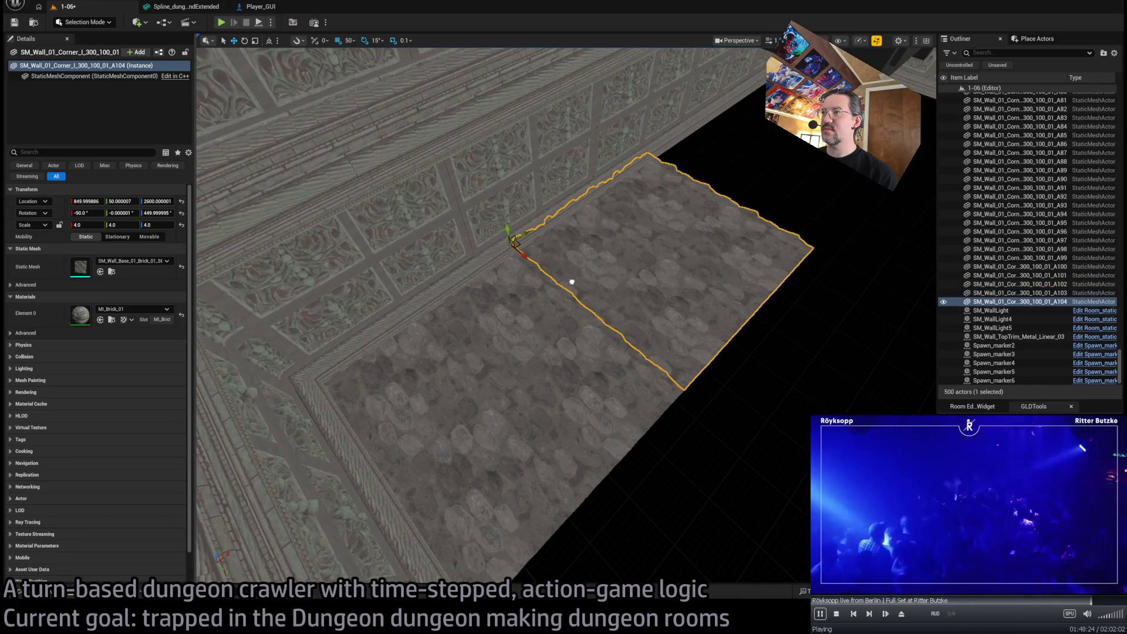
key("f")
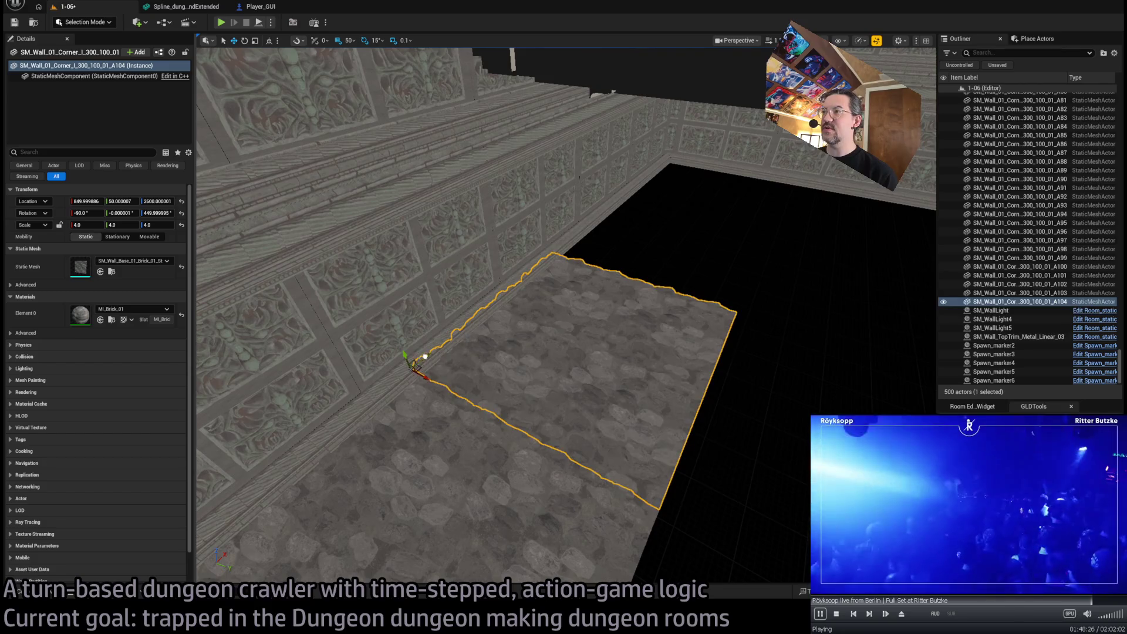
left_click_drag(422, 362, 589, 250, "alt")
key("f")
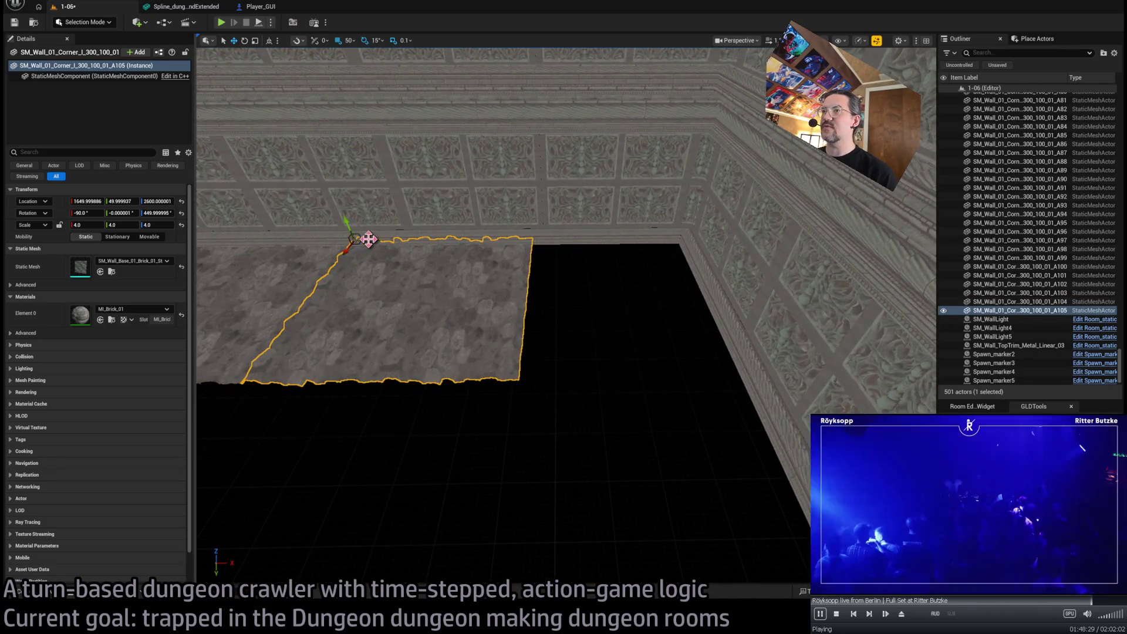
mouse_move(368, 239)
left_mouse_down("alt")
mouse_move(554, 244)
mouse_move(505, 245)
left_mouse_up("alt")
key("f")
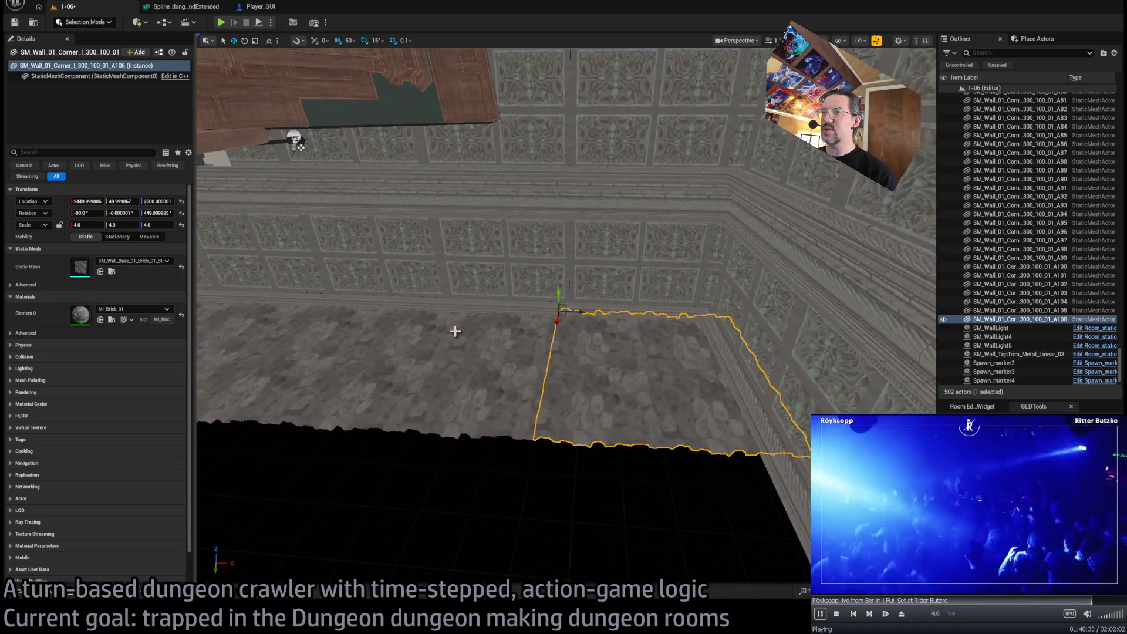
left_click(302, 345, "ctrl")
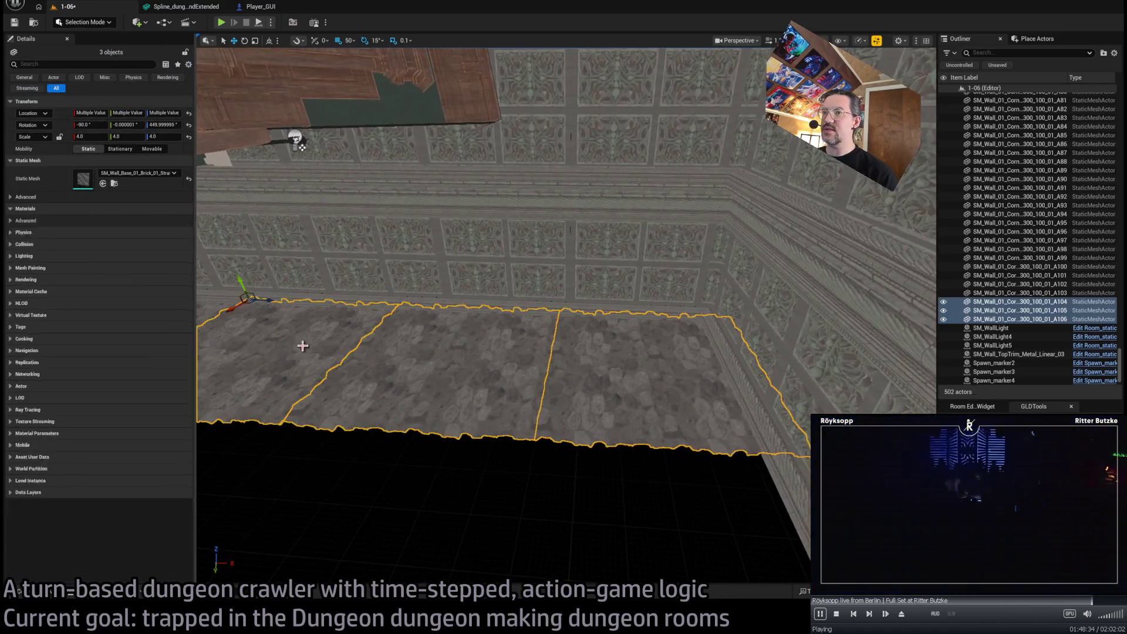
key("f")
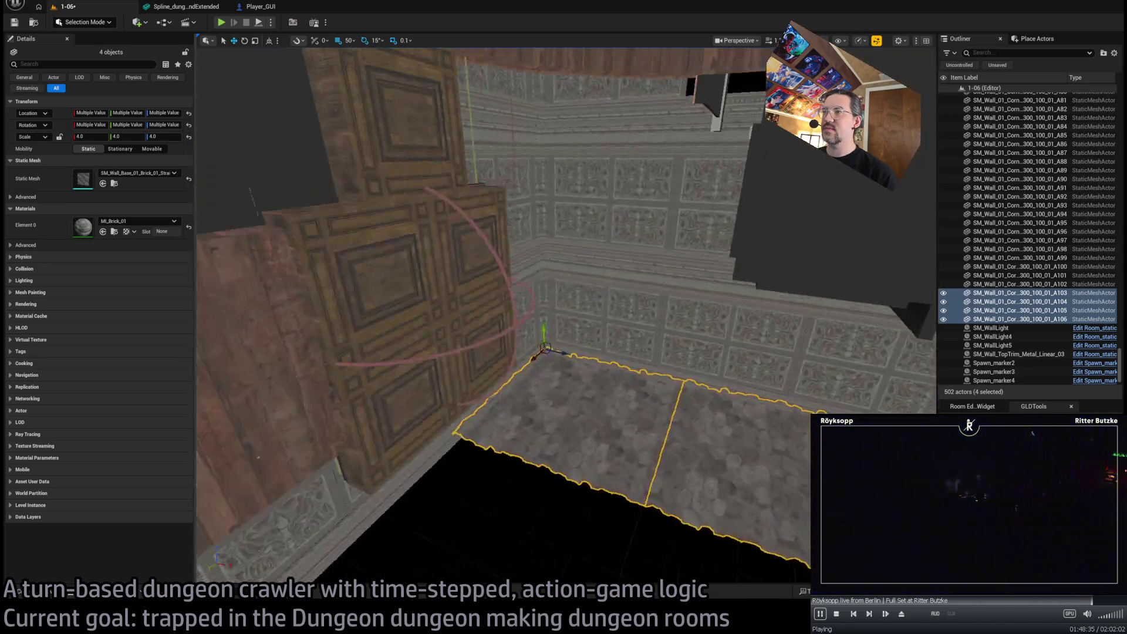
left_click_drag(567, 304, 594, 276)
left_click_drag(585, 401, 585, 401)
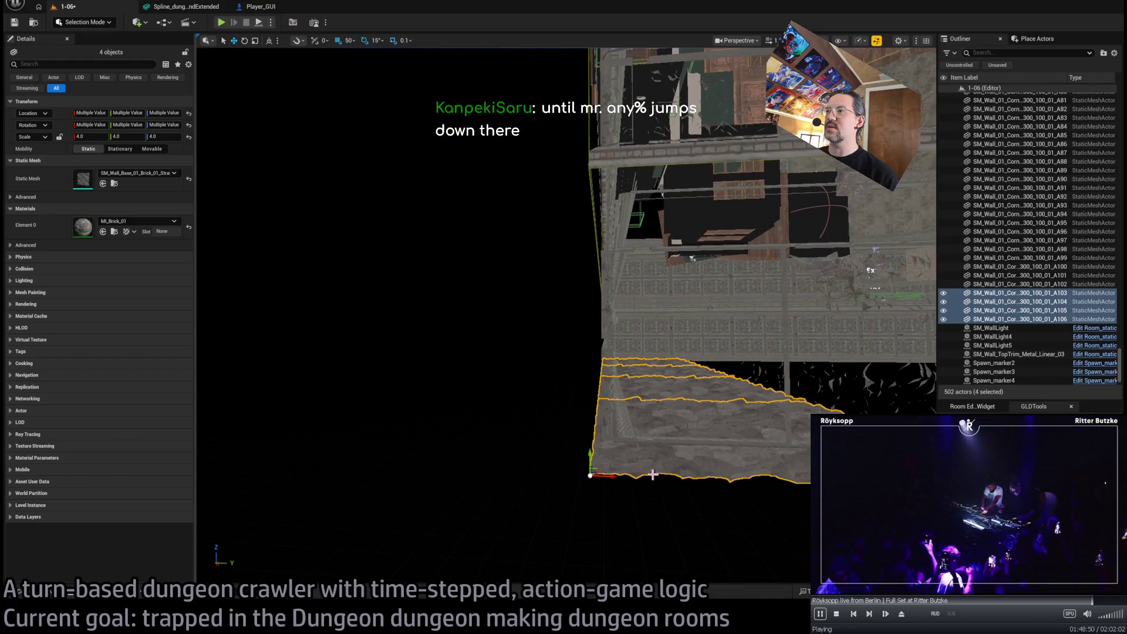
left_click_drag(653, 475, 653, 475)
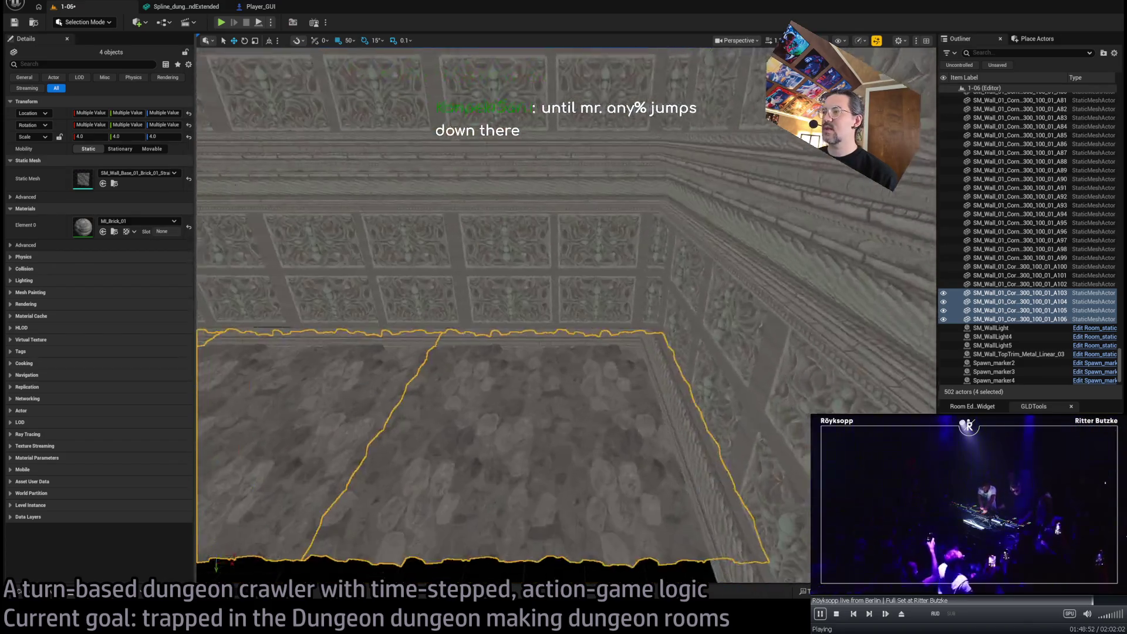
left_click_drag(637, 334, 457, 318)
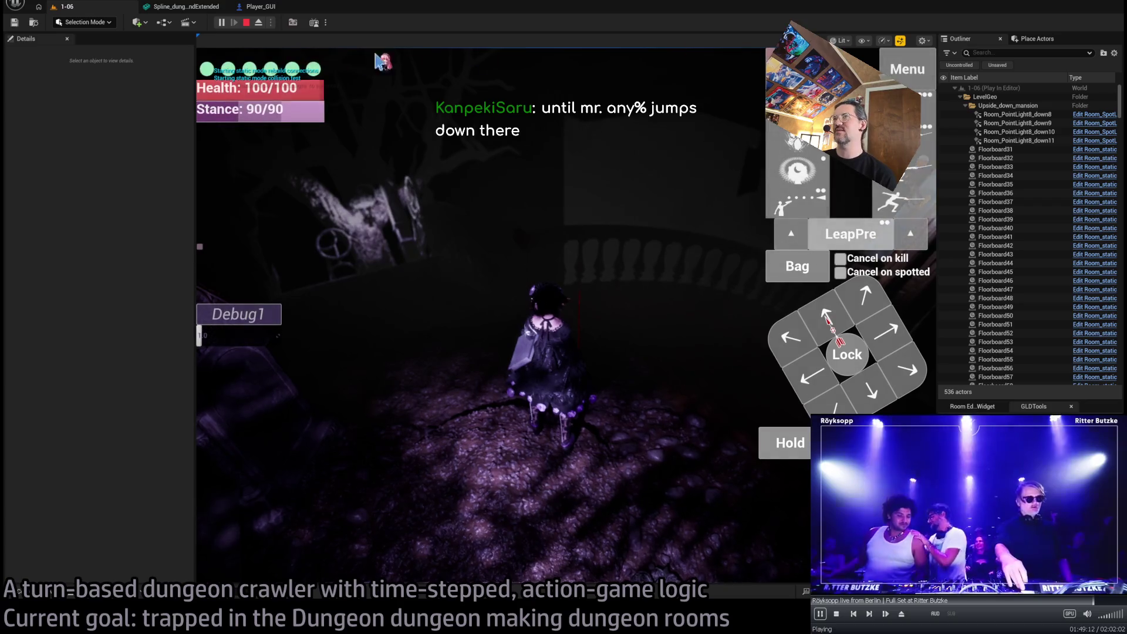
Play the dungeon room, free the cursor with Shift+F1, and stop the playtest
left_click(467, 172)
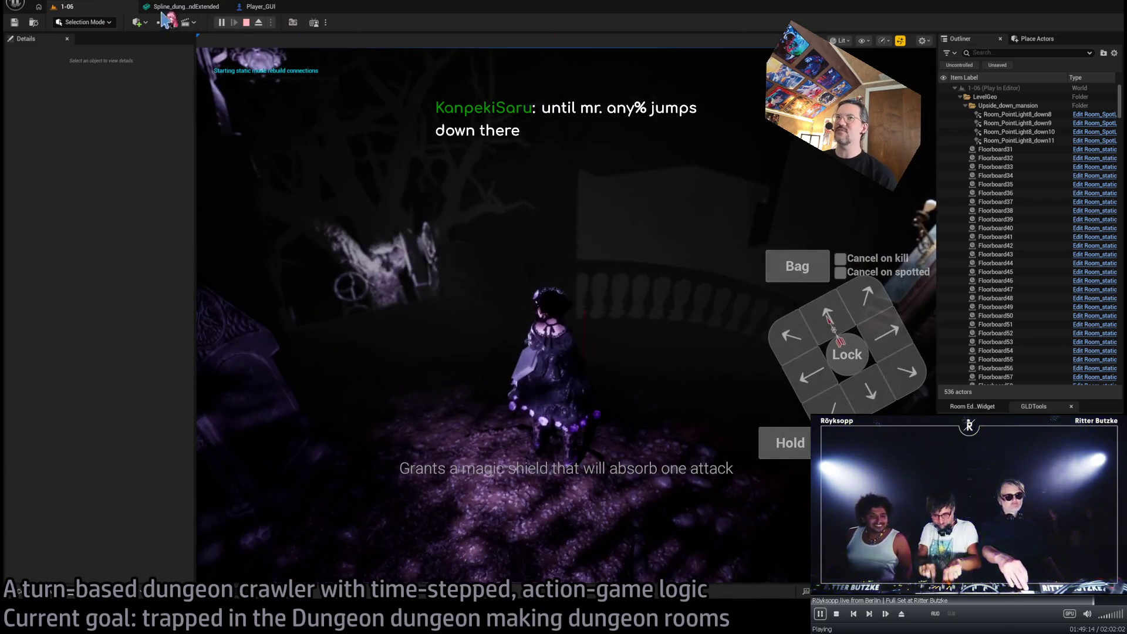
key("shift+F1")
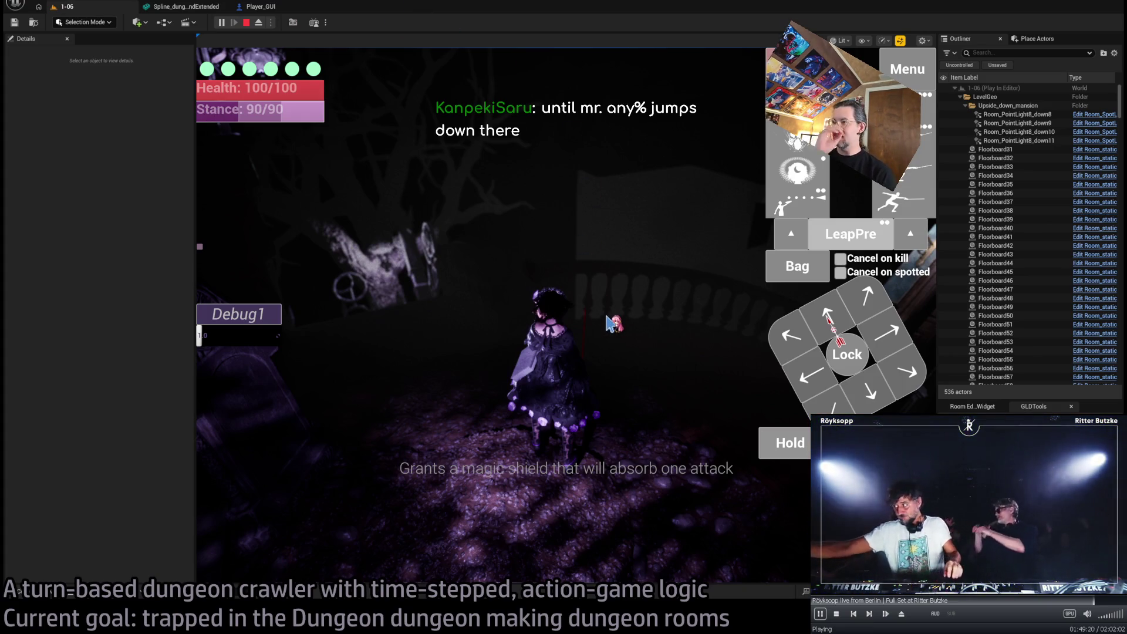
key("Escape")
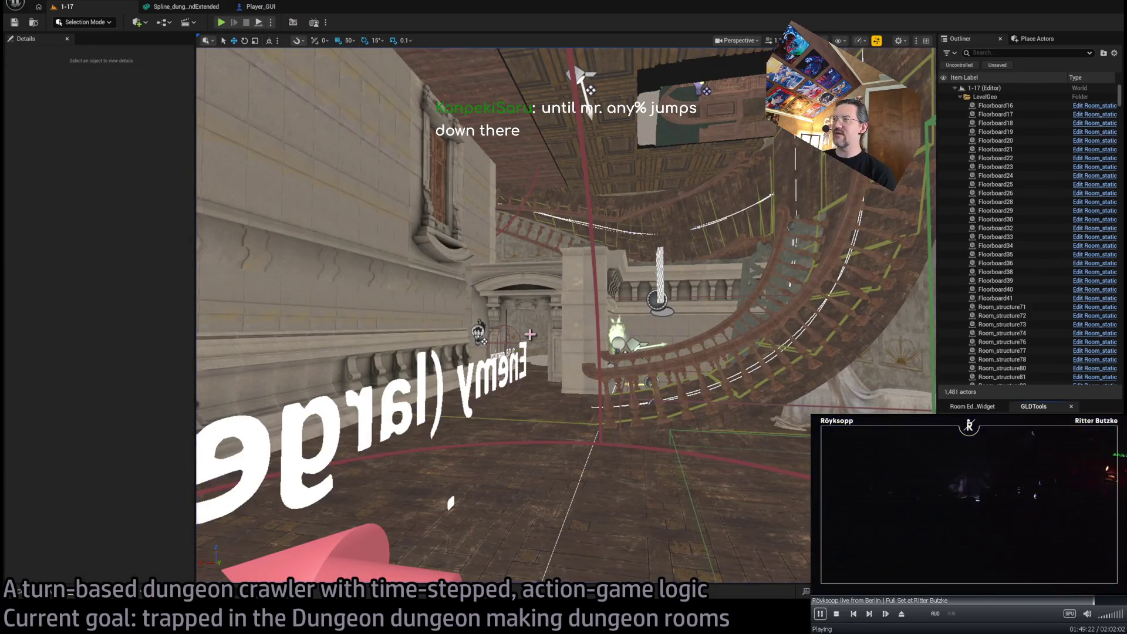
Drag a Room_nav_surface1 spline point left to reshape the staircase surface, then playtest with Alt+P
key("Up")
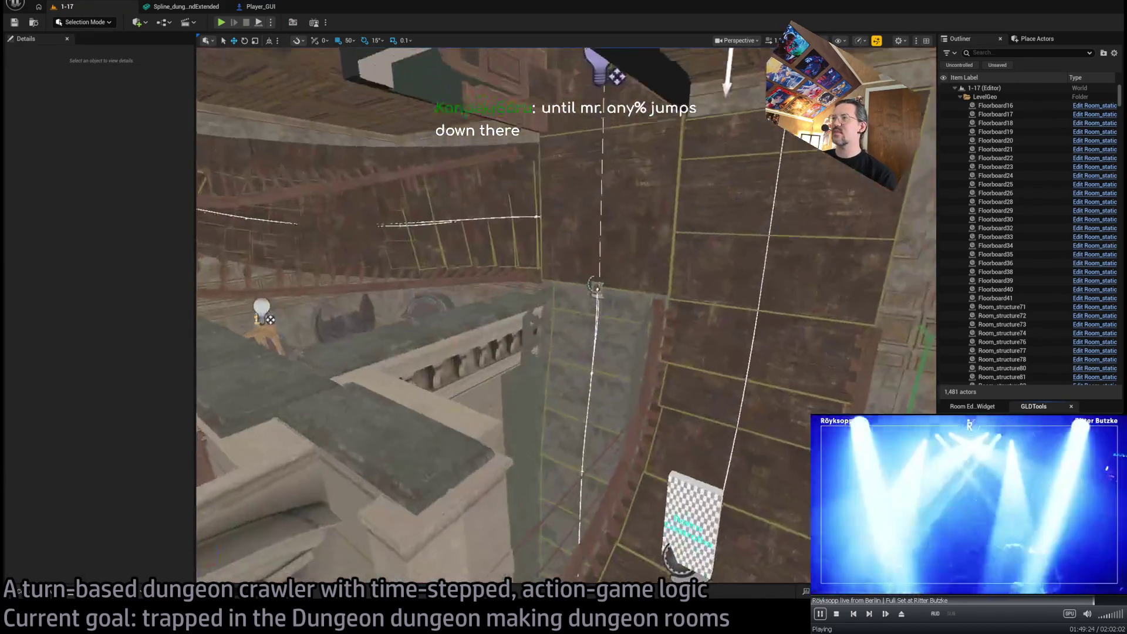
scroll(653, 346, "down", 3)
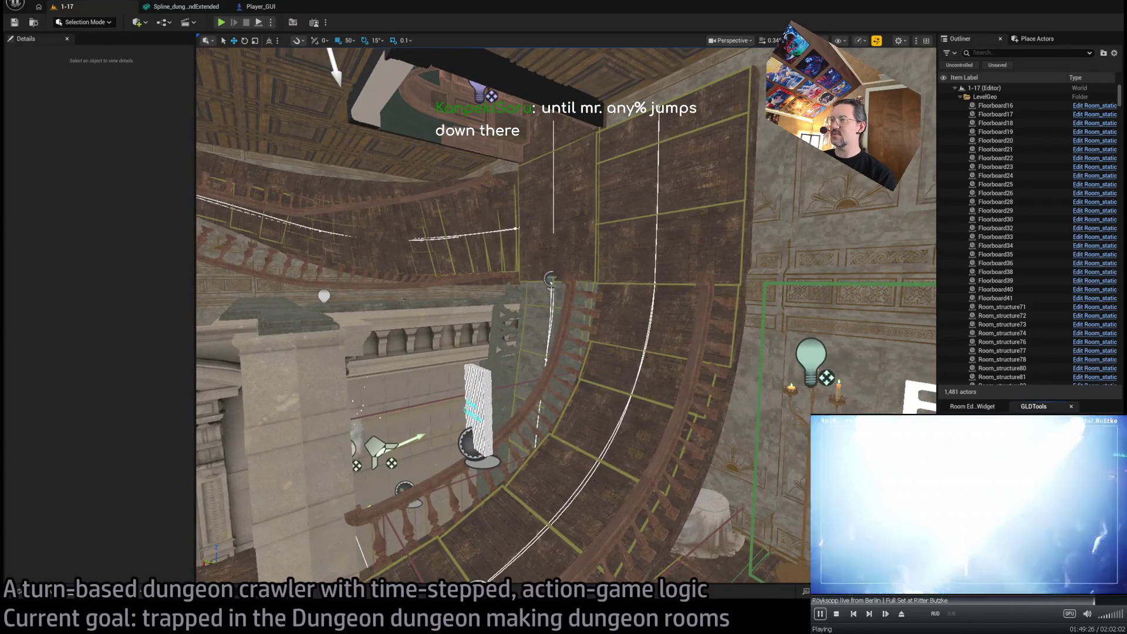
left_click(651, 353)
left_click(656, 285)
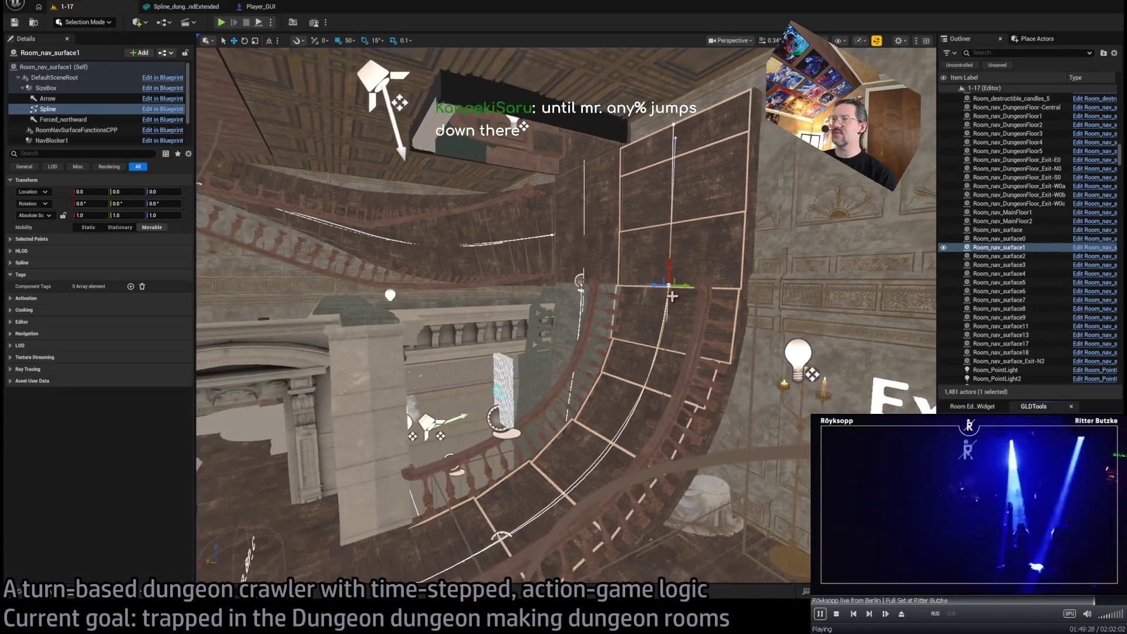
left_click_drag(717, 285, 568, 275)
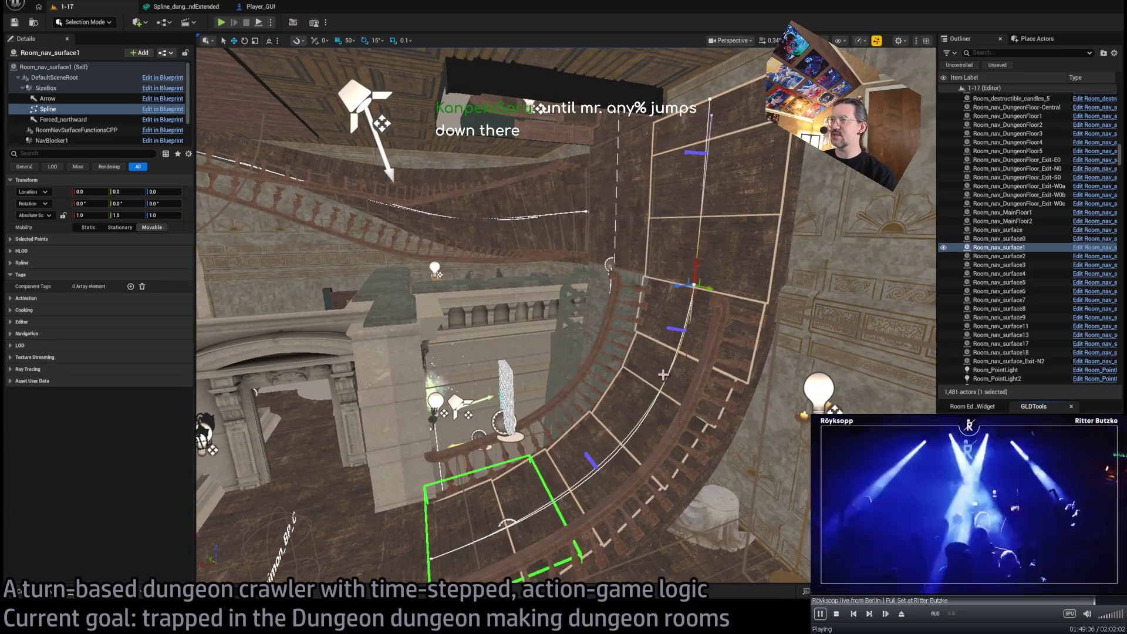
left_click_drag(663, 375, 620, 291)
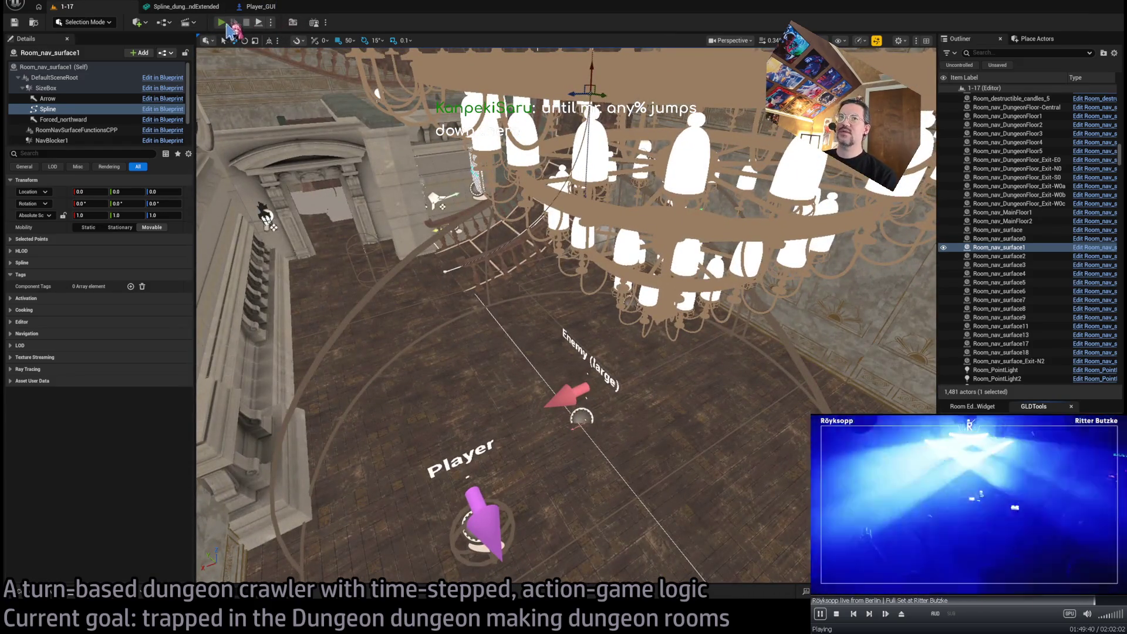
key("alt+p")
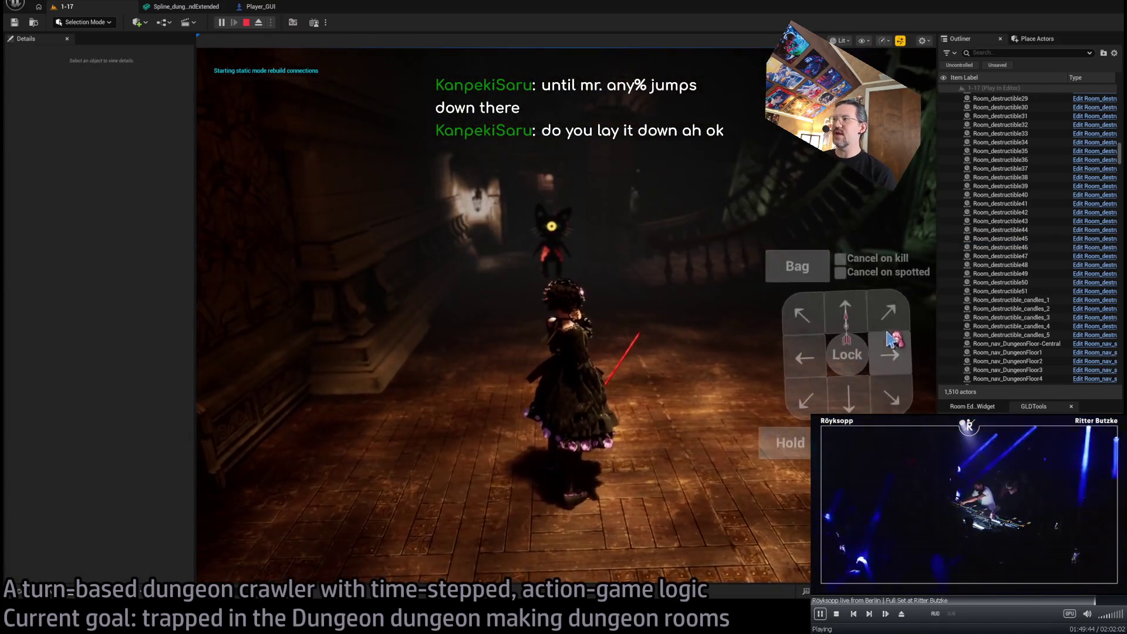
Launch the character's leap attack and widen the game view by dragging both side panels outward
left_click(845, 311)
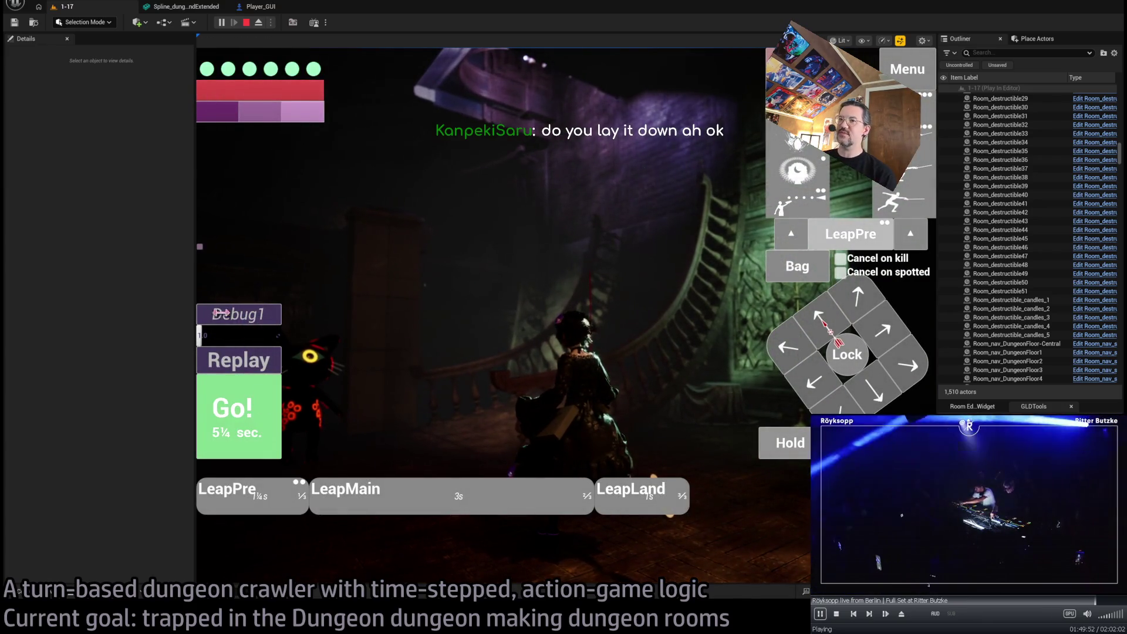
left_click_drag(195, 240, 75, 246)
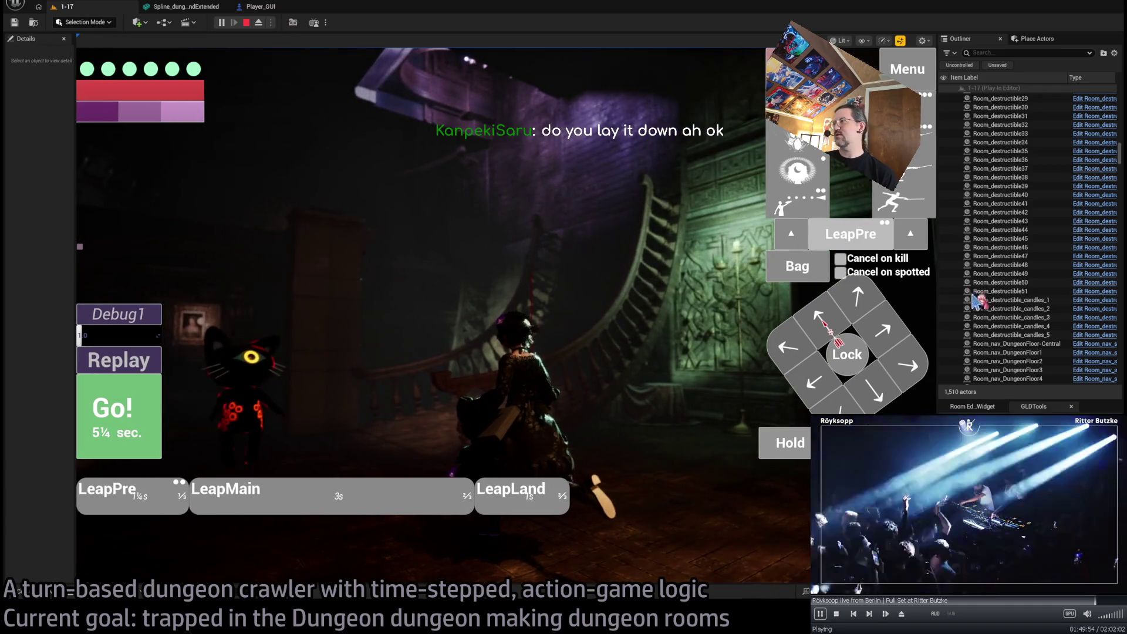
left_click_drag(937, 301, 1063, 301)
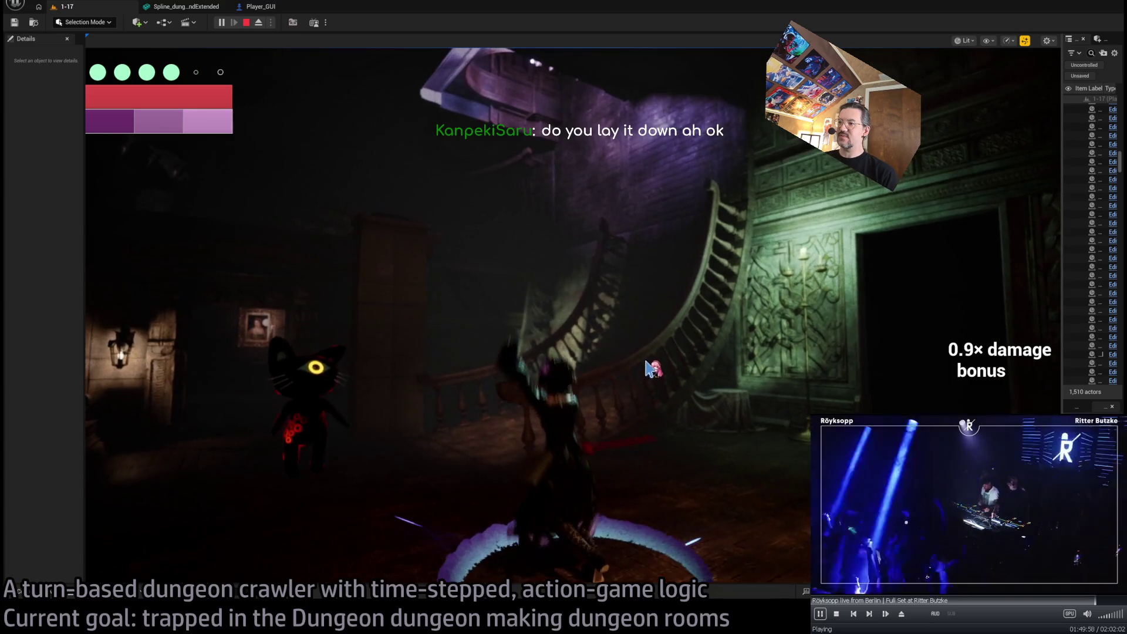
left_click(629, 373)
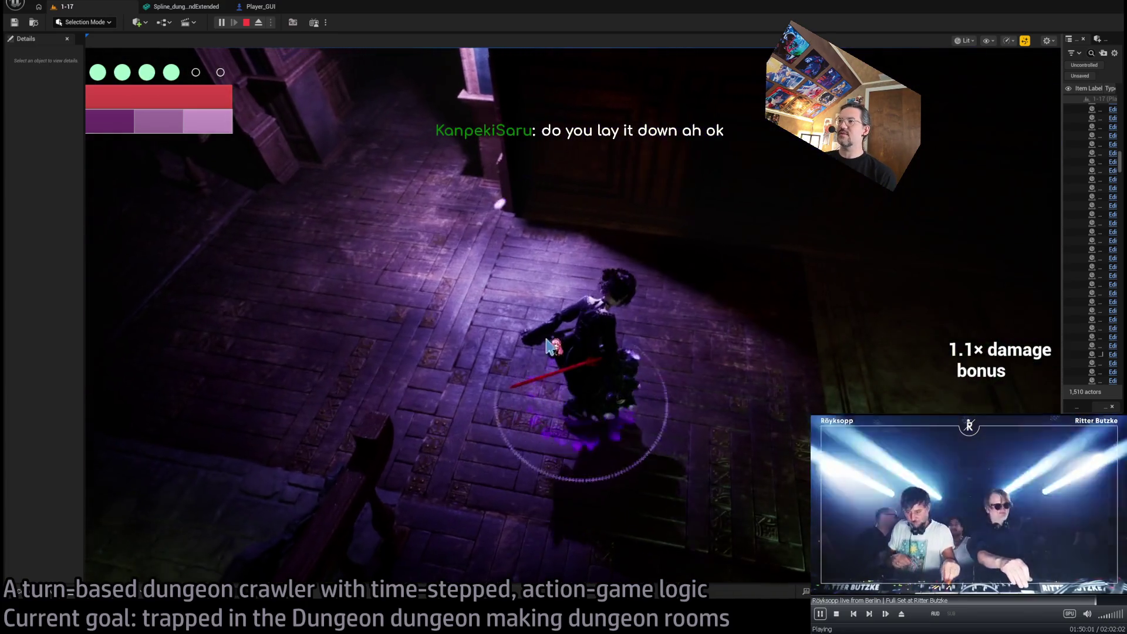
Replay the leap sequence, run the planned leap again, and stop the playtest
mouse_move(188, 340)
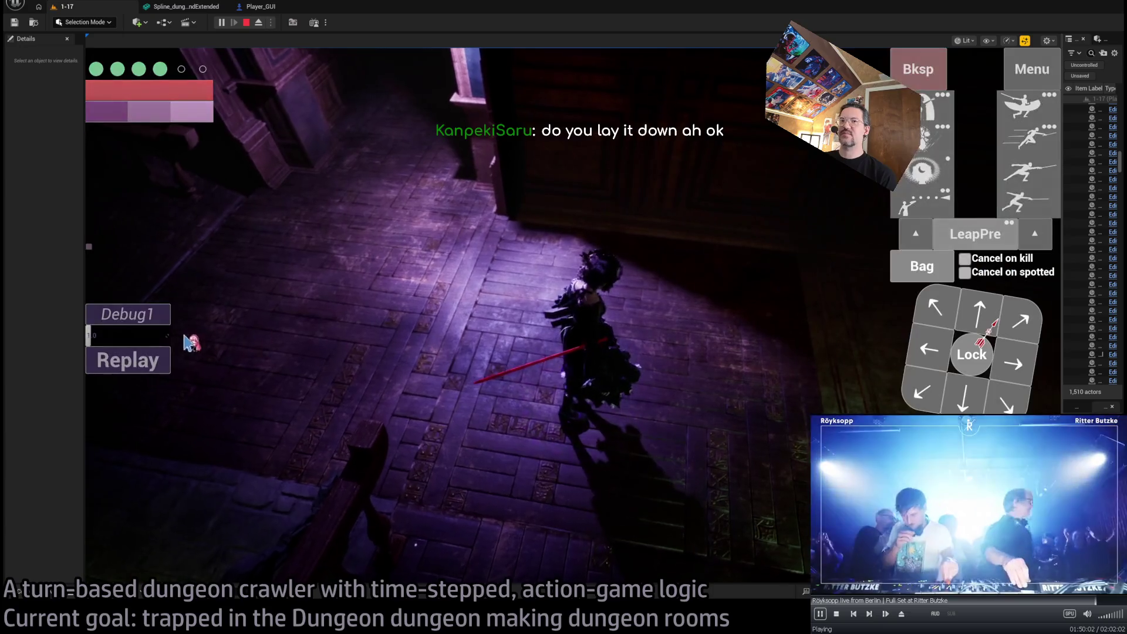
left_click(159, 364)
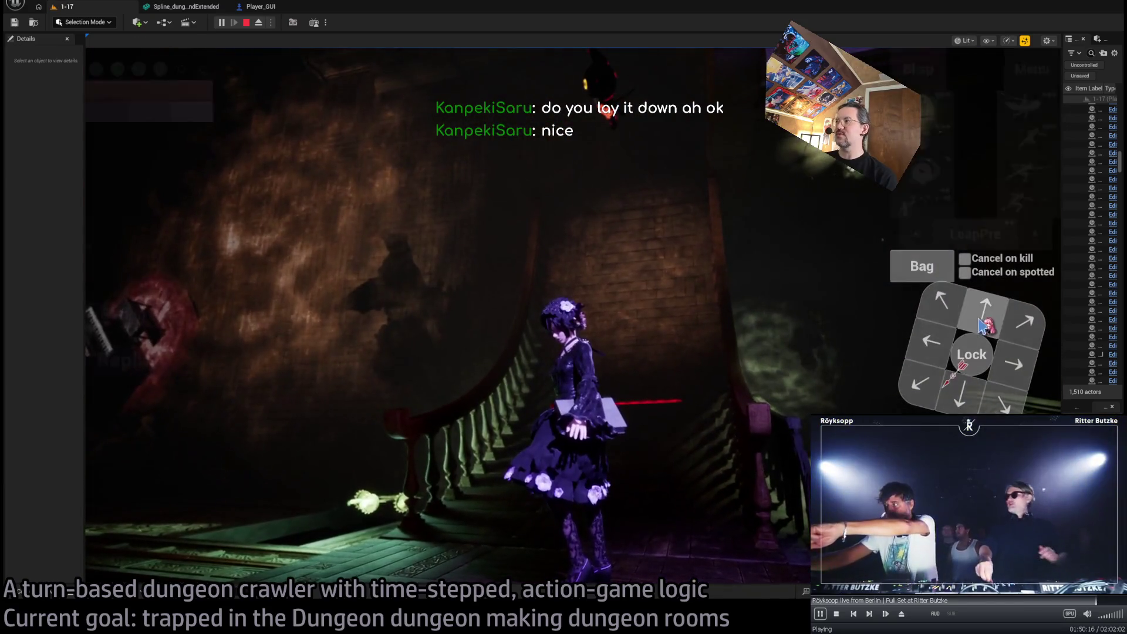
left_click(163, 438)
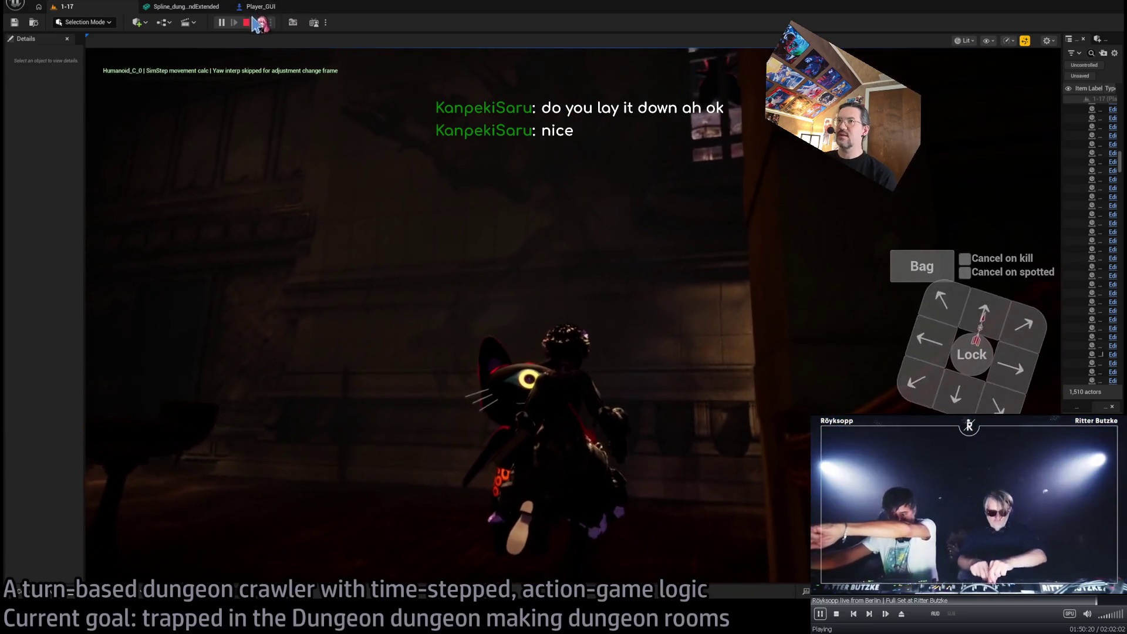
key("Escape")
mouse_move(742, 528)
left_mouse_down()
mouse_move(327, 305)
mouse_move(574, 151)
mouse_move(428, 222)
left_mouse_up()
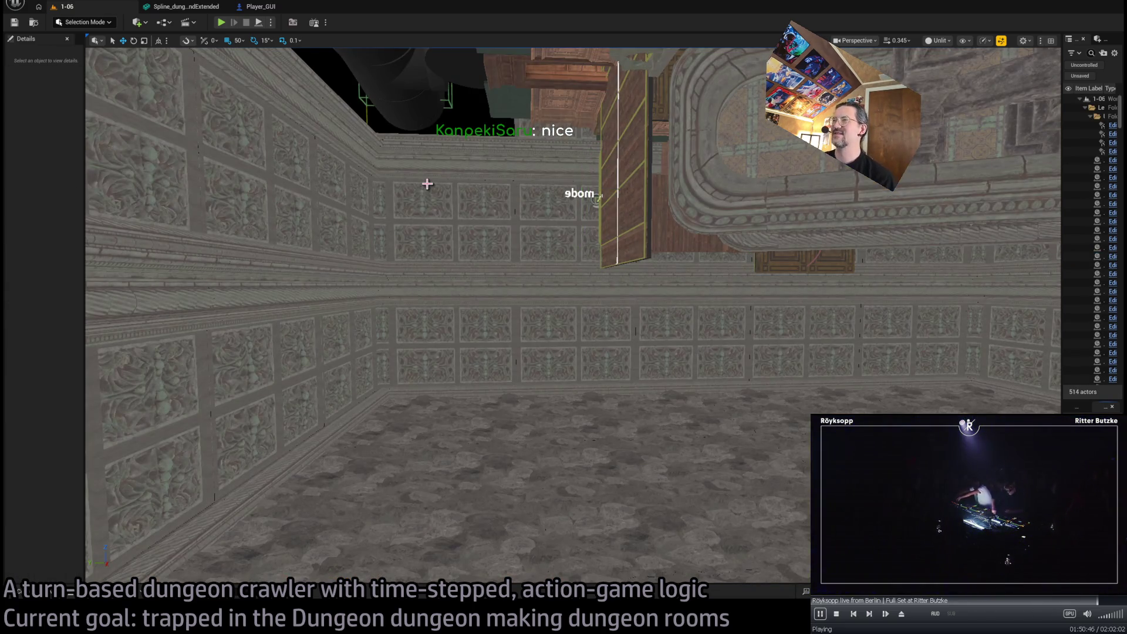
Look up toward the arch over the 1-06 dungeon room, then start a playtest with Alt+P
mouse_move(465, 235)
left_mouse_down()
mouse_move(441, 188)
mouse_move(417, 212)
mouse_move(525, 232)
left_mouse_up()
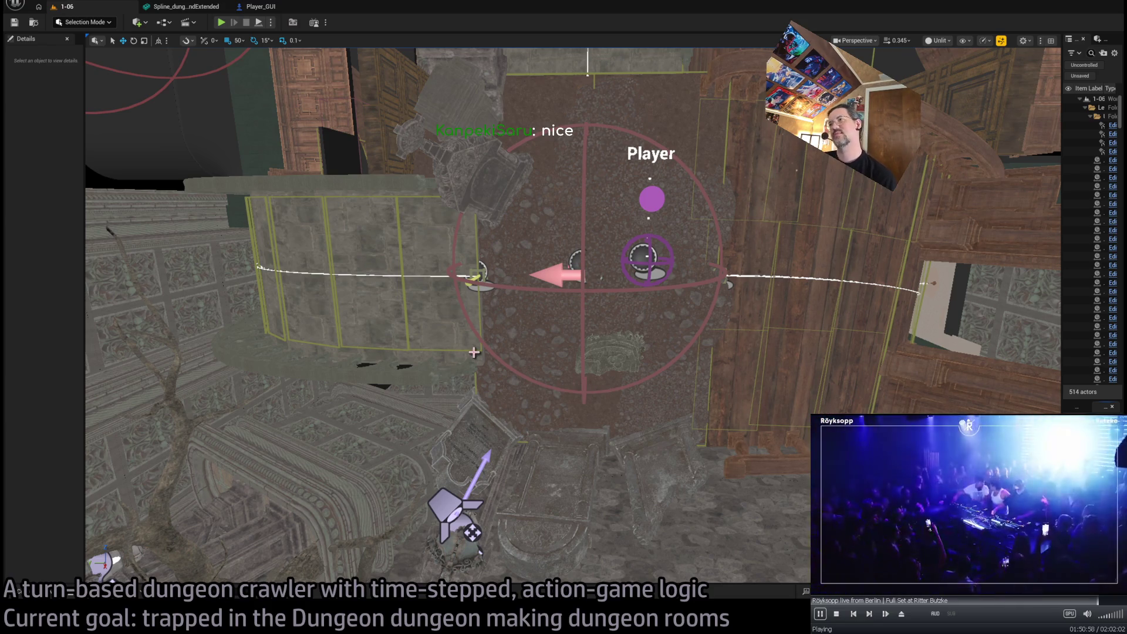
key("alt+p")
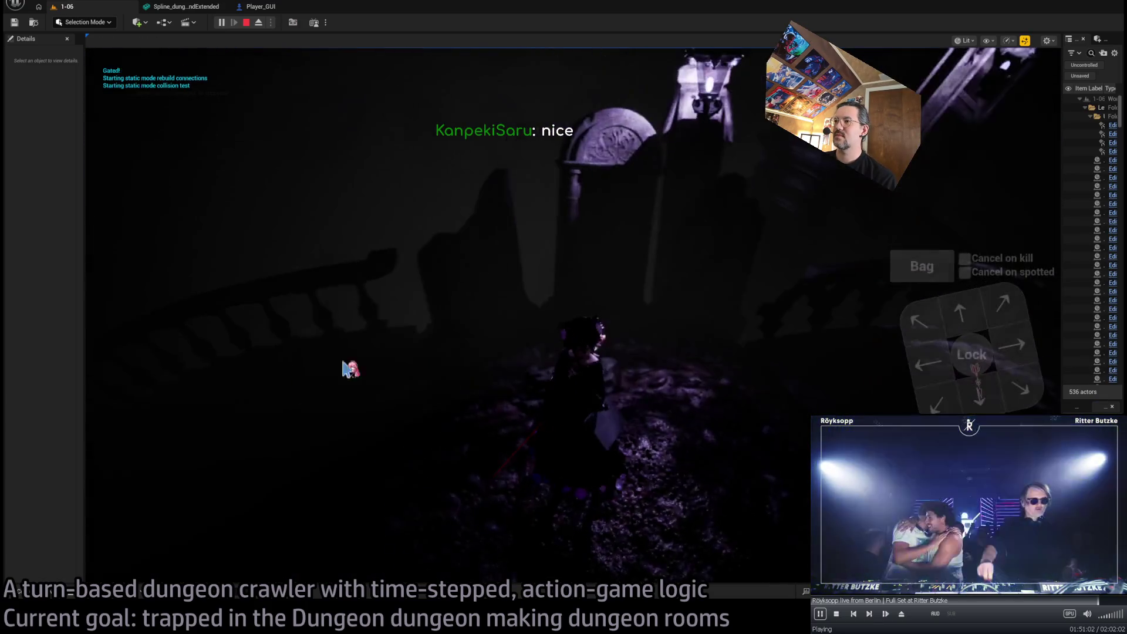
key("Escape")
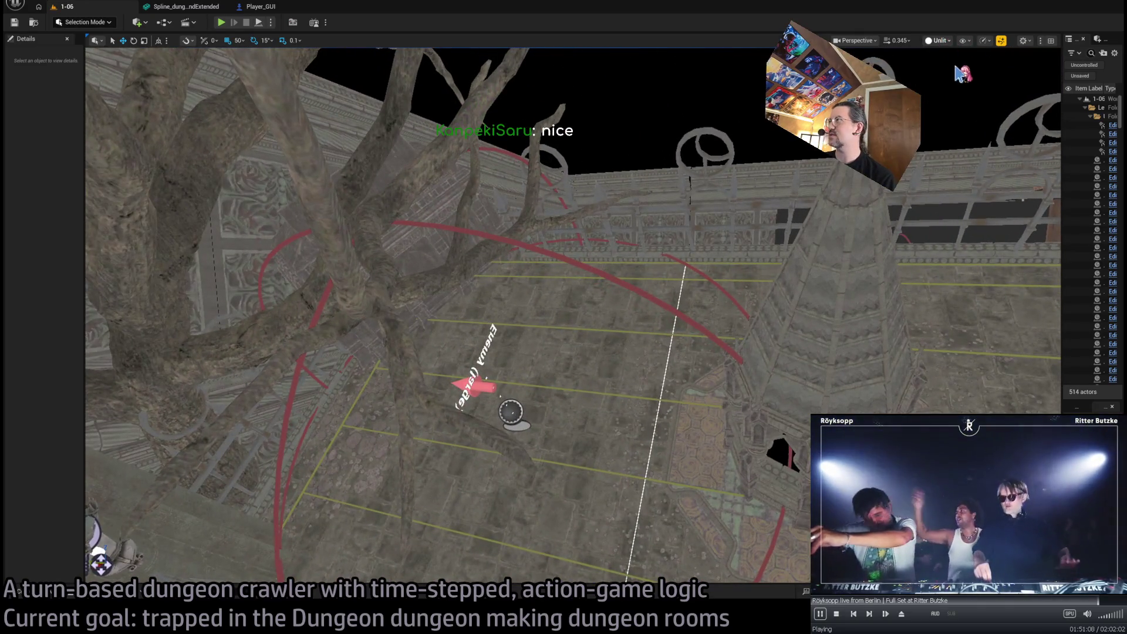
key("alt+4")
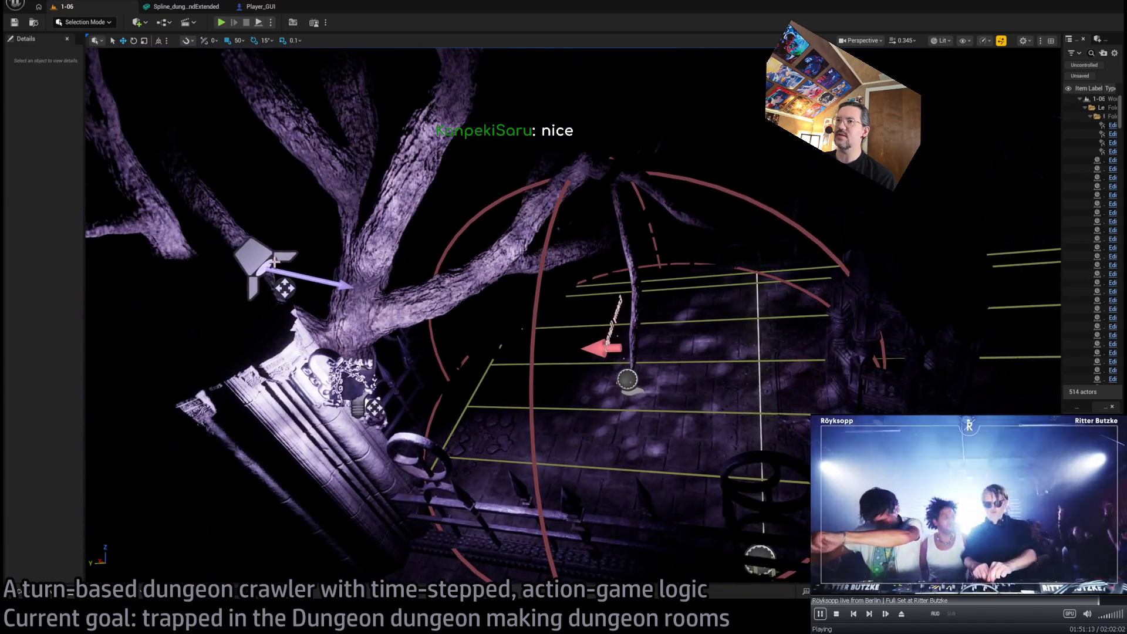
left_click(264, 320)
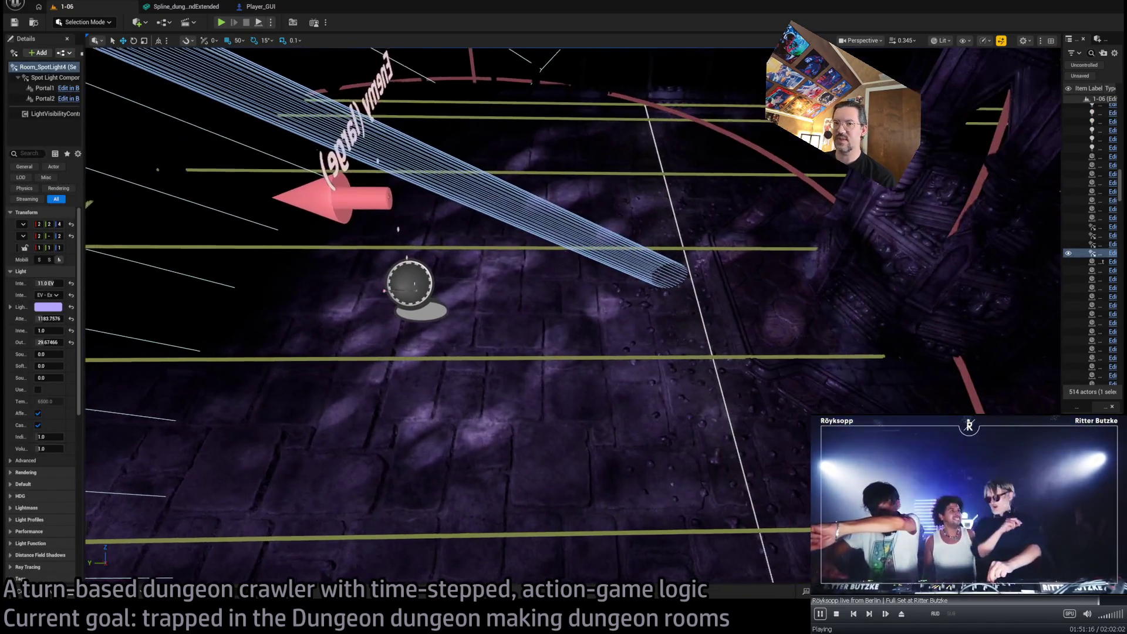
Widen the Details panel and preview Room_SpotLight4's Cookie_foliage6BB cookie texture, then close it
left_click_drag(82, 291, 302, 291)
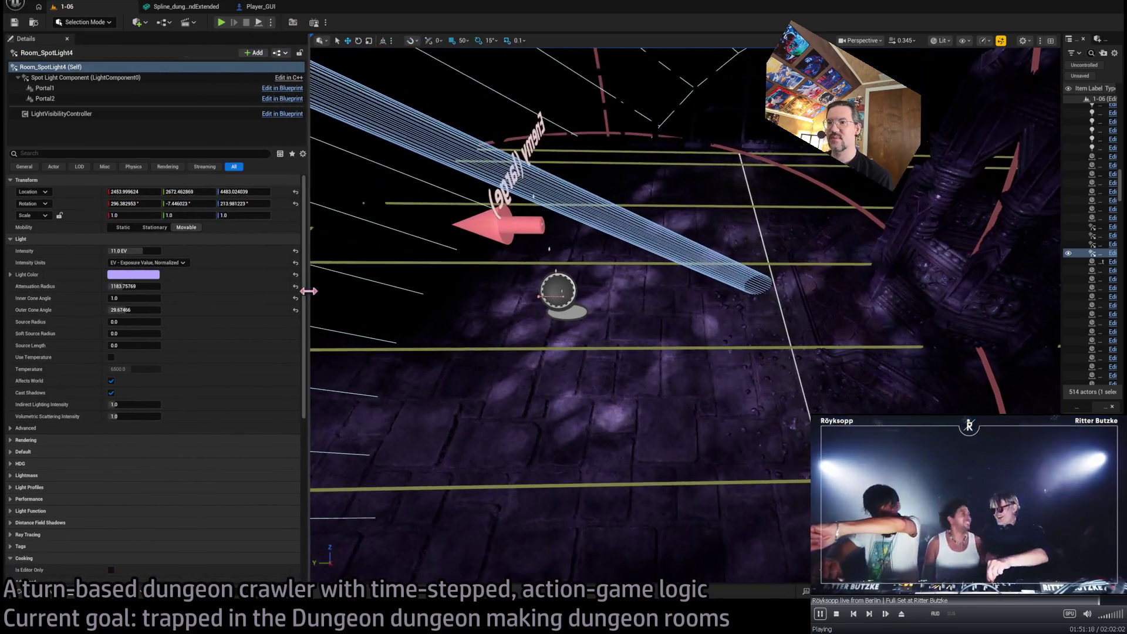
scroll(212, 465, "down", 3)
scroll(211, 465, "down", 3)
double_click(113, 485)
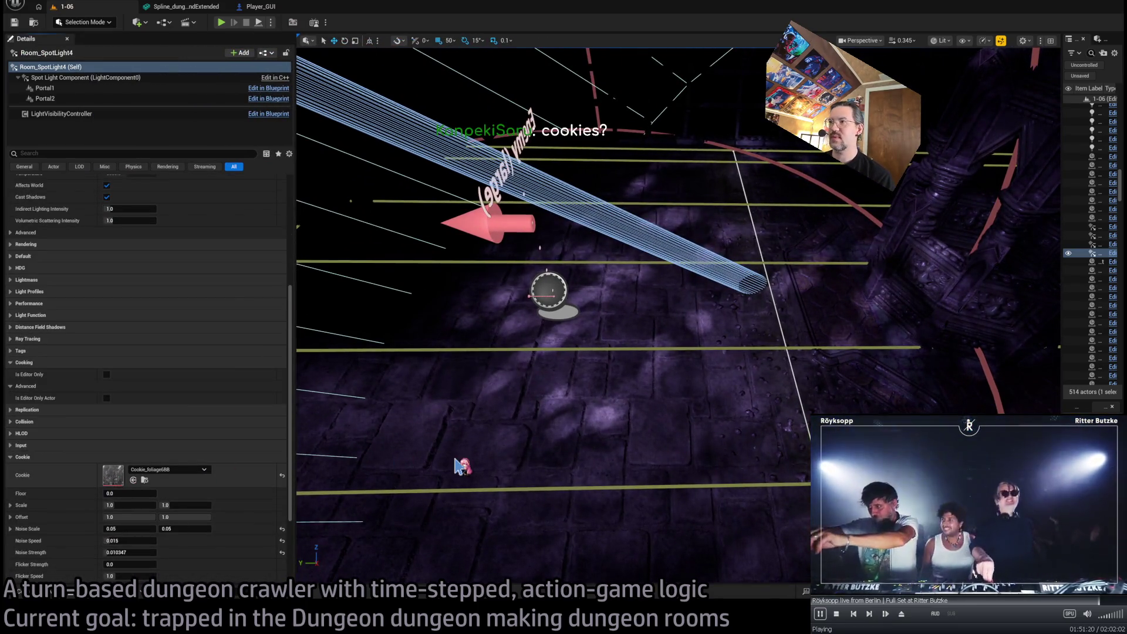
scroll(406, 345, "up", 5)
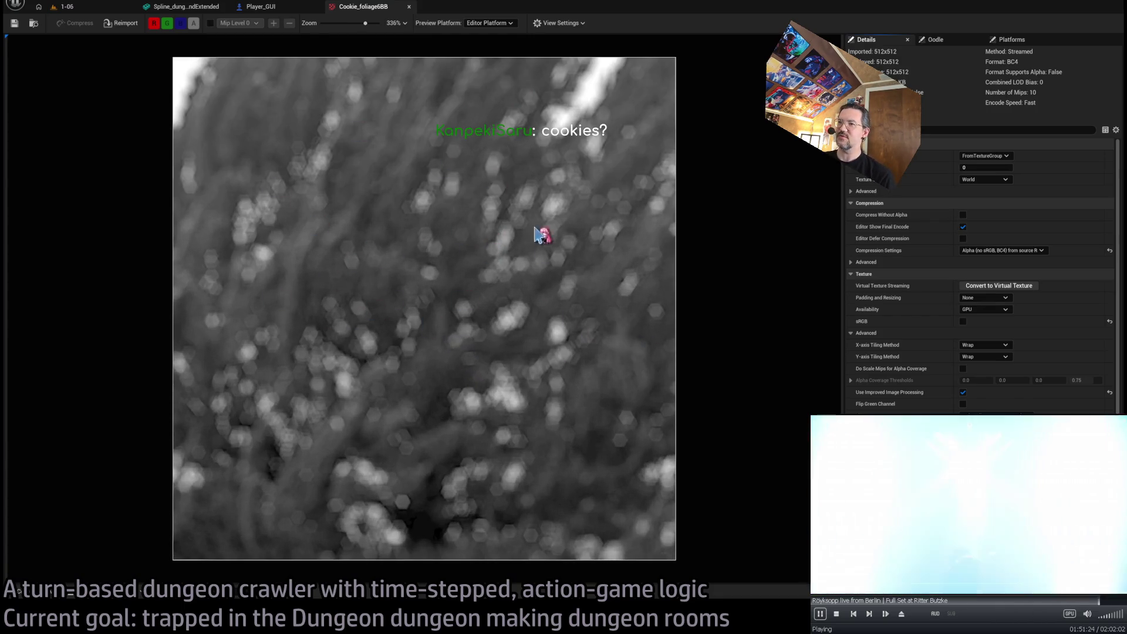
middle_click(366, 9)
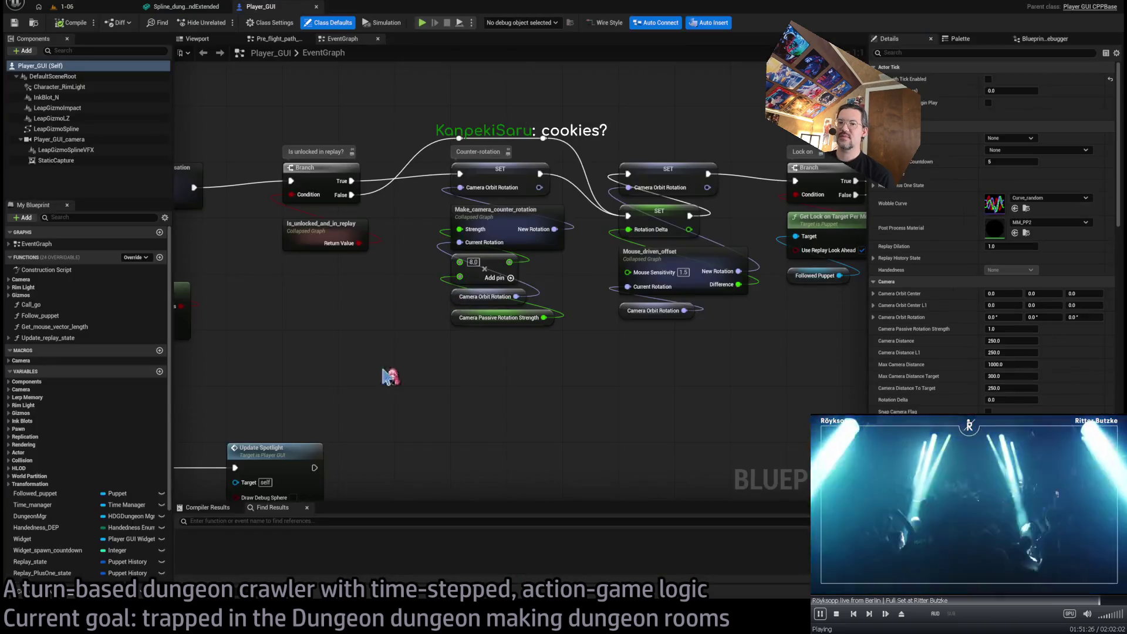
Open the Cookie_foliage3A cookie texture from the content browser for a closer look, then close it
key("ctrl+space")
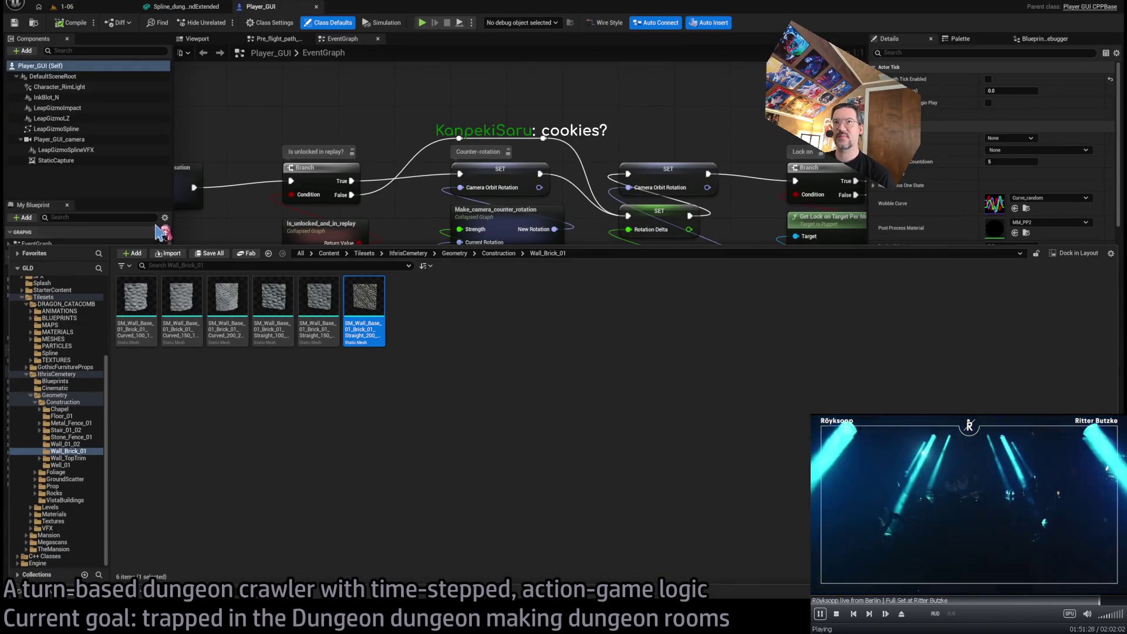
left_click(61, 6)
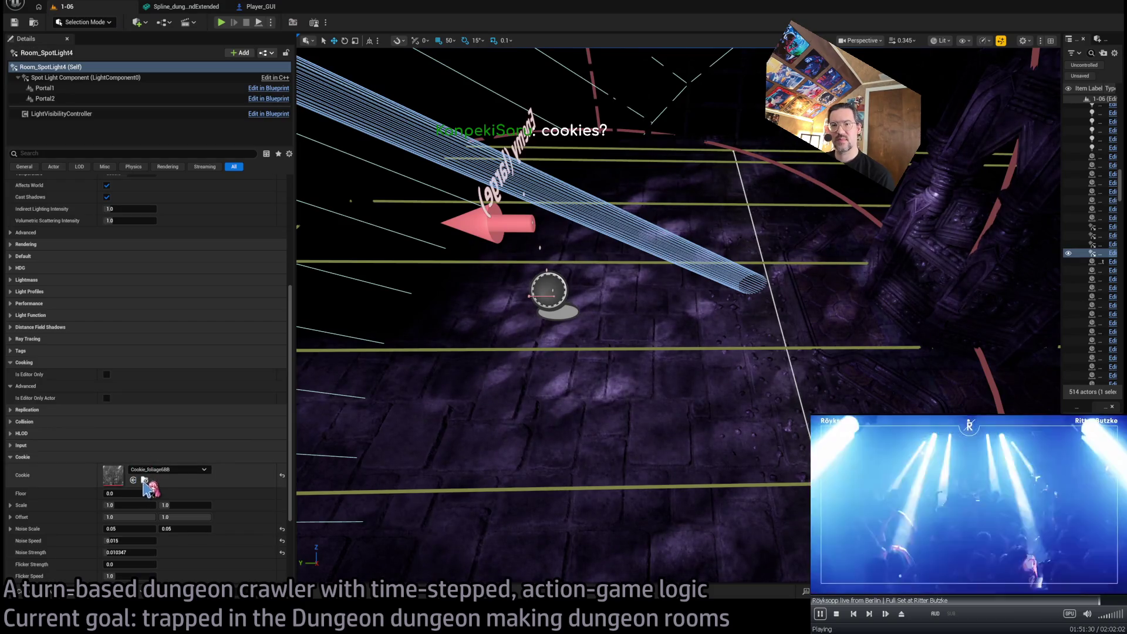
key("ctrl+space")
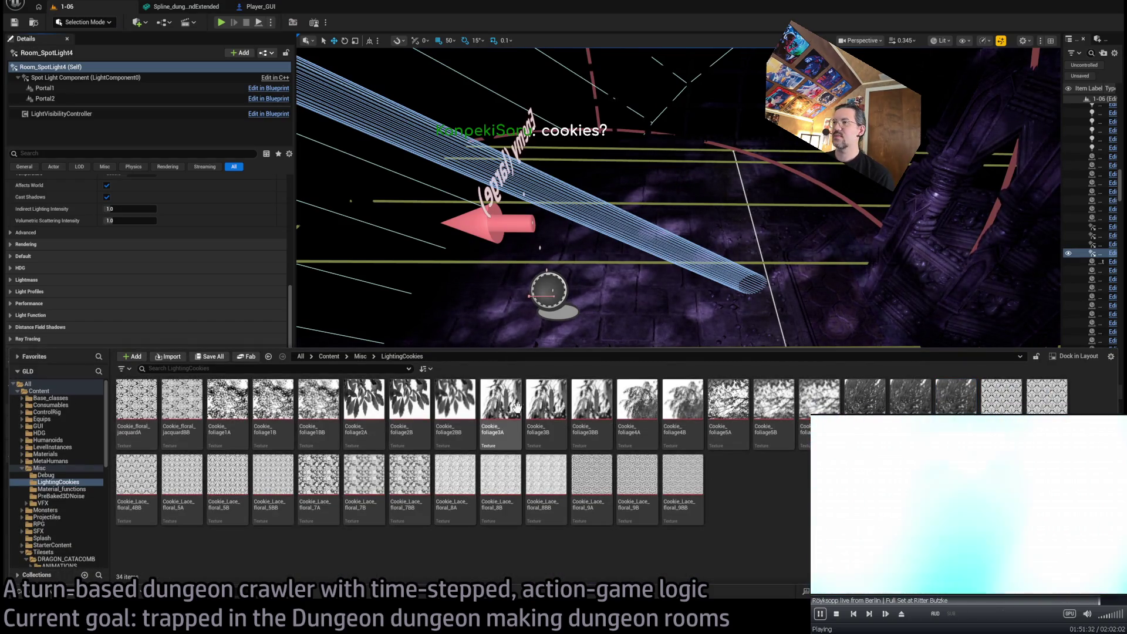
left_click(511, 405)
double_click(510, 405)
scroll(444, 267, "up", 5)
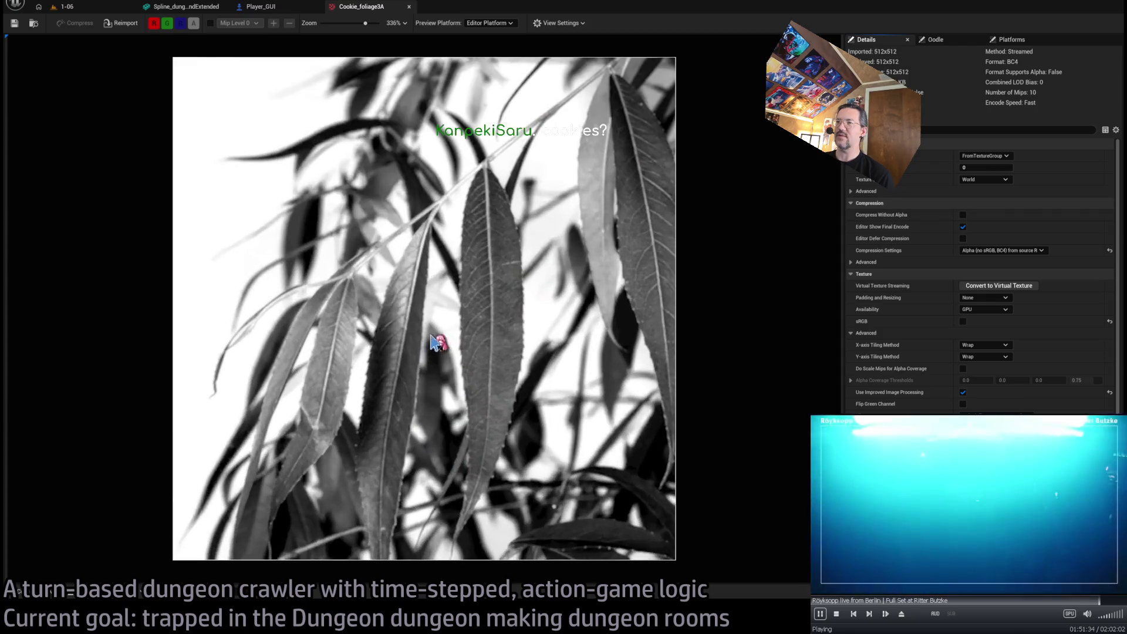
middle_click(362, 9)
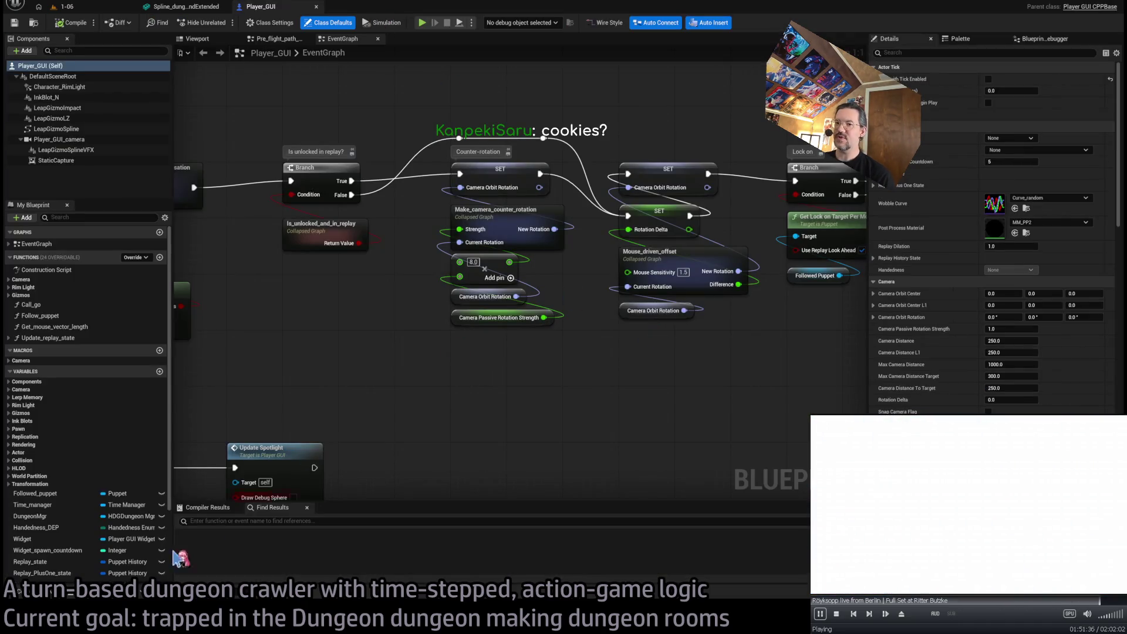
Open and close the Cookie_Lace_floral_9A cookie texture preview from the lighting cookies folder
left_click(56, 596)
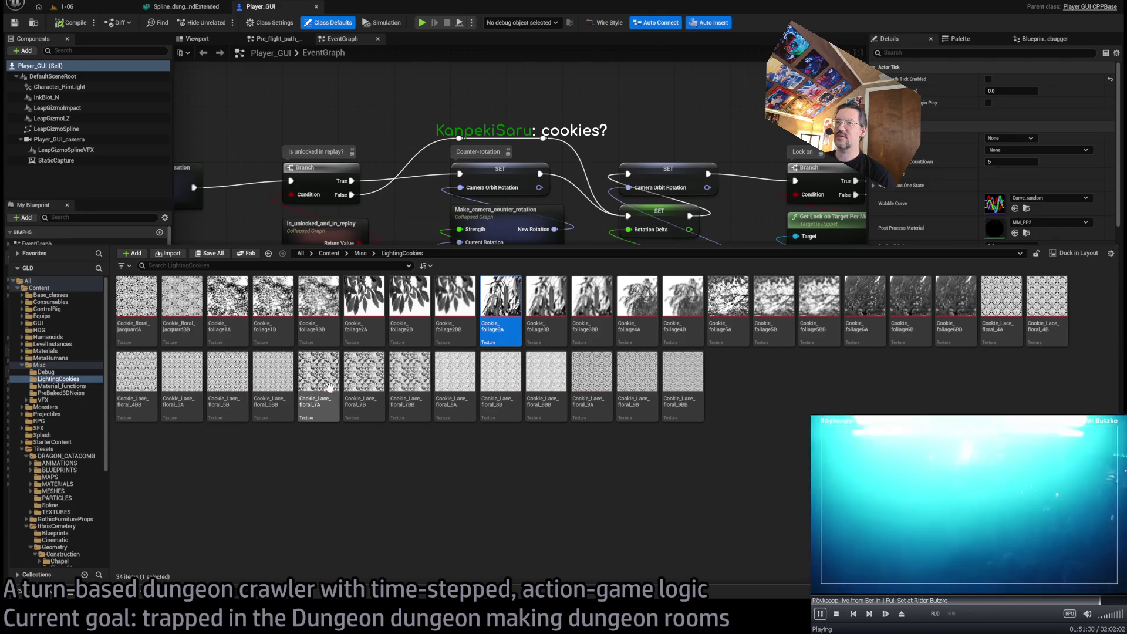
double_click(590, 376)
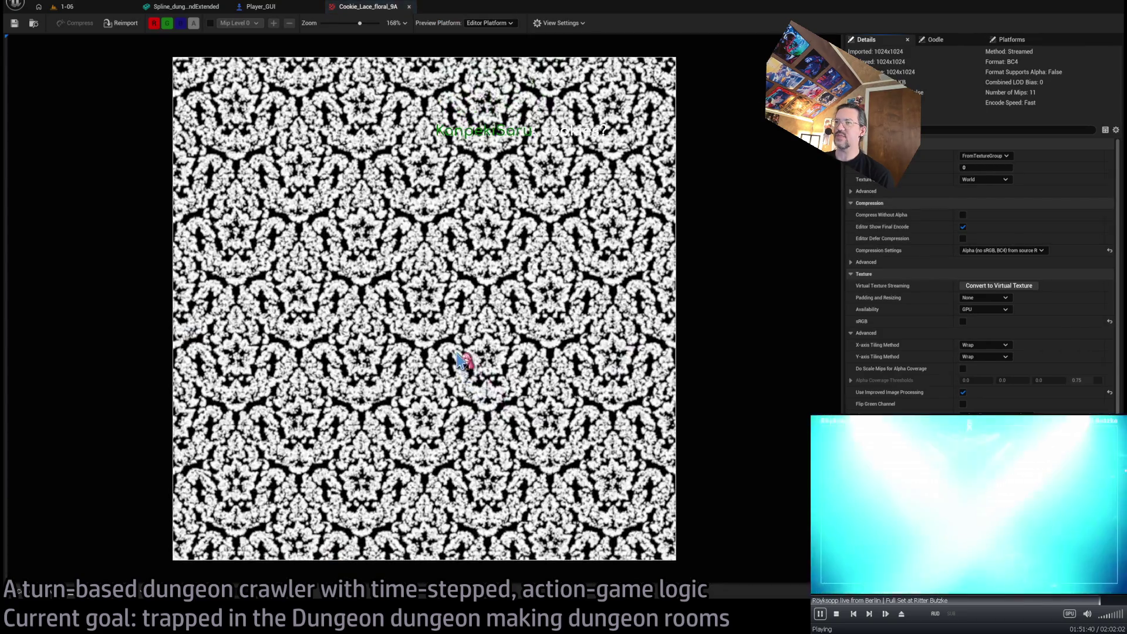
middle_click(351, 9)
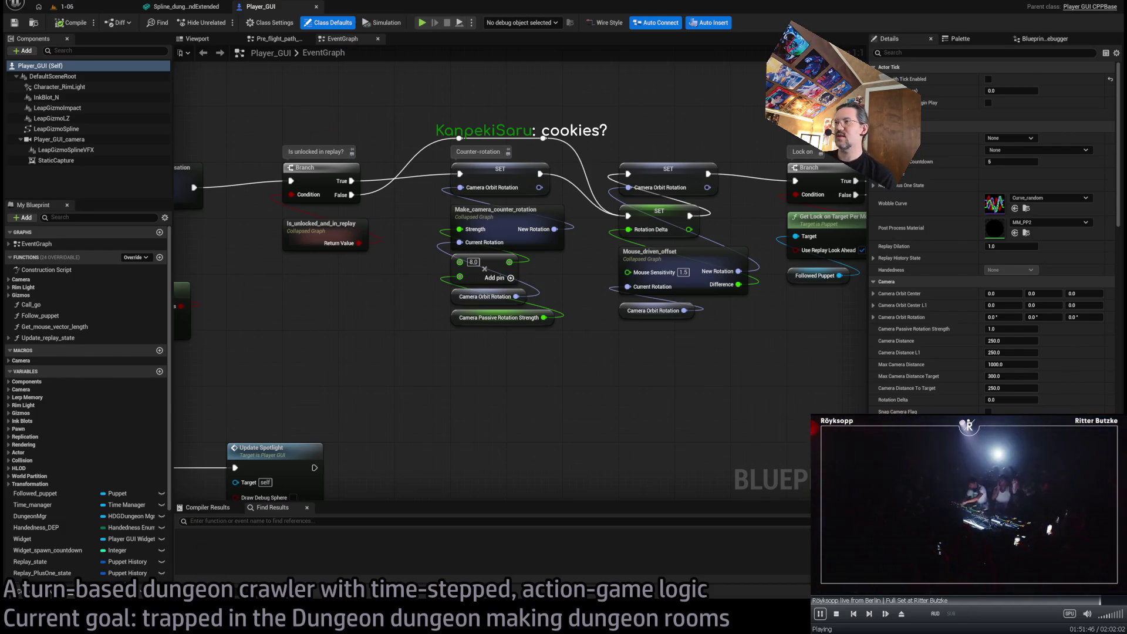
Search Google for "lighting cookie" and scroll through the results
key("alt+Tab")
type("lighting co")
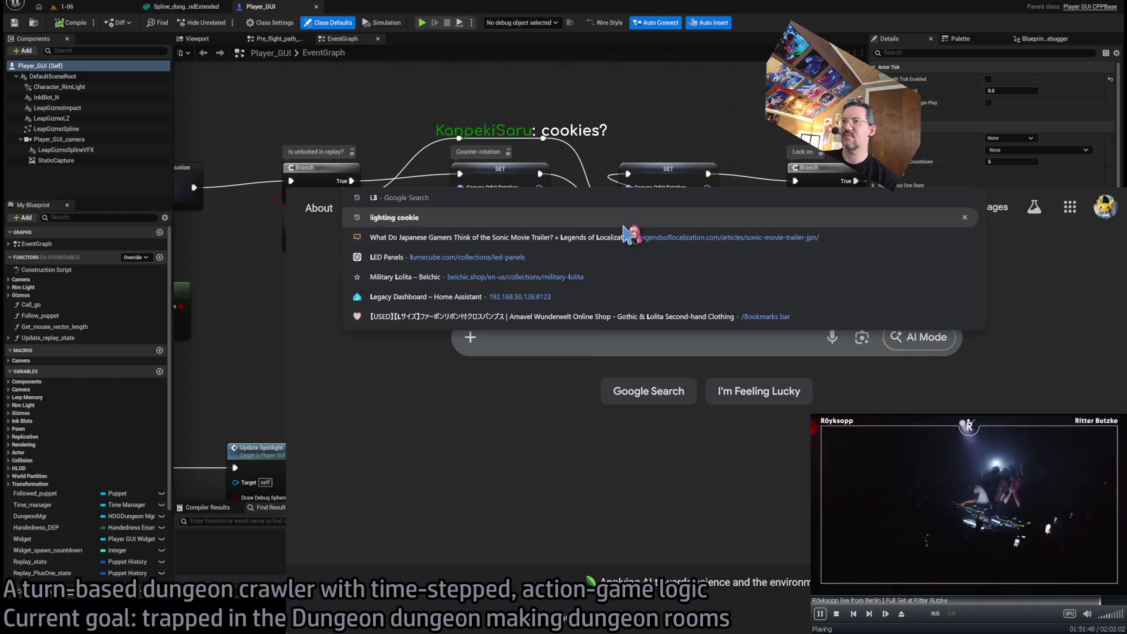
type("okie")
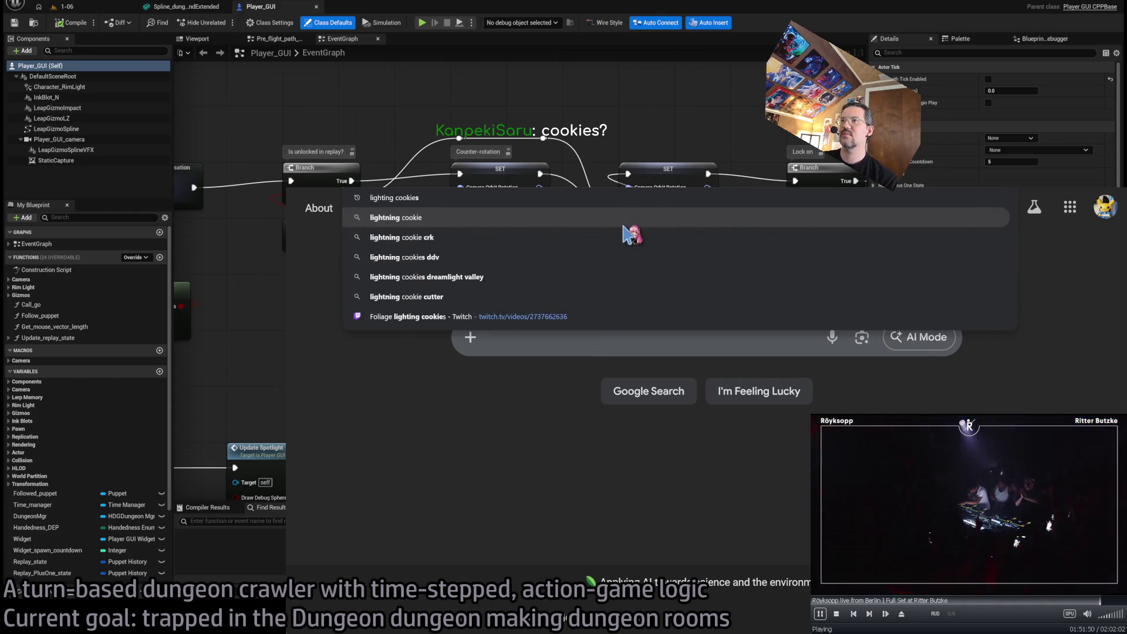
key("Return")
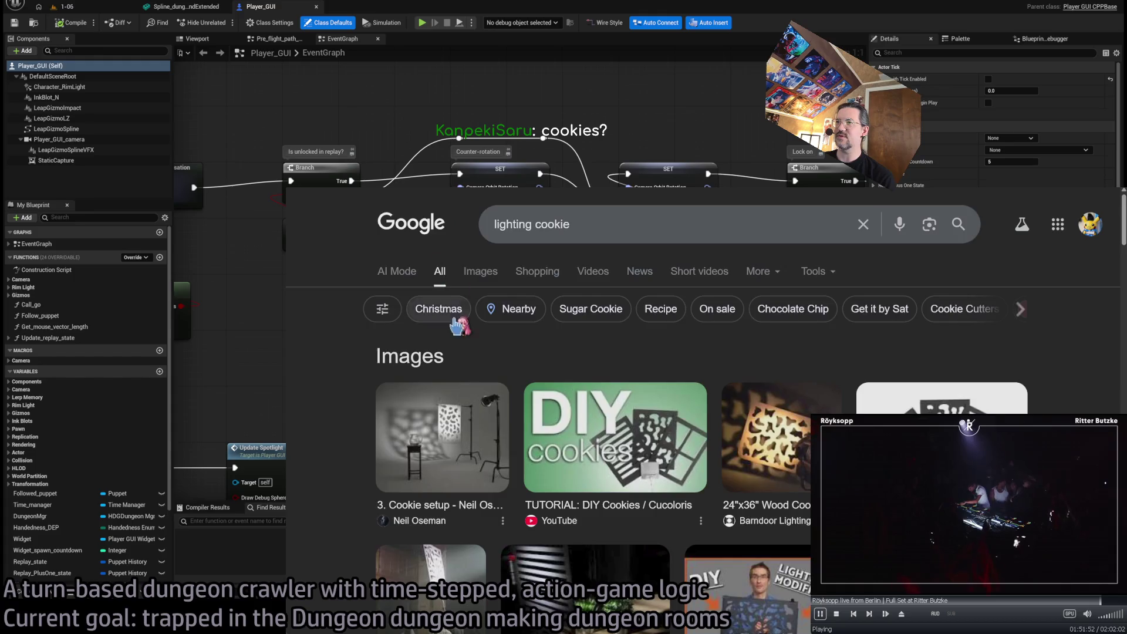
scroll(414, 385, "down", 15)
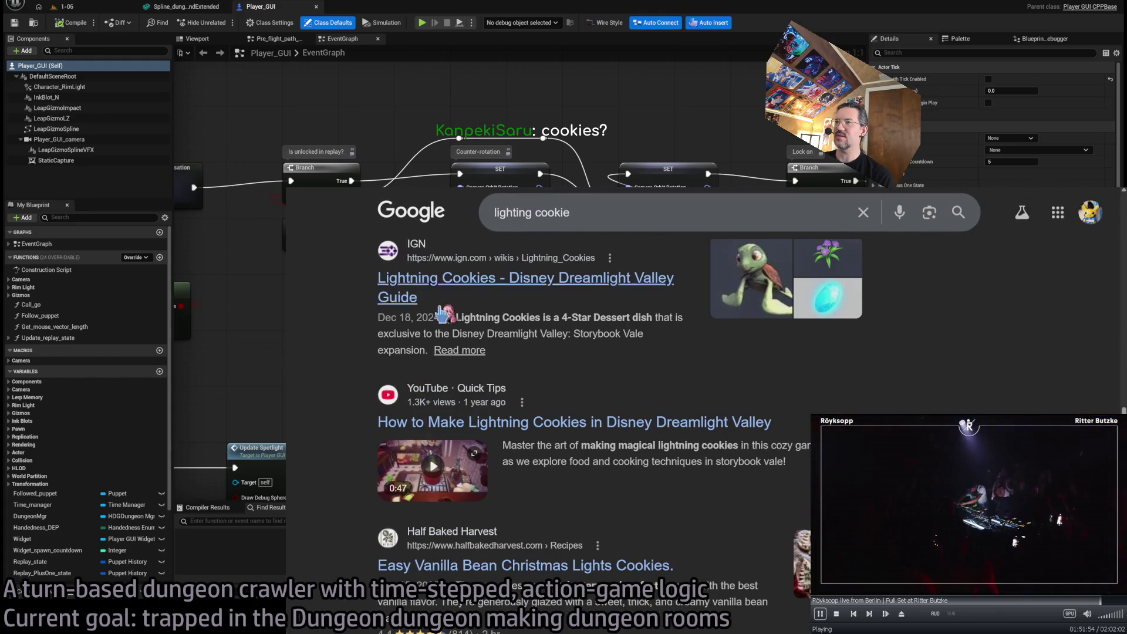
scroll(442, 315, "down", 8)
Refine the search to "lighting cookie wikipedia" and browse the results
left_click(643, 215)
type("w")
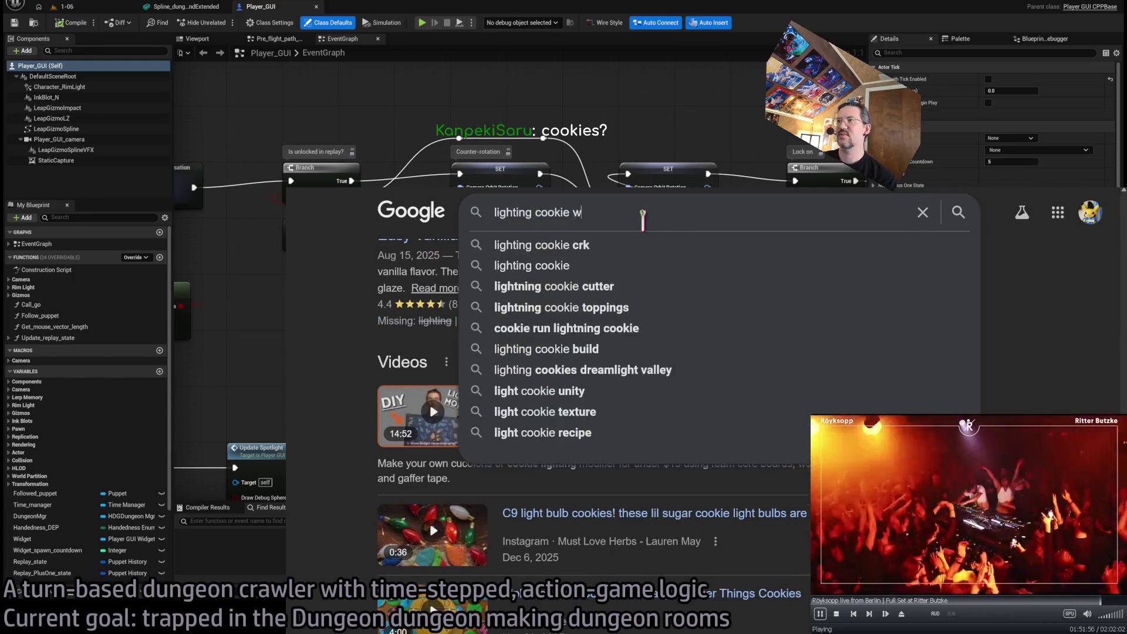
type("ikipedia")
key("Return")
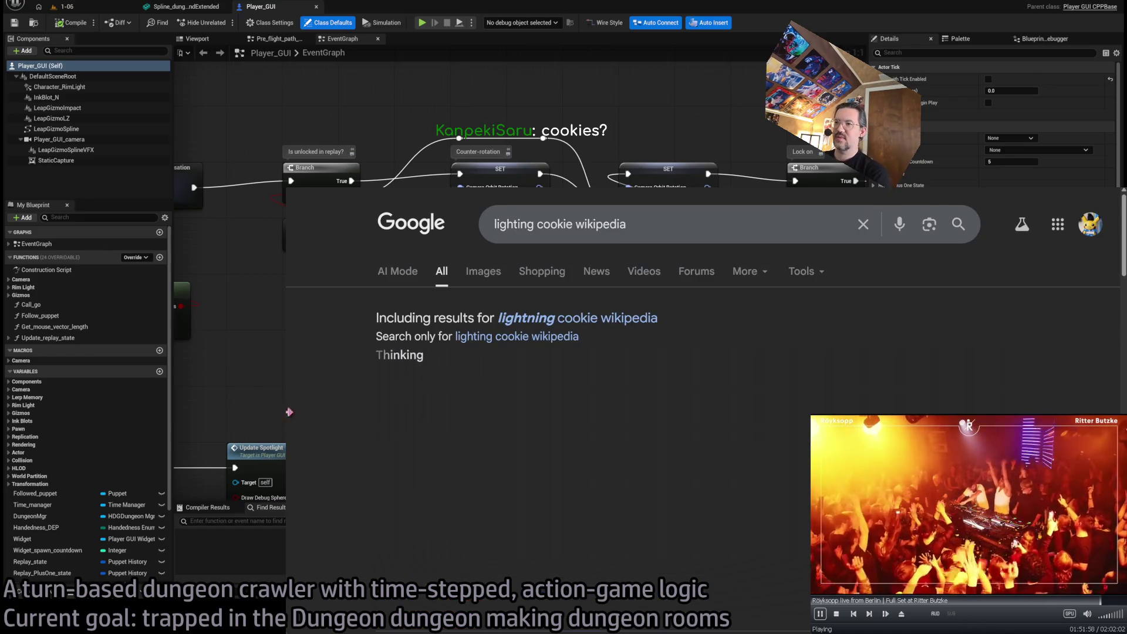
scroll(376, 370, "down", 5)
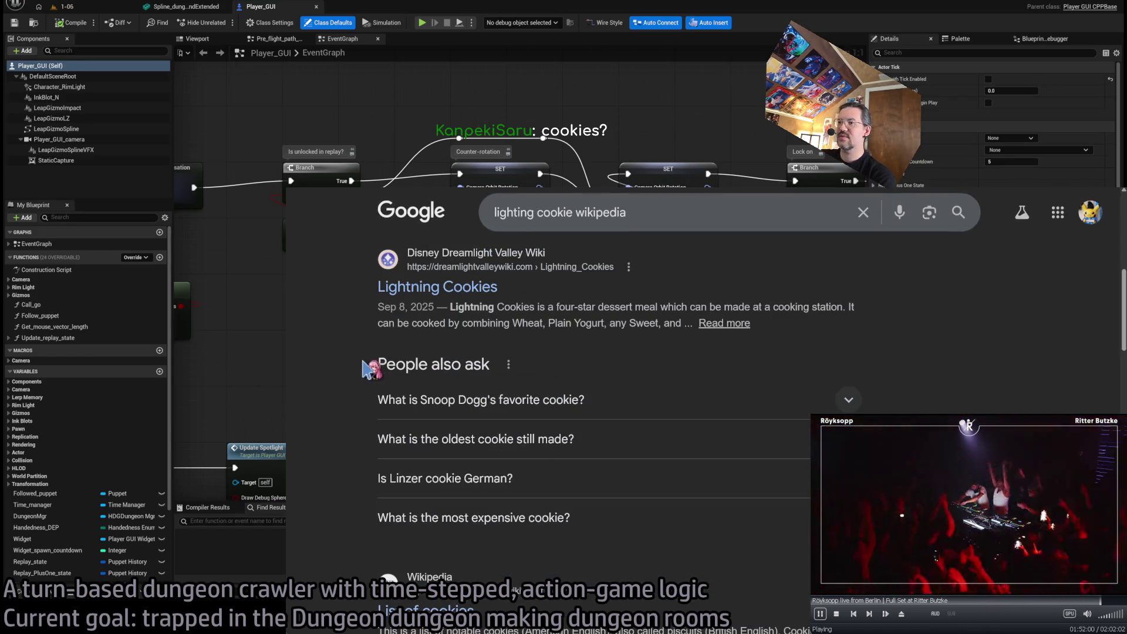
scroll(436, 303, "down", 3)
scroll(424, 461, "down", 3)
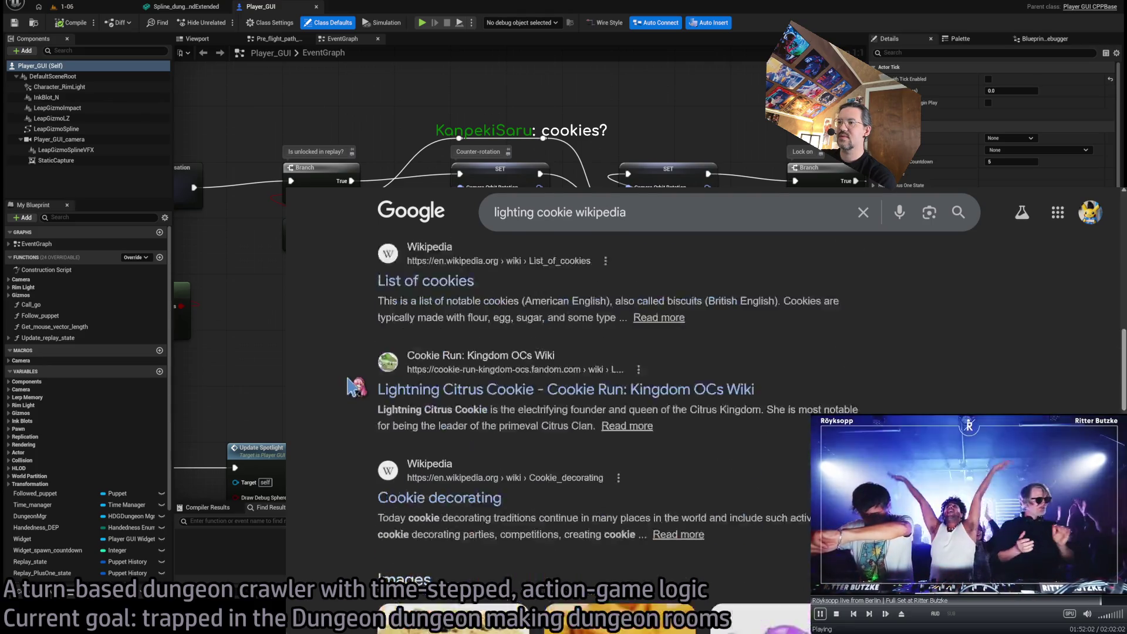
scroll(424, 461, "up", 4)
Replace "cookie" with "cuculoris" in the query and open the Wikipedia Cucoloris article
double_click(556, 215)
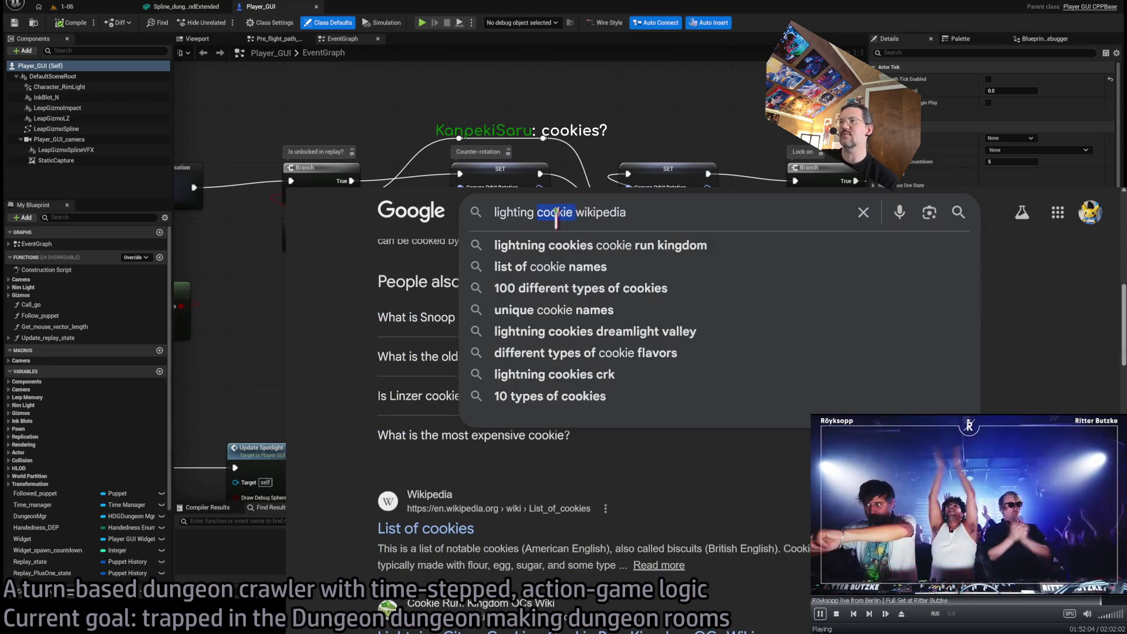
type("cuculoris")
key("Return")
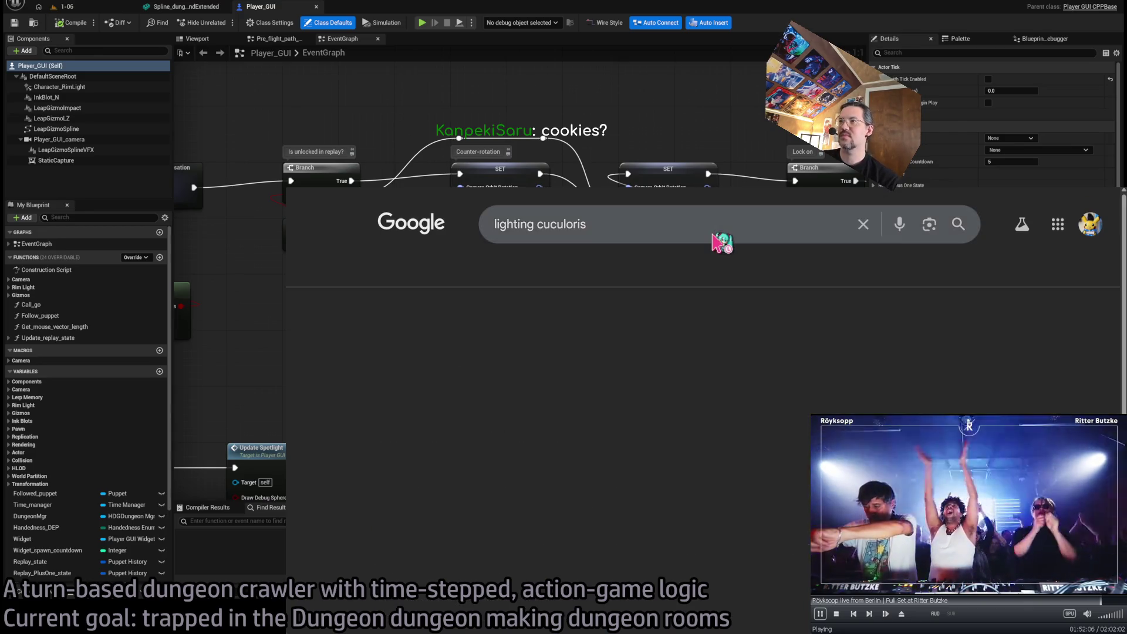
scroll(360, 454, "down", 5)
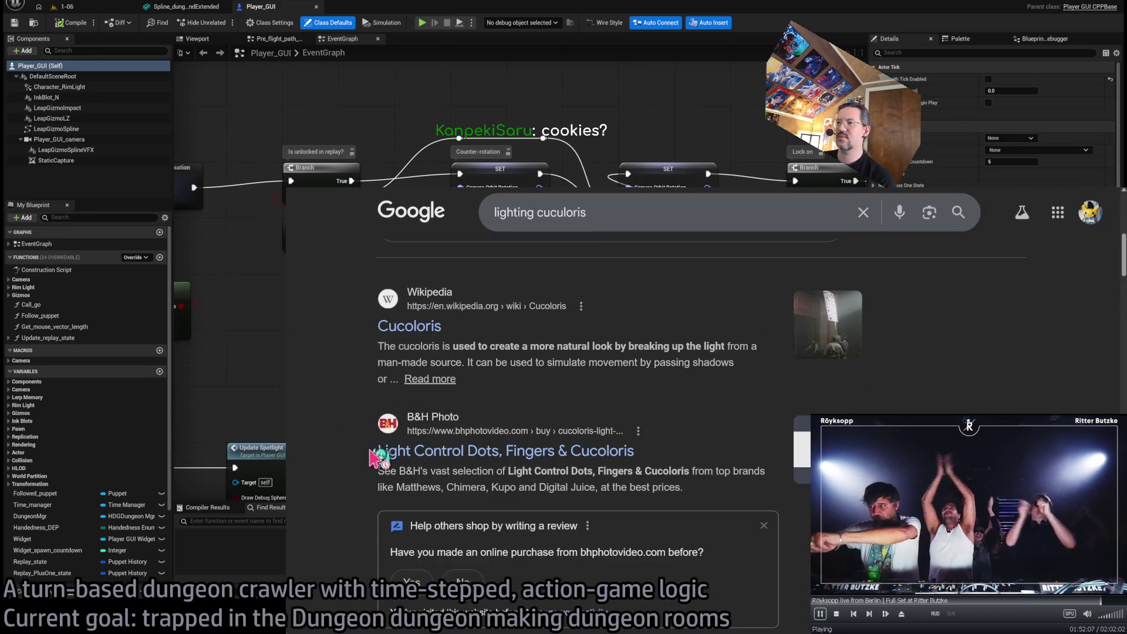
left_click(409, 326)
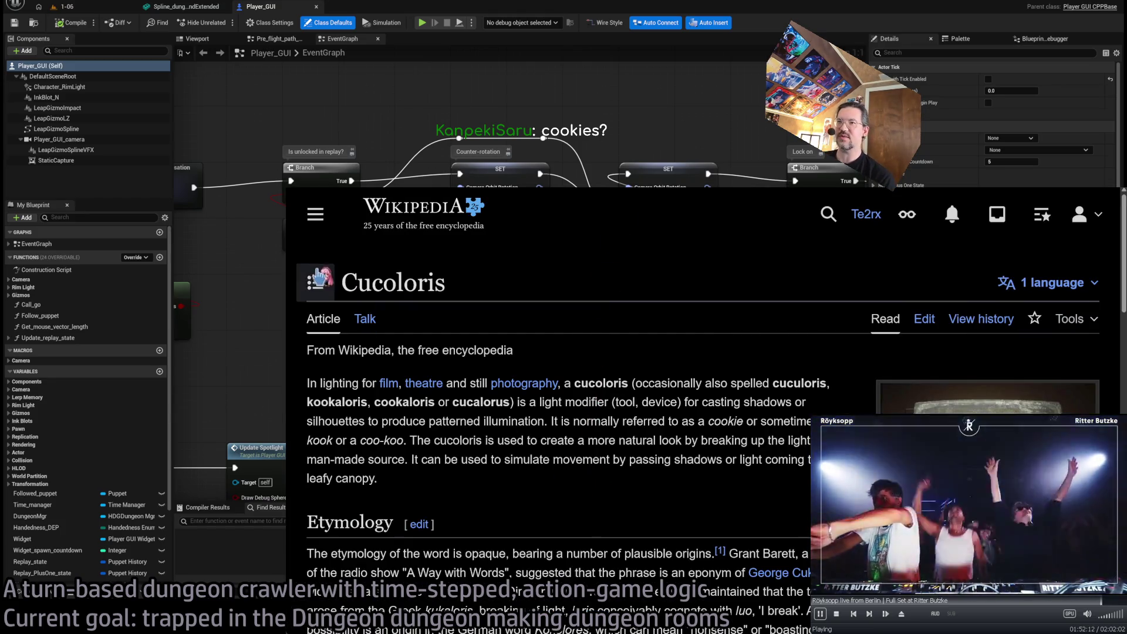
Zoom in on the Cucoloris article text around the word cookie, then reset the zoom
double_click(364, 284)
left_click(536, 299)
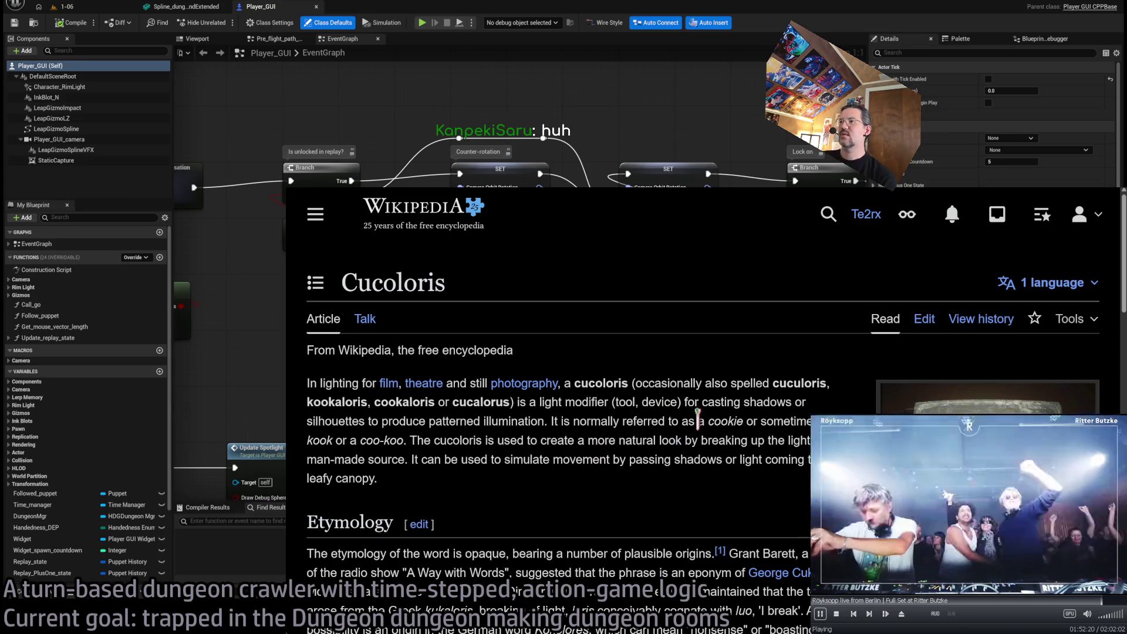
key("ctrl+plus")
key("ctrl+plus")
key("ctrl+plus")
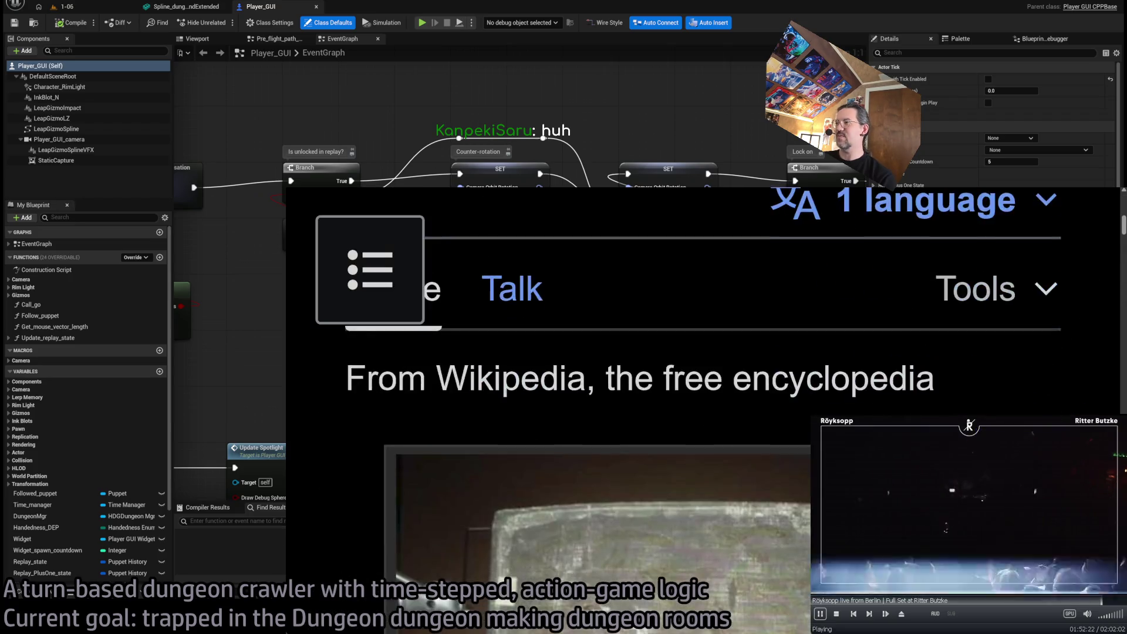
scroll(464, 414, "up", 1)
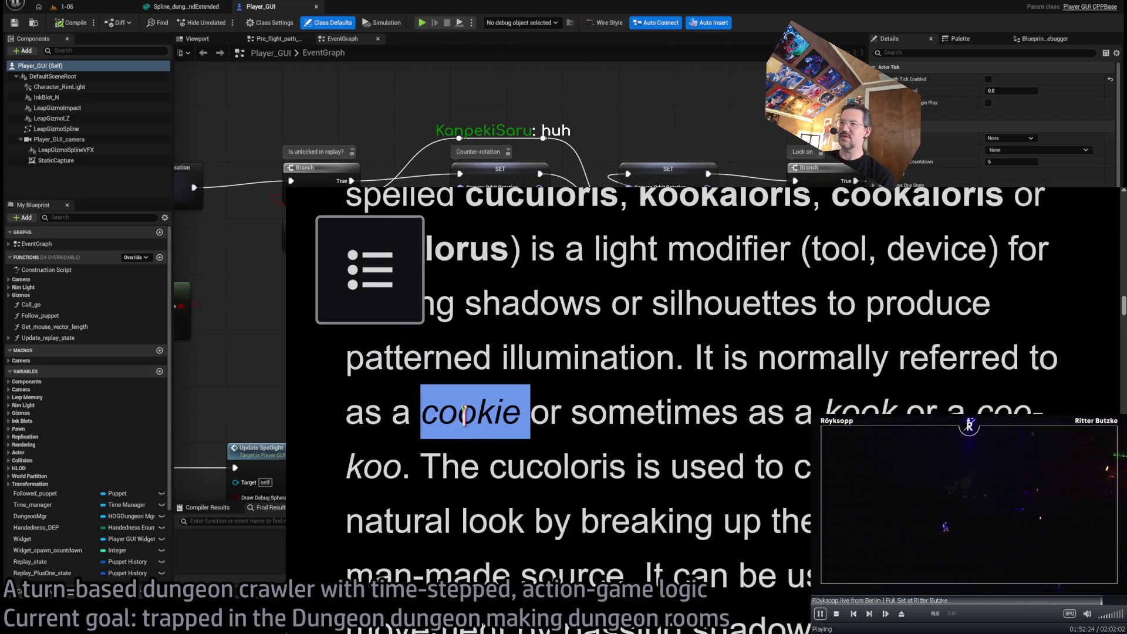
key("ctrl+0")
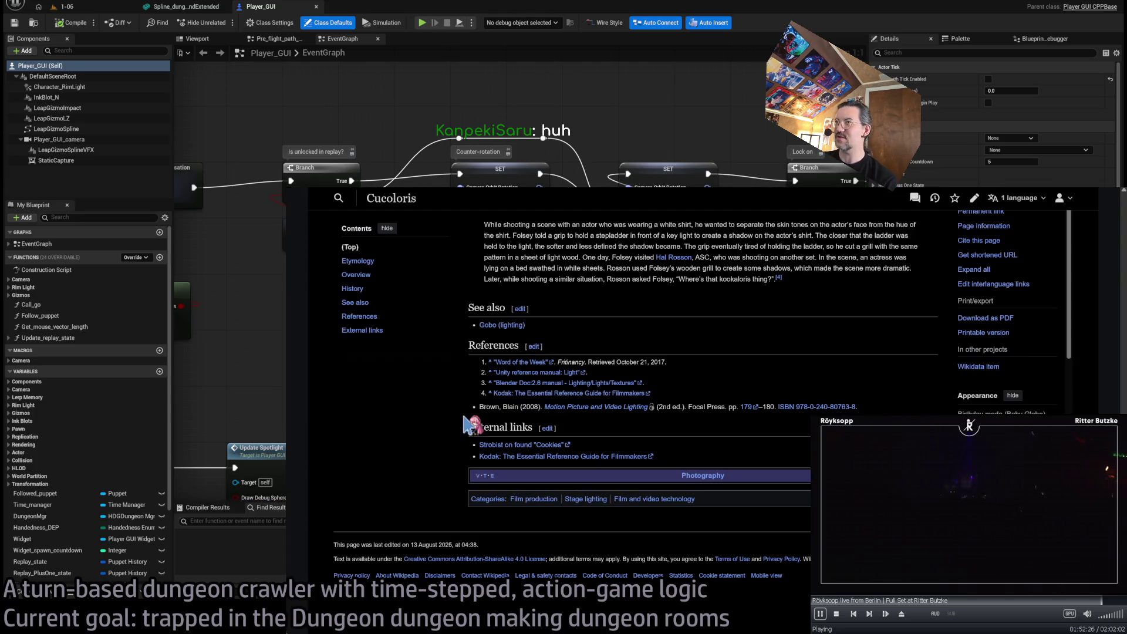
scroll(799, 488, "up", 10)
View the cucoloris shadow photo and the film-crew photo full size, then close the browser
key("ctrl+plus")
key("ctrl+plus")
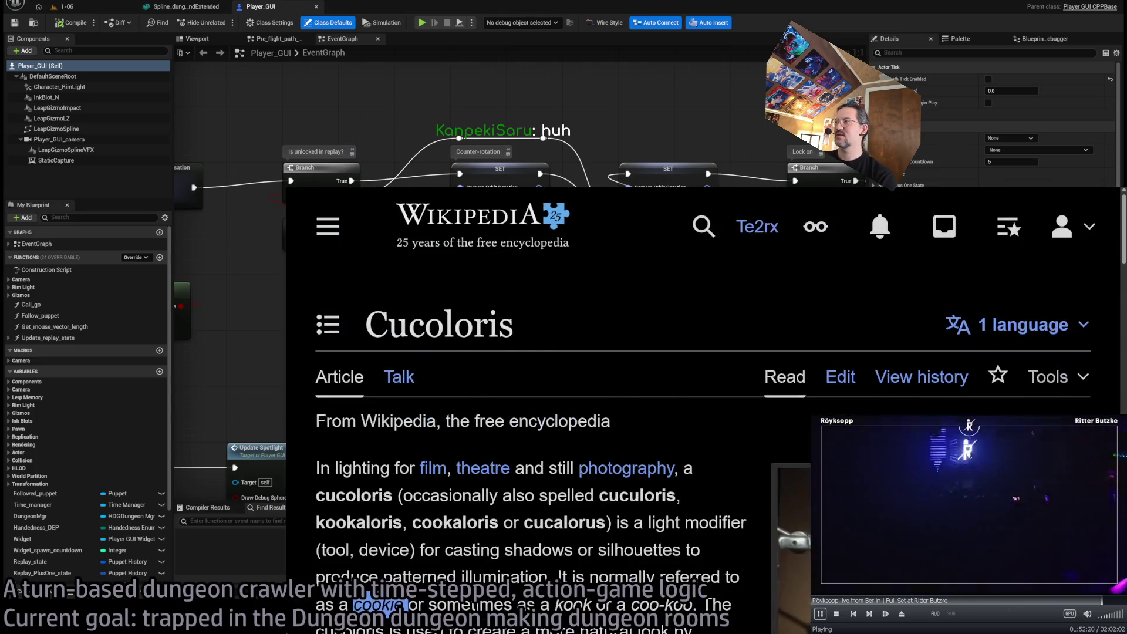
left_click(881, 352)
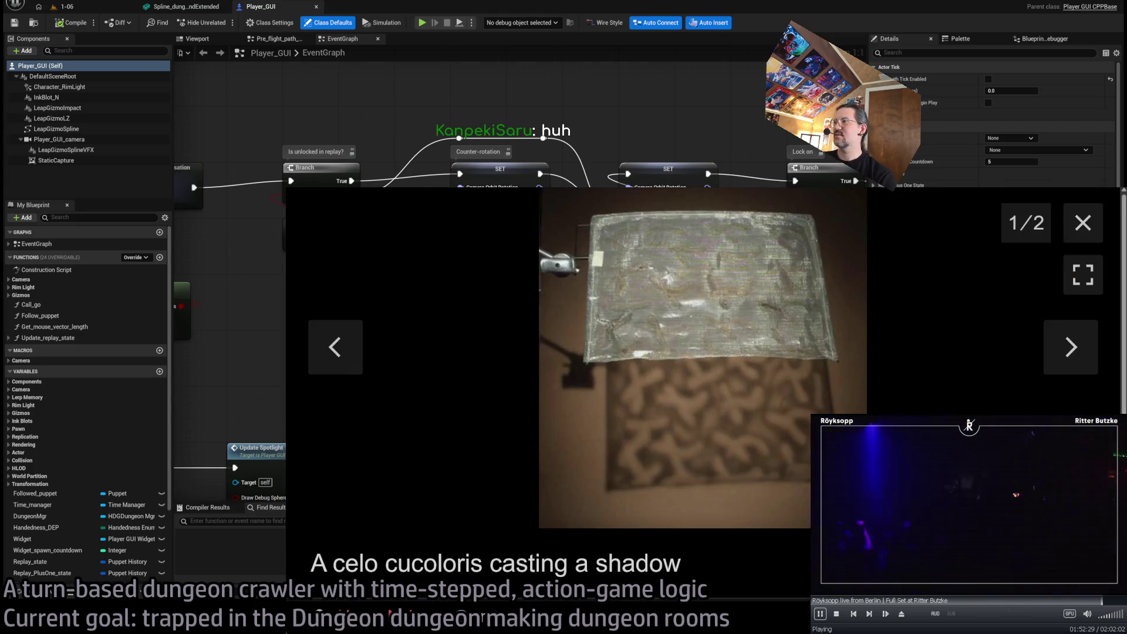
left_click(1085, 224)
scroll(982, 347, "down", 5)
left_click(982, 347)
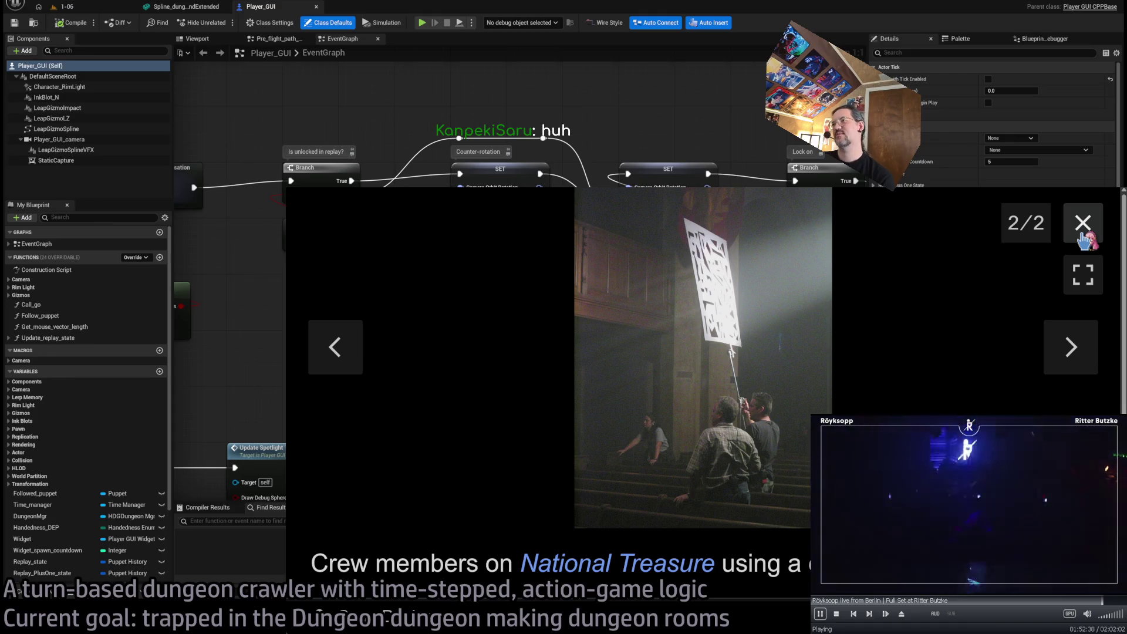
left_click(1084, 224)
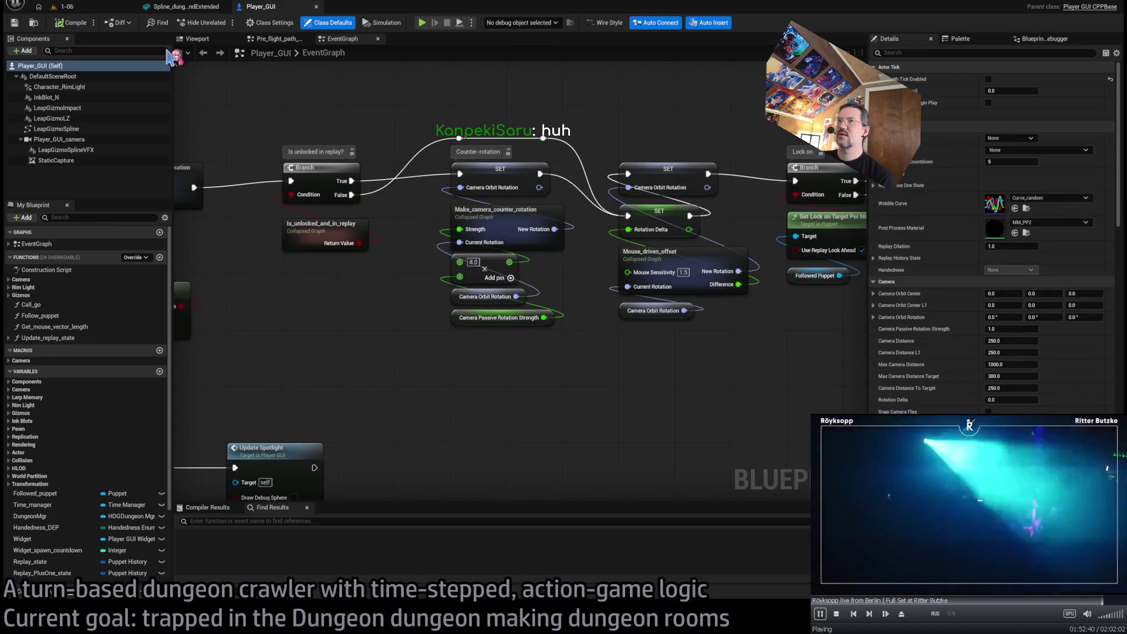
Switch to the 1-06 level, orbit back toward the spotlight, and start Play-In-Editor
left_click(65, 6)
left_click_drag(663, 267, 563, 254)
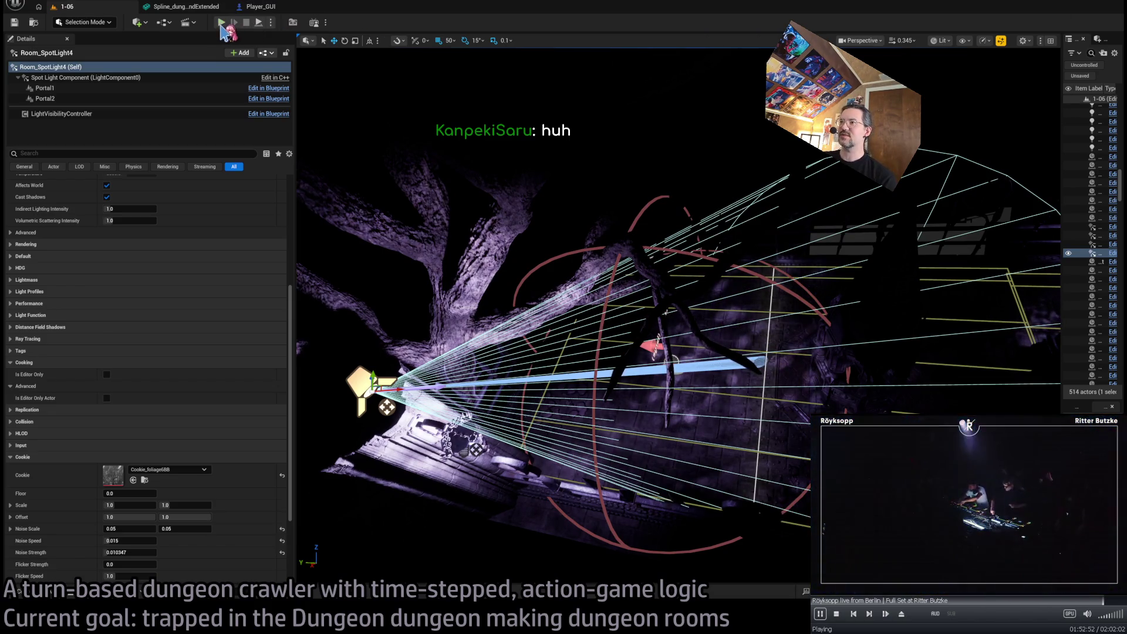
key("alt+p")
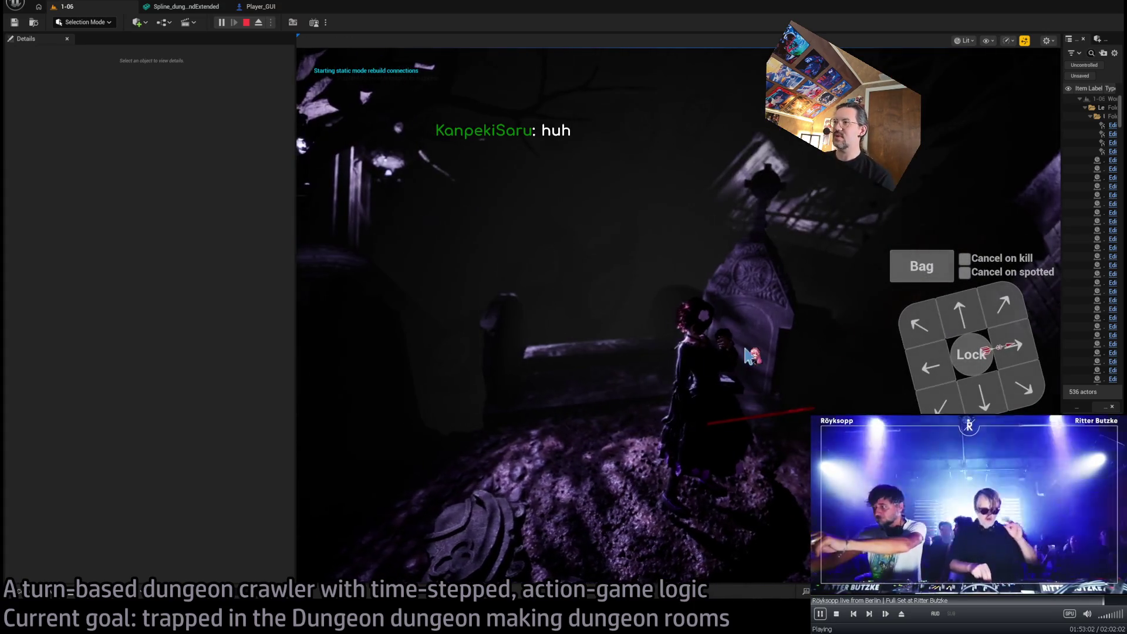
Queue and run movement turns, walking the character into the lit wooden room and up the corridor
left_click(963, 314)
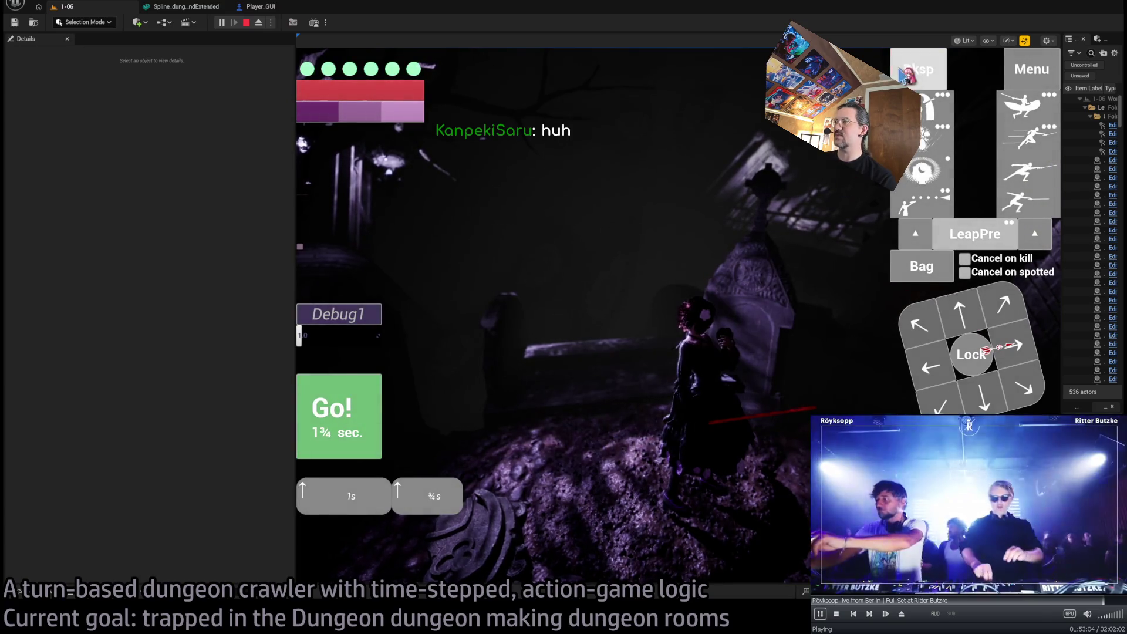
left_click(909, 71)
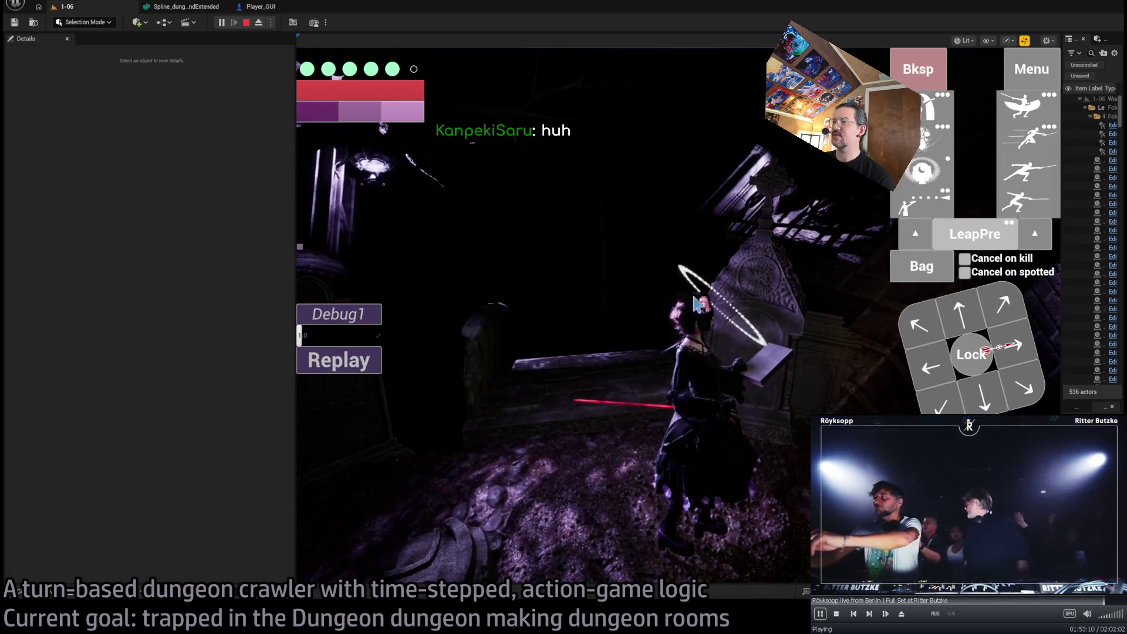
left_click(688, 423)
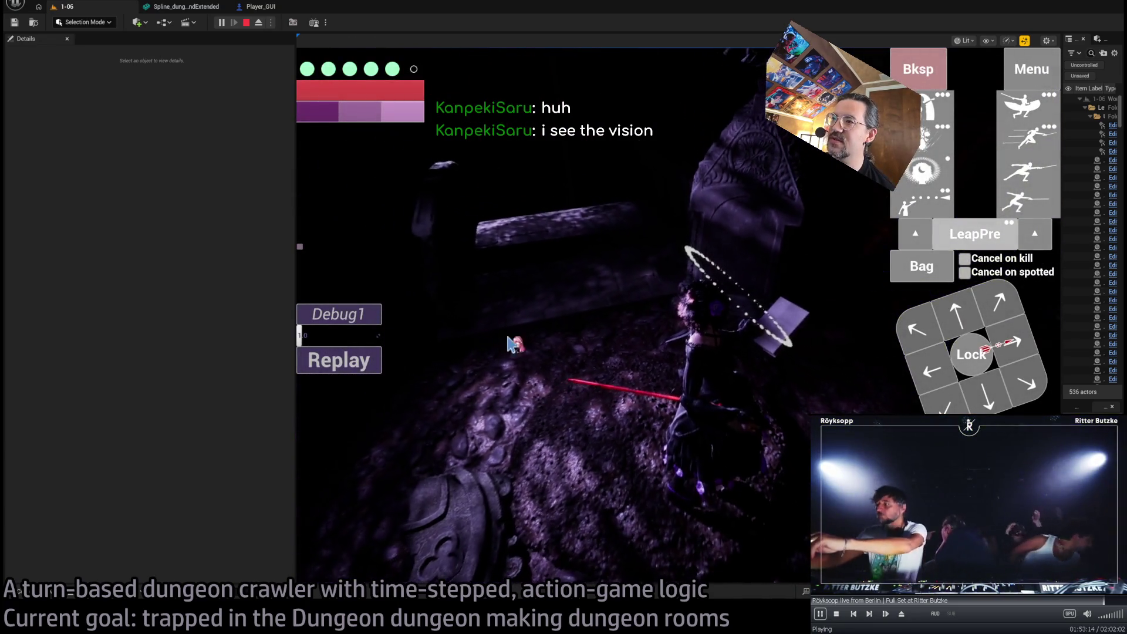
left_click(969, 333)
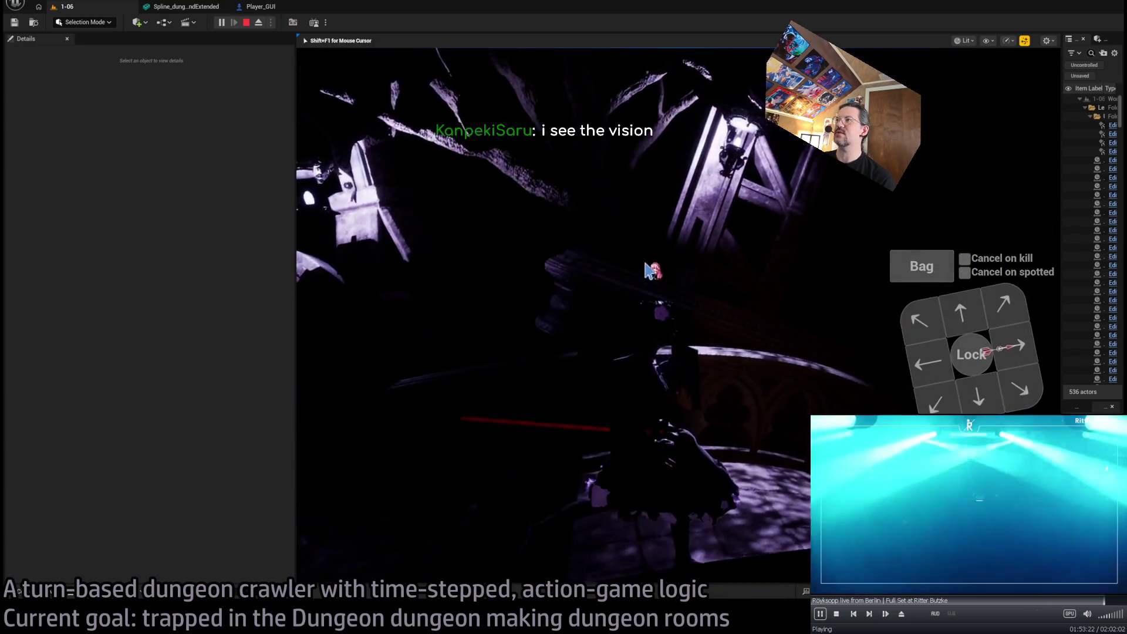
left_click(955, 317)
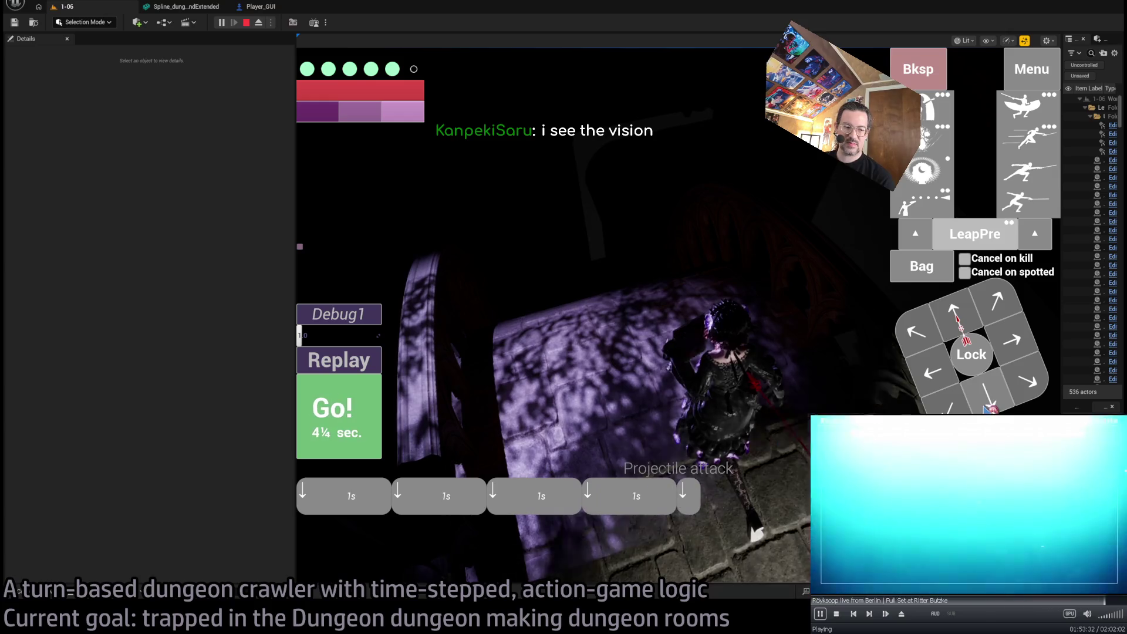
left_click(340, 415)
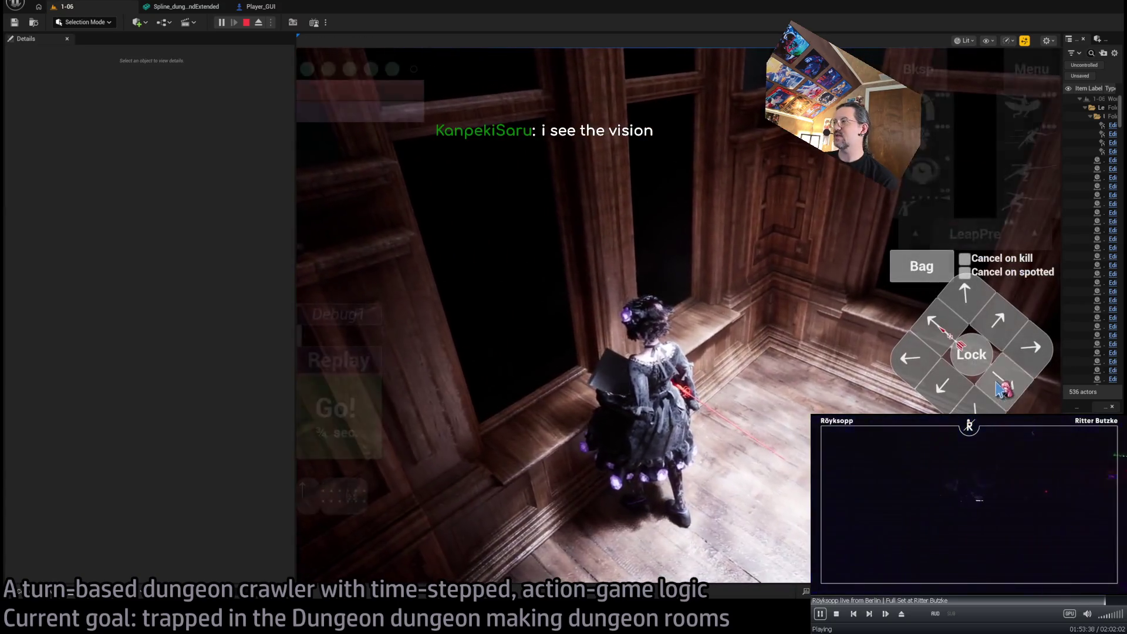
left_click(340, 416)
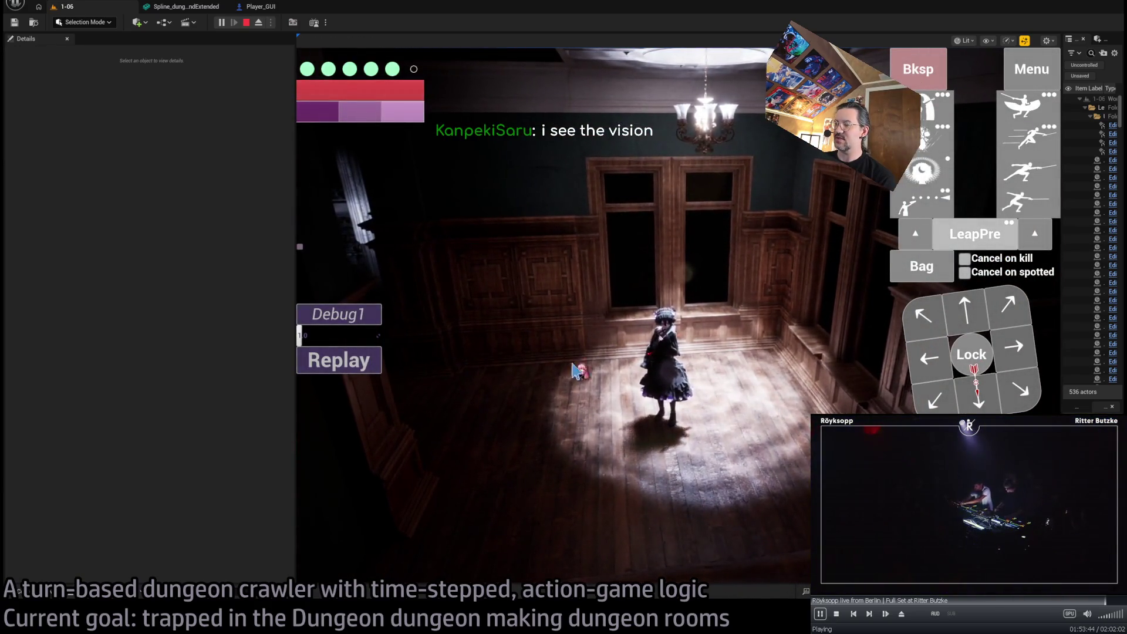
left_click(713, 487)
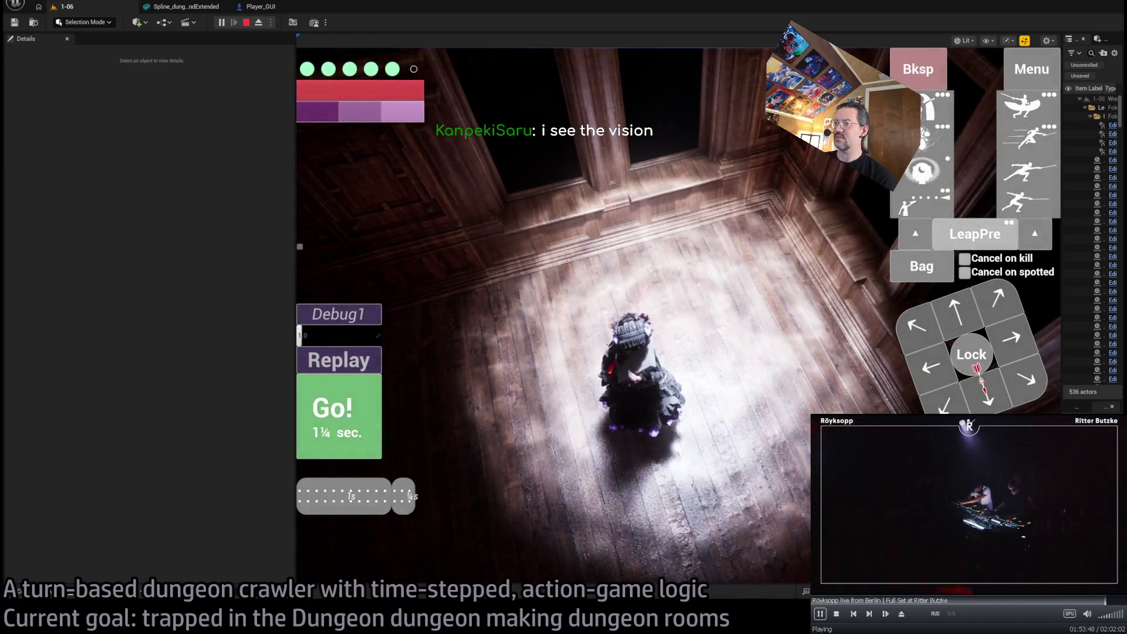
left_click(340, 417)
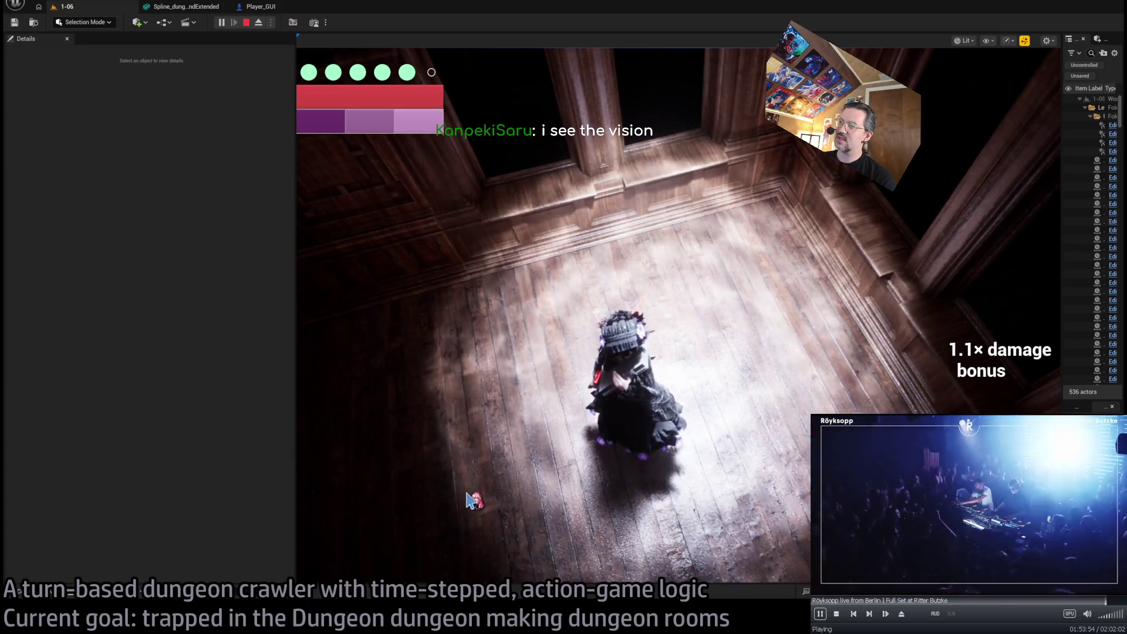
left_click(345, 390)
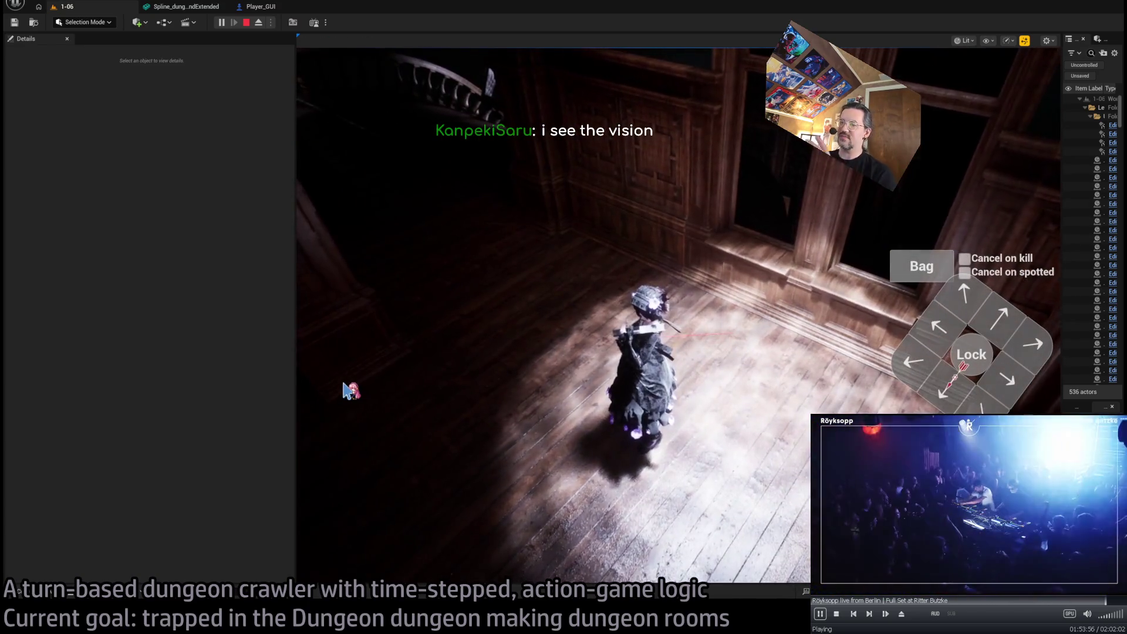
left_click(849, 325)
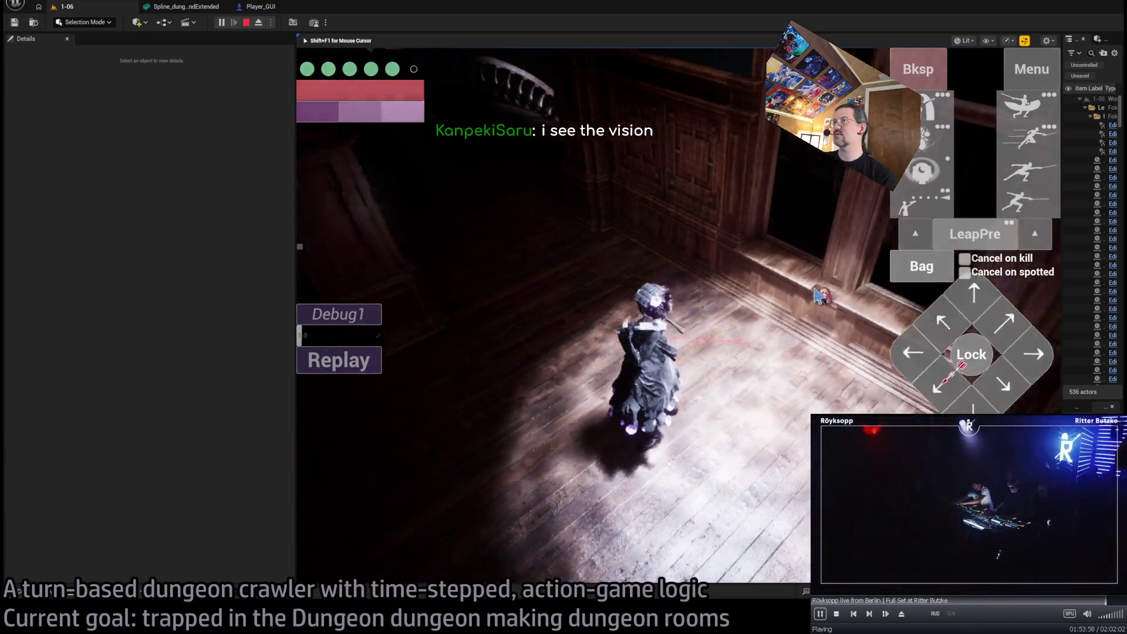
left_click(987, 317)
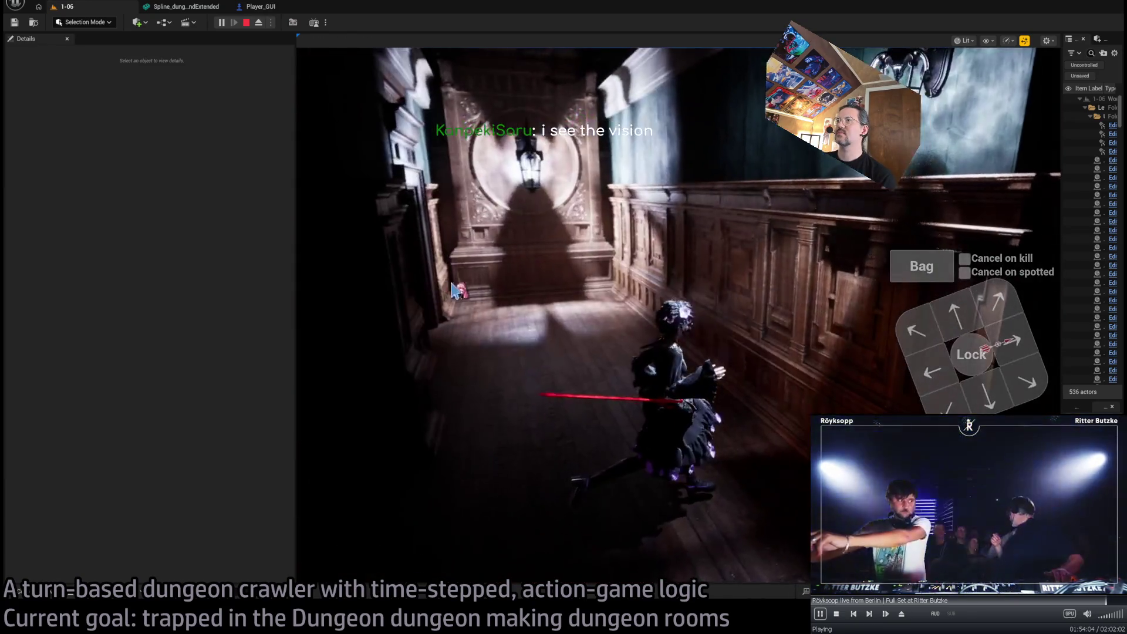
Run several more turns through the room, including a queued lunge attack
left_click(1012, 325)
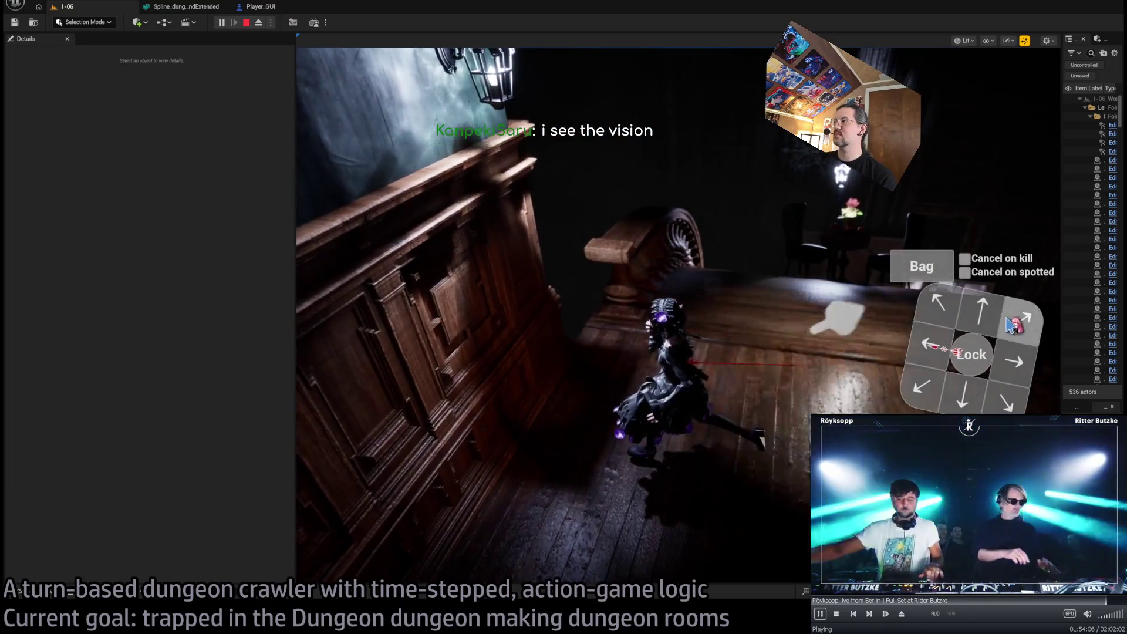
left_click(362, 426)
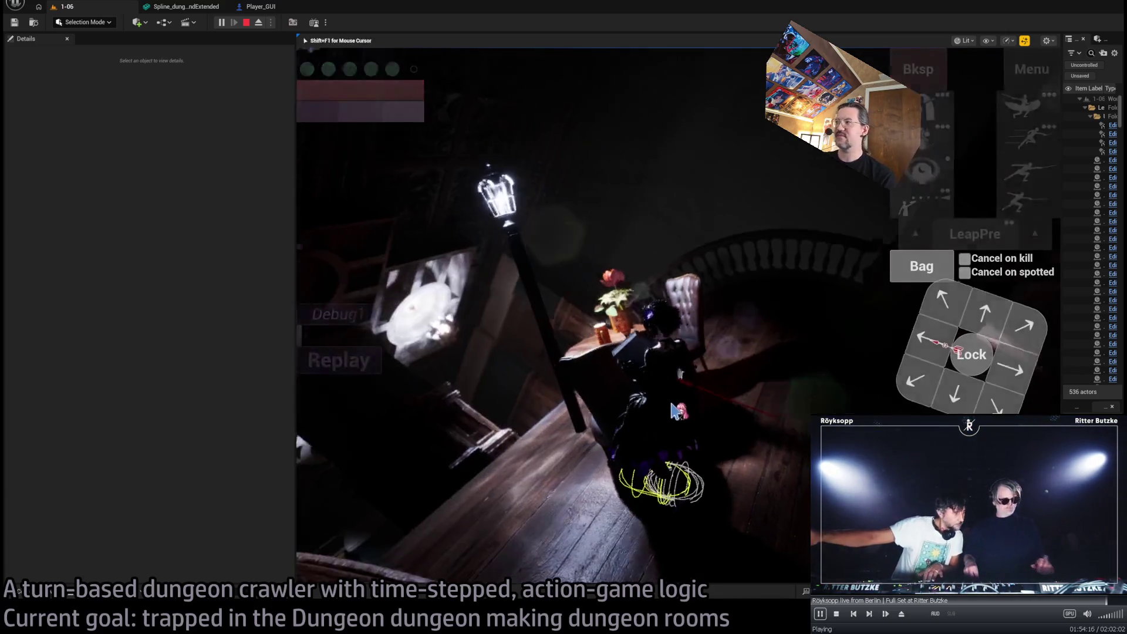
left_click(687, 421)
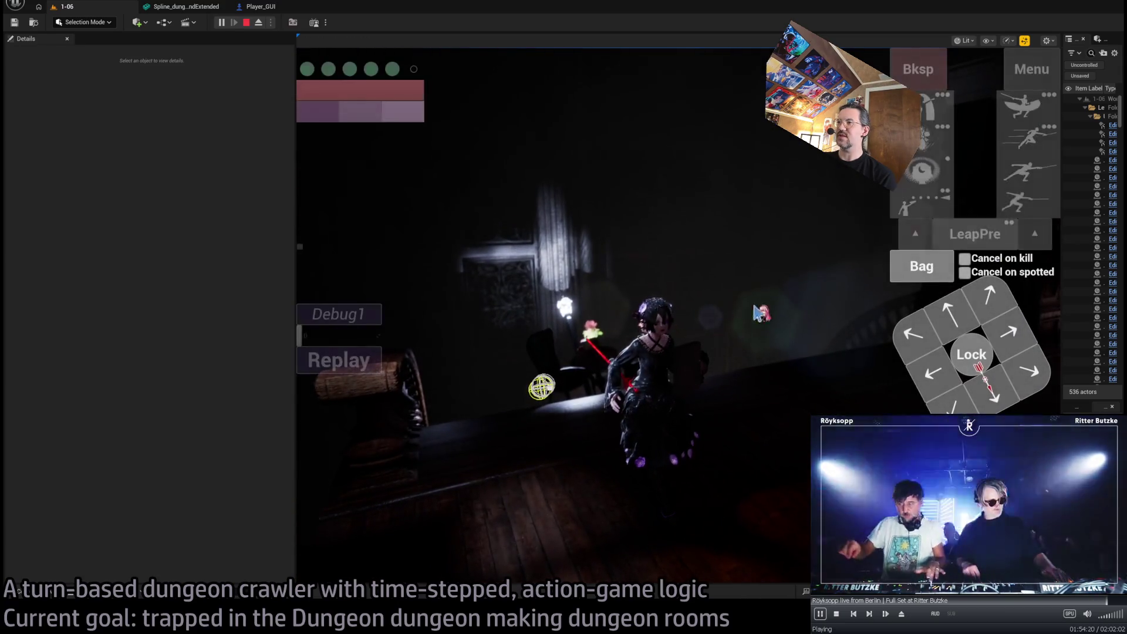
left_click(474, 432)
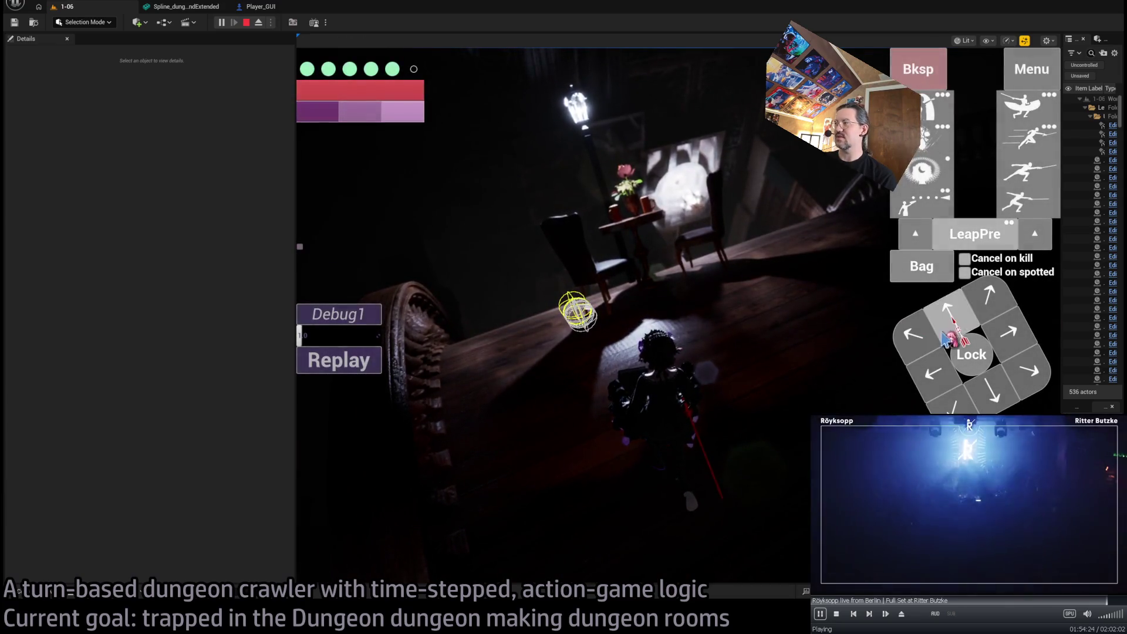
left_click(1039, 201)
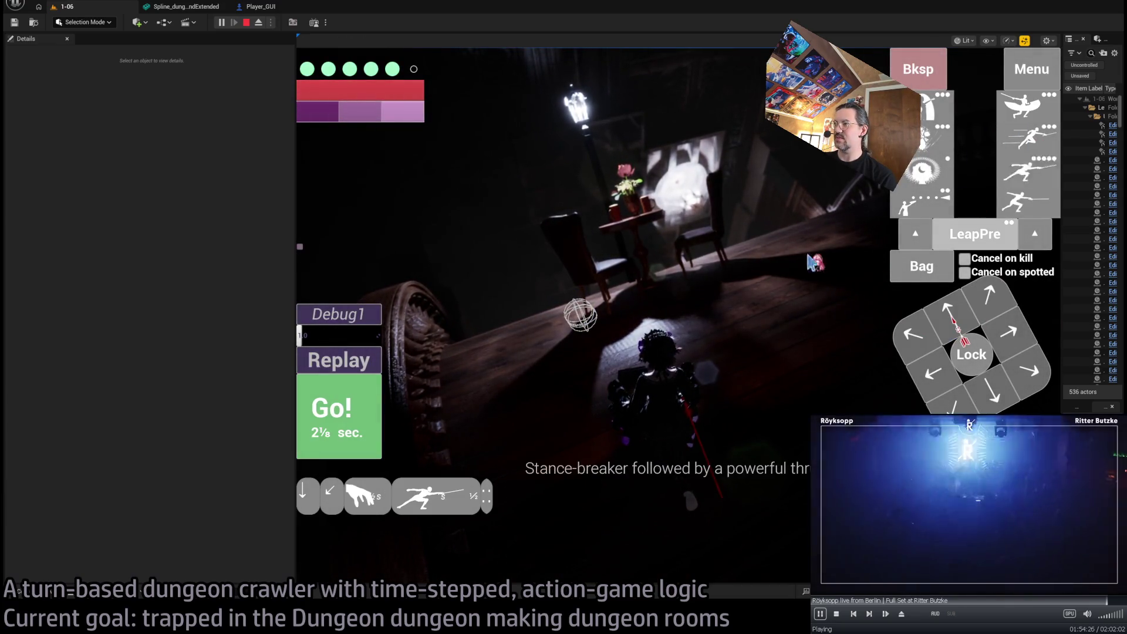
left_click(1002, 308)
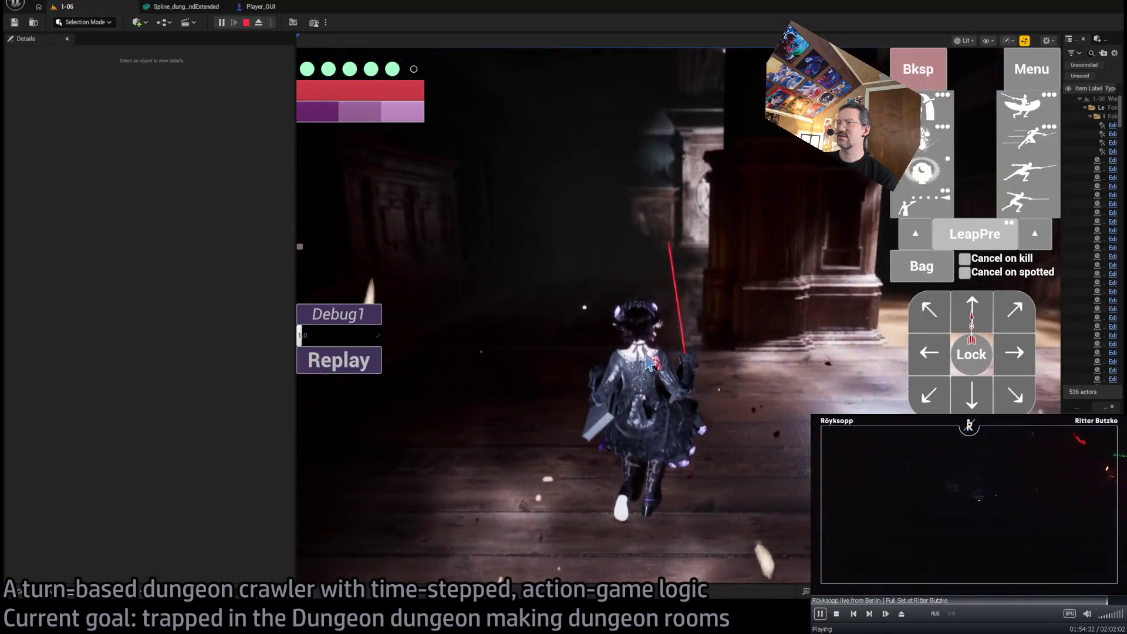
Move the character toward the balcony and past the cabinets, then stop the playtest
left_click(336, 369)
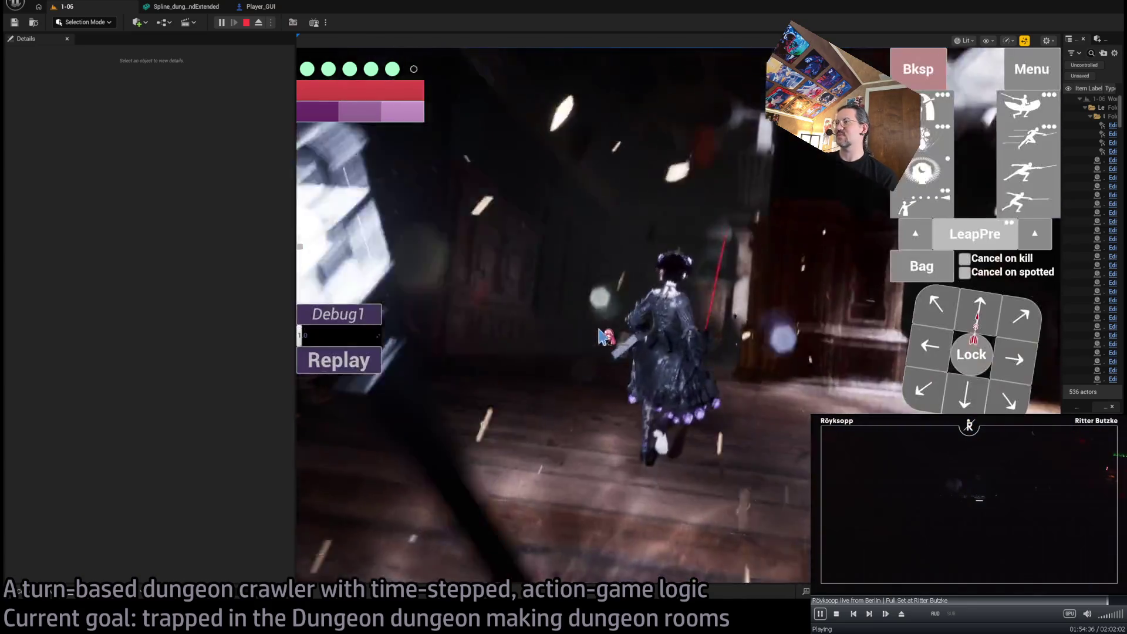
left_click(1012, 334)
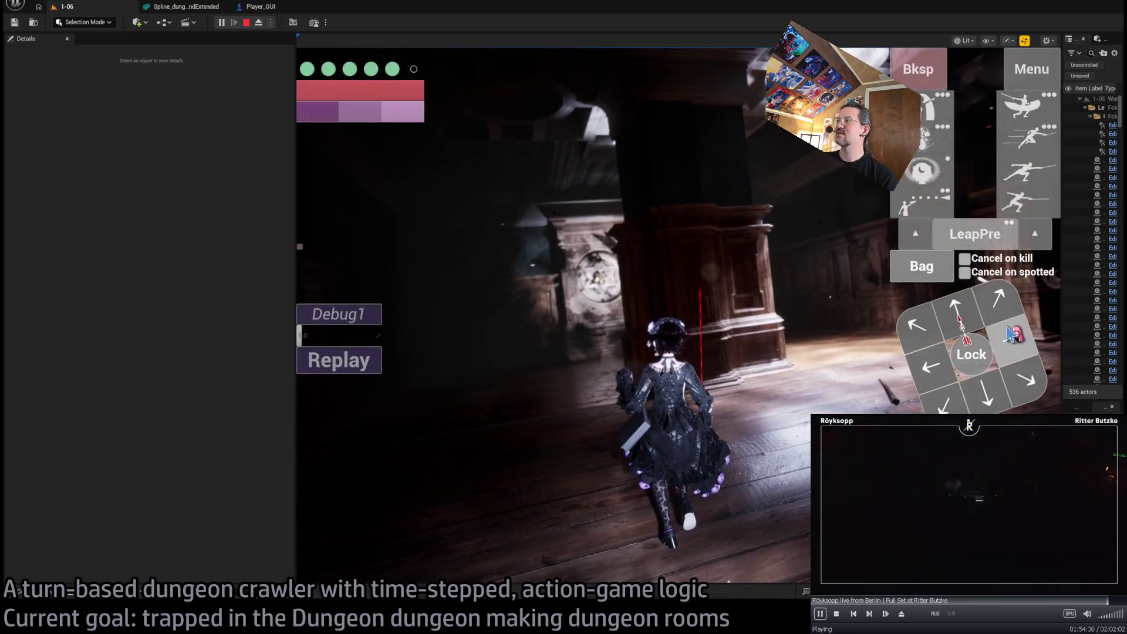
left_click(364, 411)
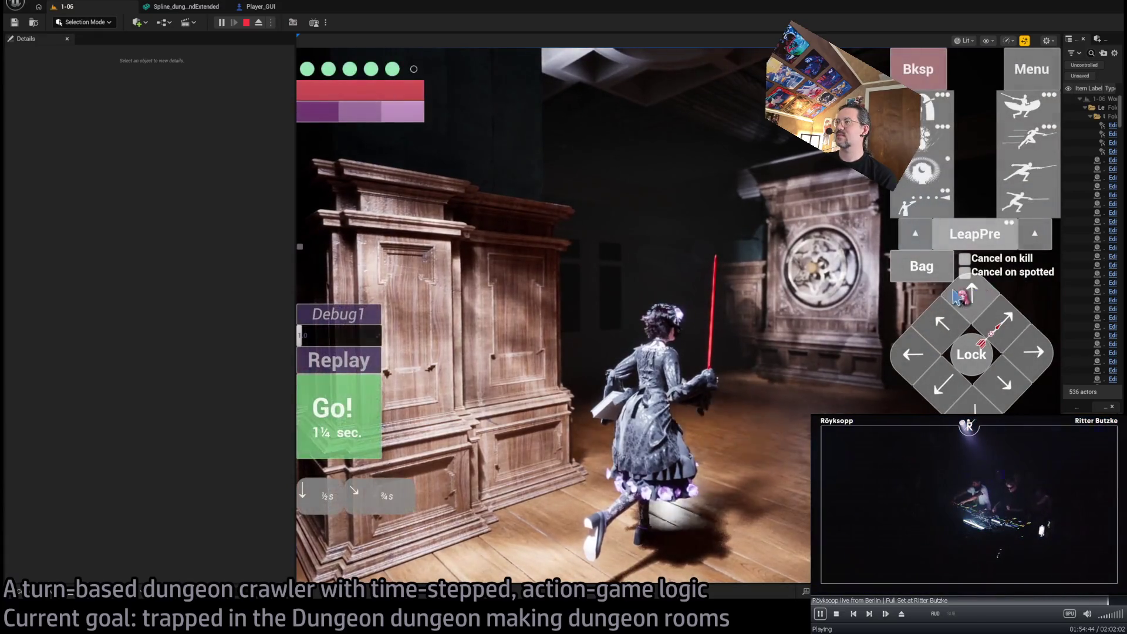
left_click(956, 293)
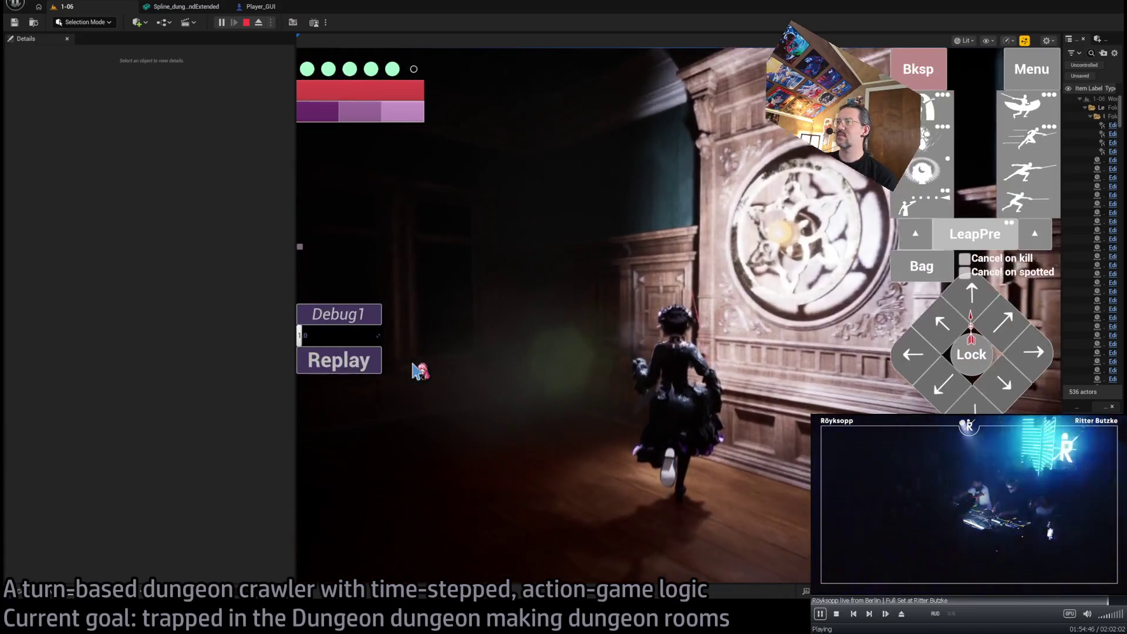
key("Escape")
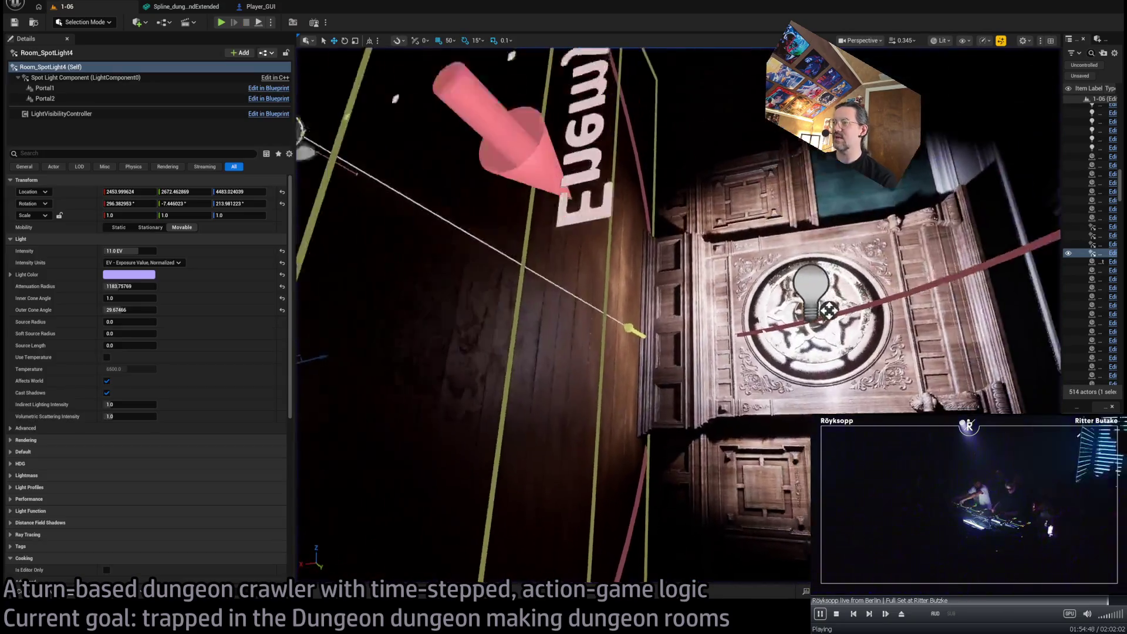
Frame the spotlight in unlit view, select the corner wall piece, and open its mesh
key("f")
key("F3")
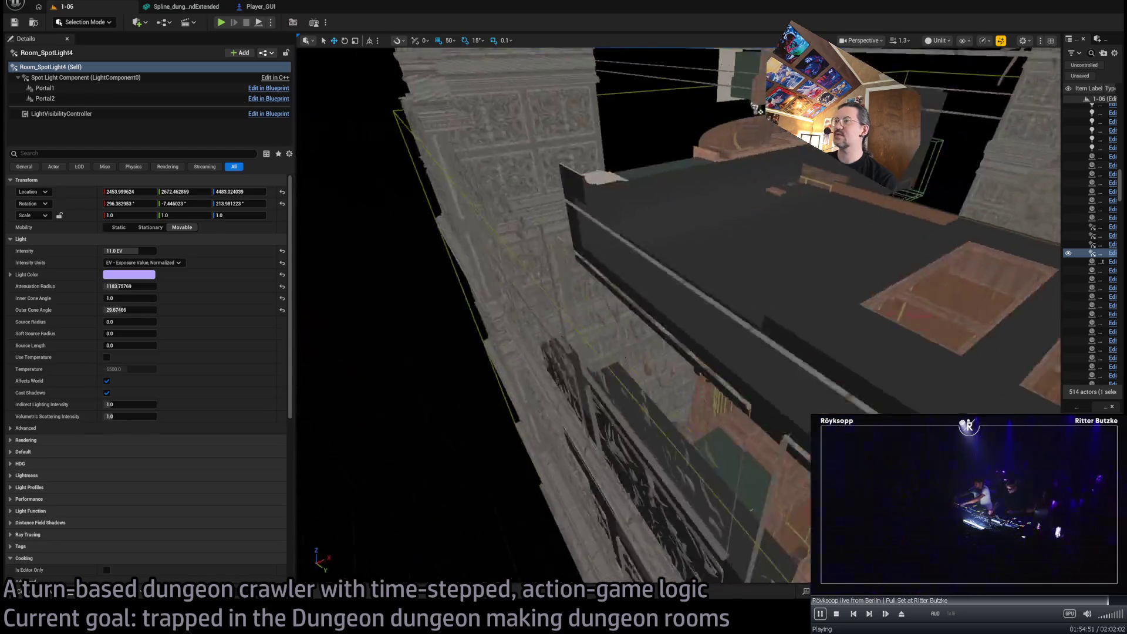
mouse_move(757, 109)
left_mouse_down()
mouse_move(676, 235)
mouse_move(628, 253)
left_mouse_up()
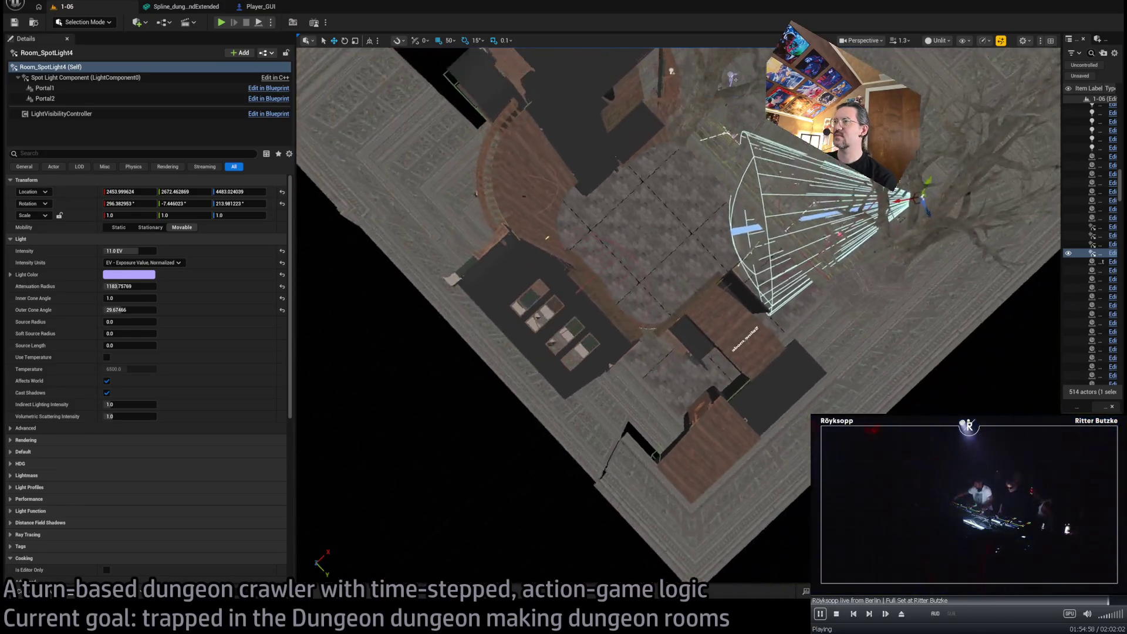
scroll(684, 205, "down", 5)
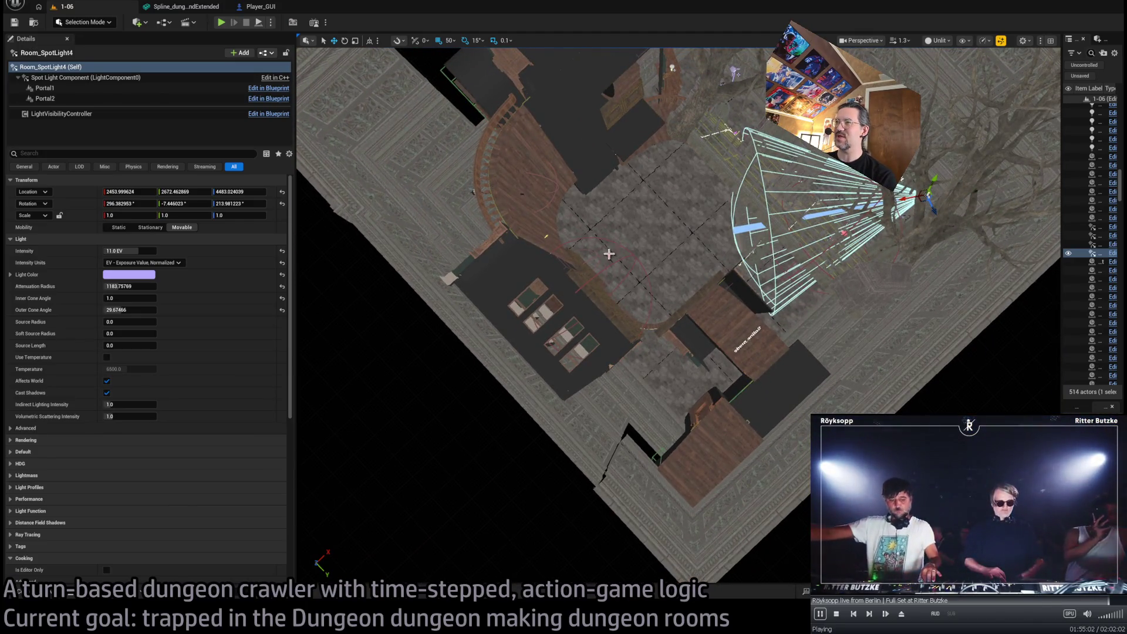
scroll(609, 254, "up", 10)
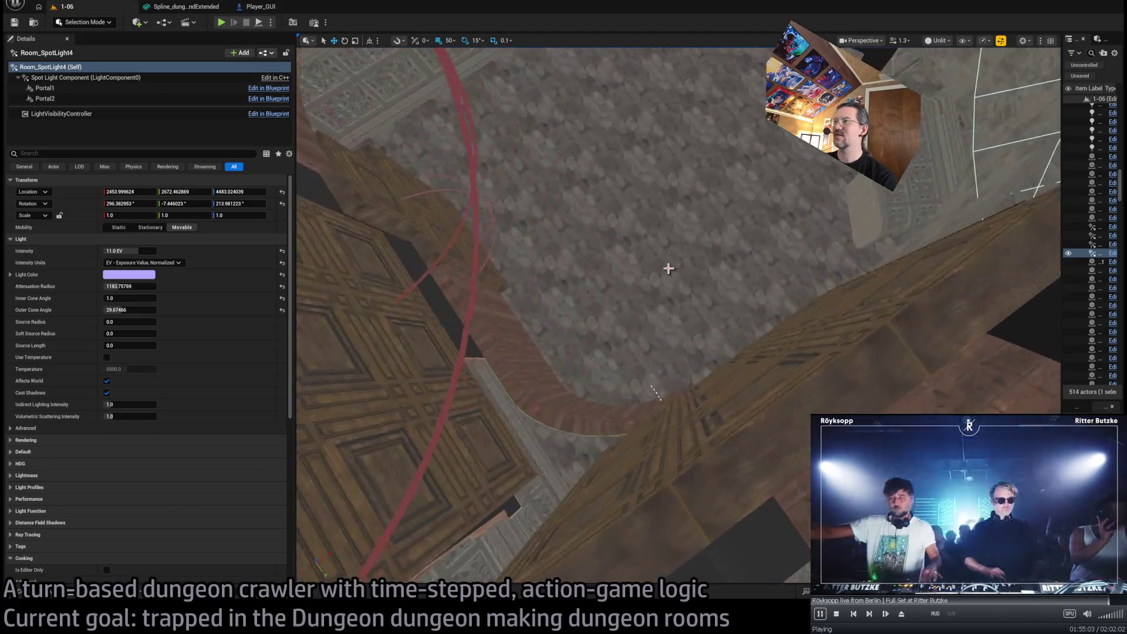
left_click(657, 304)
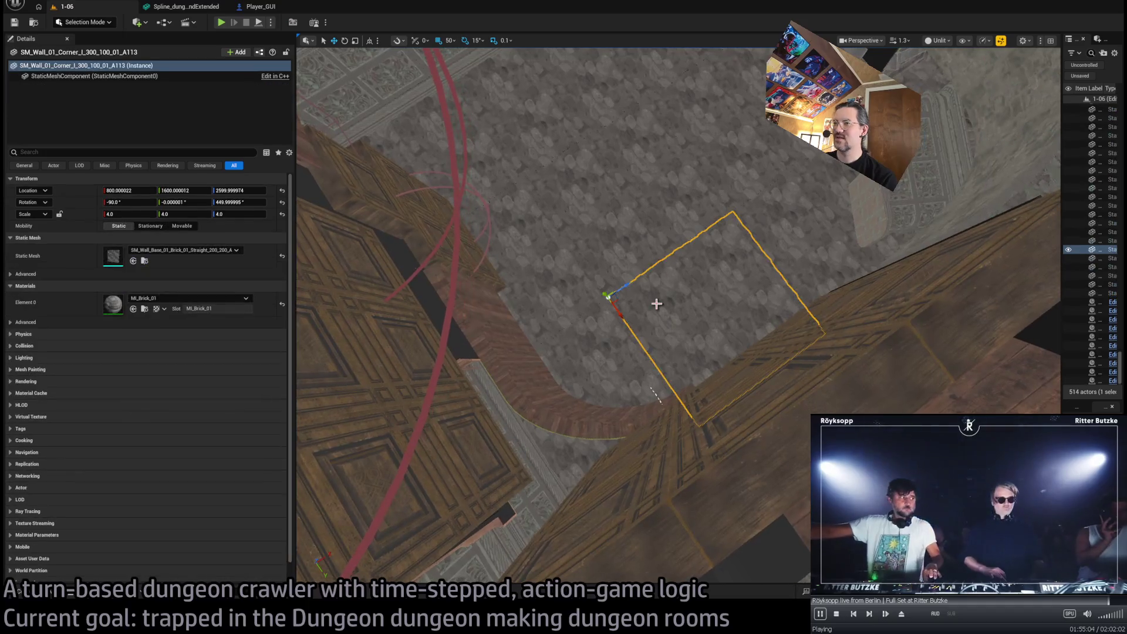
key("ctrl+e")
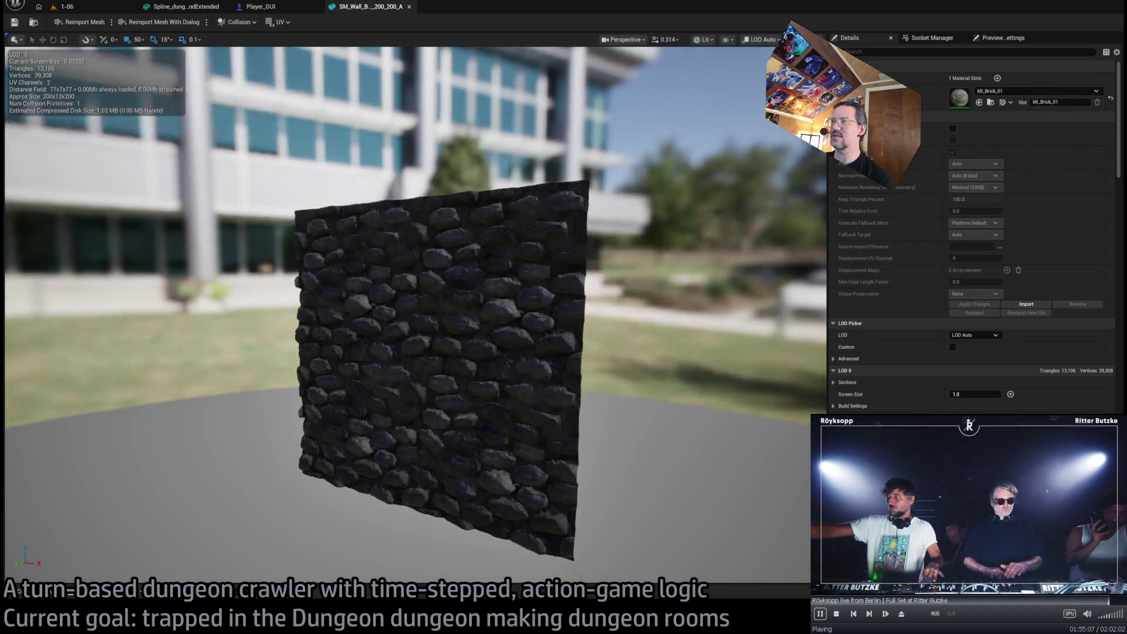
Enable Nanite Support on the brick wall mesh, giving a 12,763-triangle fallback, then switch back to 1-06
mouse_move(412, 294)
left_mouse_down()
mouse_move(810, 293)
mouse_move(594, 240)
left_mouse_up()
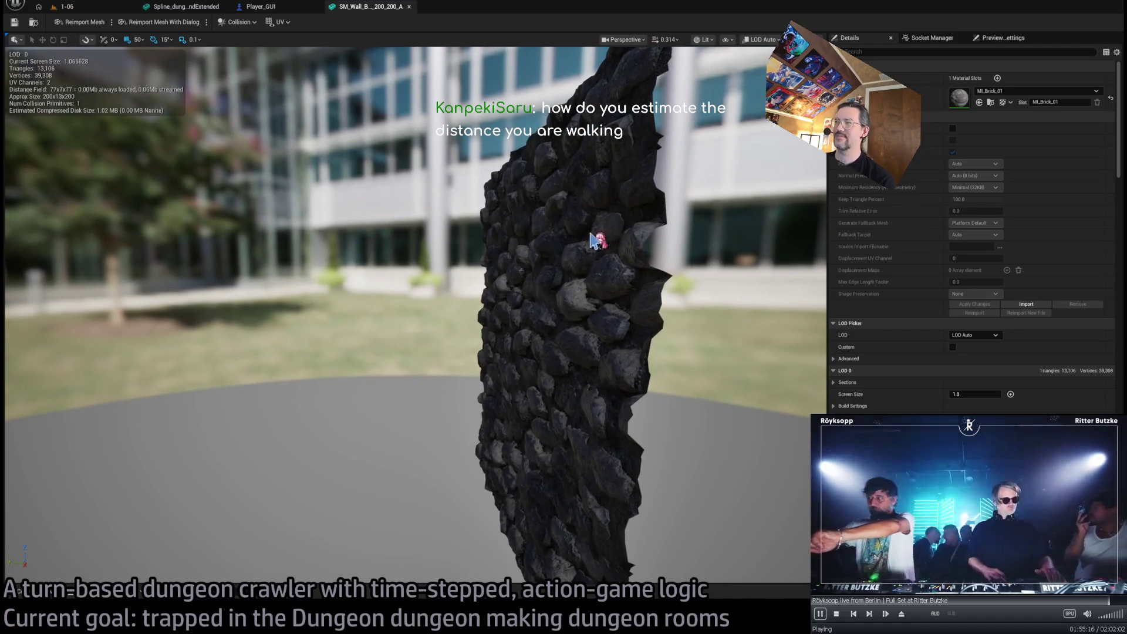
left_click(954, 129)
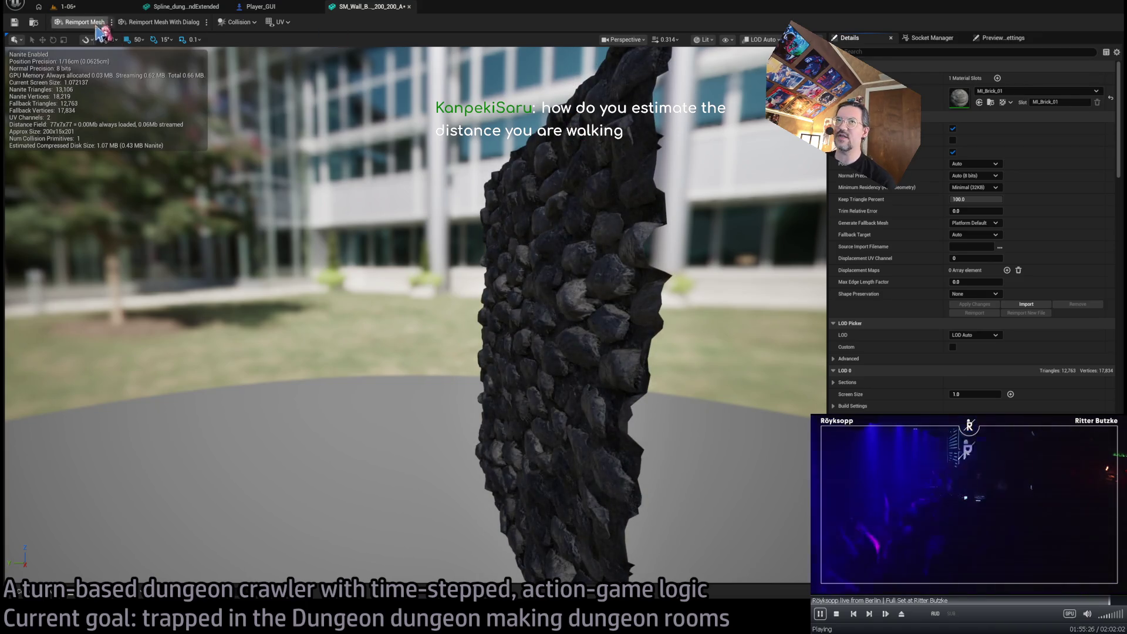
left_click(68, 6)
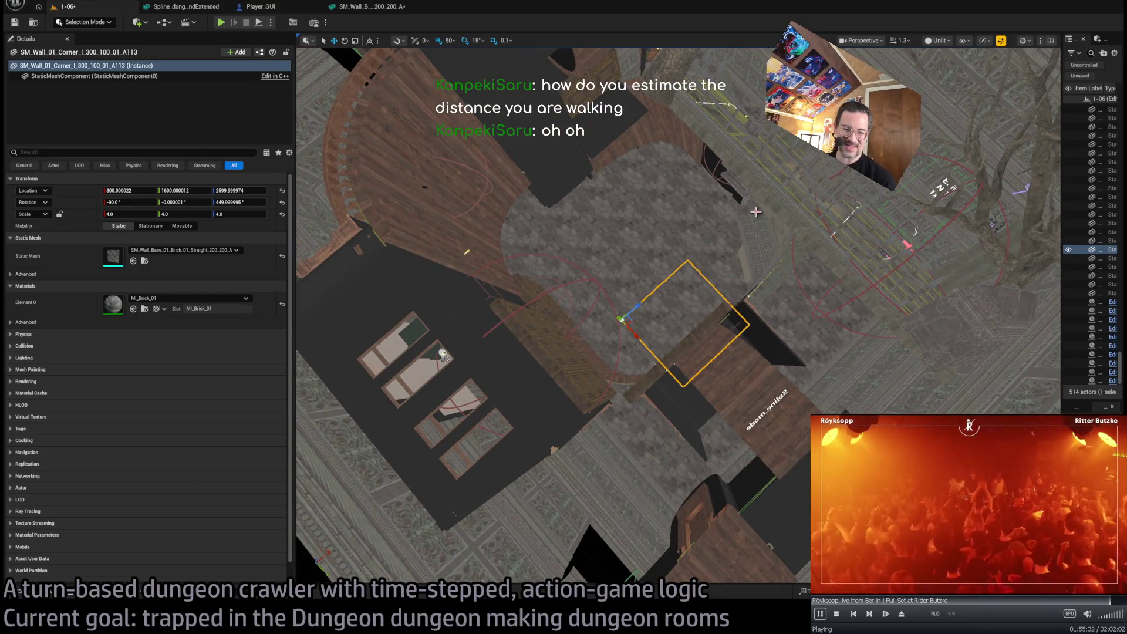
Select wall actor A52 and open SM_Wall_02_Straight_300_300_01_A, scrolling Details toward LOD Settings
left_click_drag(756, 212, 756, 212)
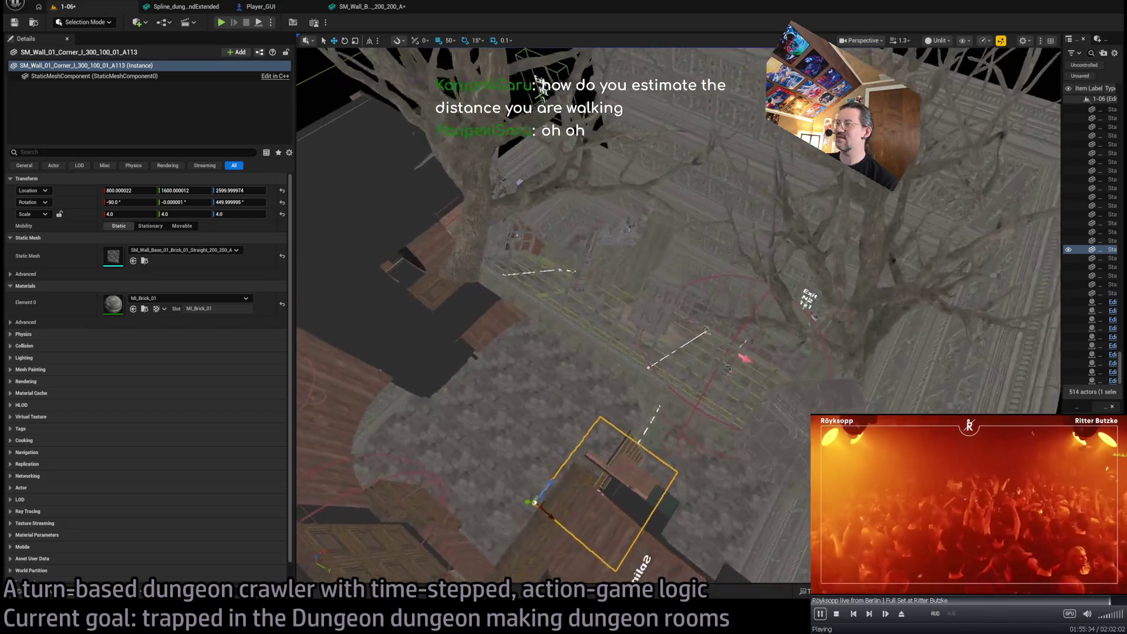
left_click_drag(669, 295, 668, 295)
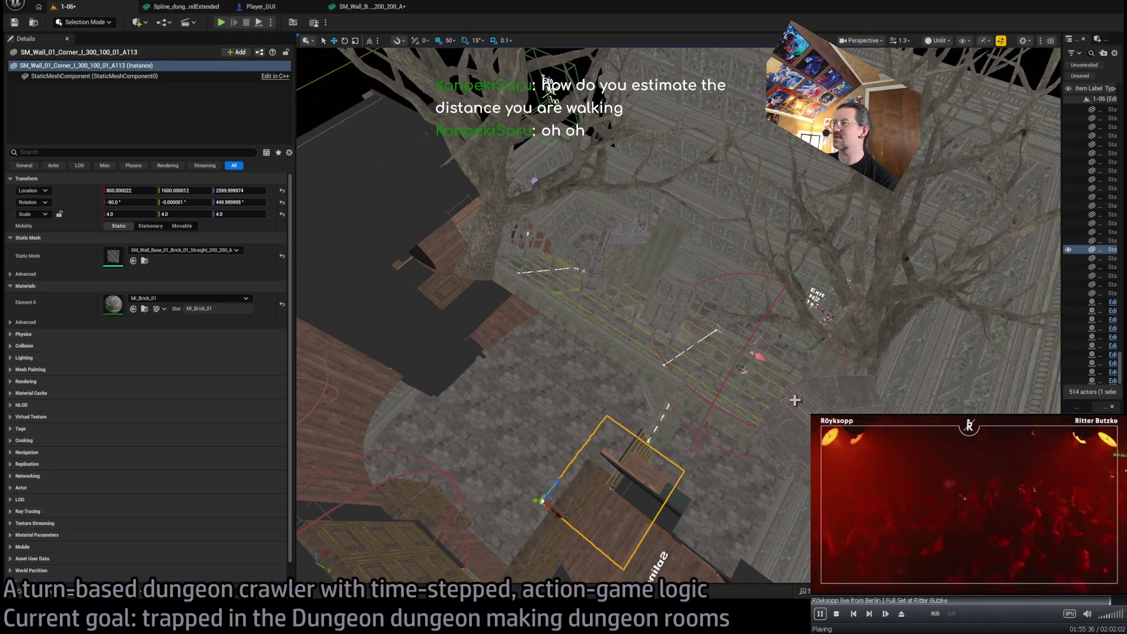
left_click(620, 391)
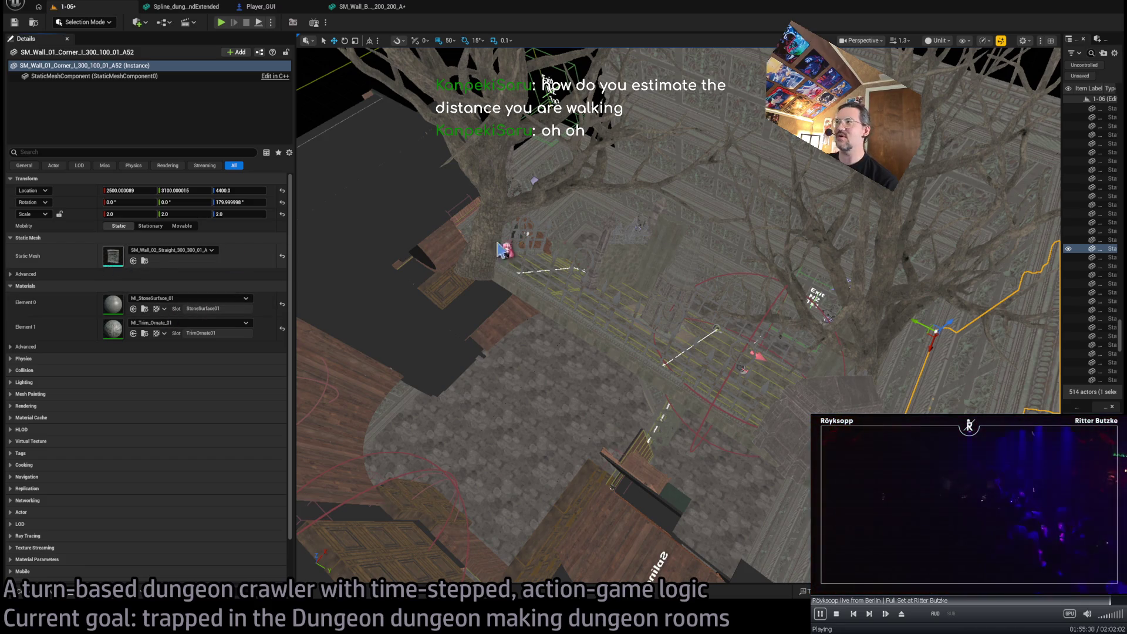
key("ctrl+e")
left_click_drag(728, 242, 646, 249)
scroll(952, 232, "down", 5)
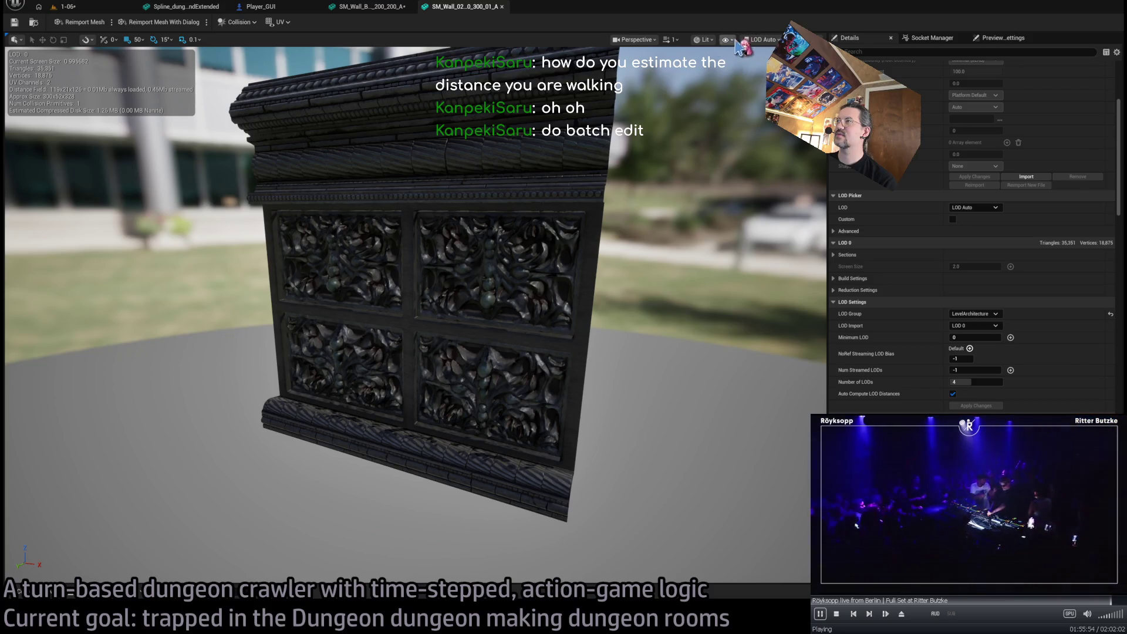
View the ornate wall in wireframe, zooming in and out to watch LODs switch, then restore Lit
key("alt+2")
scroll(725, 97, "down", 5)
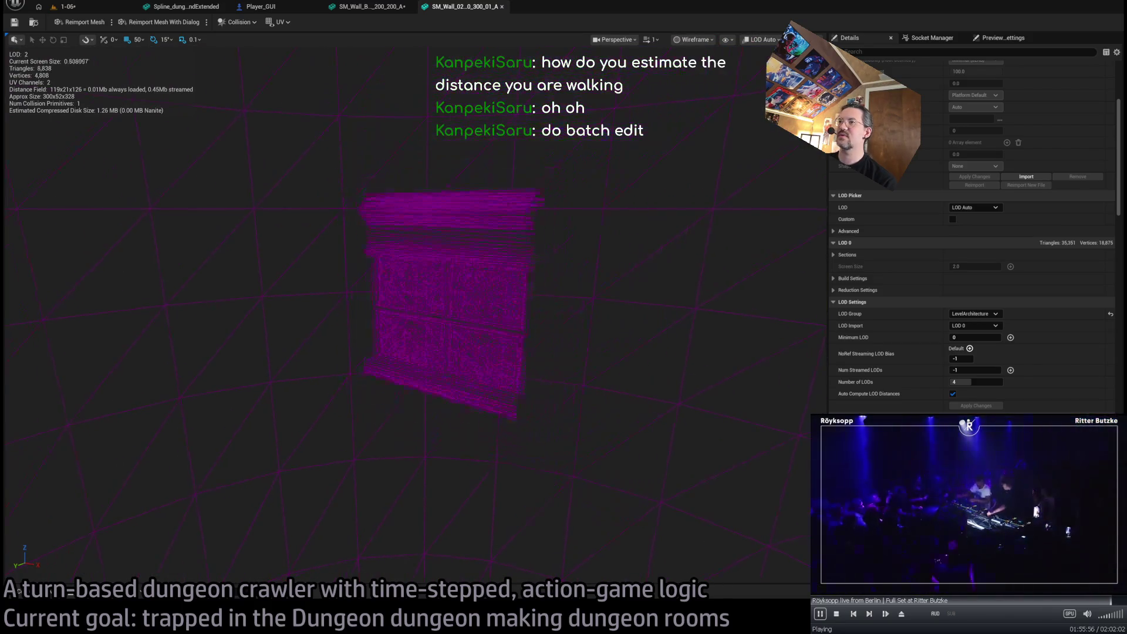
scroll(447, 299, "down", 3)
scroll(446, 299, "up", 6)
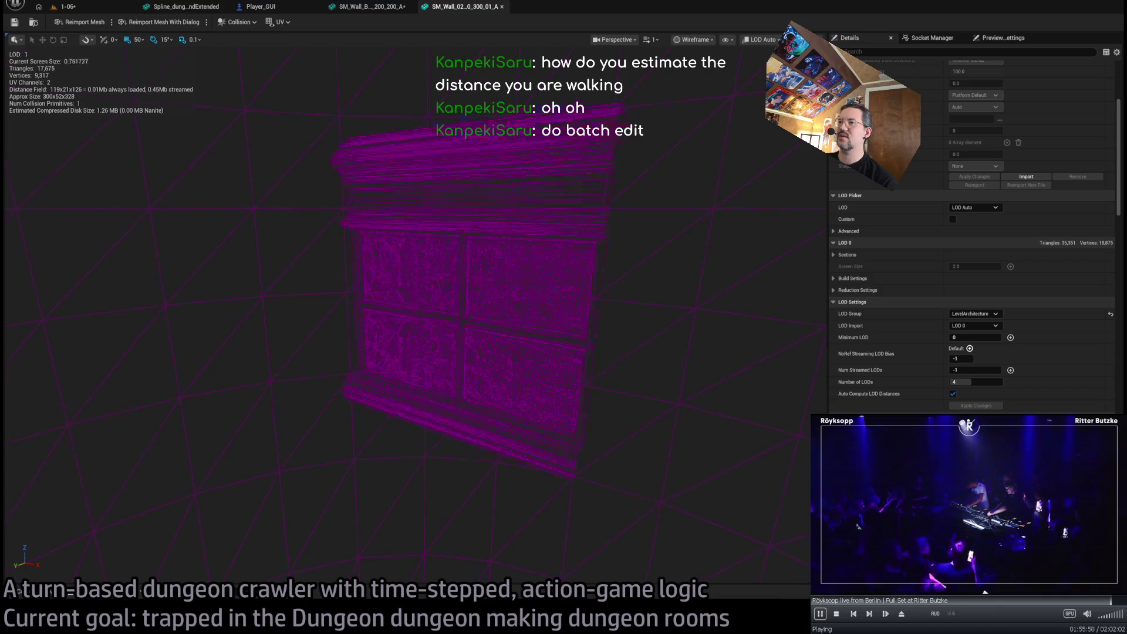
scroll(447, 300, "down", 5)
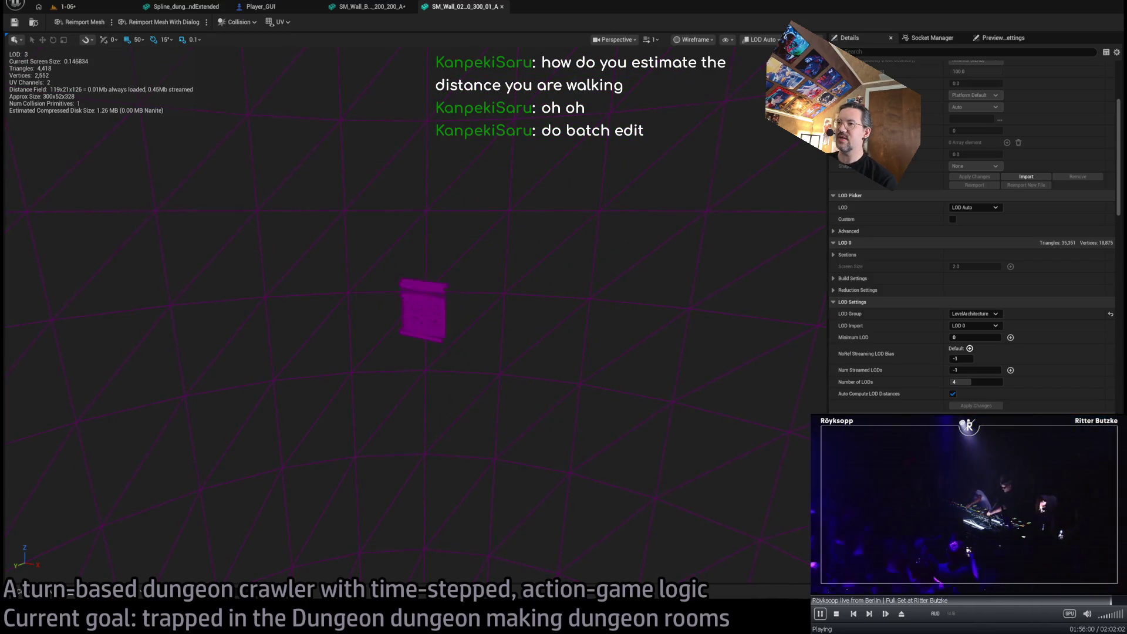
scroll(426, 311, "up", 5)
scroll(425, 312, "down", 4)
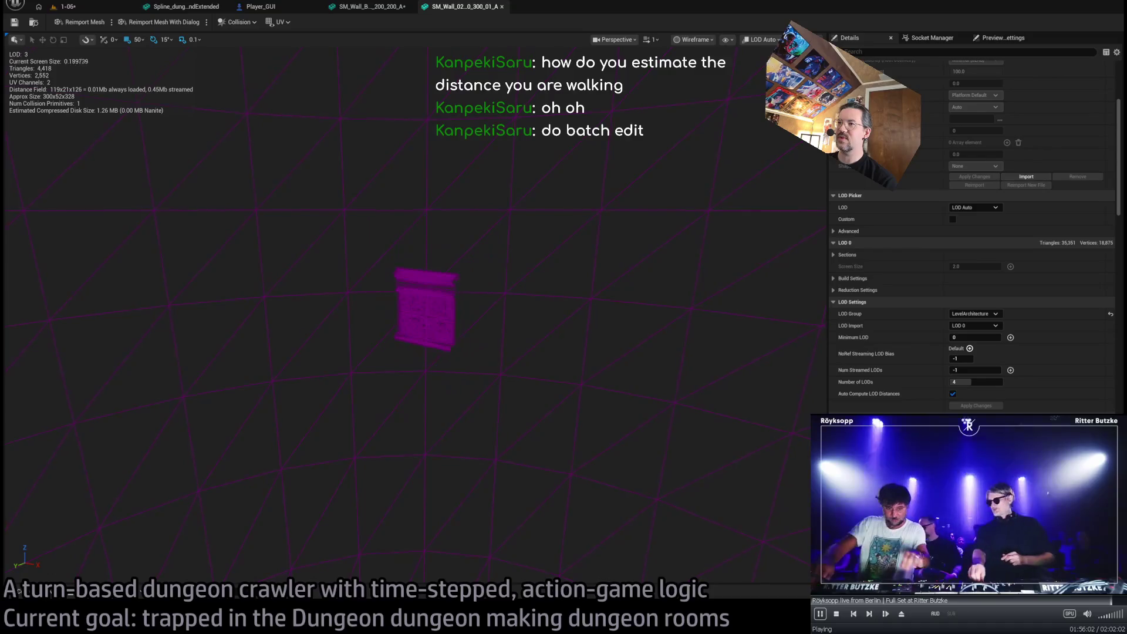
scroll(423, 311, "down", 4)
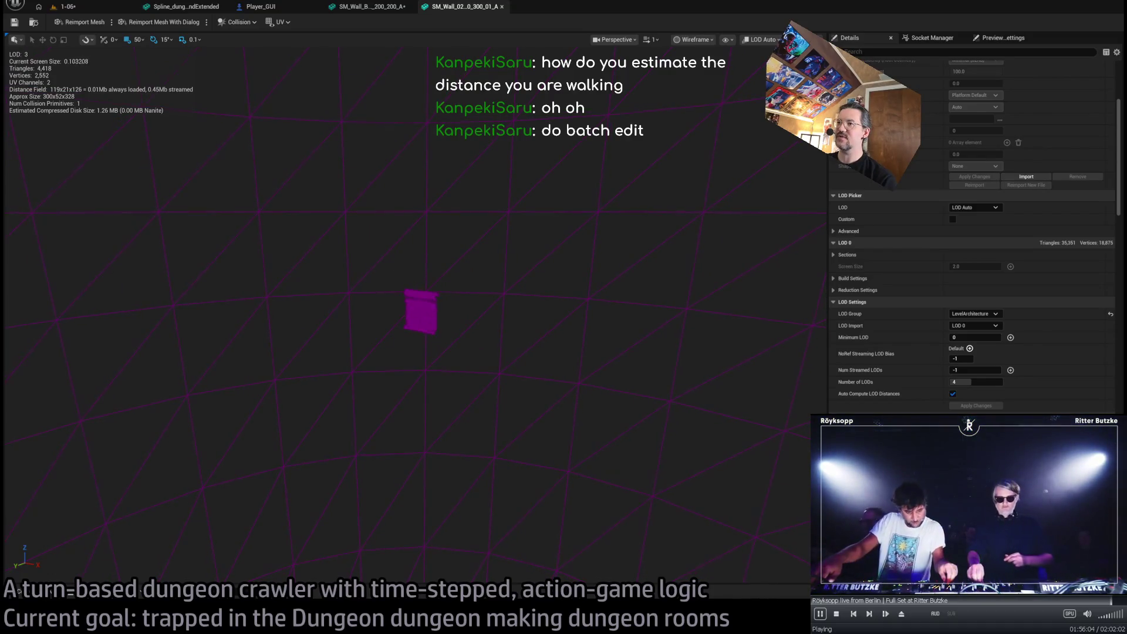
scroll(422, 311, "up", 8)
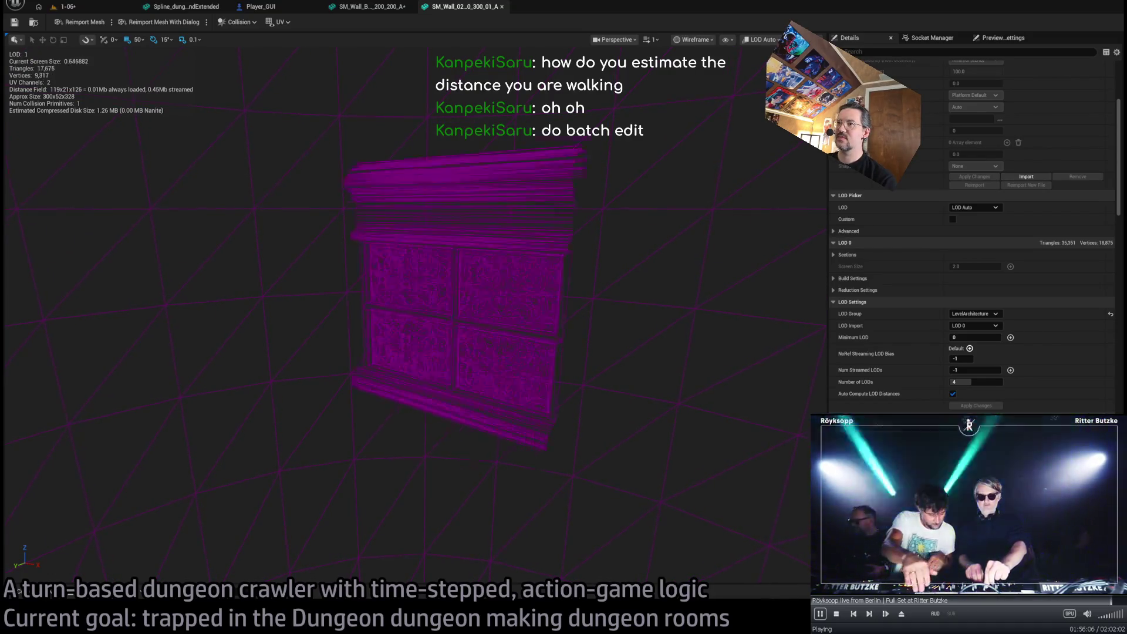
left_click(699, 39)
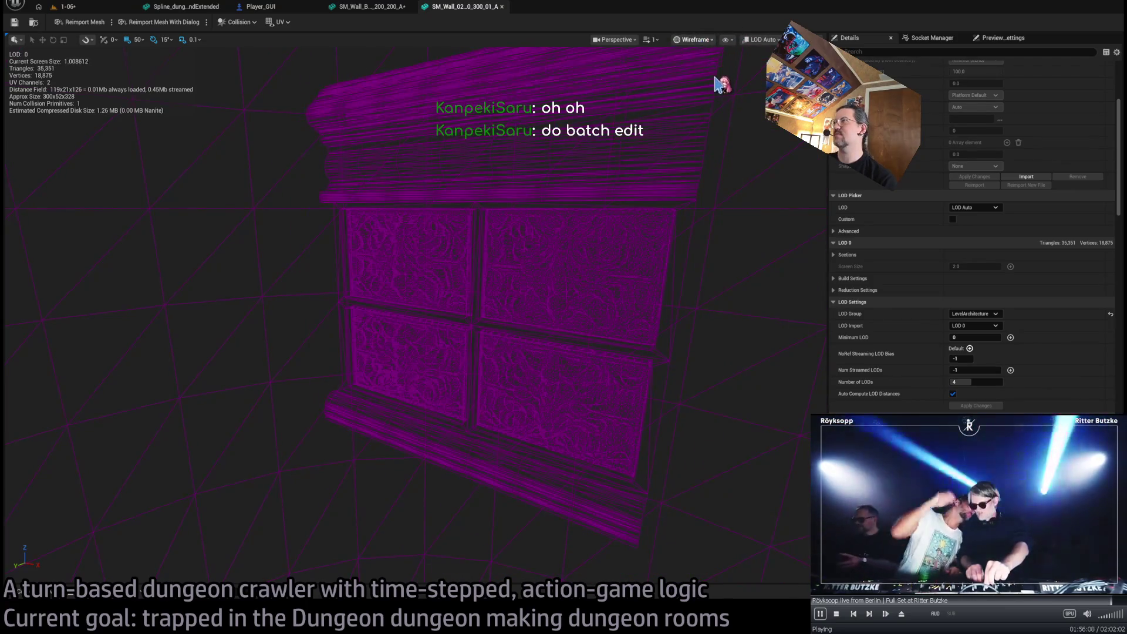
left_click(713, 64)
scroll(963, 212, "up", 5)
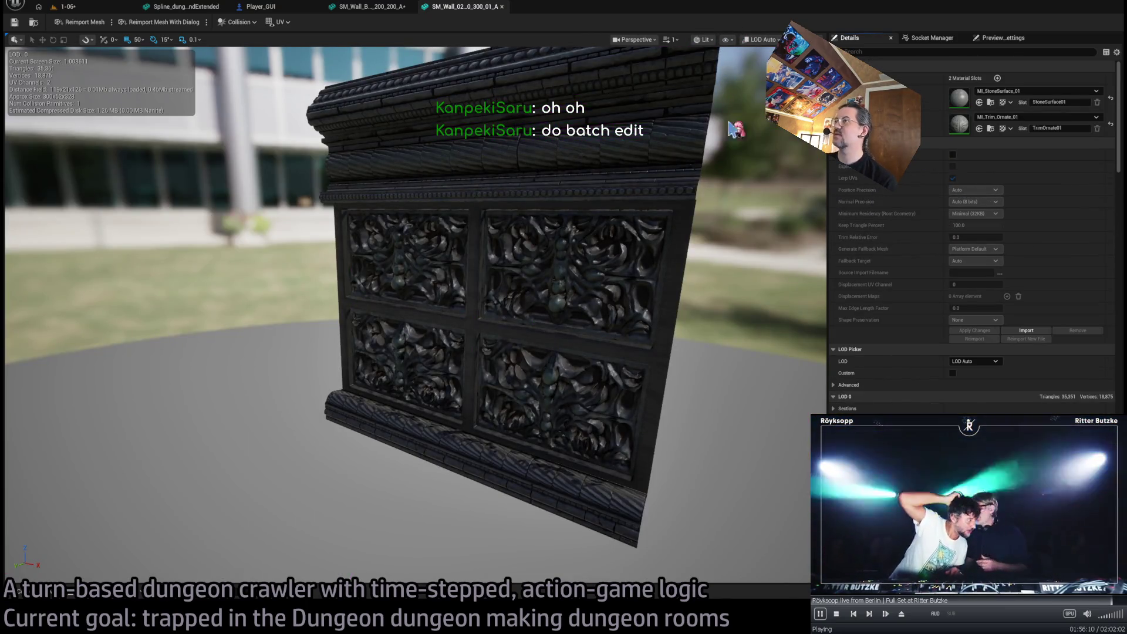
Close both wall mesh editor tabs and return to the 1-06 level
middle_click(457, 10)
middle_click(401, 8)
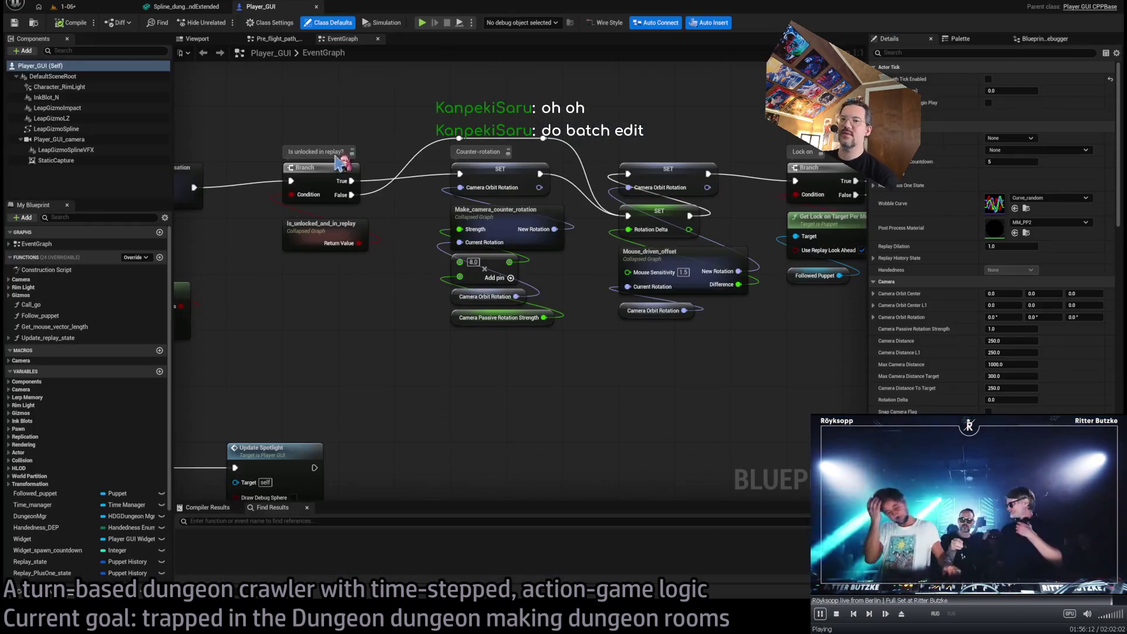
left_click(94, 9)
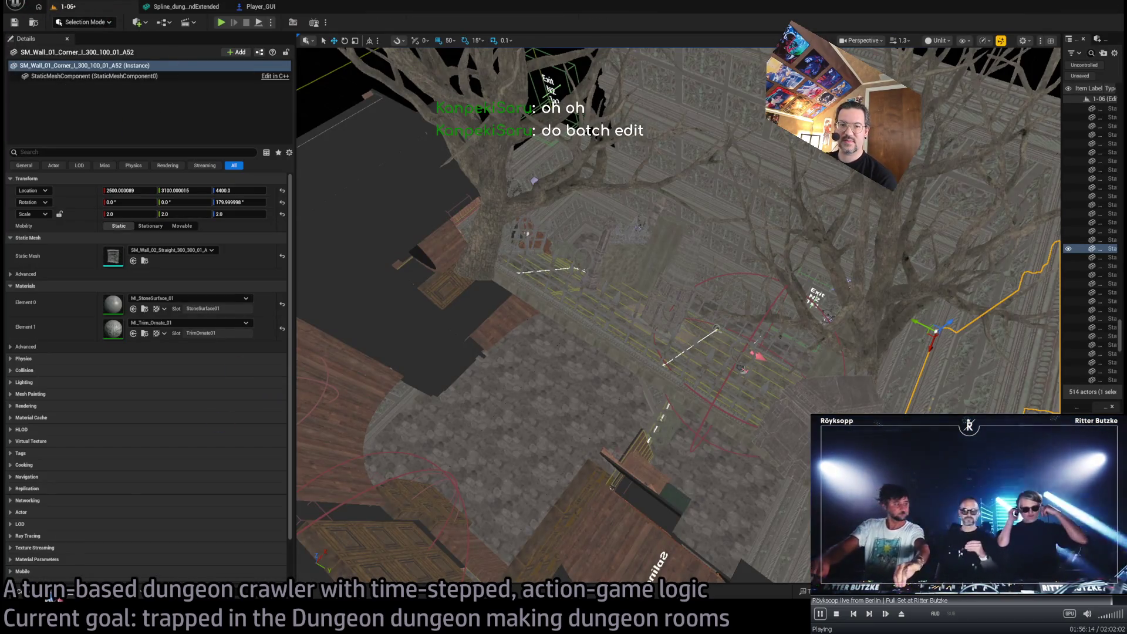
Open the Content Drawer and expand the IthrisCemetery tileset folders
left_click(52, 595)
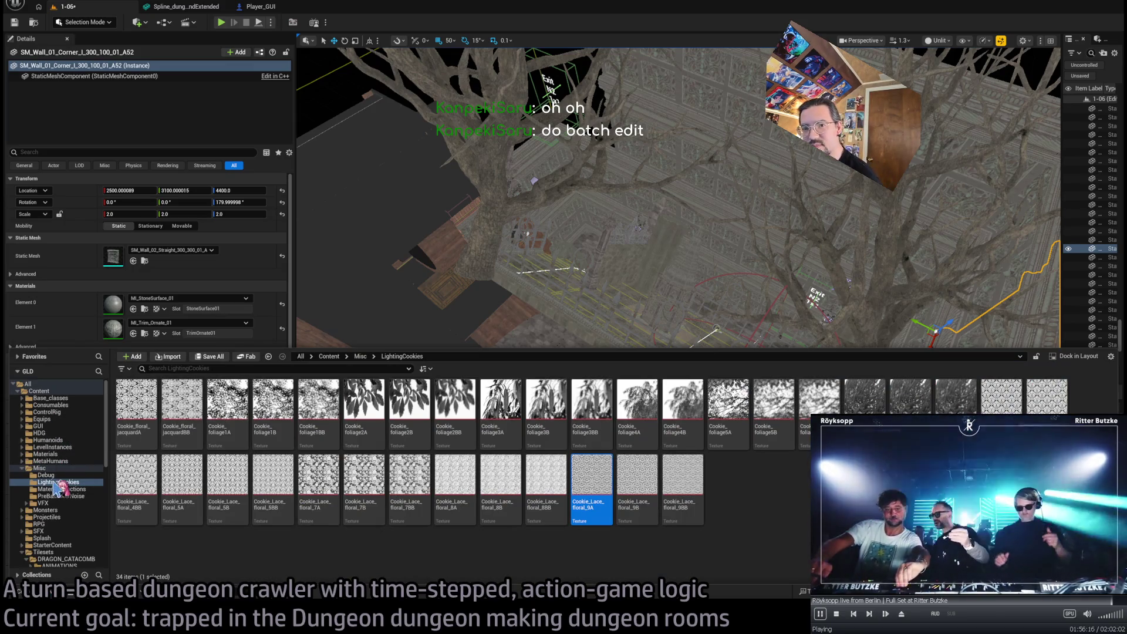
left_click(51, 461)
scroll(53, 458, "down", 3)
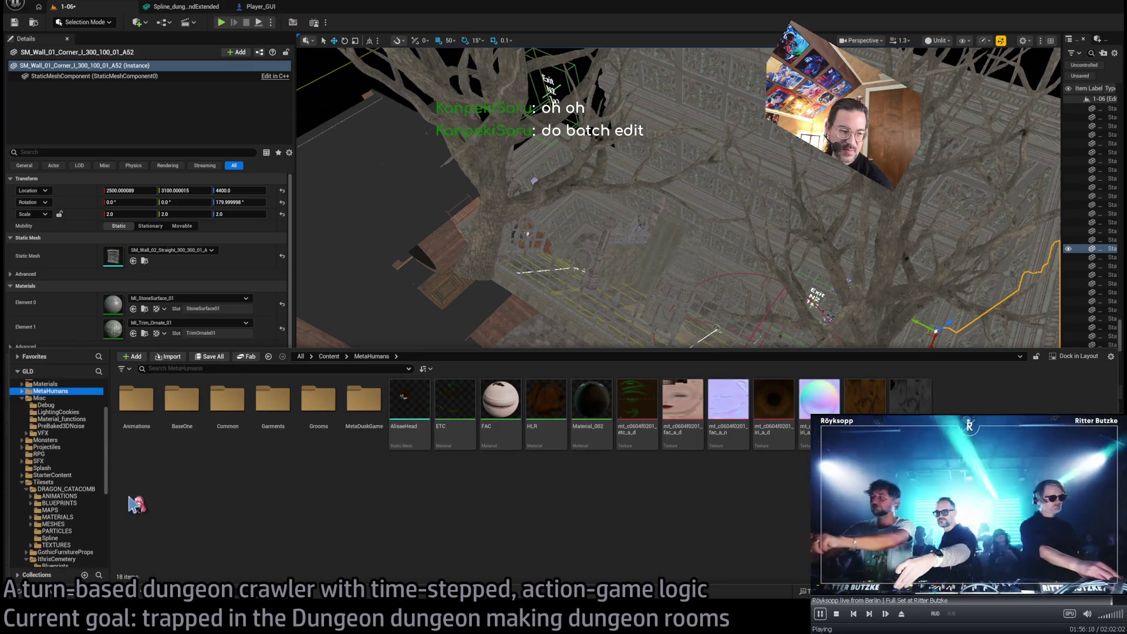
scroll(65, 475, "down", 3)
left_click(66, 434)
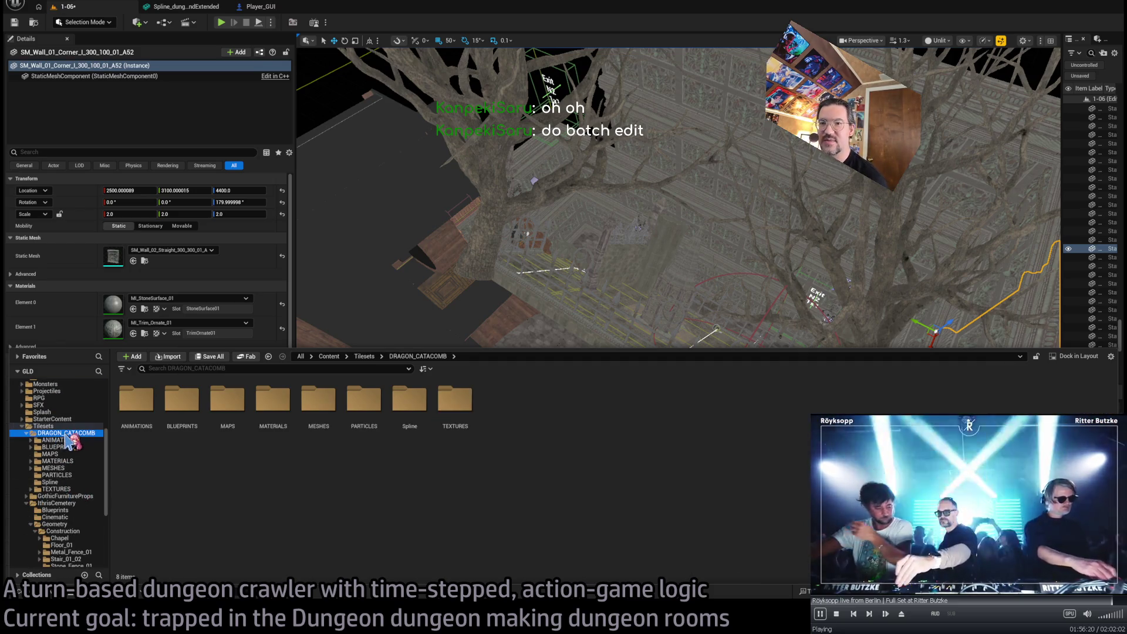
double_click(70, 433)
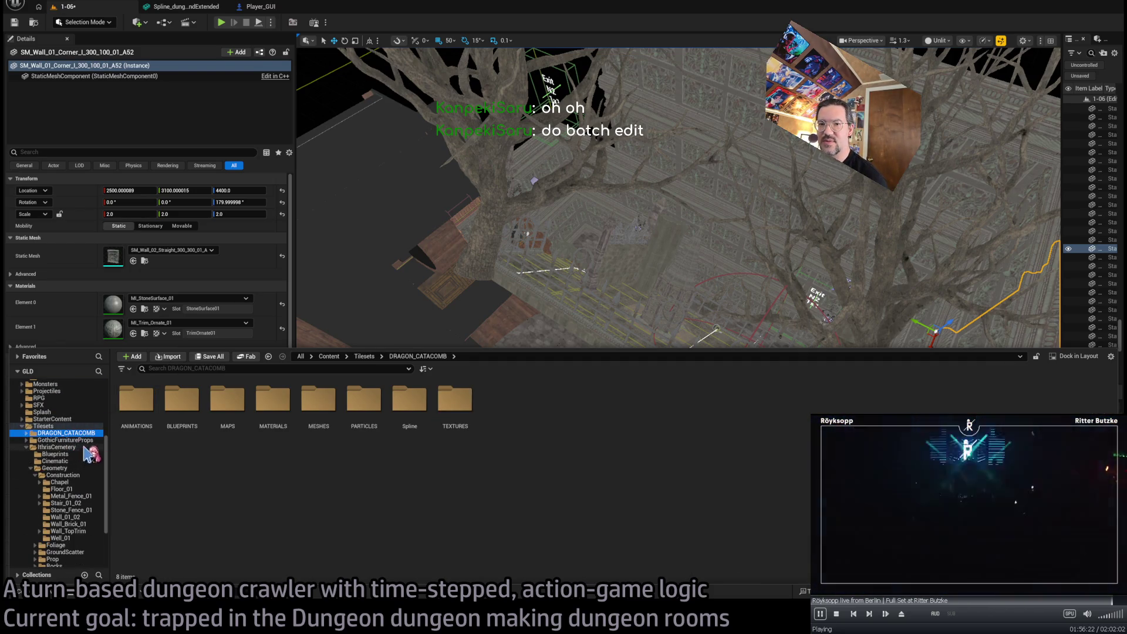
left_click(58, 447)
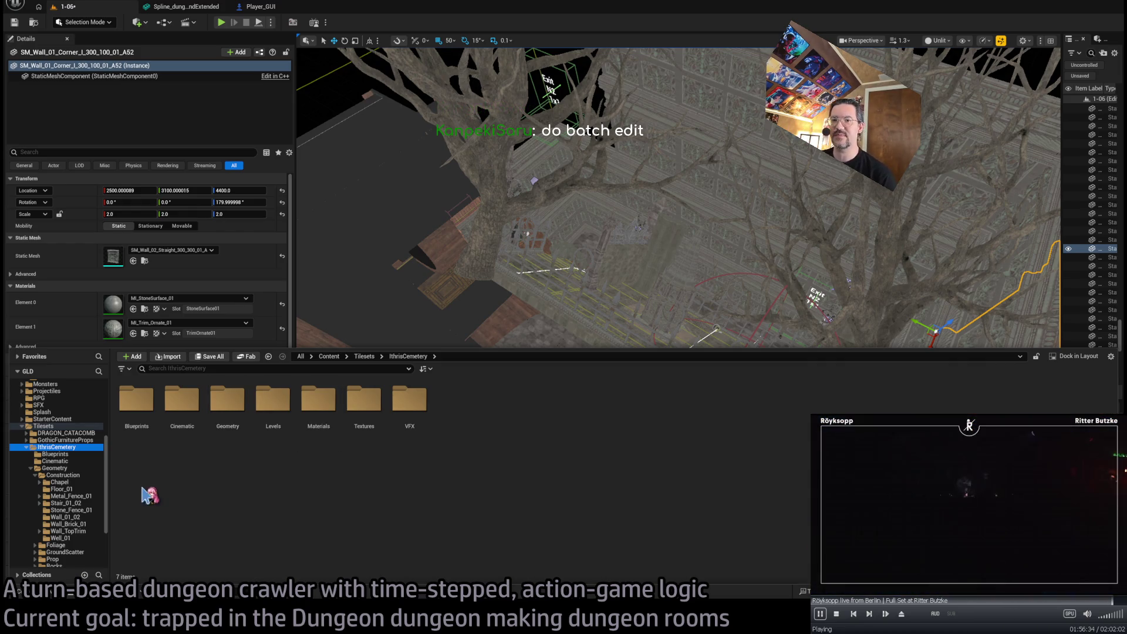
Browse the Construction subfolders from Chapel through Wall_Brick_01, ending on Wall_01_02
left_click(59, 482)
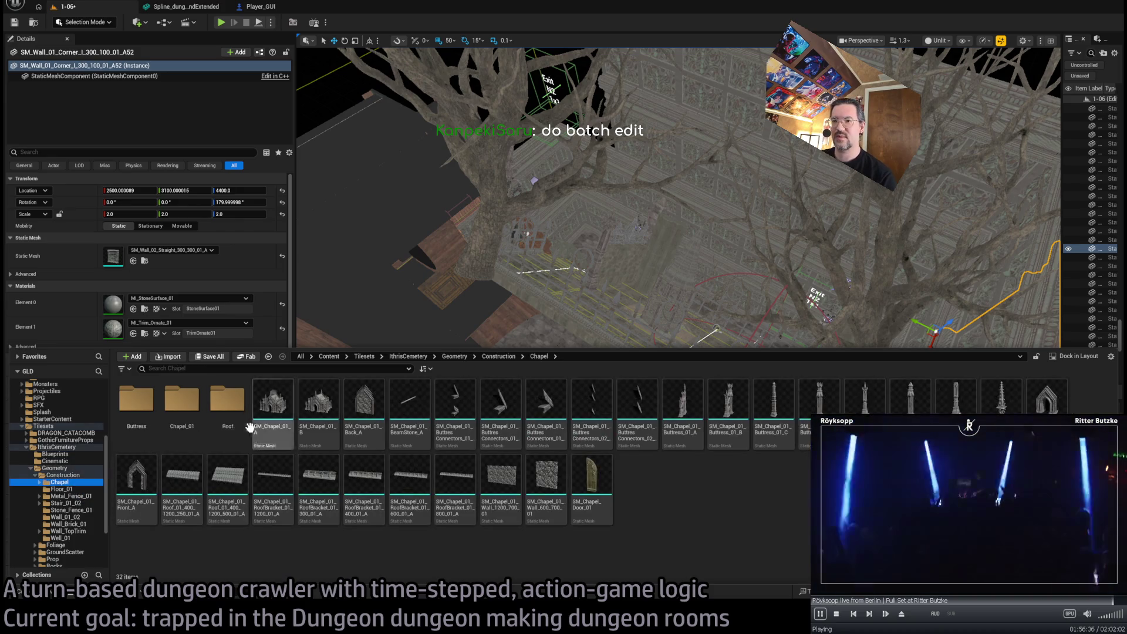
left_click(65, 489)
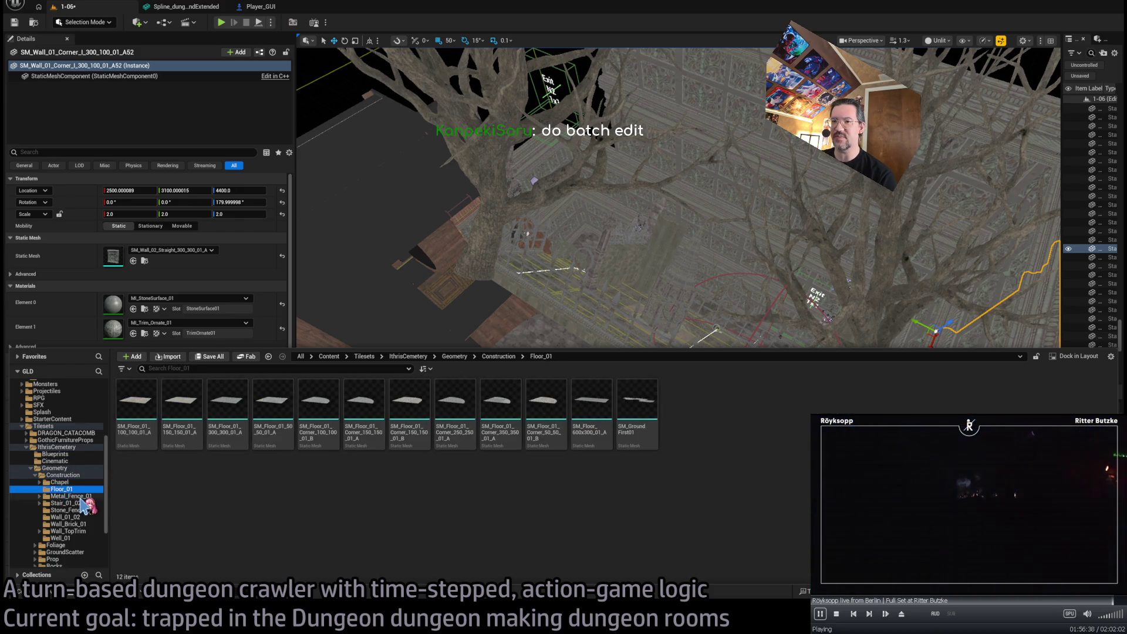
left_click(82, 496)
left_click(82, 503)
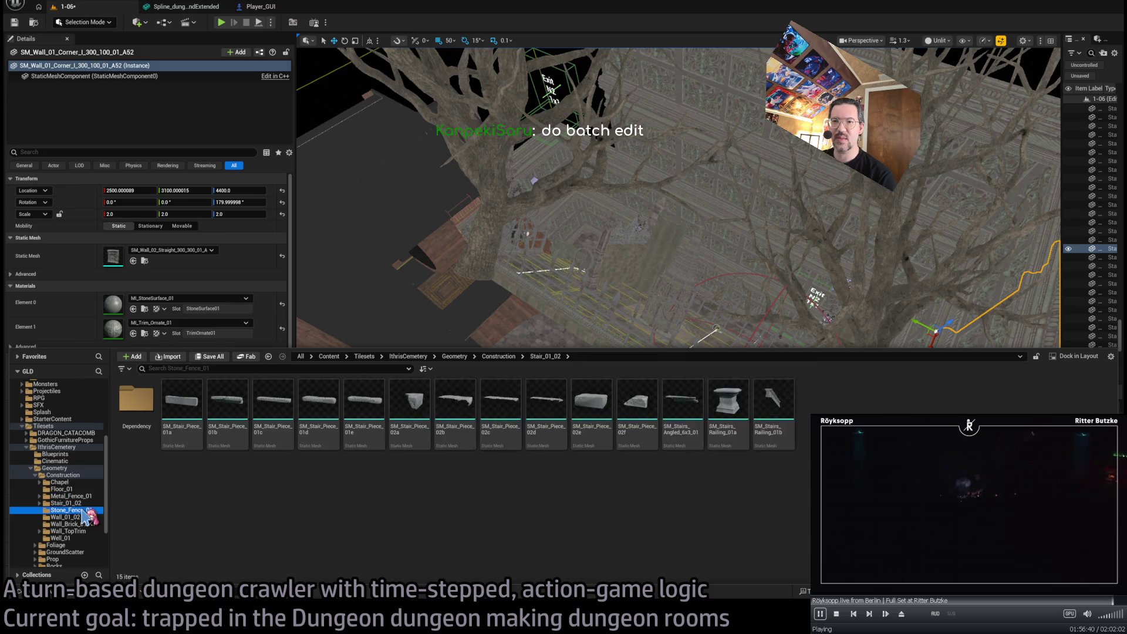
left_click(82, 510)
left_click(85, 518)
left_click(85, 532)
left_click(82, 517)
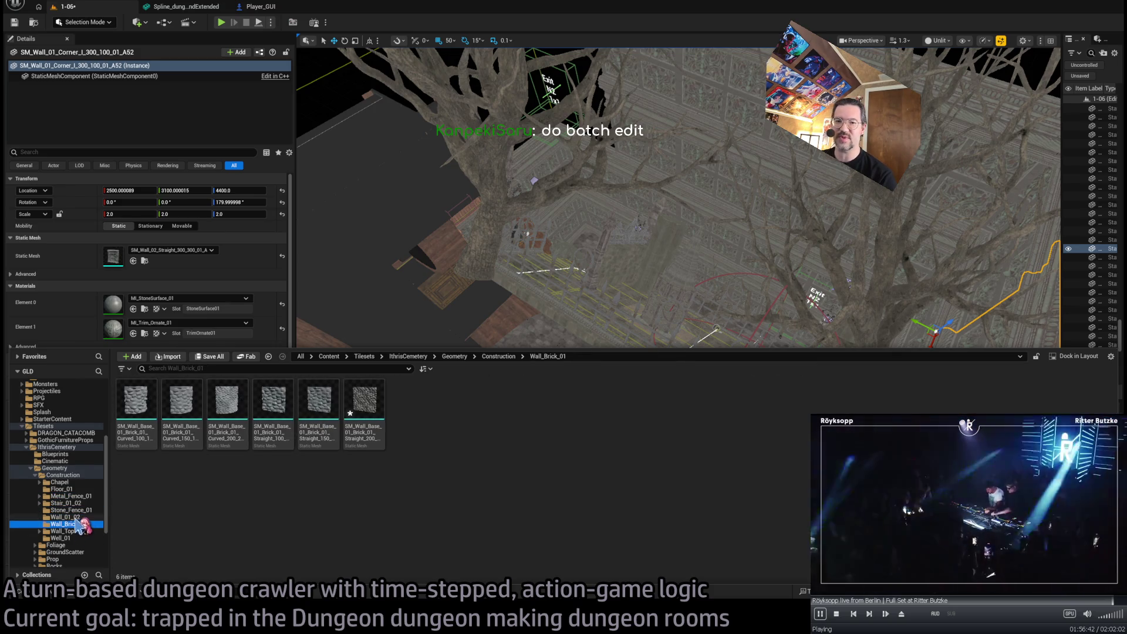
Select all 43 Wall_01_02 meshes, go up to Construction, and dock the content browser
left_click(131, 536)
key("ctrl+a")
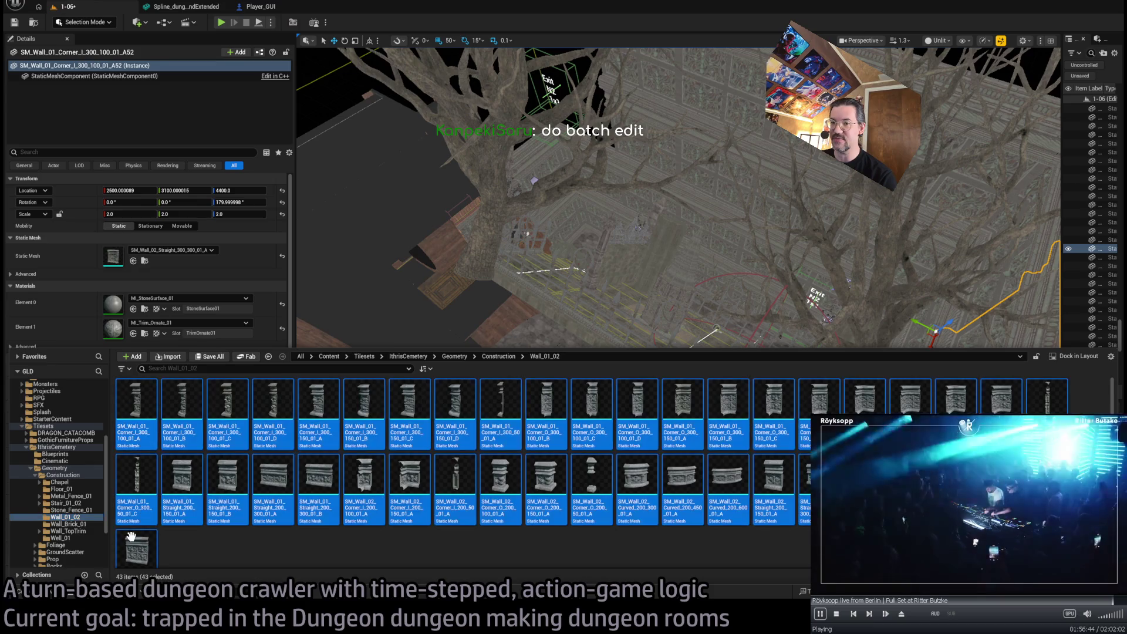
left_click(71, 476)
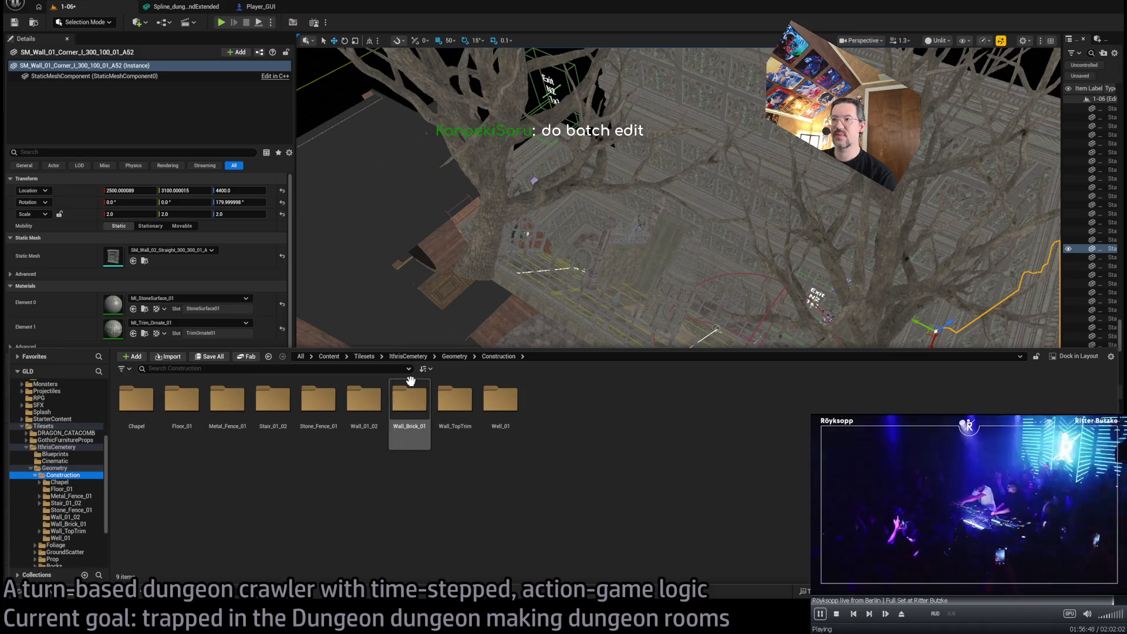
left_click(1096, 359)
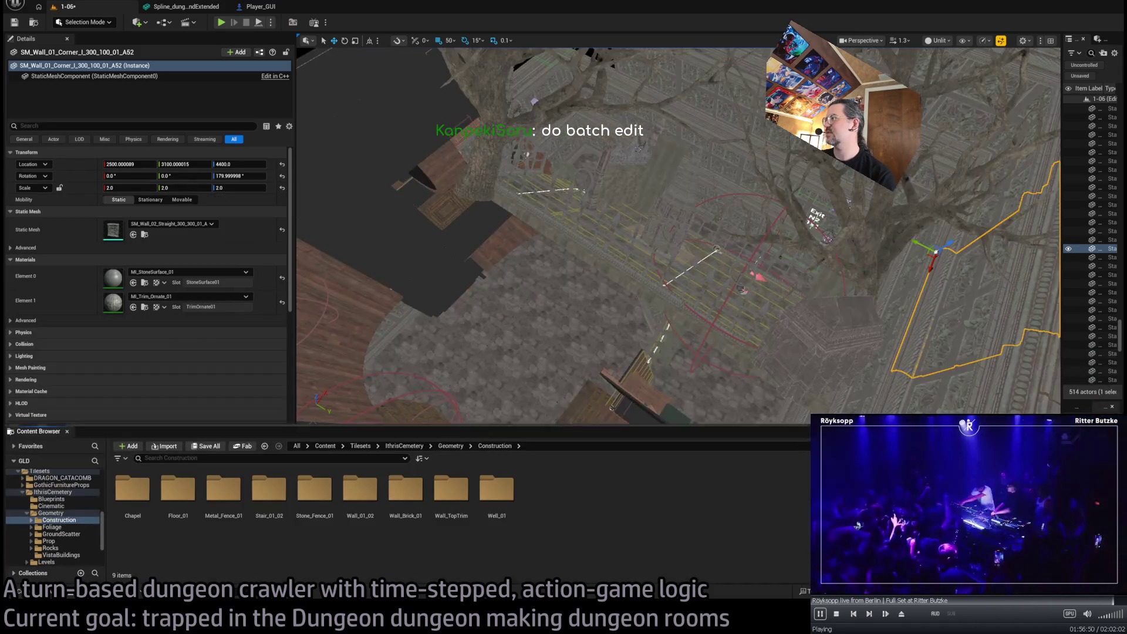
Enlarge the Content Browser and list the assets of all Geometry subfolders through VistaBuildings together
left_click_drag(393, 427, 763, 228)
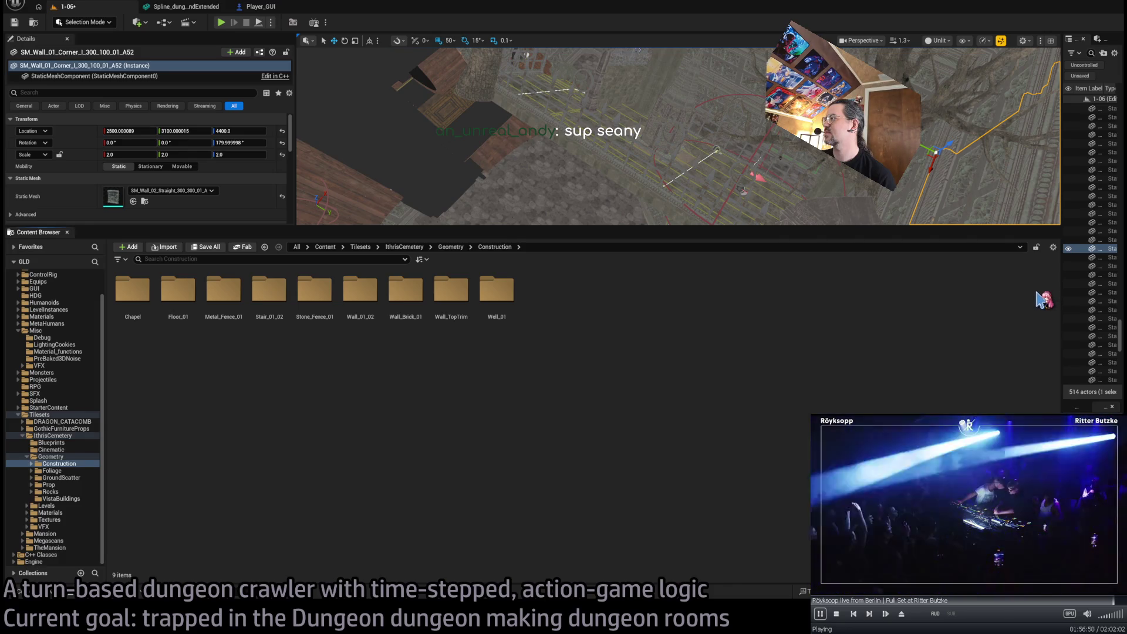
scroll(1045, 300, "down", 2)
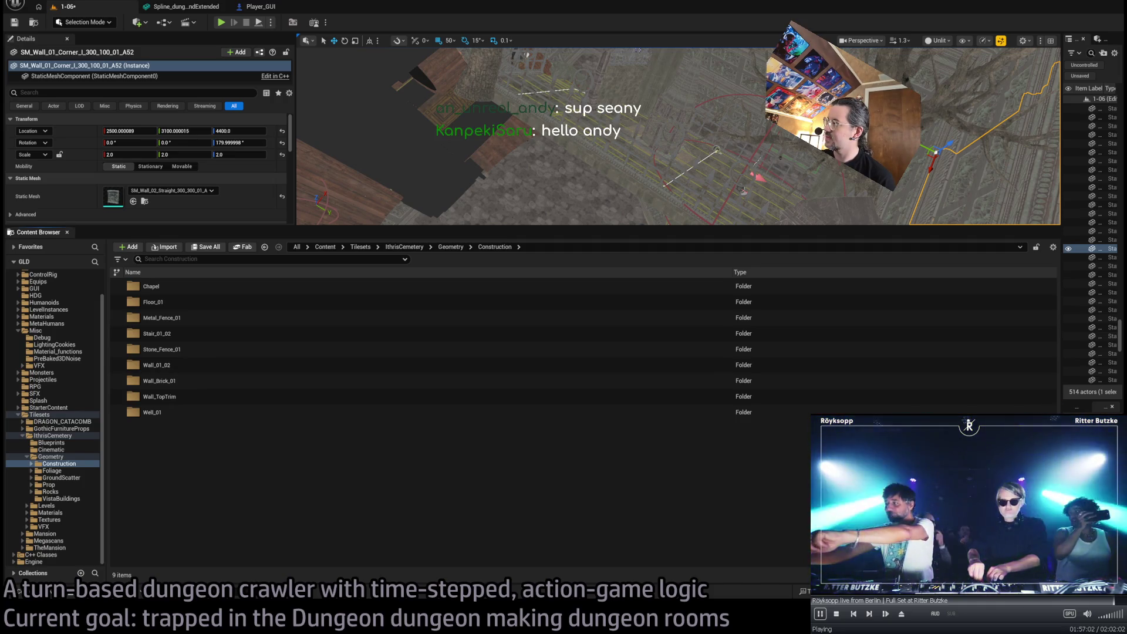
left_click(64, 499)
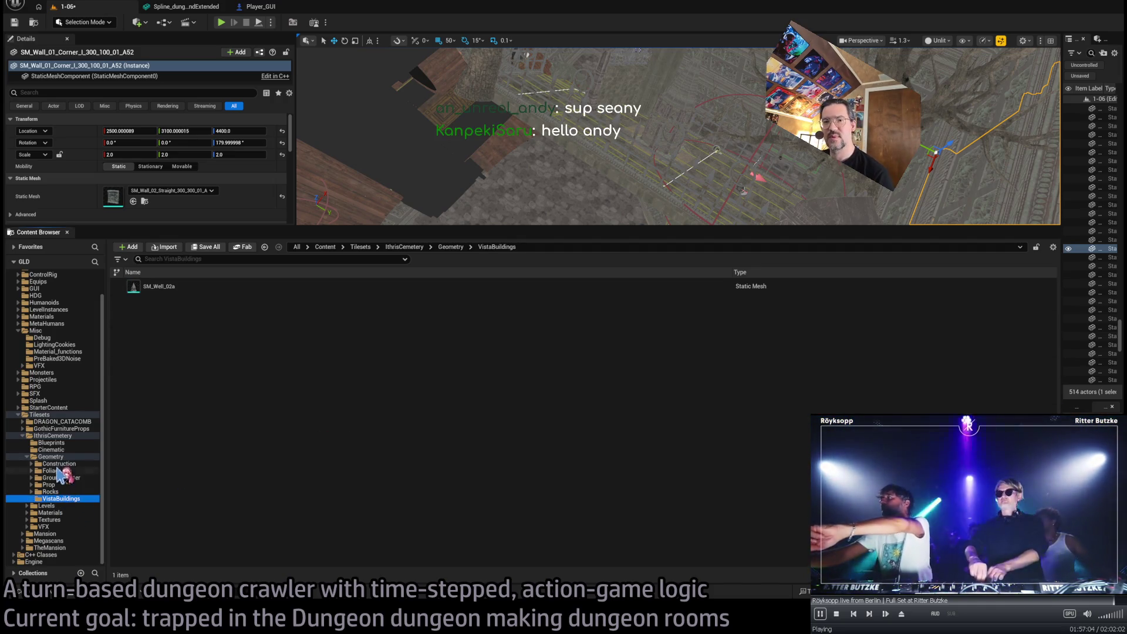
left_click(57, 458, "shift")
scroll(458, 416, "down", 5)
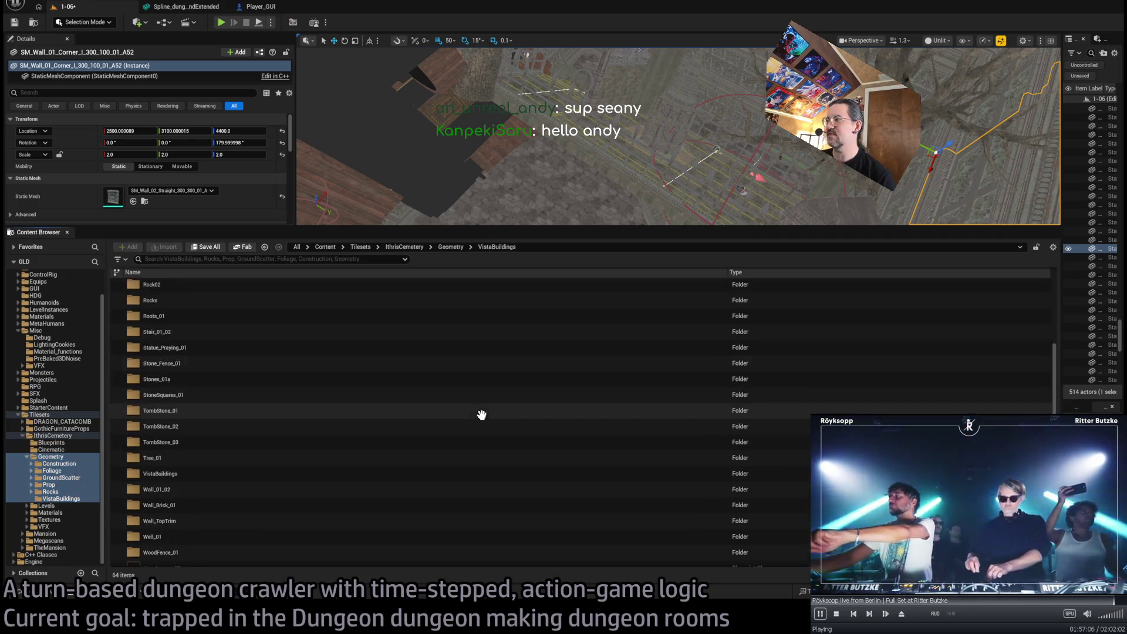
Select the 30 static meshes from SM_Candles_01a through SM_Wood_Fence
left_click(191, 345)
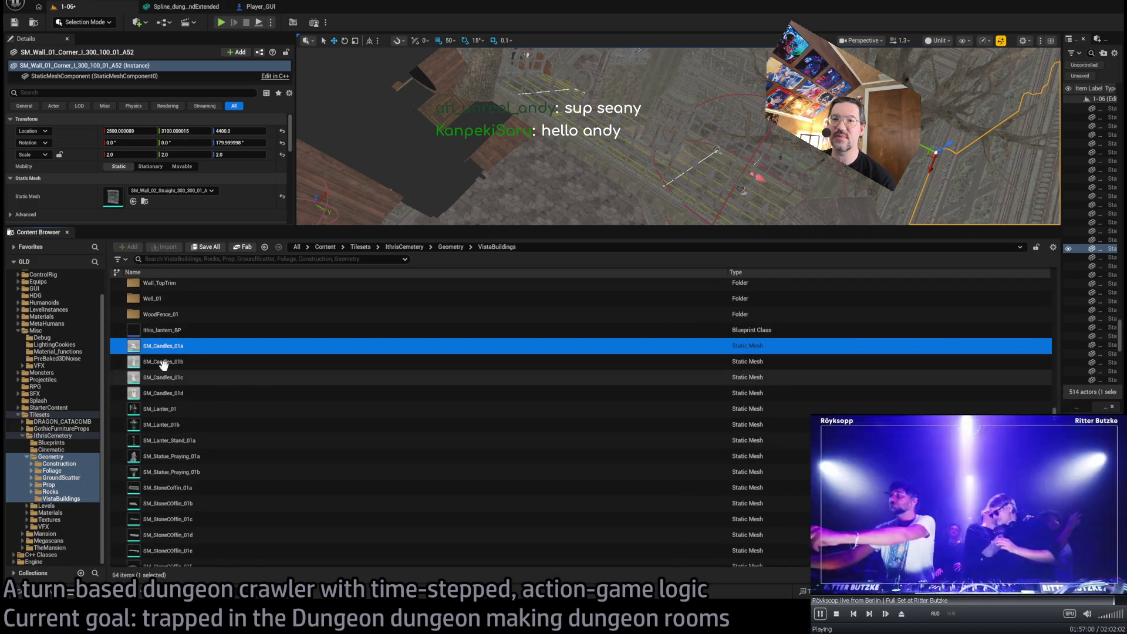
scroll(214, 433, "down", 3)
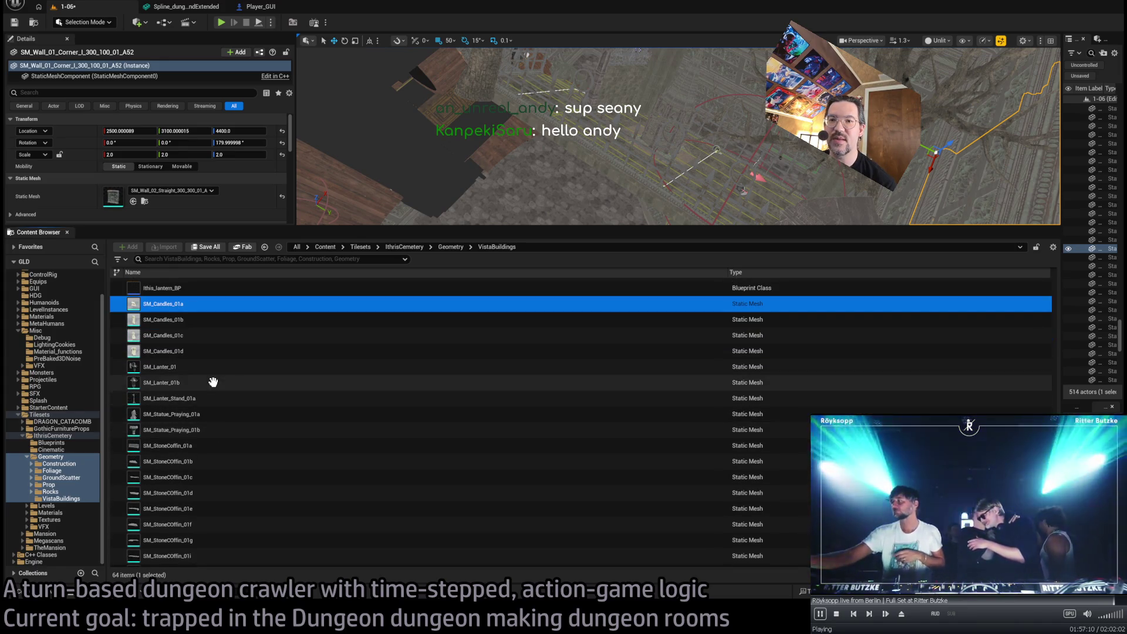
scroll(228, 409, "down", 3)
scroll(228, 409, "down", 5)
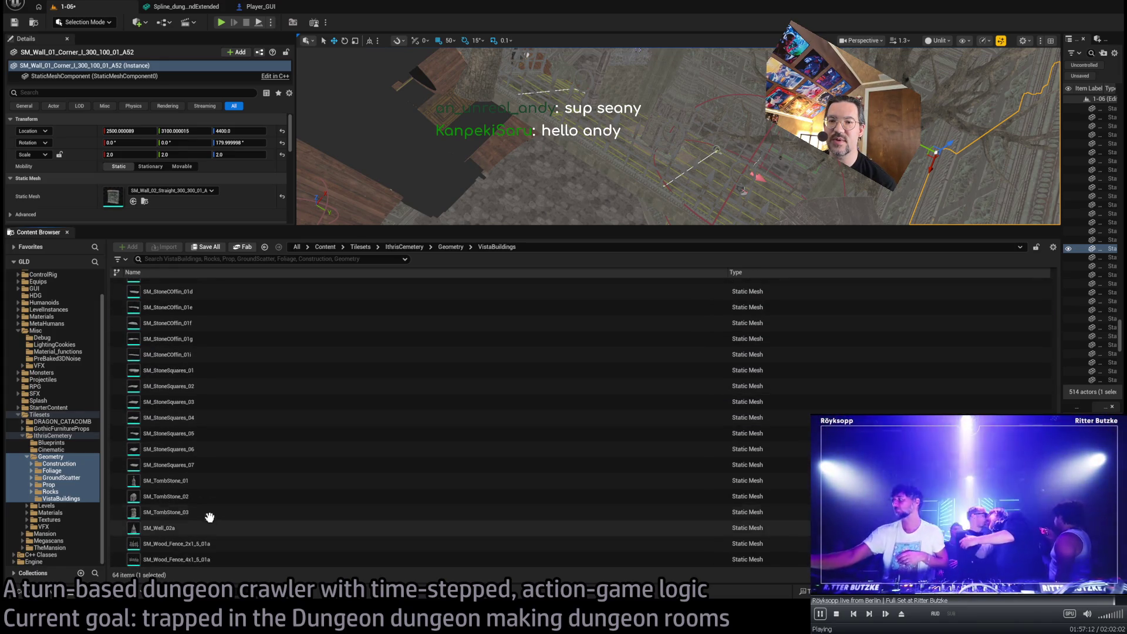
left_click(189, 561, "shift")
scroll(259, 435, "up", 8)
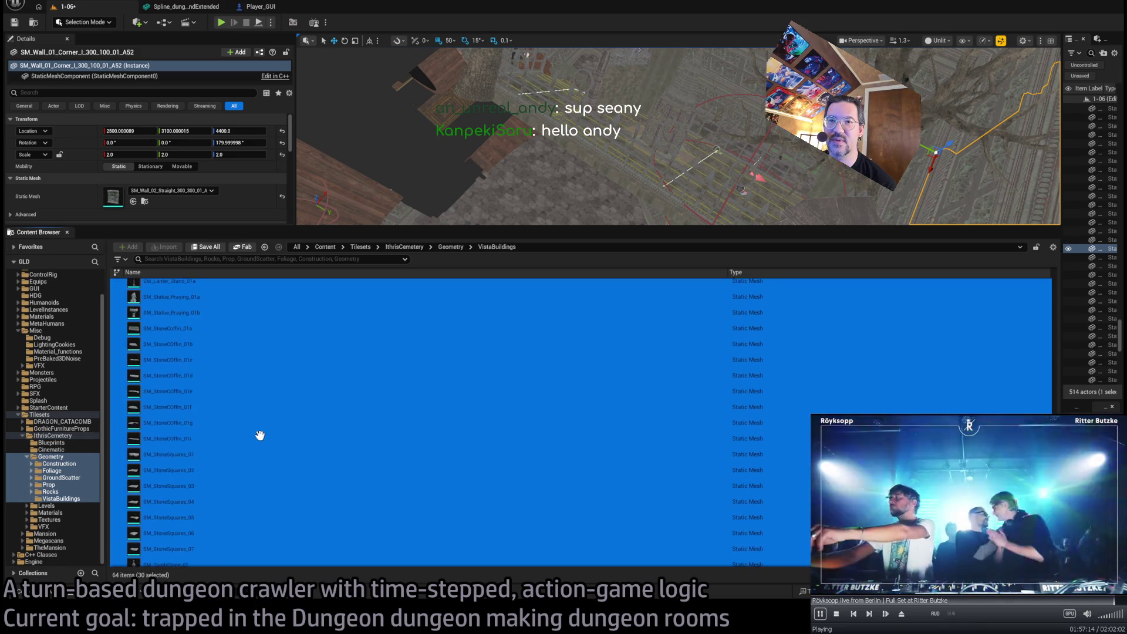
scroll(252, 420, "up", 3)
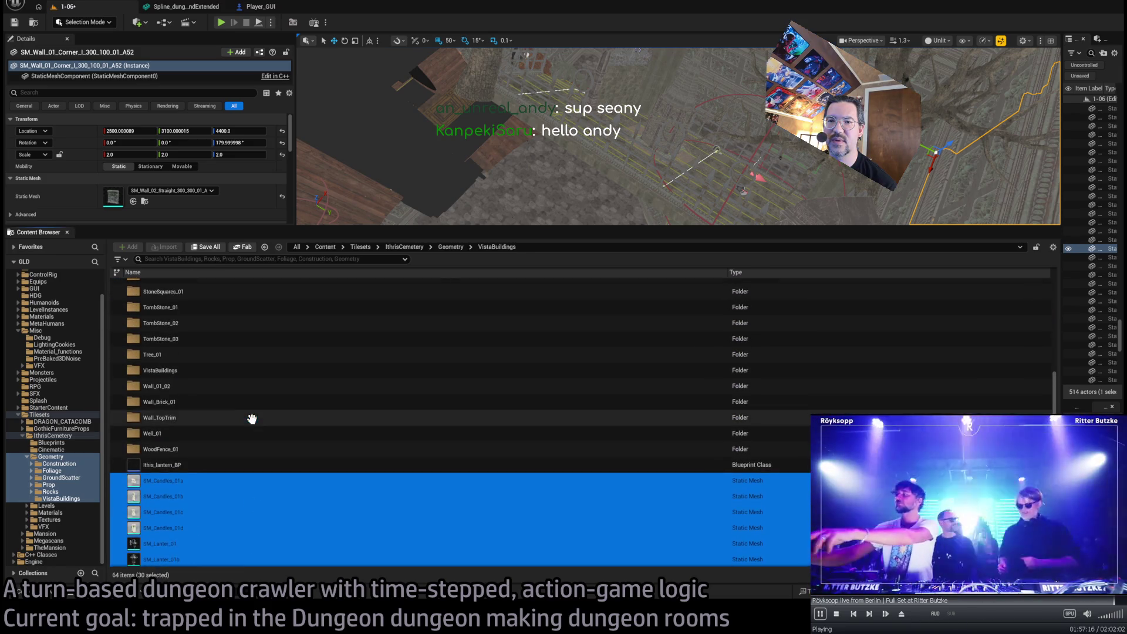
scroll(243, 488, "down", 10)
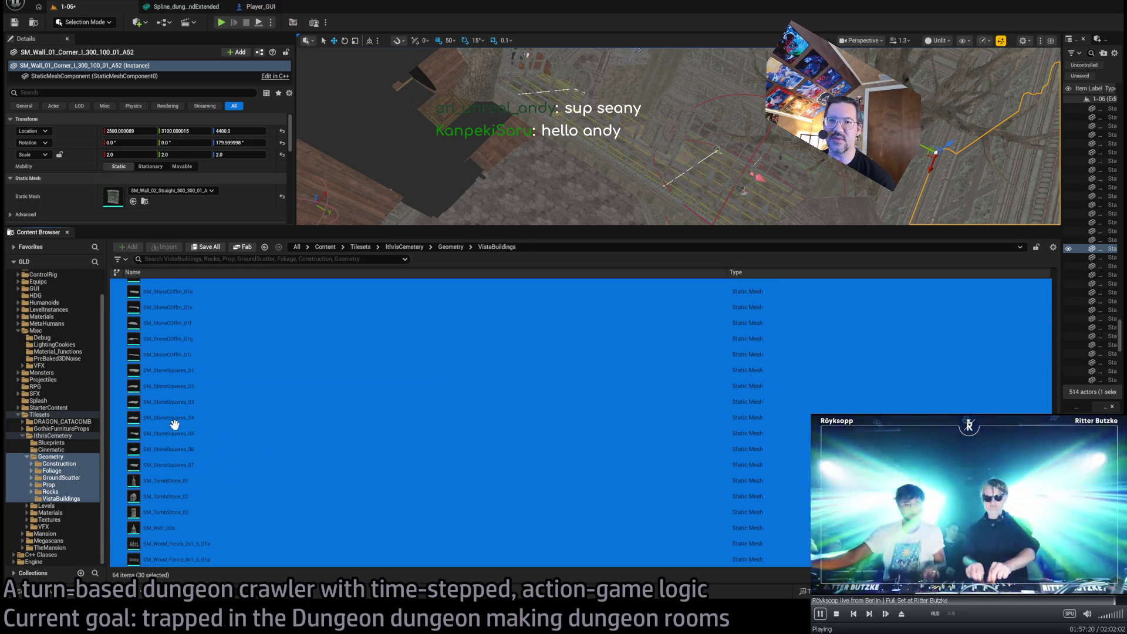
scroll(248, 445, "up", 8)
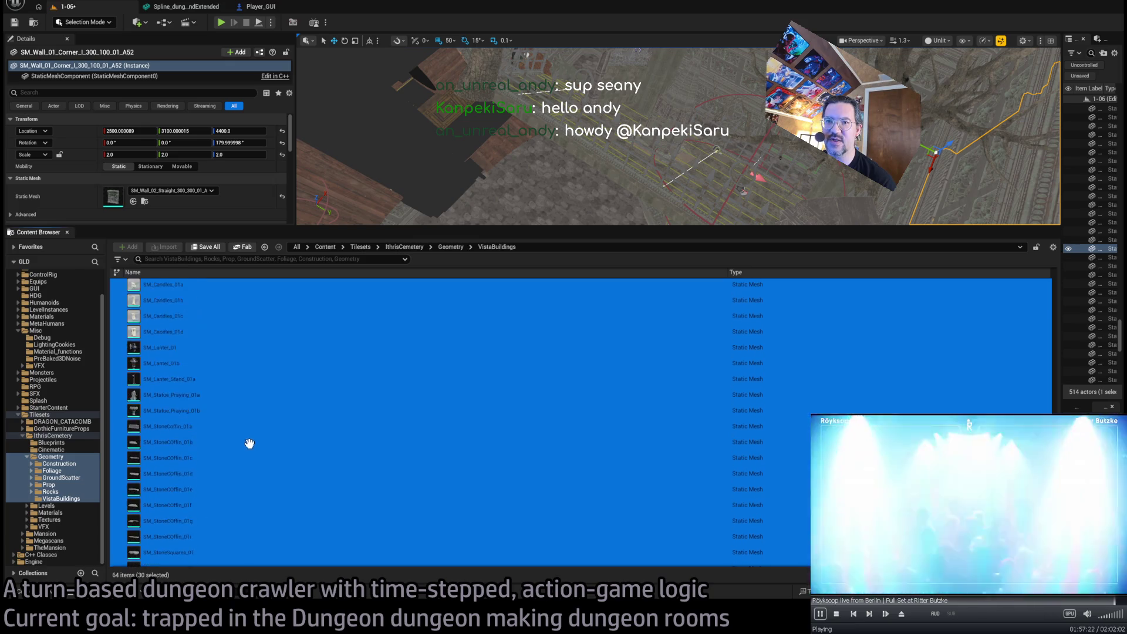
scroll(171, 441, "up", 7)
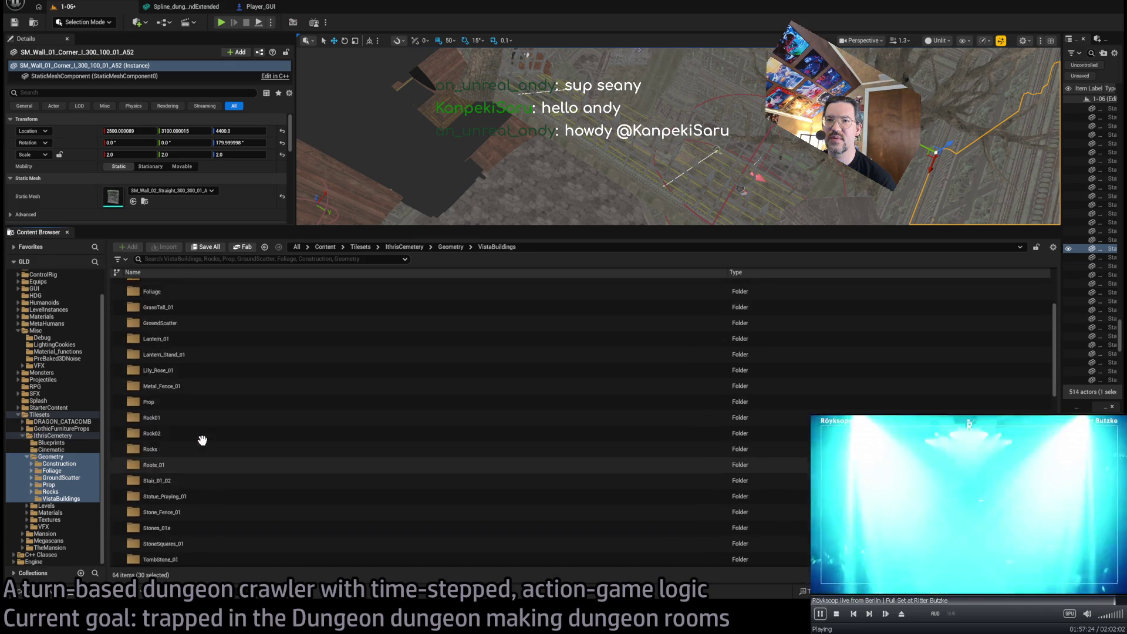
scroll(215, 434, "down", 7)
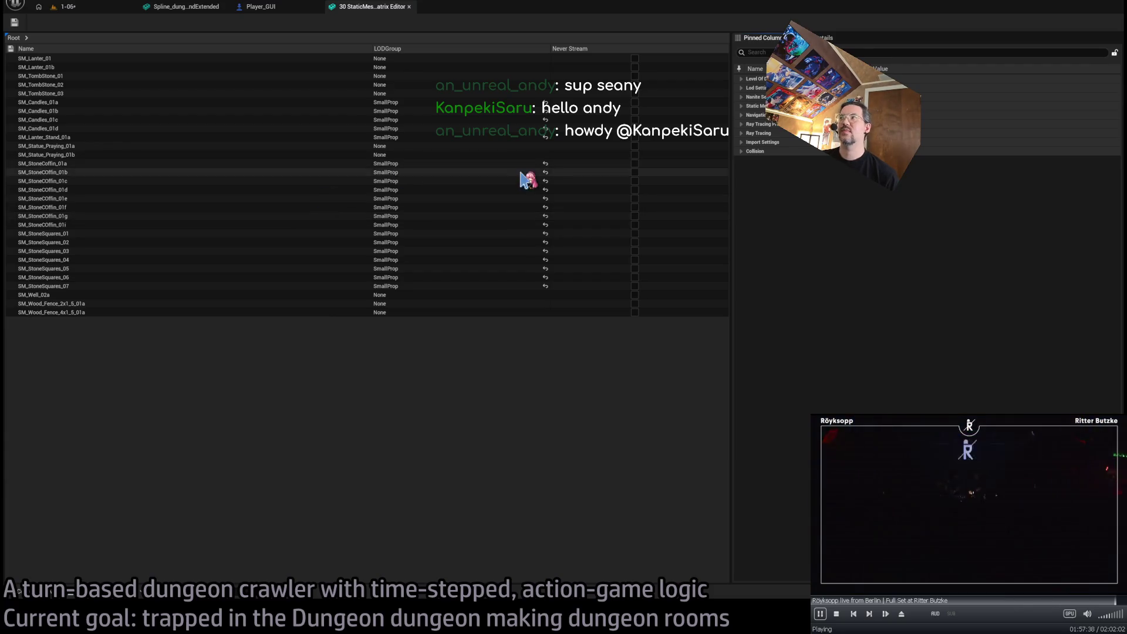
Change a Nanite setting for all 30 meshes in the Property Matrix, then return to level 1-06
left_click(742, 97)
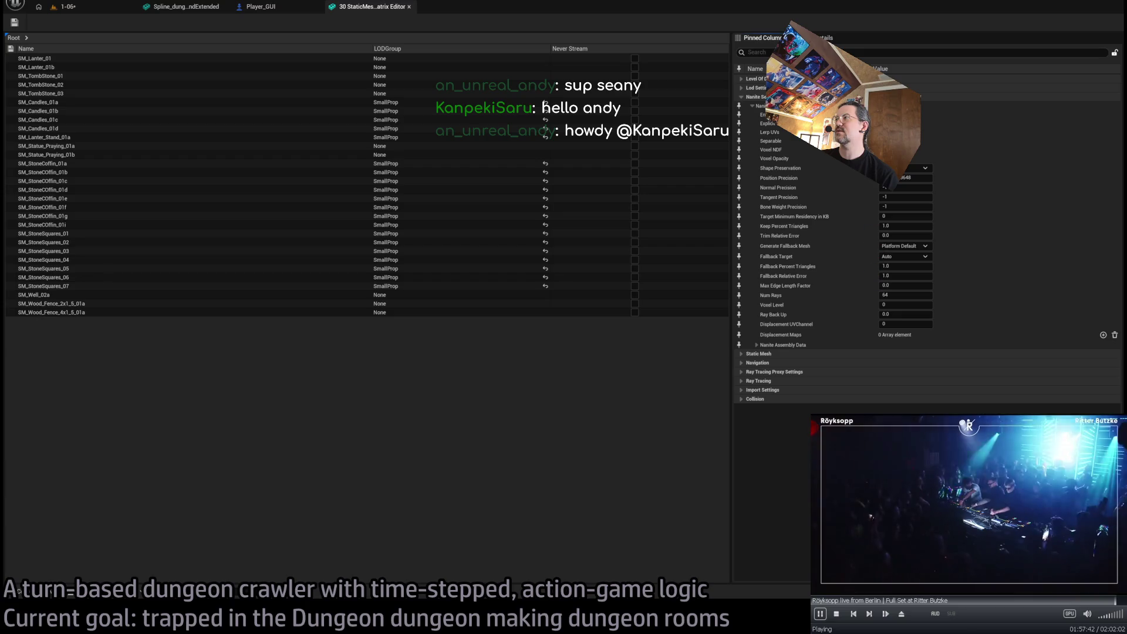
left_click(545, 106)
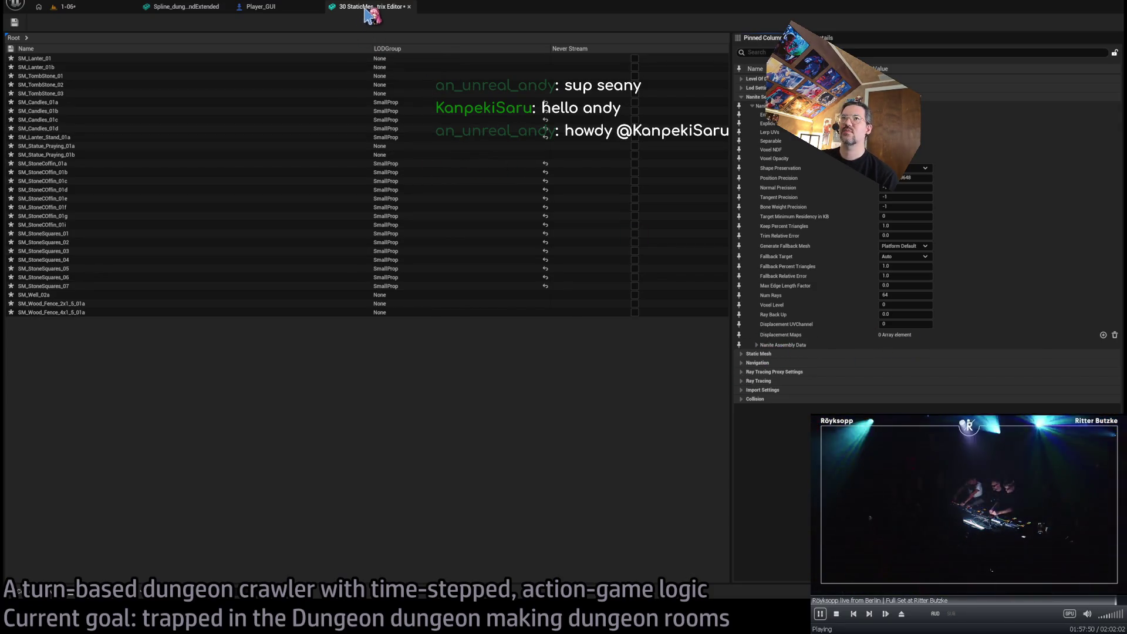
left_click(61, 7)
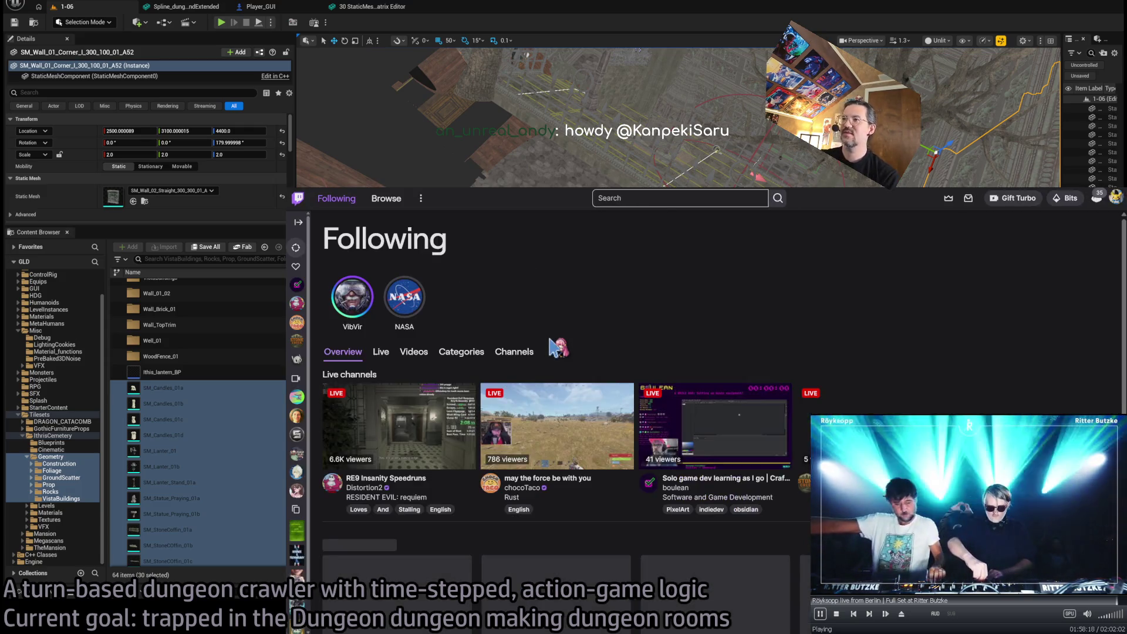
Search Twitch for the chatter's channel name, open the channel, and play its latest past broadcast
left_click(658, 200)
type("kanpekisaru")
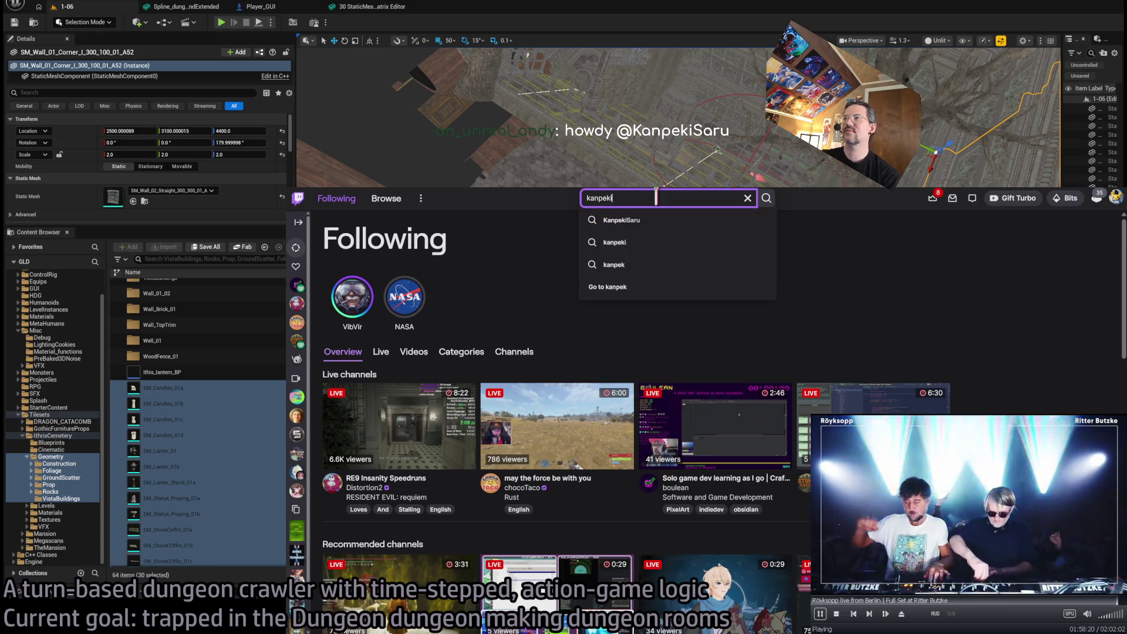
left_click(658, 220)
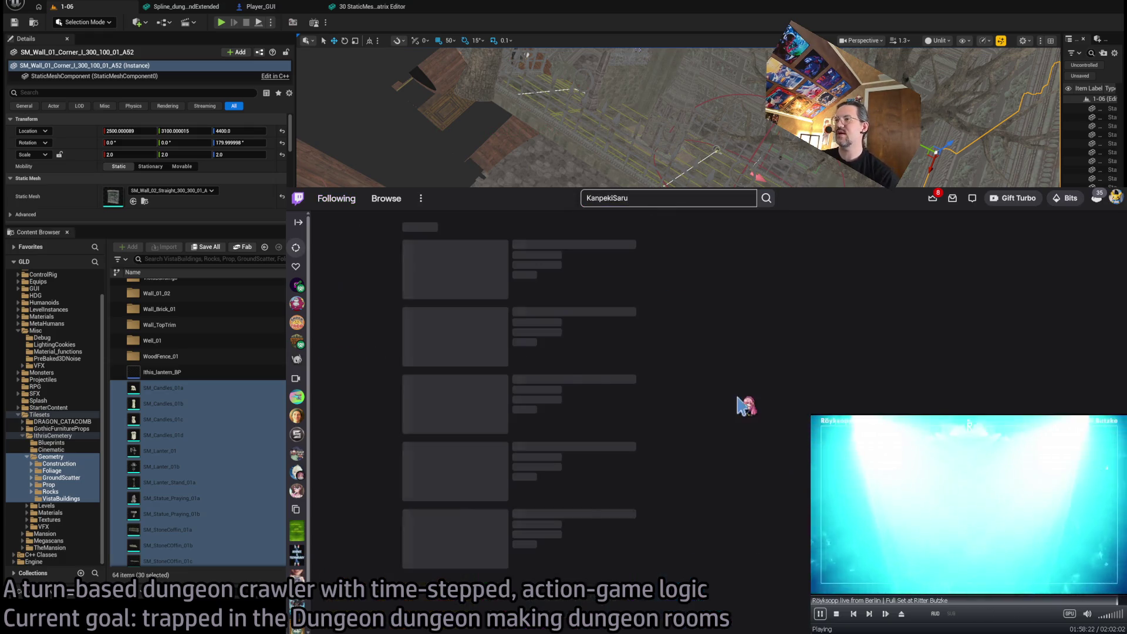
left_click(552, 286)
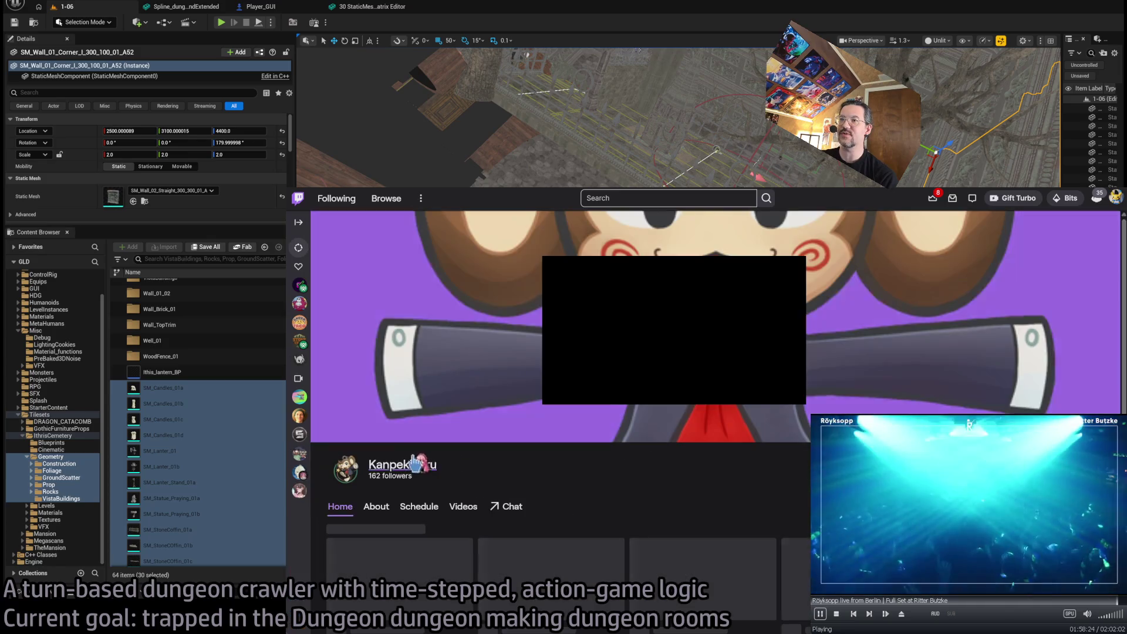
left_click(482, 331)
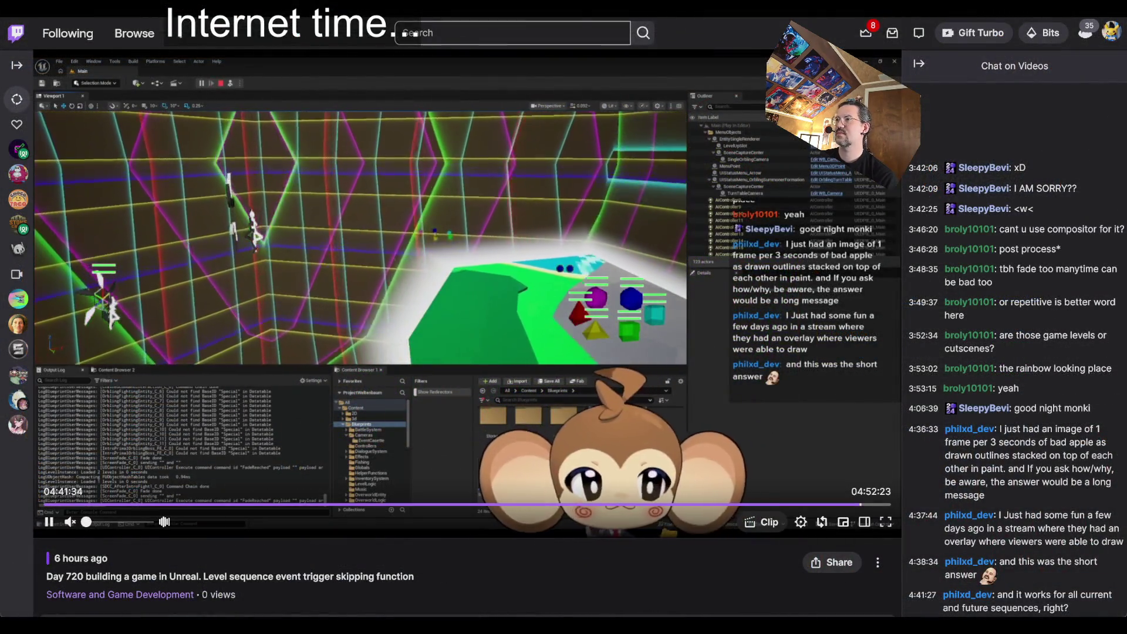
Collapse the Chat on Videos panel so the past broadcast fills the player
left_click(919, 63)
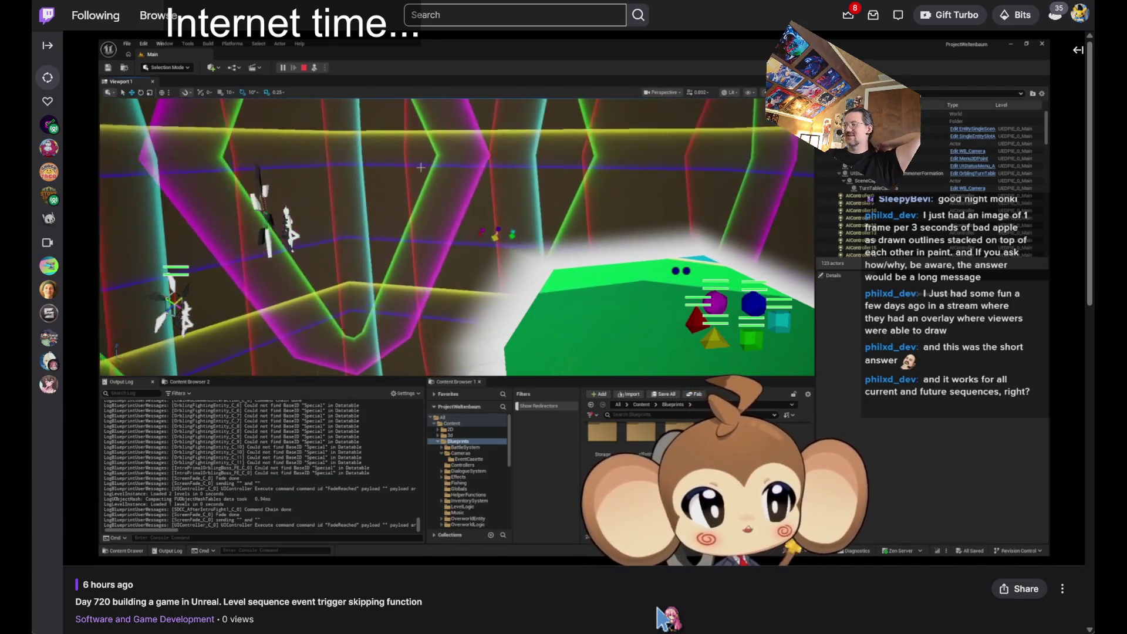
mouse_move(575, 220)
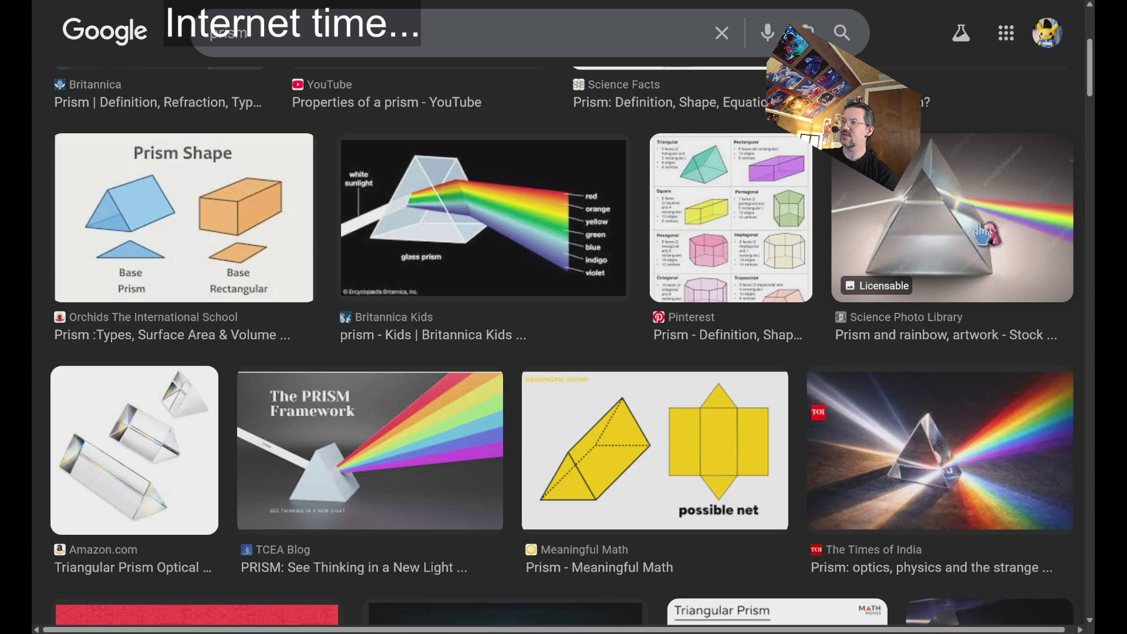
Scroll the prism results and open the Times of India rainbow prism image preview
scroll(927, 247, "down", 3)
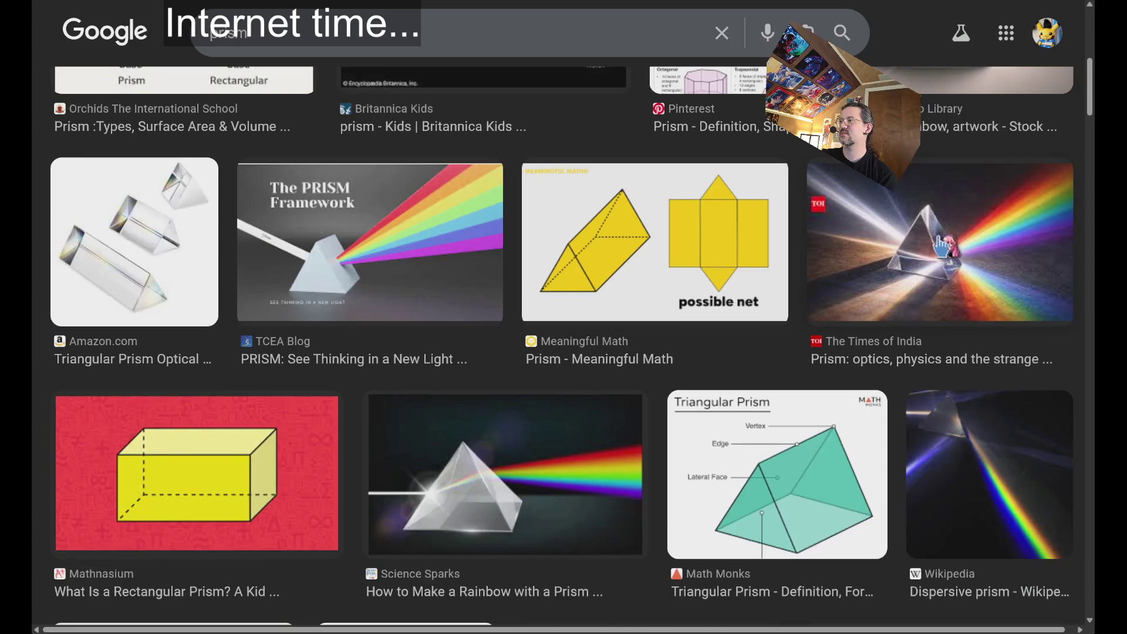
left_click(978, 243)
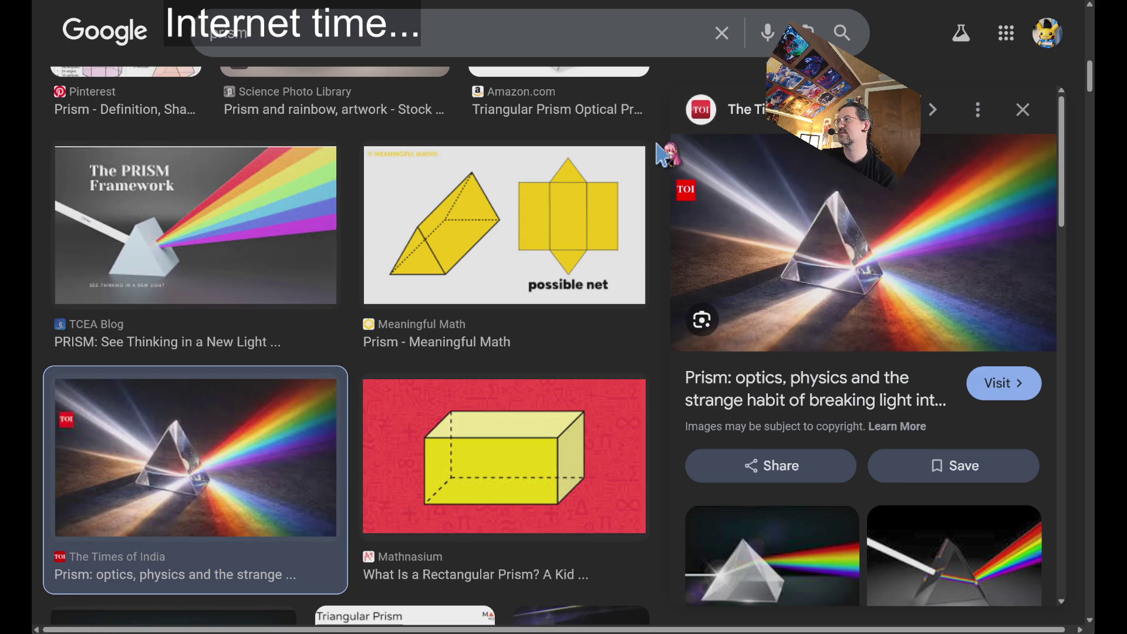
scroll(517, 305, "down", 6)
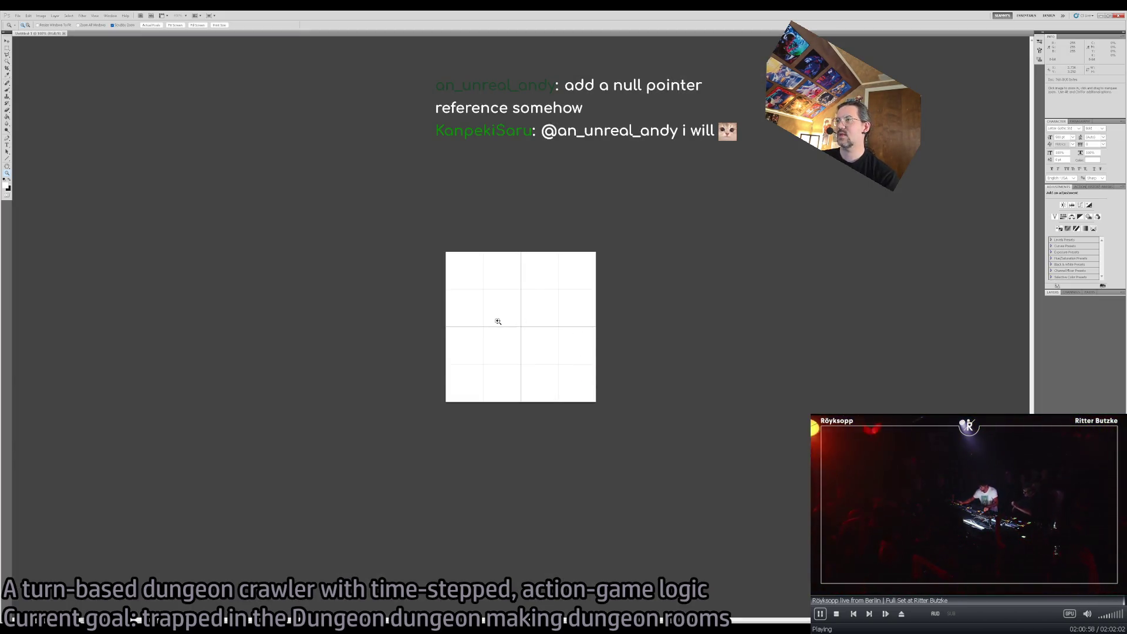
Fill the zoomed-in canvas solid black with the Paint Bucket and add an empty Layer 1 above it
left_click(498, 321)
left_click(498, 322)
key("v")
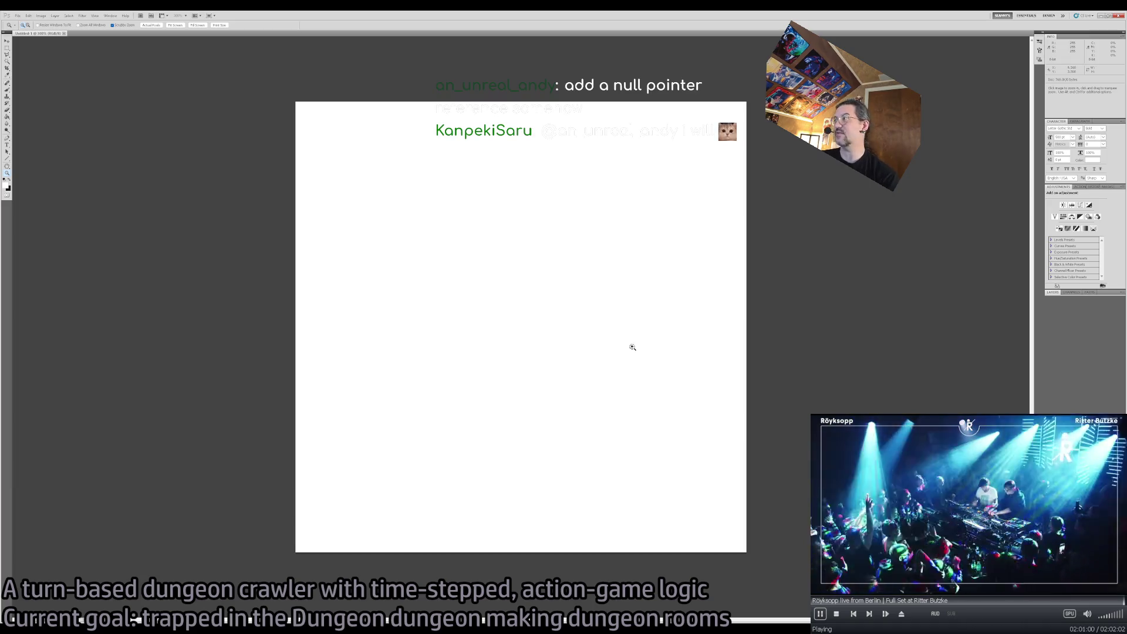
key("g")
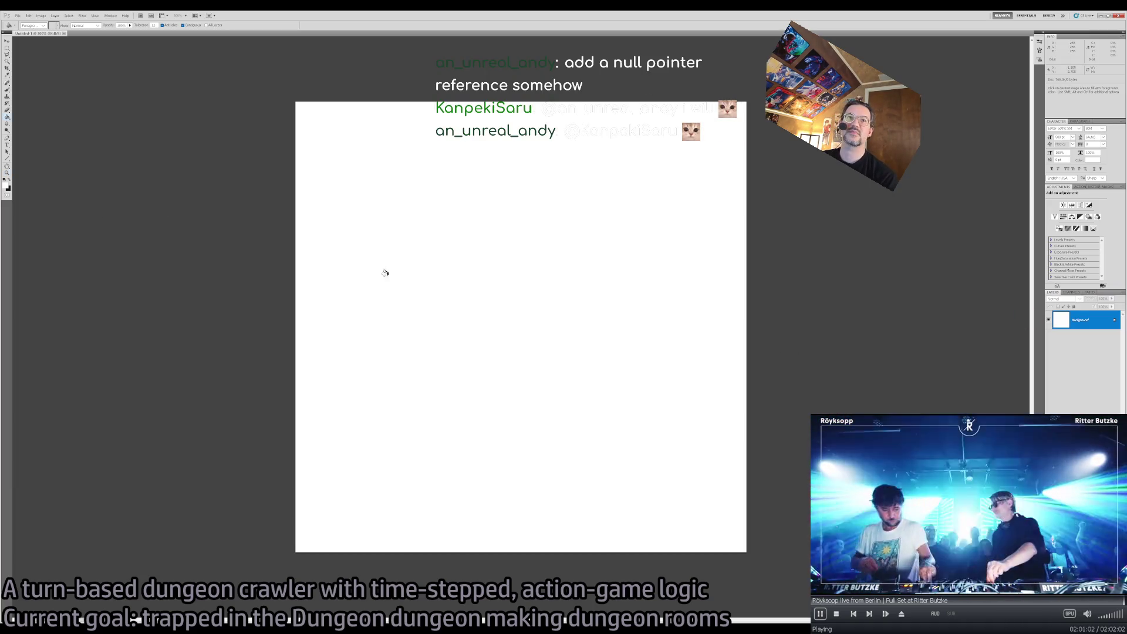
key("d")
left_click(461, 292)
key("i")
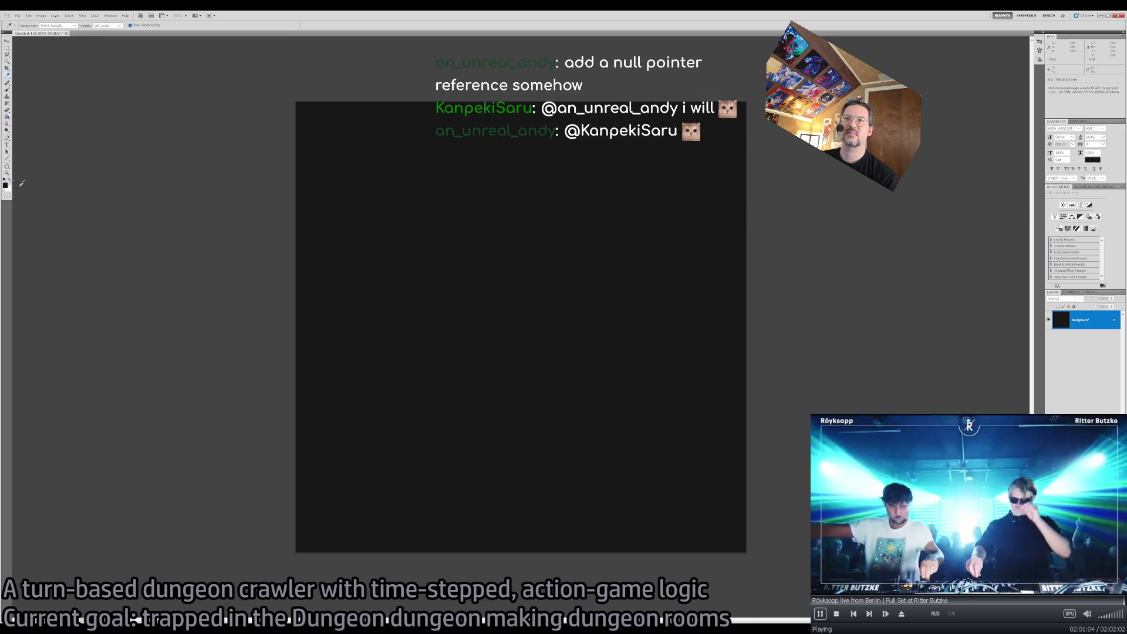
key("g")
left_click(482, 352)
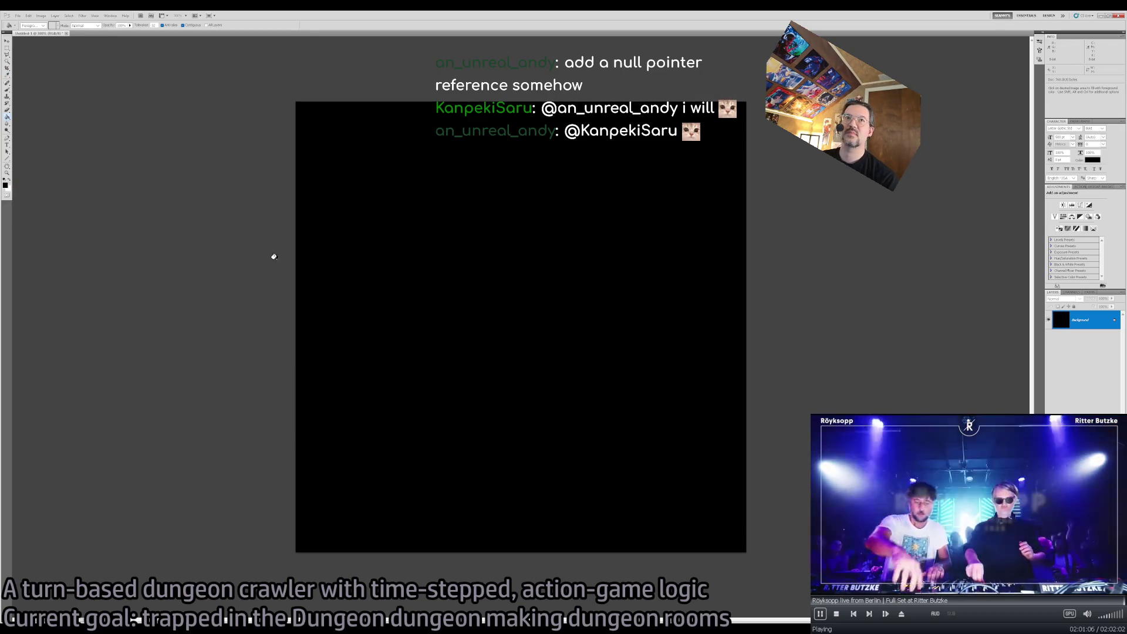
key("ctrl+shift+alt+n")
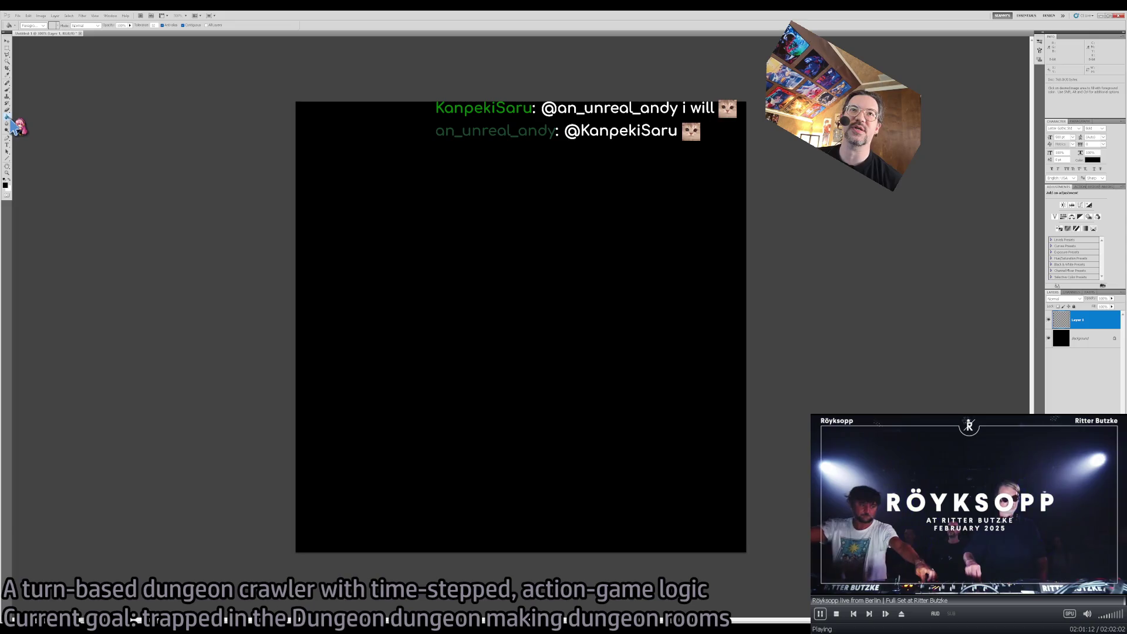
key("shift+g")
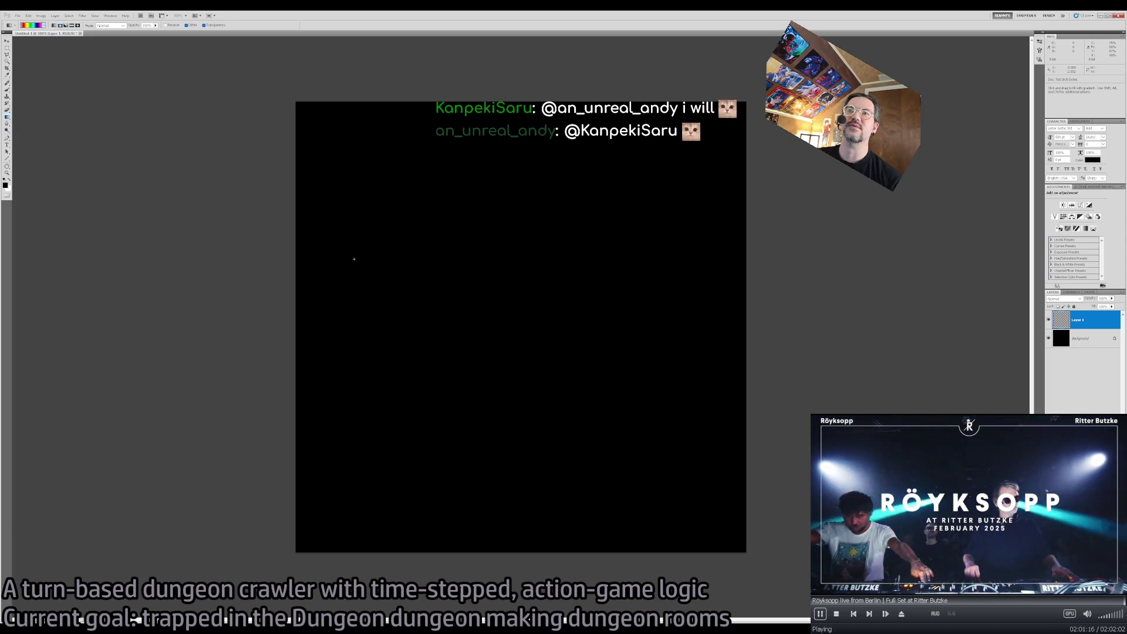
Try radial and linear rainbow gradients across the black canvas, undoing each unsatisfactory attempt
left_click_drag(365, 407, 529, 295)
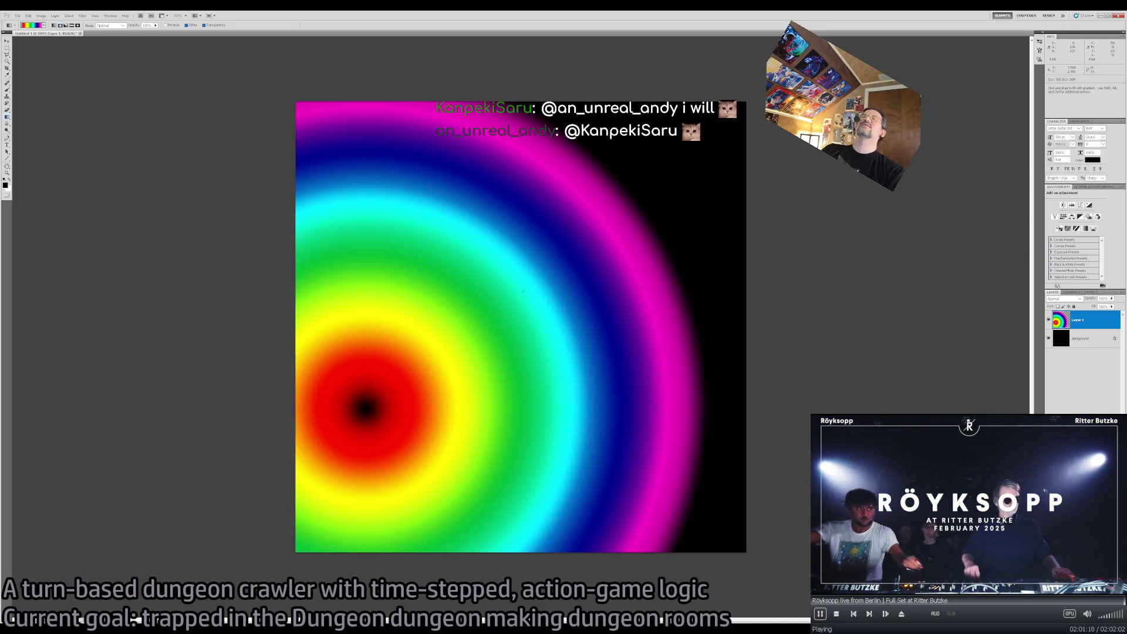
key("ctrl+z")
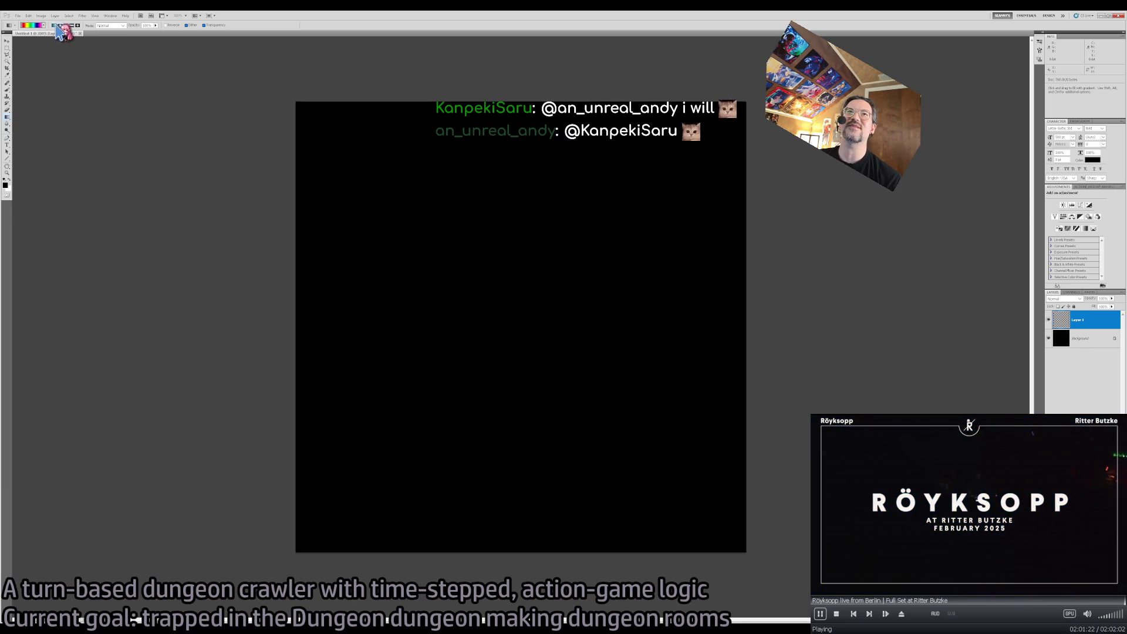
left_click_drag(435, 264, 504, 307)
key("ctrl+z")
mouse_move(435, 264)
left_mouse_down()
mouse_move(504, 307)
mouse_move(585, 325)
left_mouse_up()
key("ctrl+z")
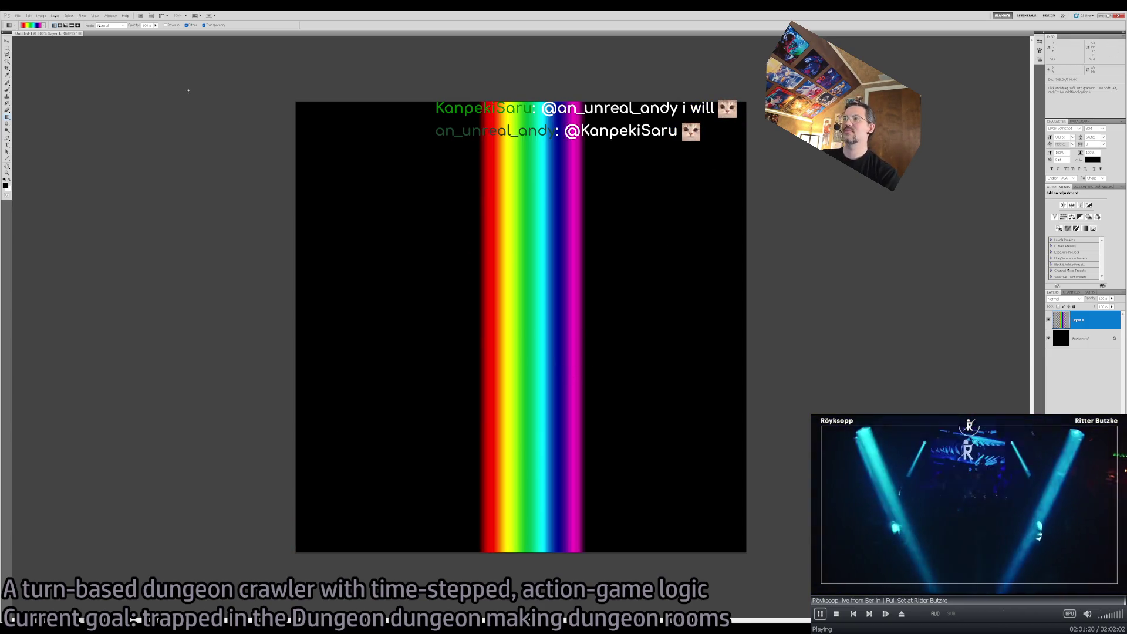
key("v")
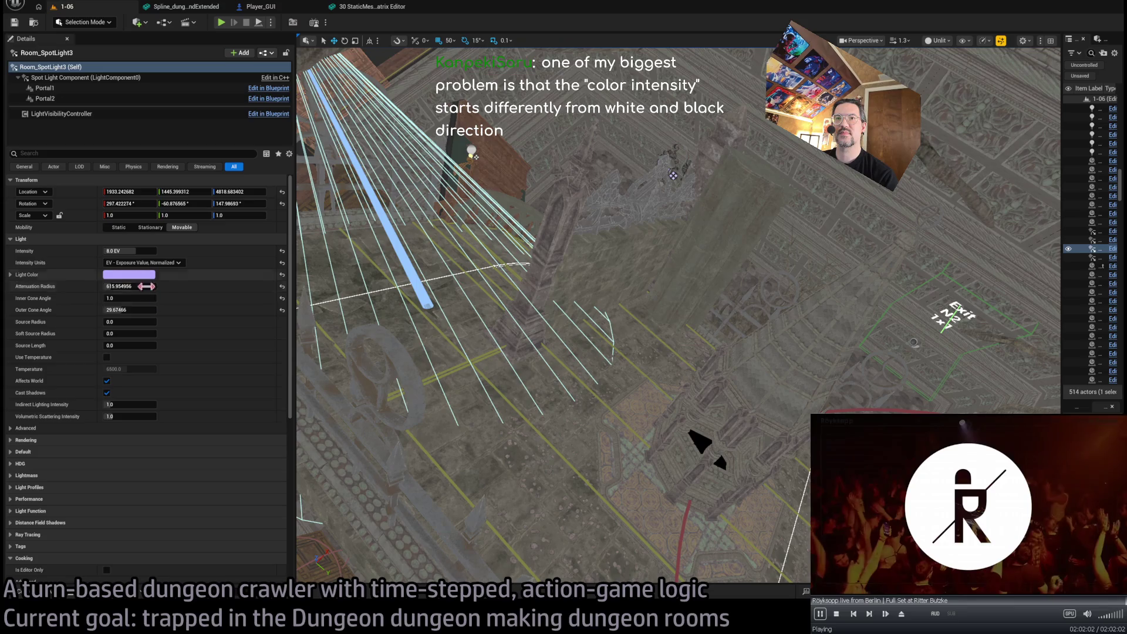
Browse to LightingCookies from the Cookie section and assign the Cookie_rainbow texture to Room_SpotLight3
scroll(132, 493, "down", 5)
scroll(134, 493, "down", 3)
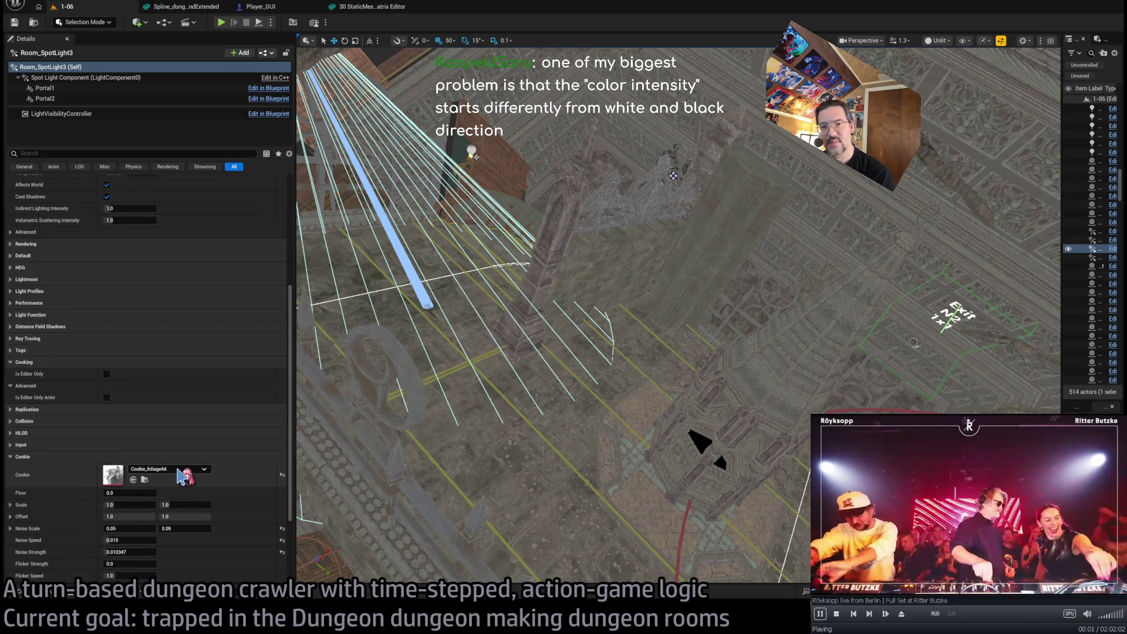
left_click(133, 480)
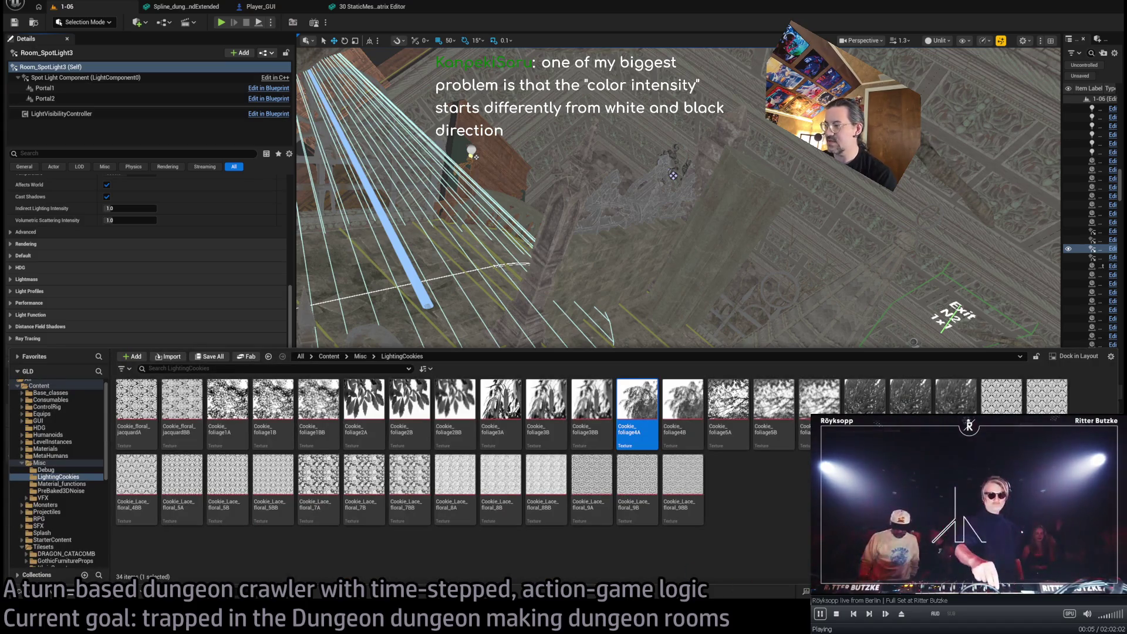
left_click(731, 535)
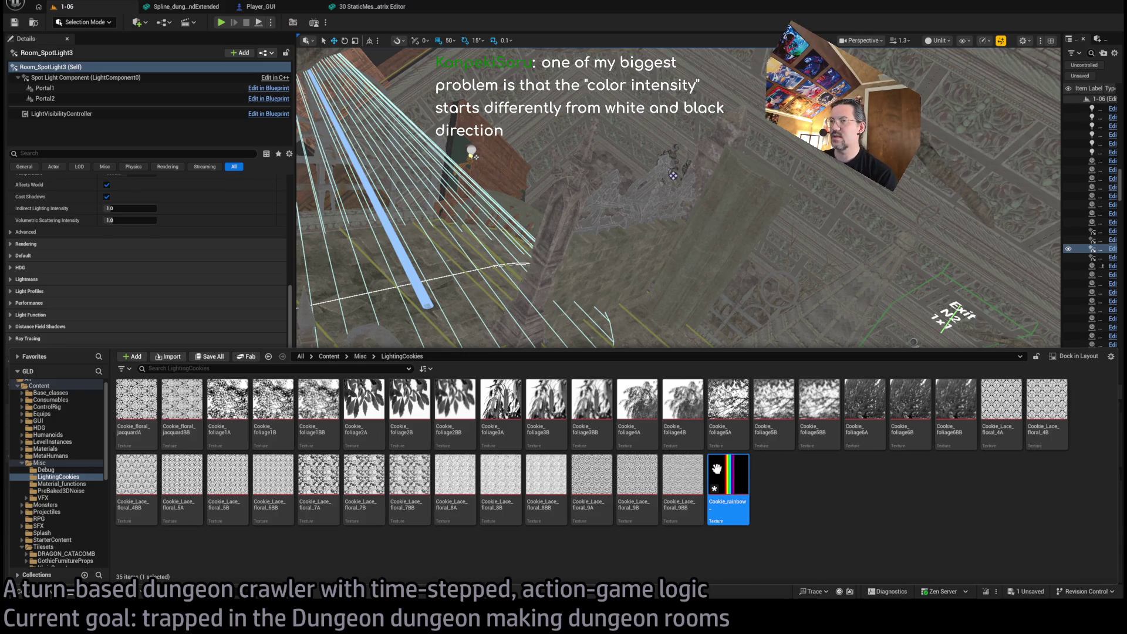
left_click(237, 300)
scroll(235, 282, "down", 5)
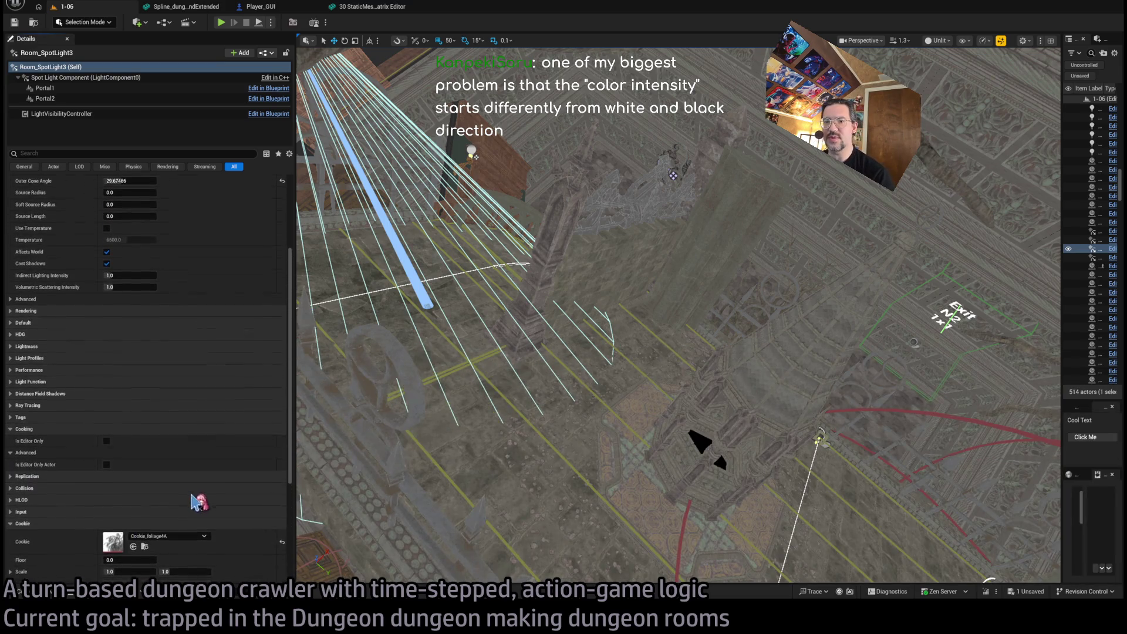
mouse_move(207, 367)
left_mouse_down()
mouse_move(194, 367)
mouse_move(489, 283)
left_mouse_up()
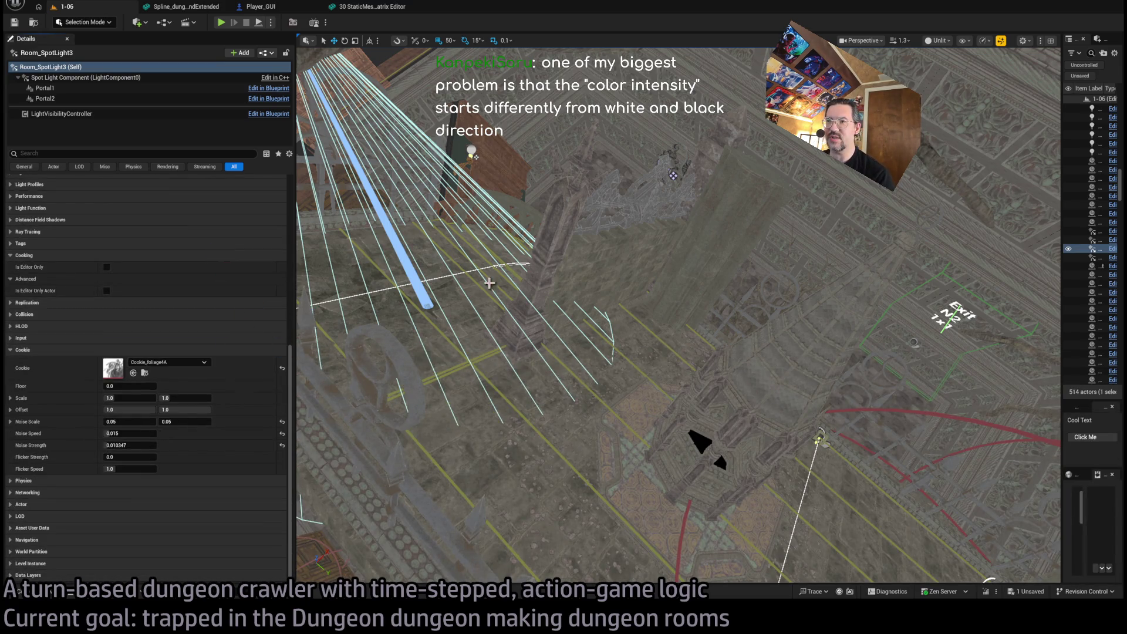
left_click_drag(604, 204, 610, 215)
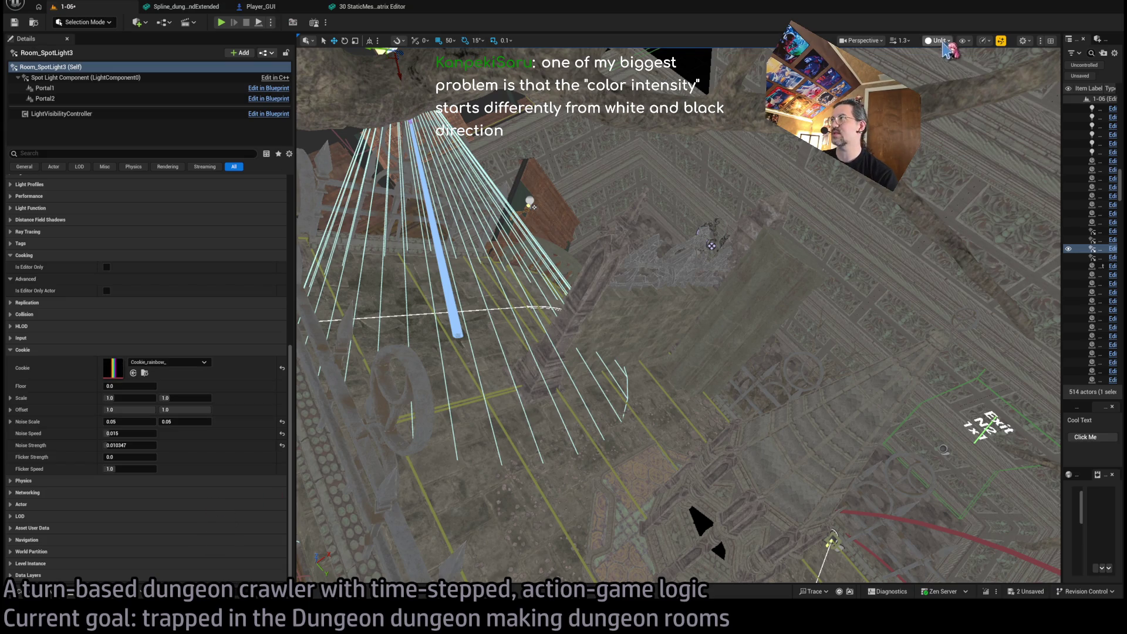
Switch the viewport to Lit and revert the spotlight's cookie to the foliage texture
key("alt+4")
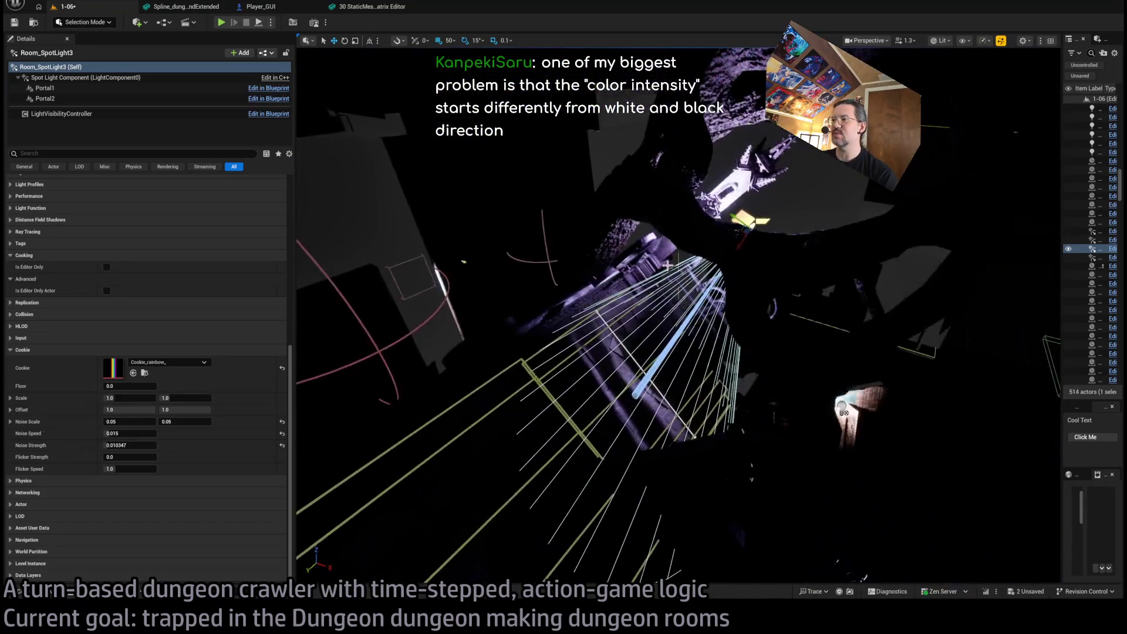
key("ctrl+z")
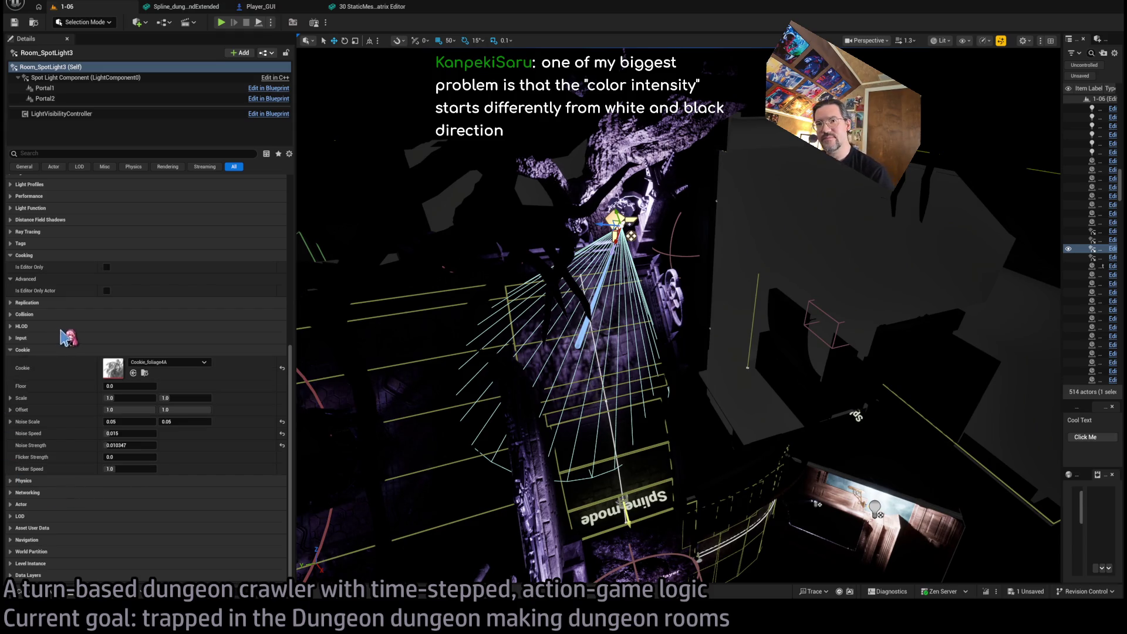
left_click(49, 349)
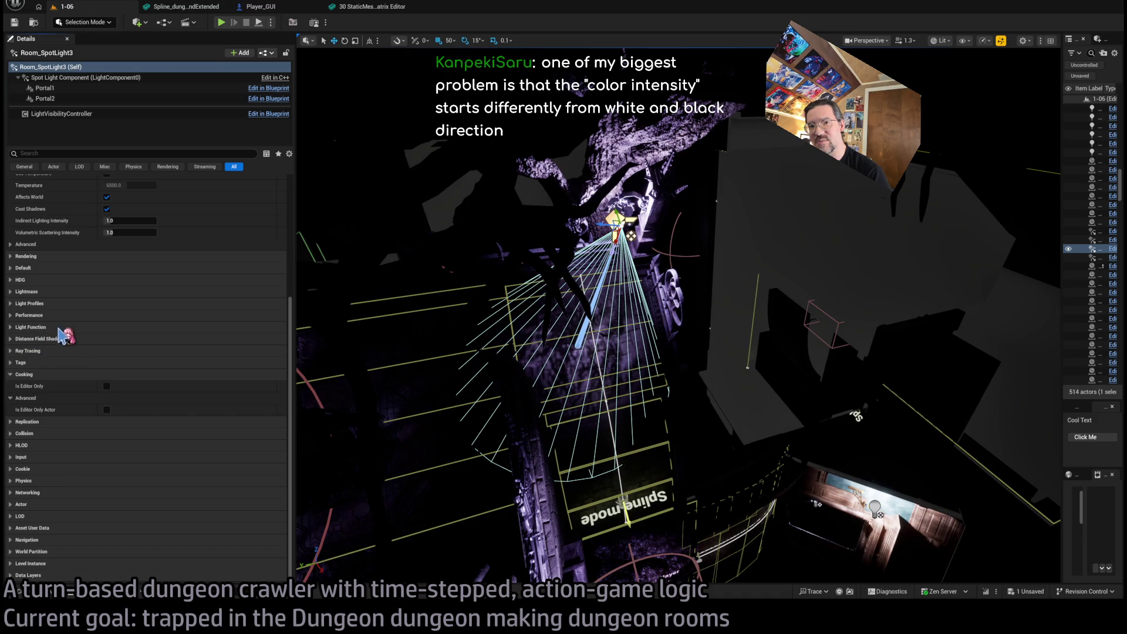
Expand Light Function and locate its Cookie light-function material among the assets
left_click(49, 310)
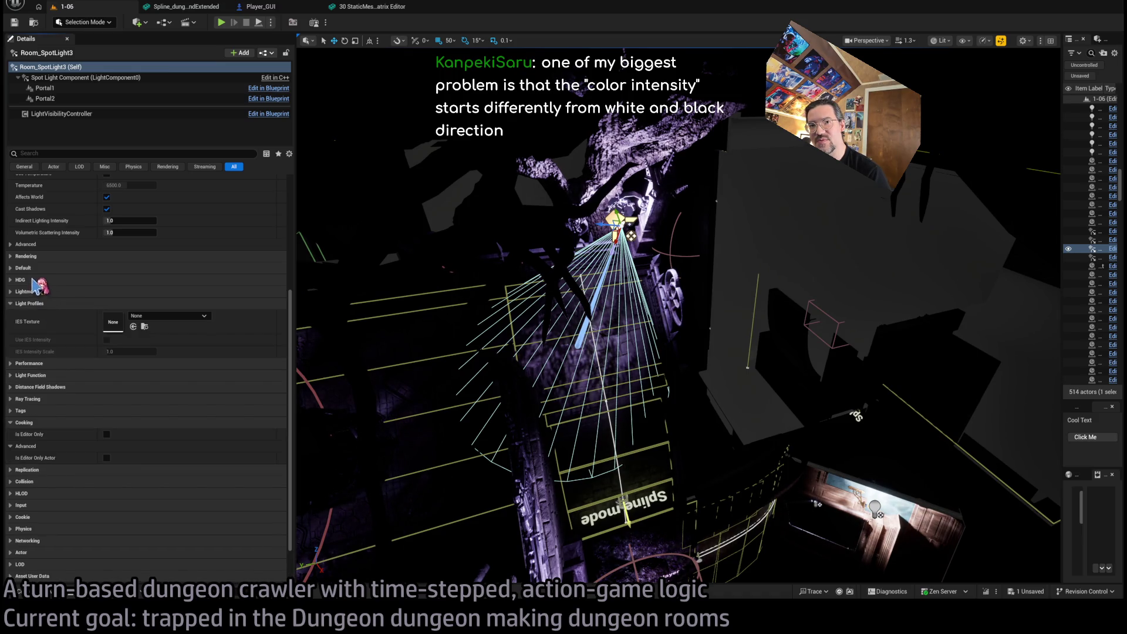
left_click(42, 303)
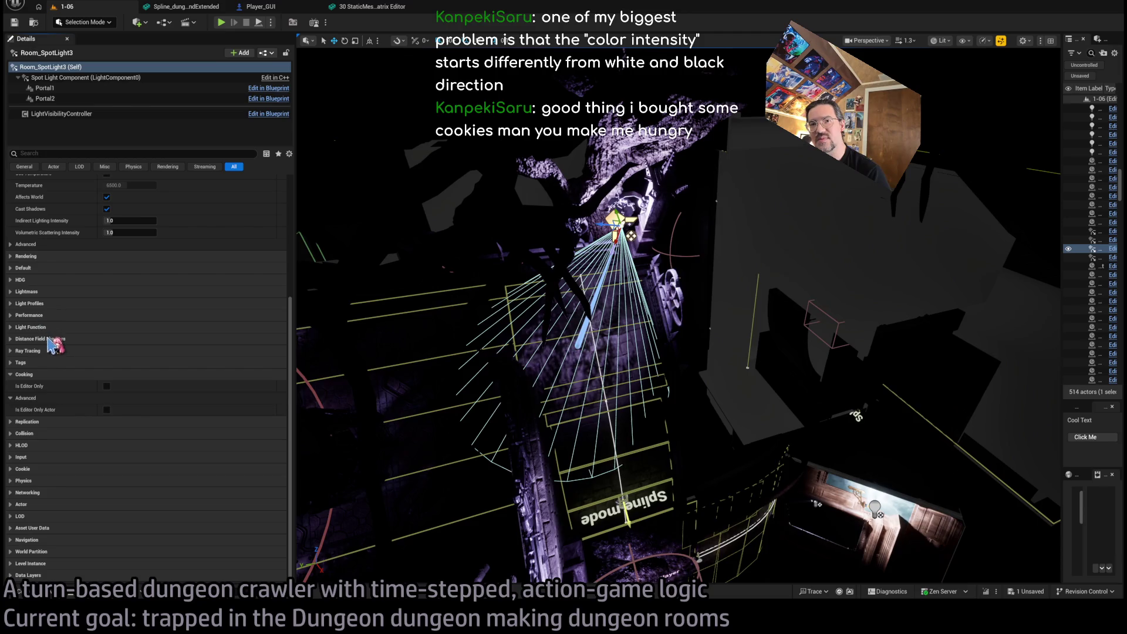
left_click(47, 327)
left_click(144, 351)
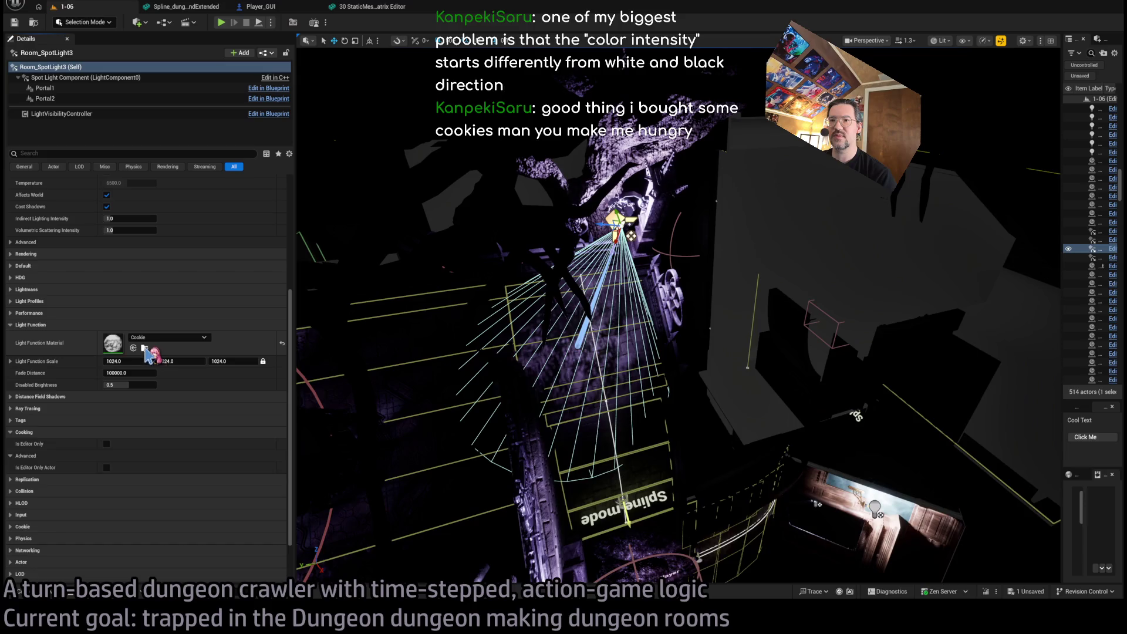
left_click(144, 347)
left_click(145, 347)
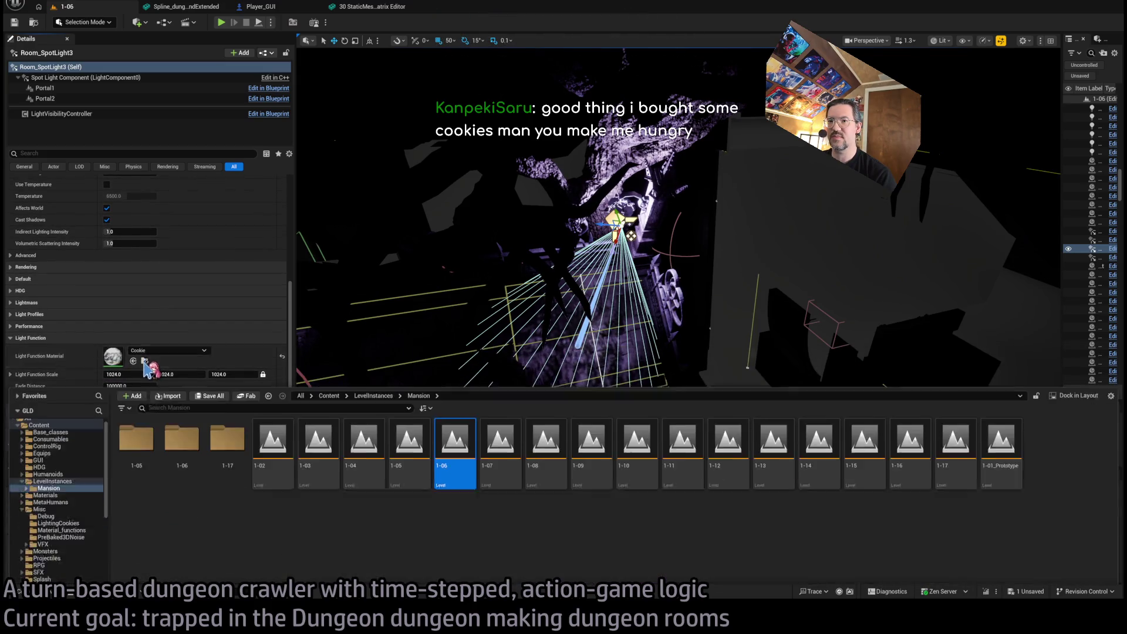
left_click(234, 294)
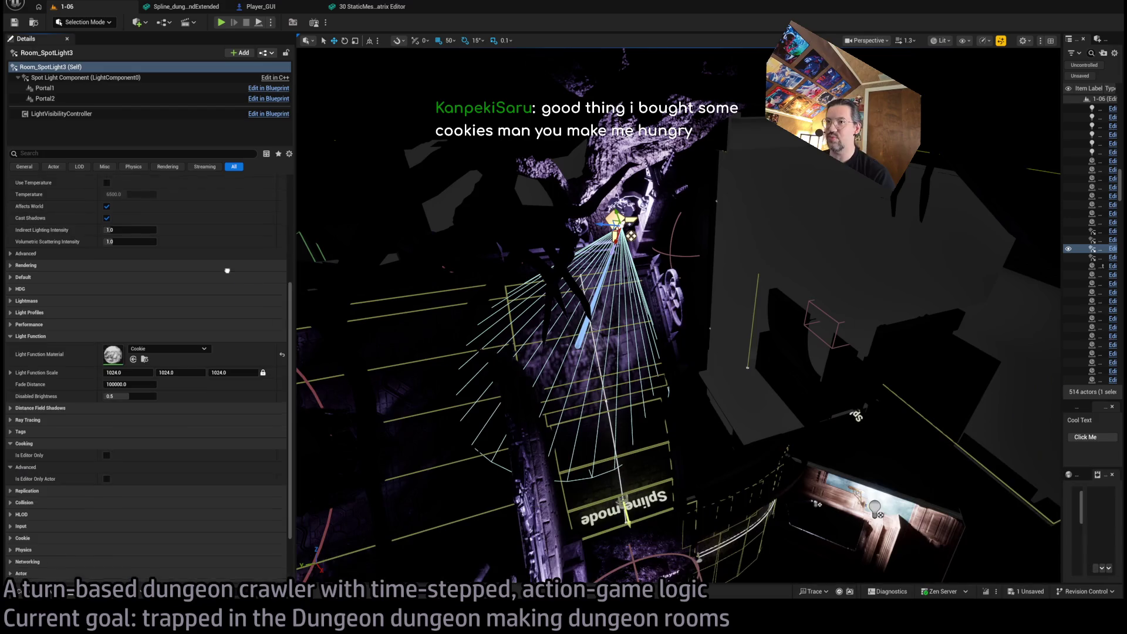
scroll(176, 317, "down", 2)
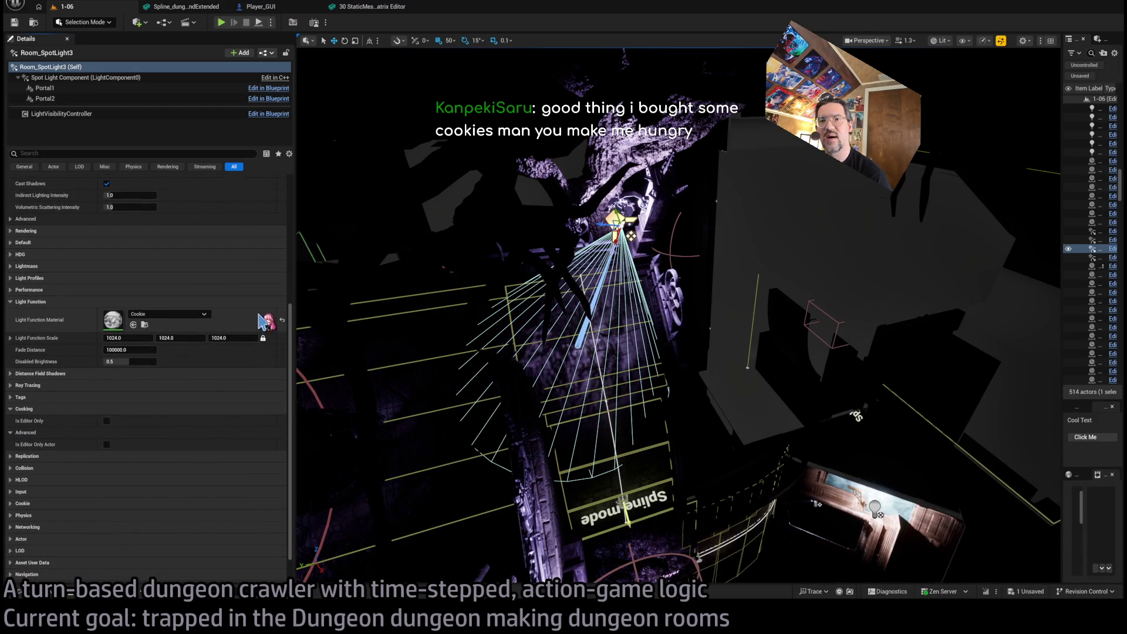
left_click(32, 592)
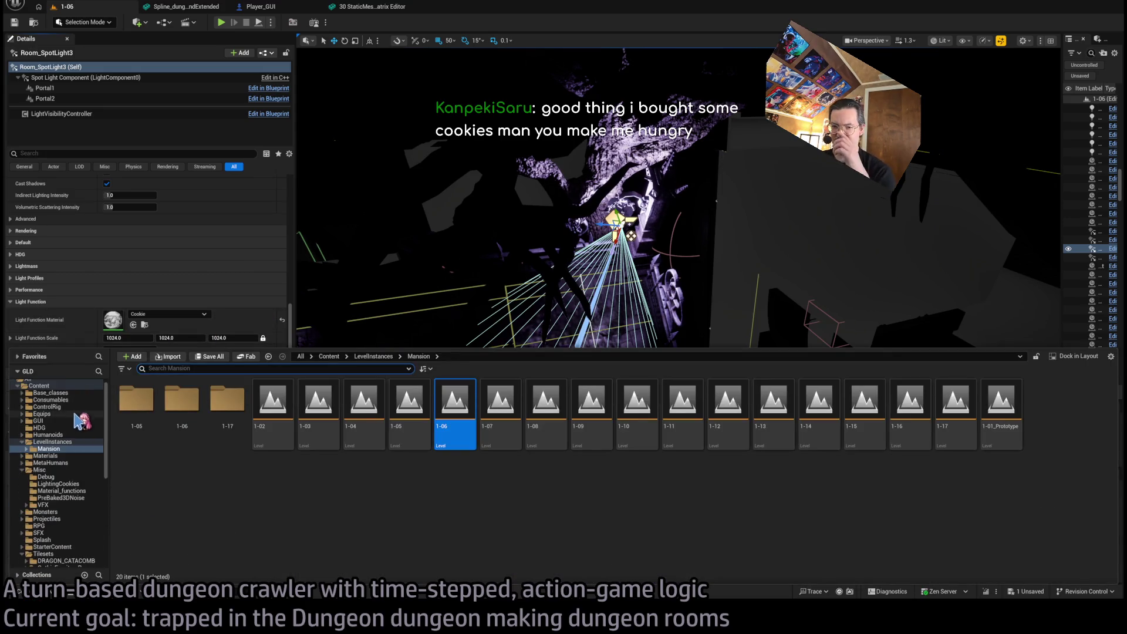
Search the Content root for 'cookie' and open MM_Cookie_Rainbow in the material editor
left_click(53, 442)
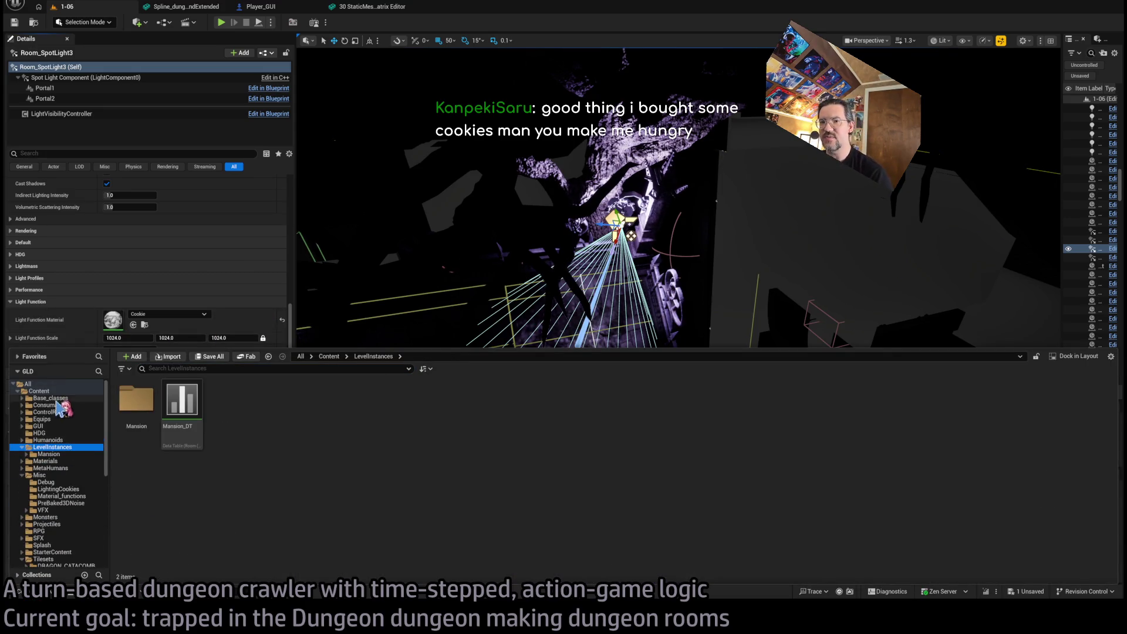
left_click(39, 388)
left_click(186, 367)
type("cookie")
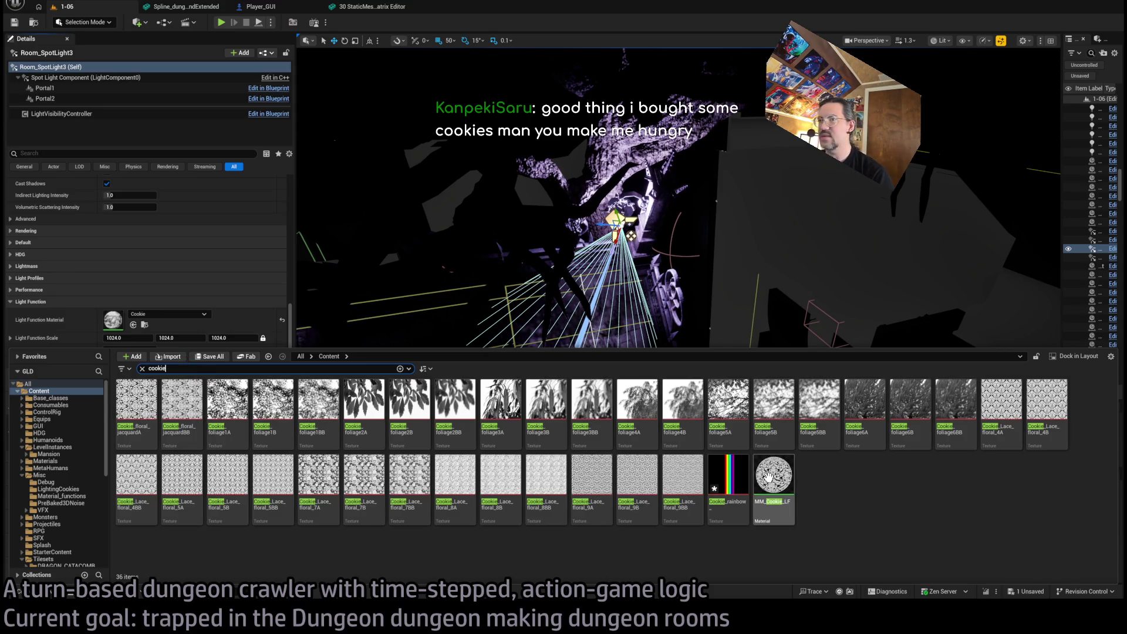
left_click(779, 474)
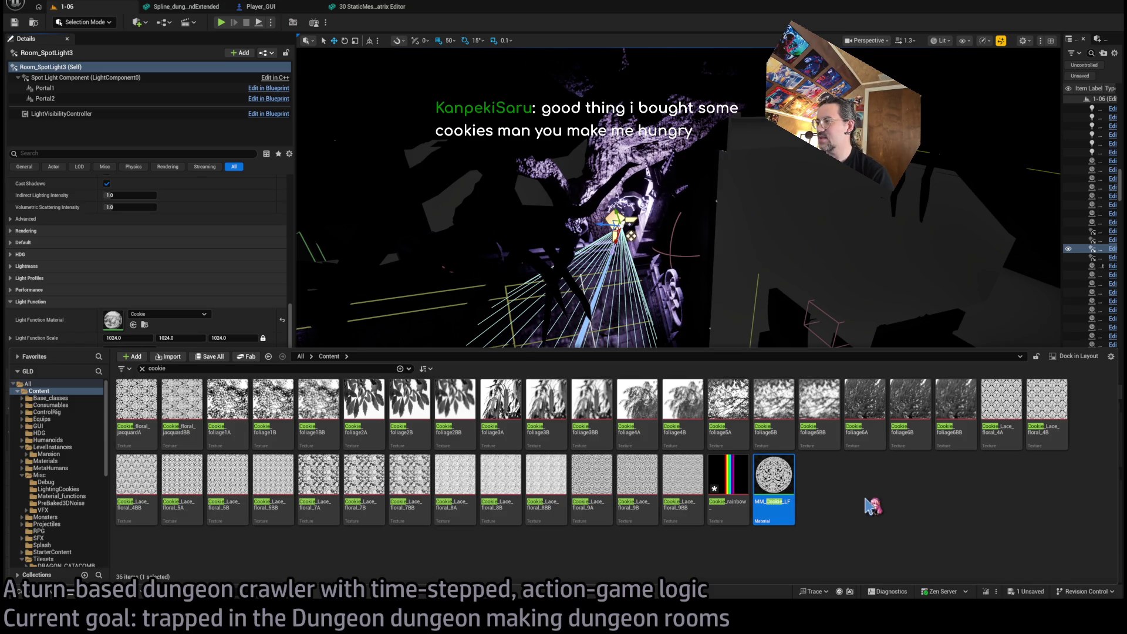
double_click(785, 491)
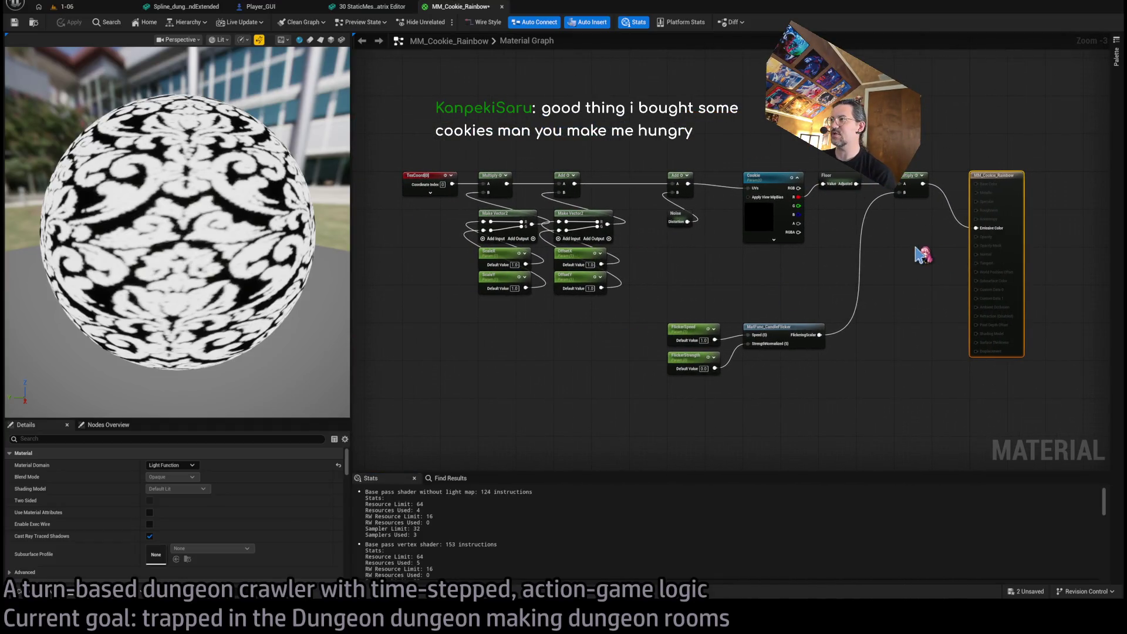
Set the Cookie texture node to the Cookie_rainbow texture with a Color sampler
scroll(857, 211, "up", 1)
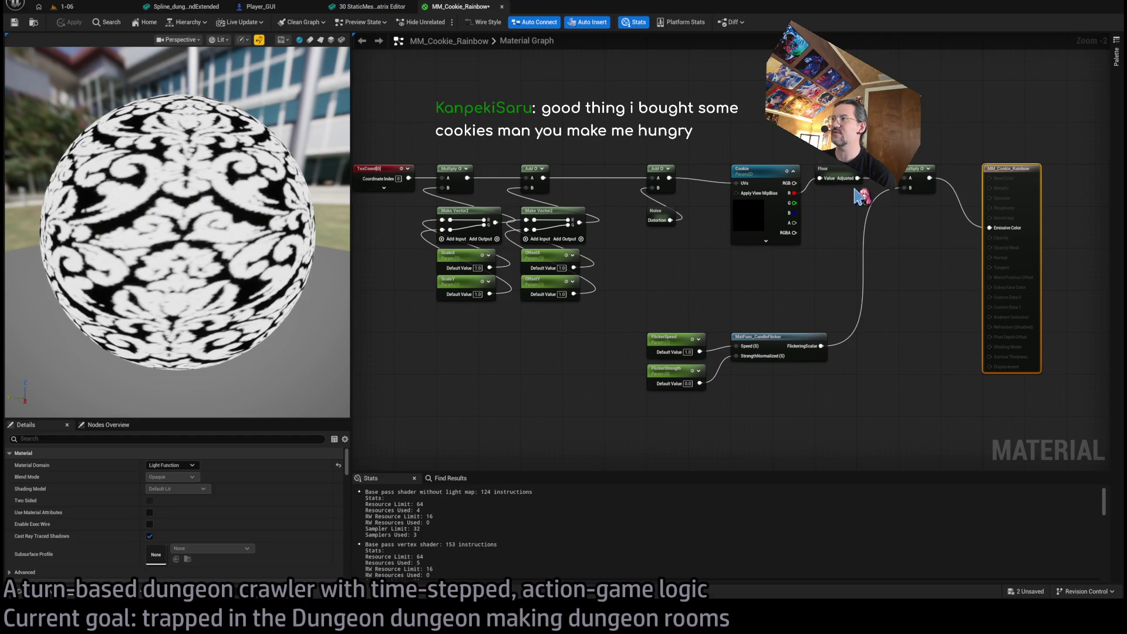
left_click(760, 172)
scroll(247, 487, "down", 5)
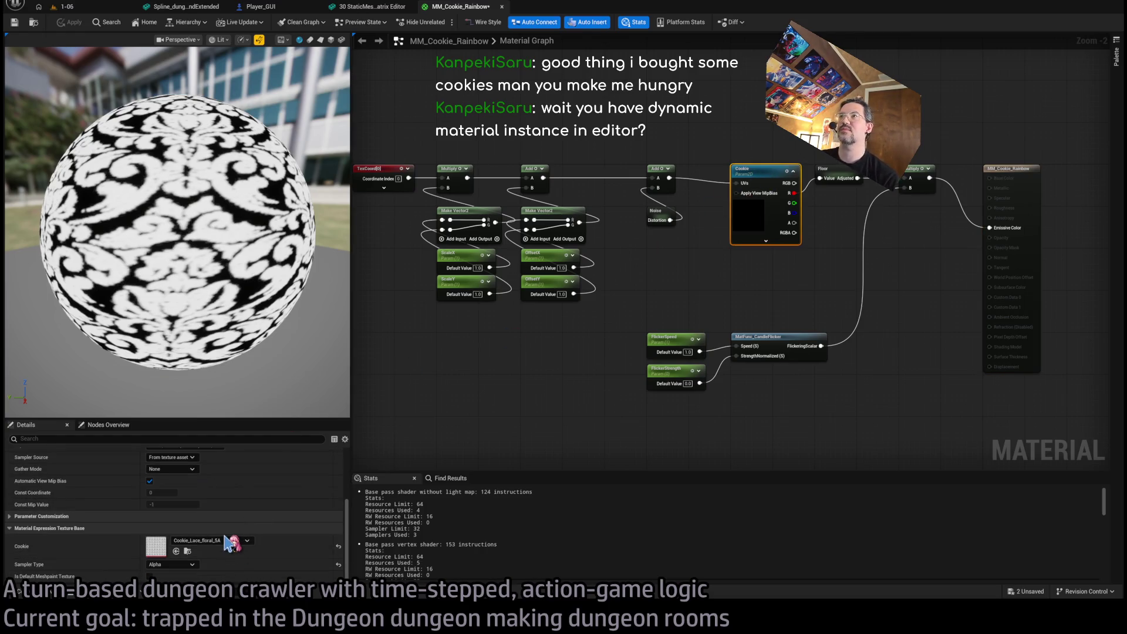
key("ctrl+z")
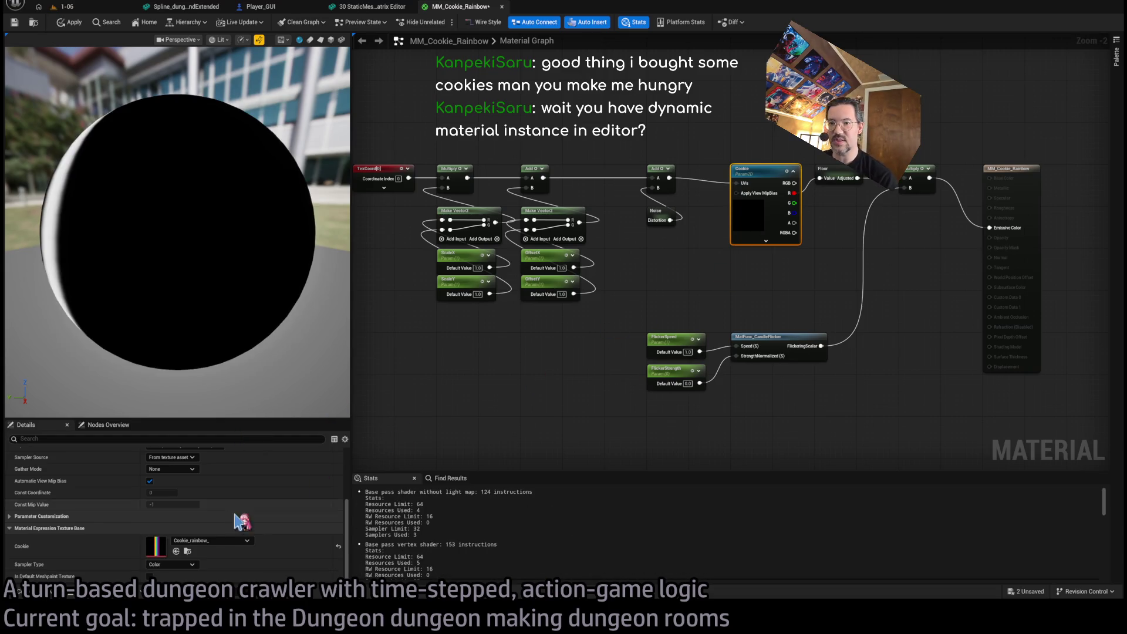
left_click_drag(117, 235, 171, 234)
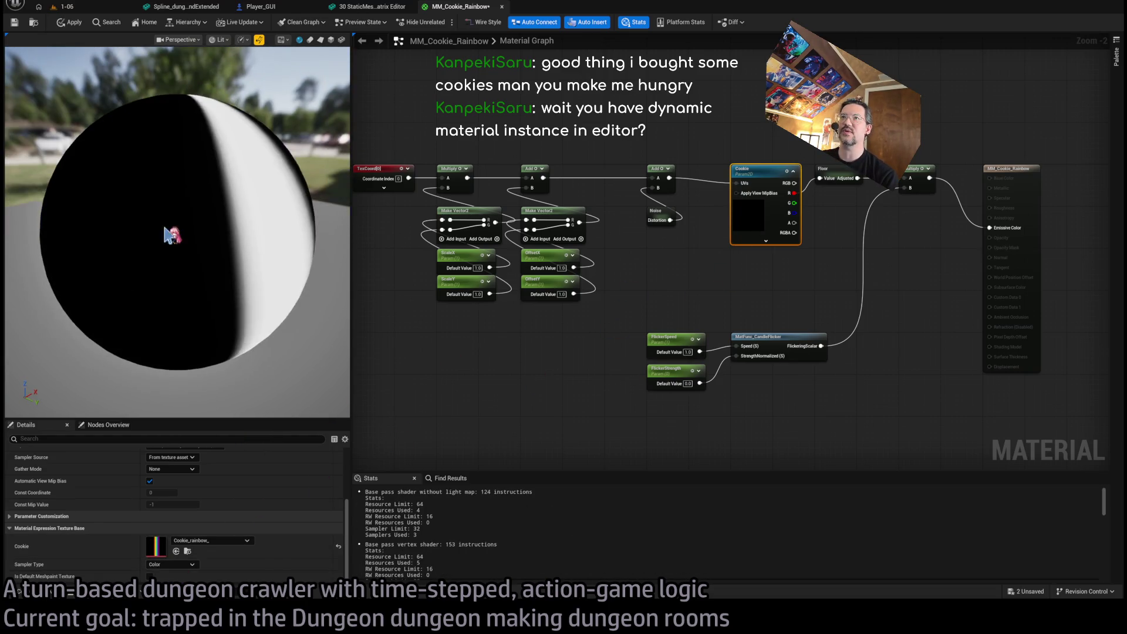
mouse_move(698, 225)
left_mouse_down()
mouse_move(644, 227)
mouse_move(662, 199)
left_mouse_up()
Apply the MM_Cookie_Rainbow changes and return to the 1-06 level
scroll(644, 227, "up", 2)
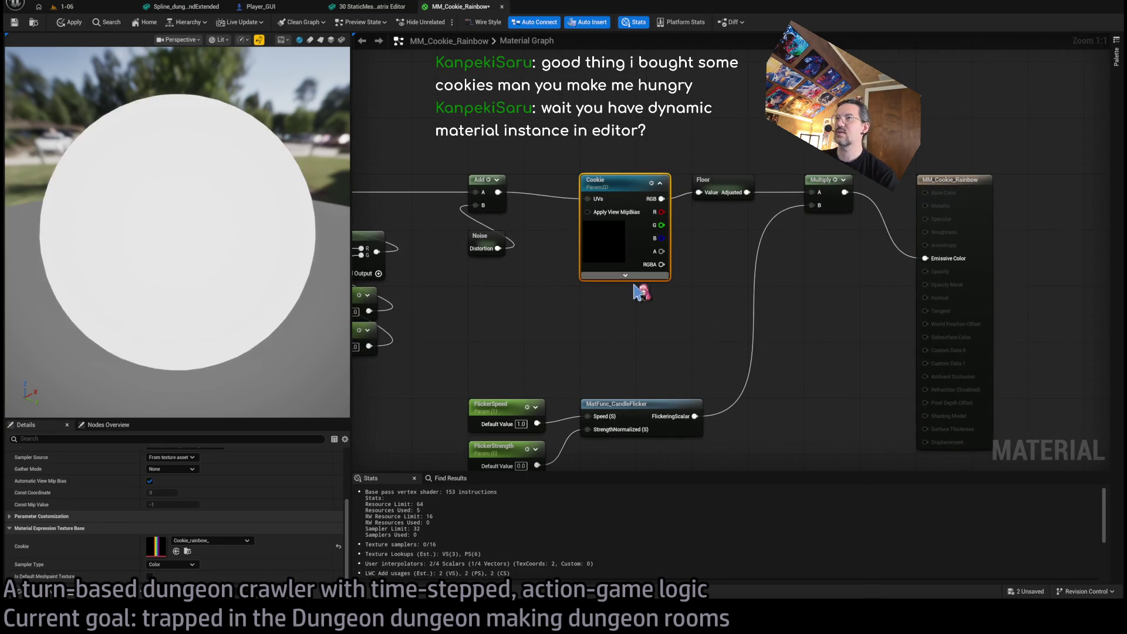
scroll(286, 214, "down", 5)
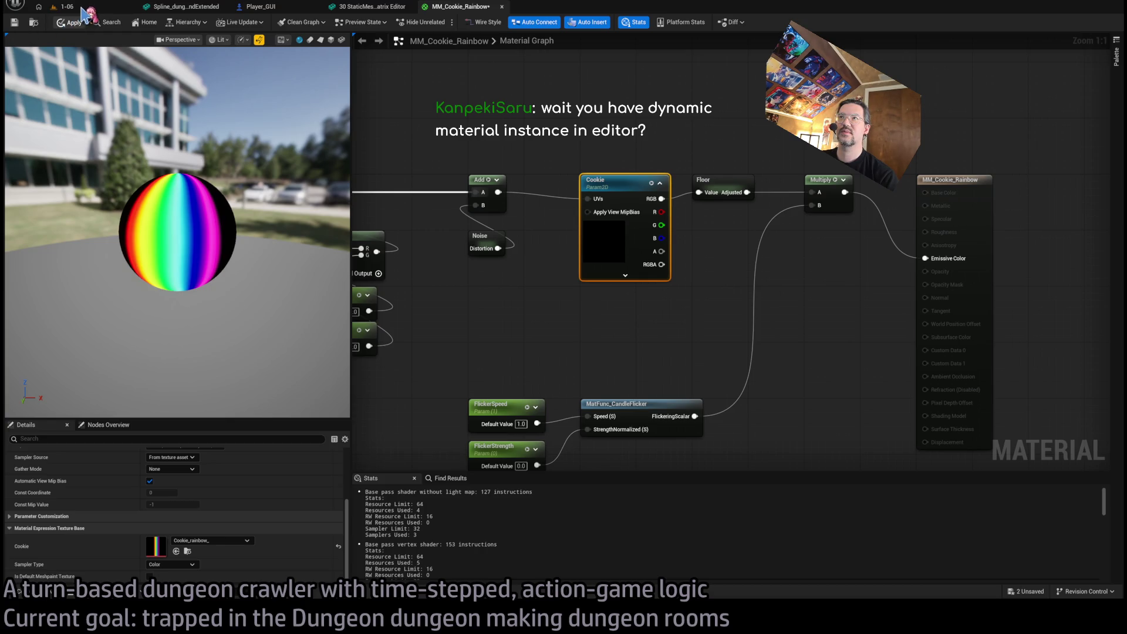
left_click(74, 23)
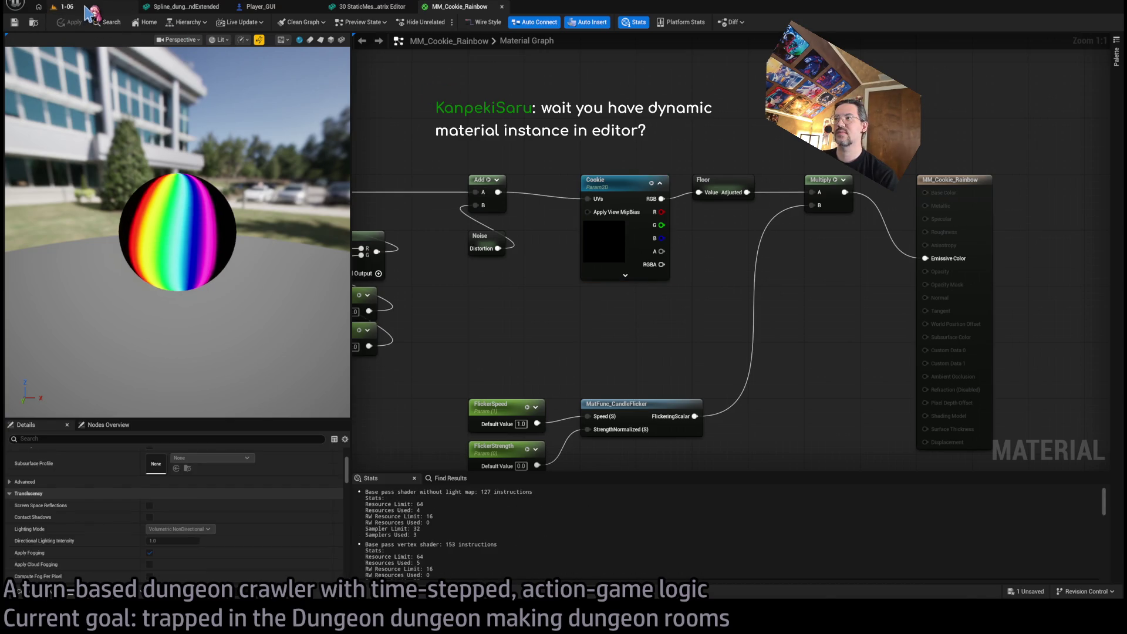
left_click(86, 9)
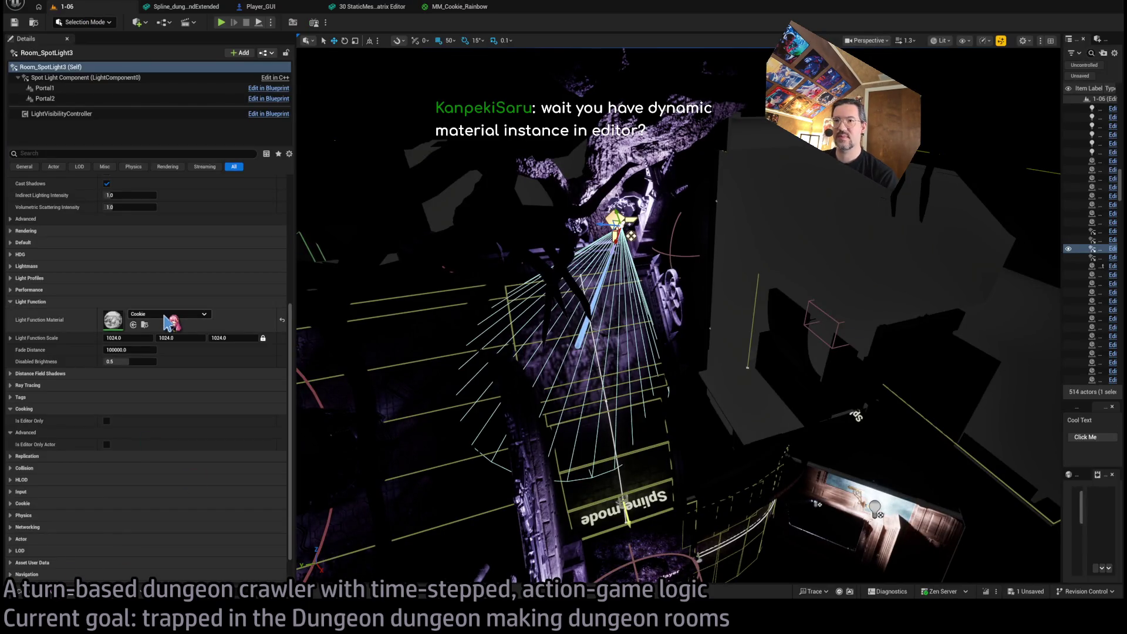
Alt-drag a copy of the spotlight and move it down toward the room floor
scroll(167, 353, "down", 1)
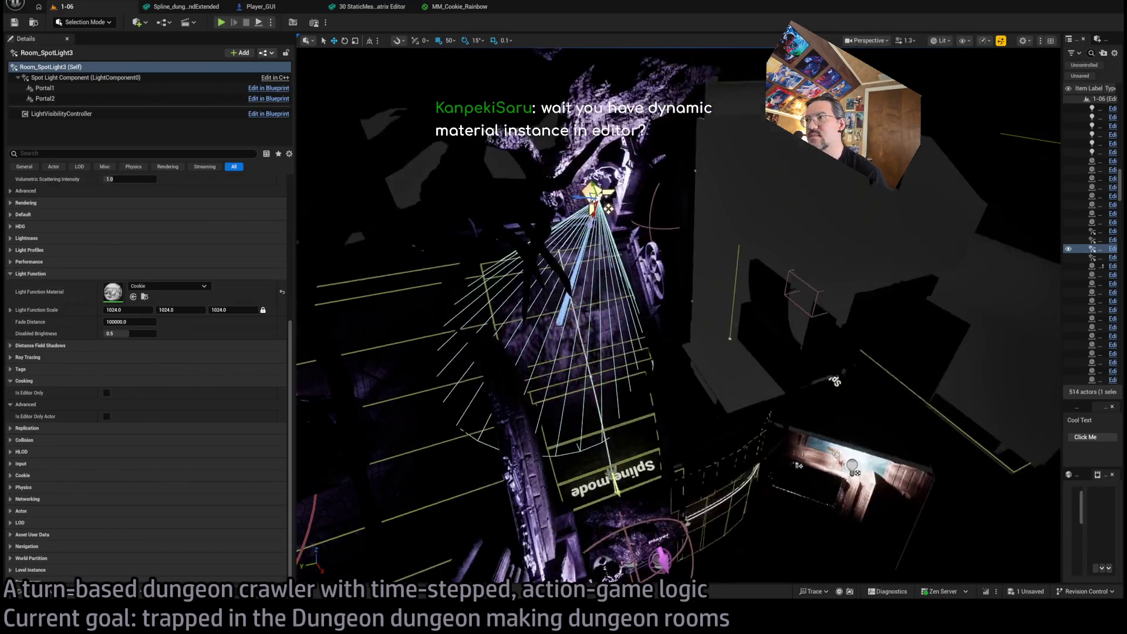
left_click_drag(834, 381, 670, 350)
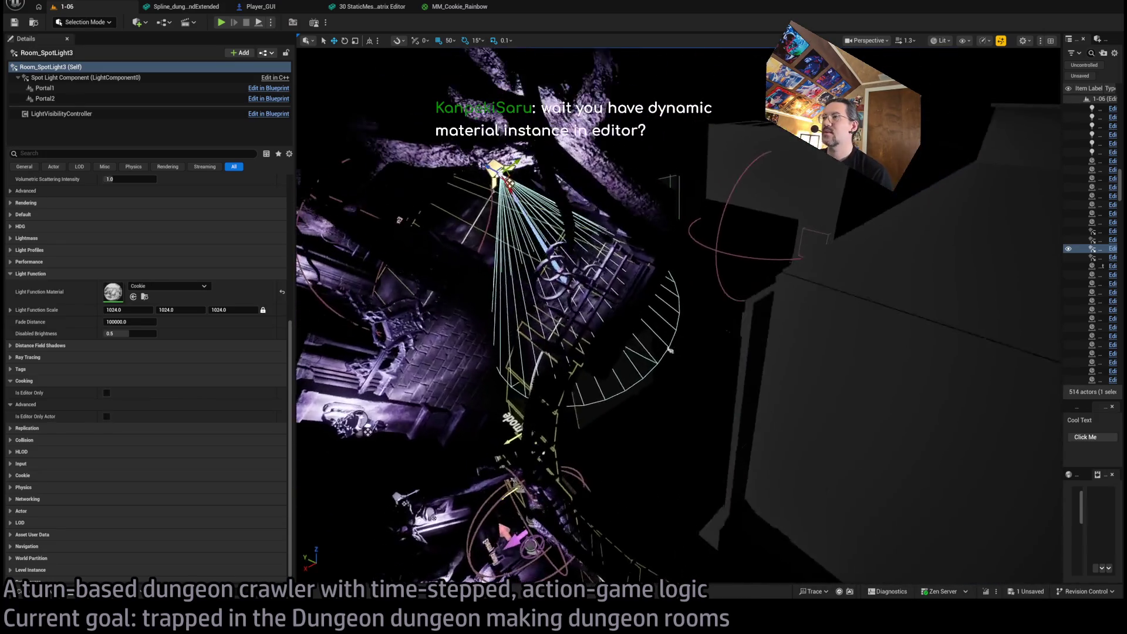
key("f")
left_click_drag(601, 207, 829, 542, "alt")
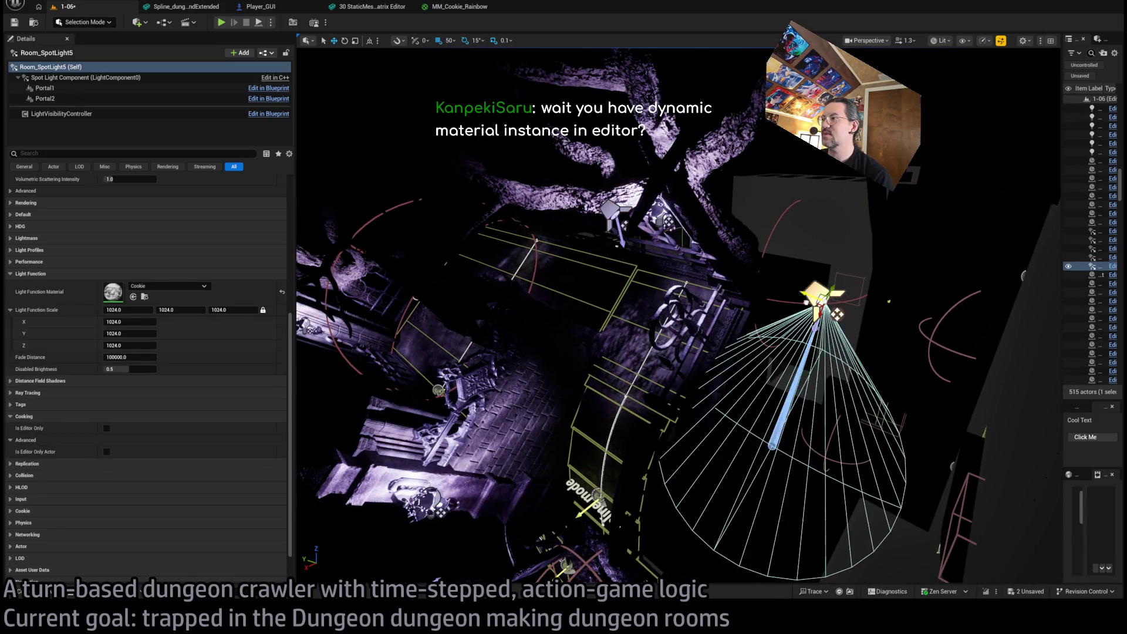
key("f")
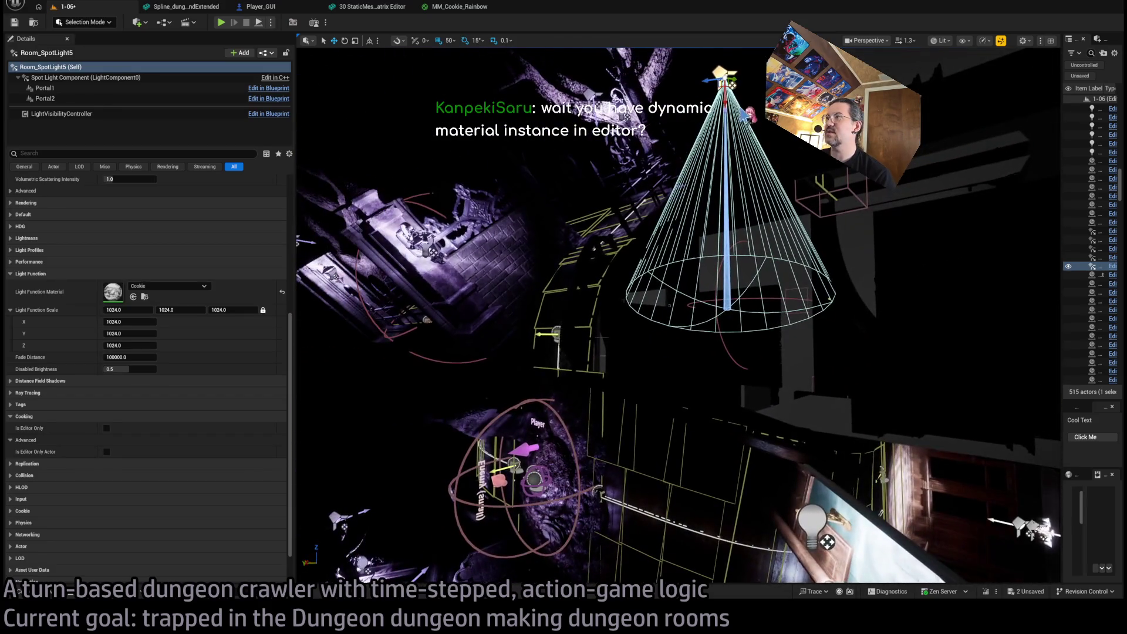
left_click_drag(731, 106, 695, 361)
key("f")
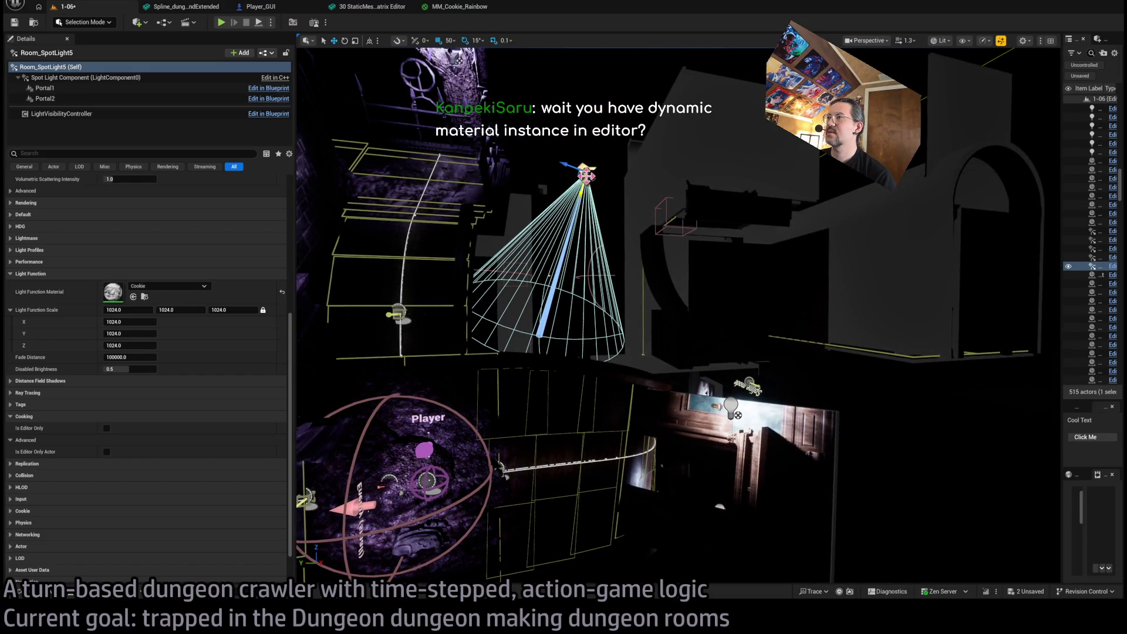
left_click_drag(586, 175, 626, 200)
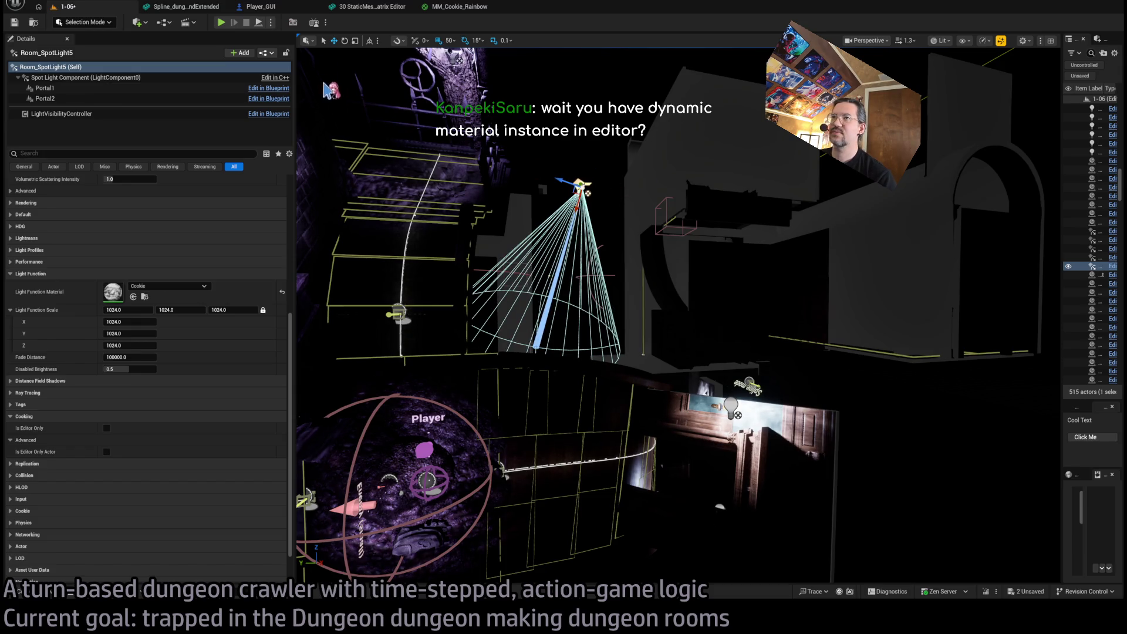
Rotate the new spotlight so its cone points into the room
left_click_drag(385, 54, 505, 56)
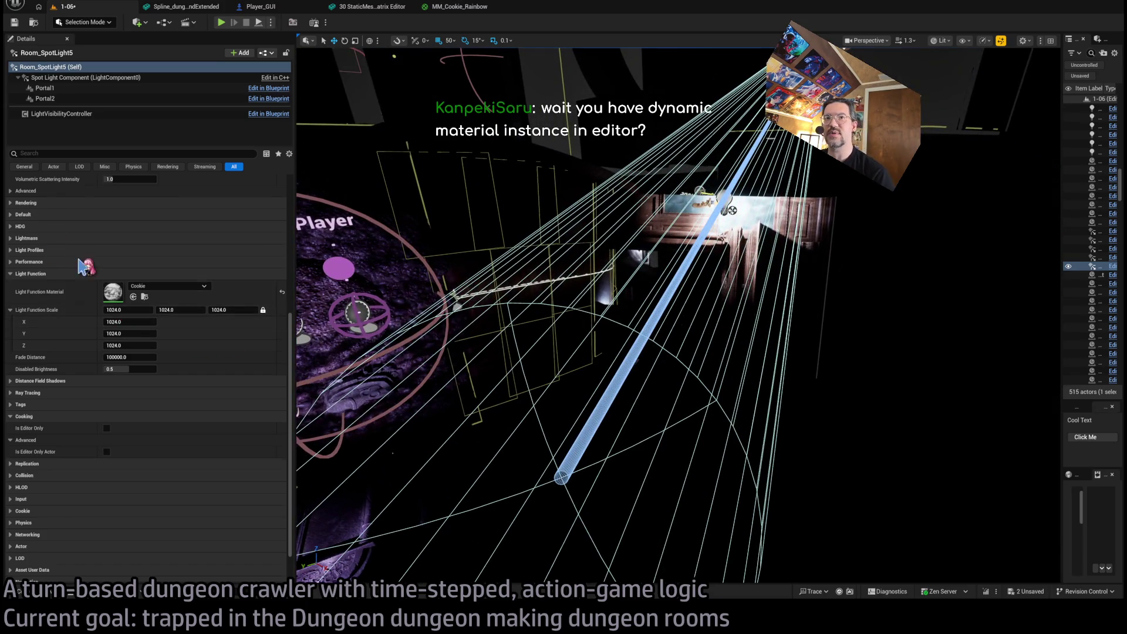
scroll(108, 317, "up", 5)
scroll(109, 318, "up", 2)
left_click_drag(117, 286, 170, 286)
key("f")
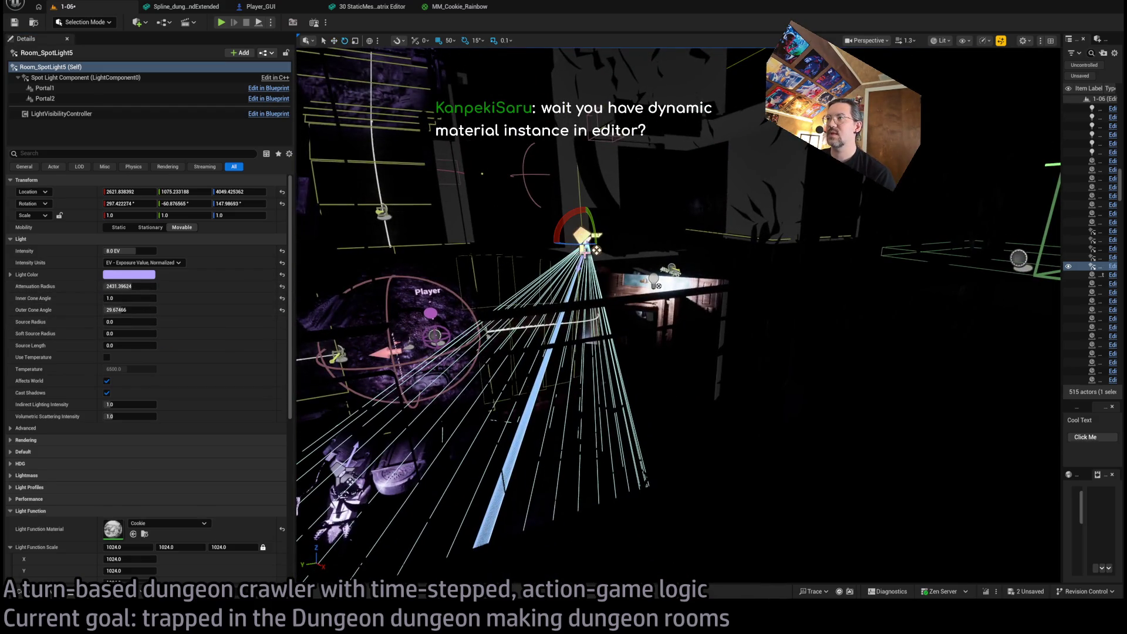
mouse_move(596, 250)
left_mouse_down()
mouse_move(590, 267)
mouse_move(596, 250)
mouse_move(593, 258)
left_mouse_up()
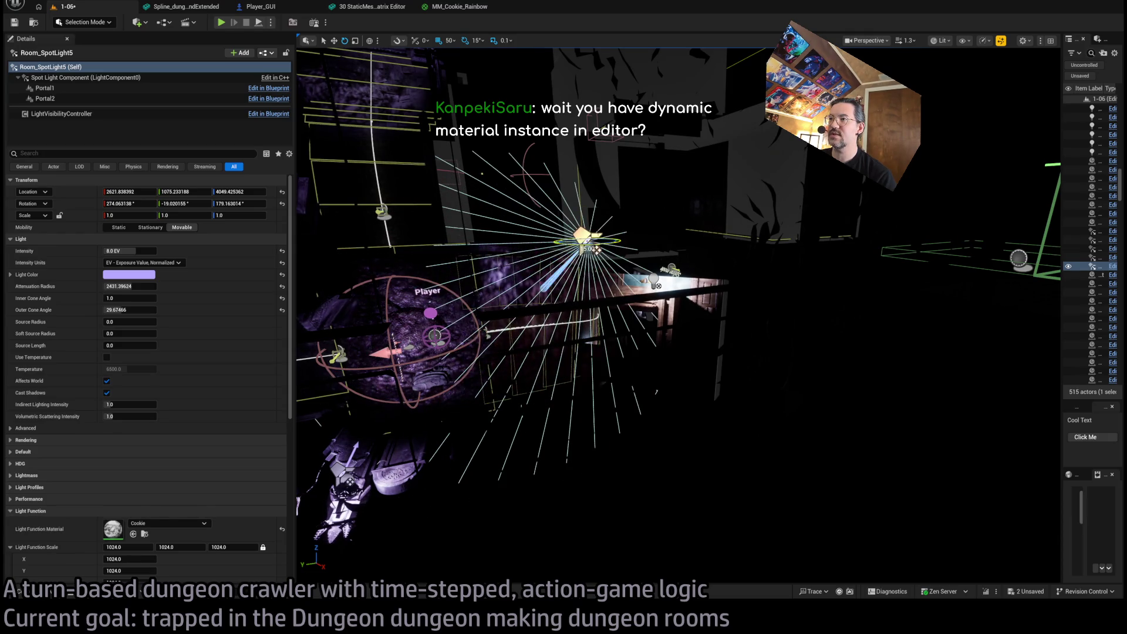
Raise the new spotlight's attenuation radius and assign MM_Cookie_Rainbow as its light function material
scroll(593, 258, "up", 5)
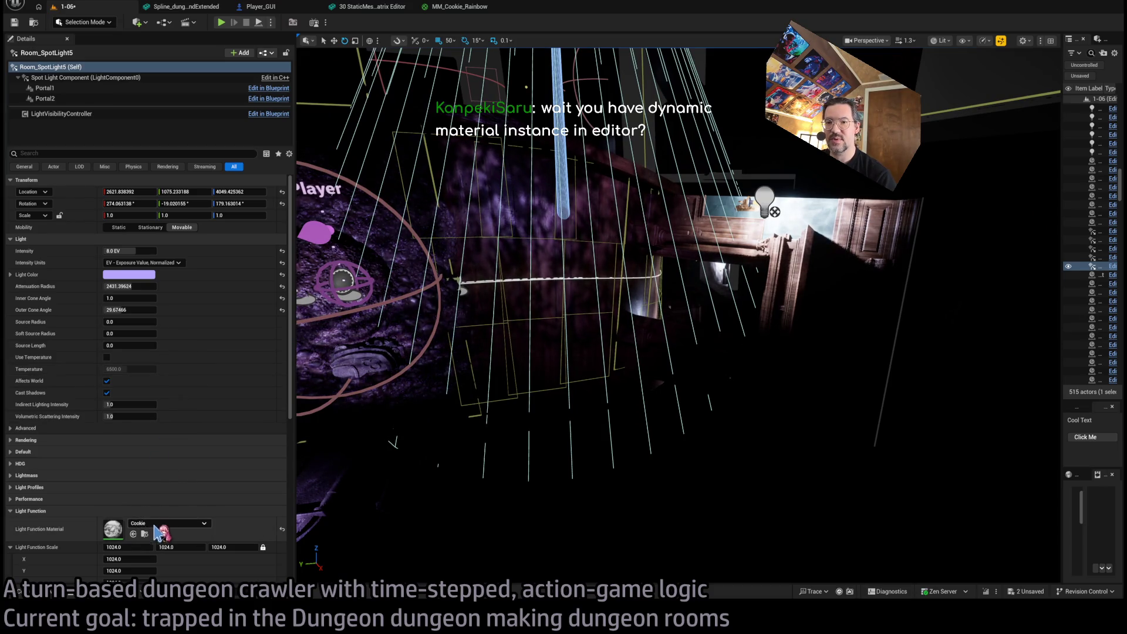
scroll(176, 470, "down", 5)
scroll(176, 487, "down", 1)
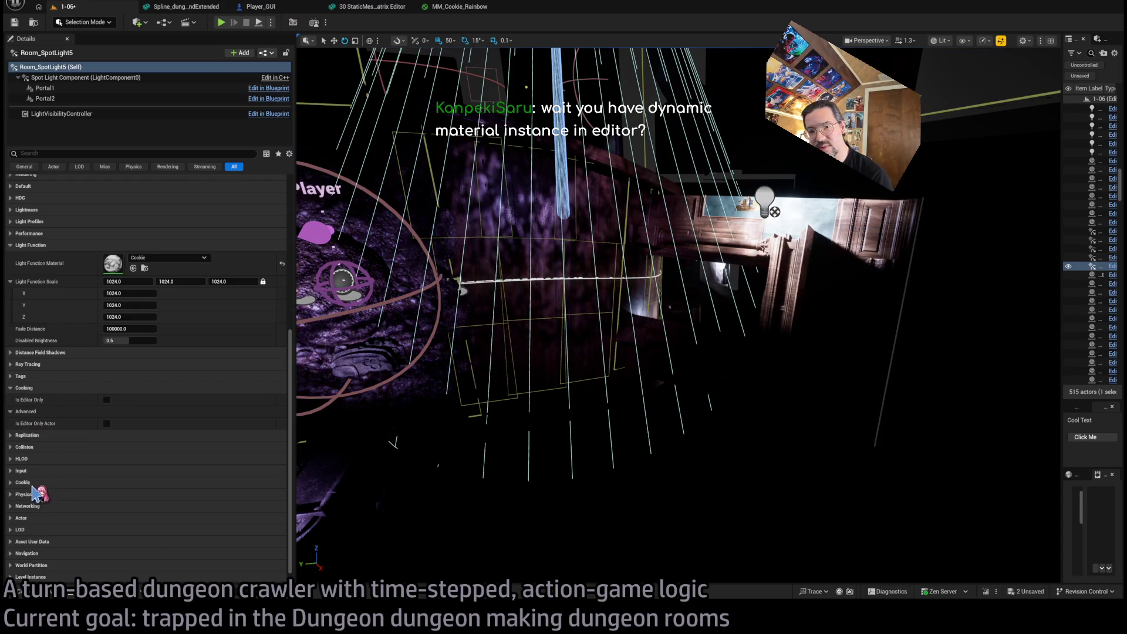
left_click(32, 486)
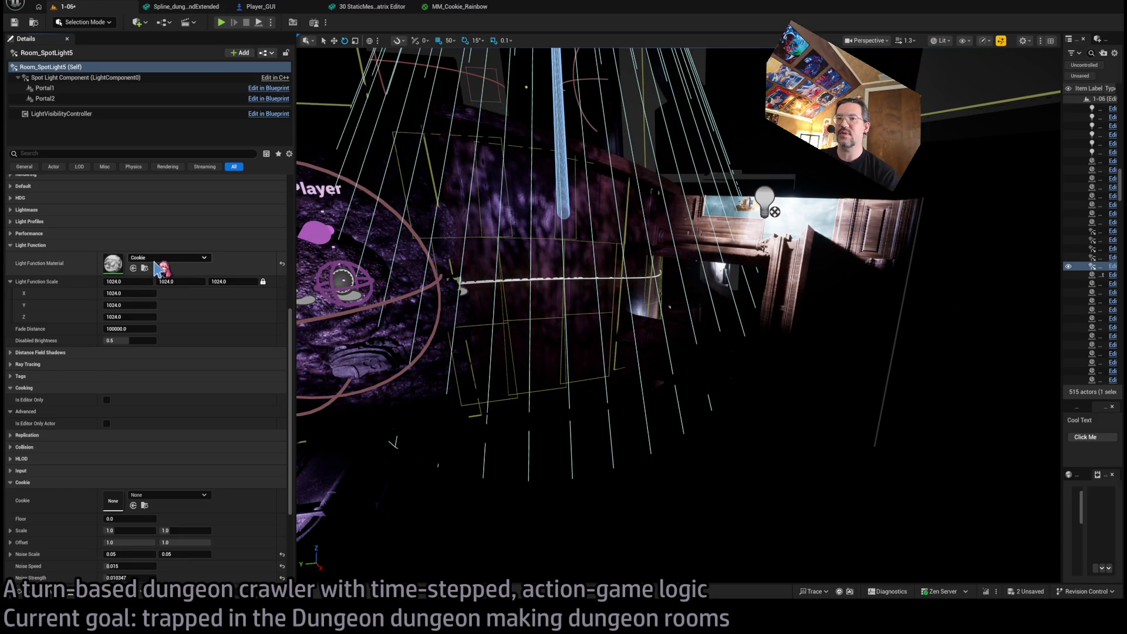
left_click_drag(157, 269, 157, 268)
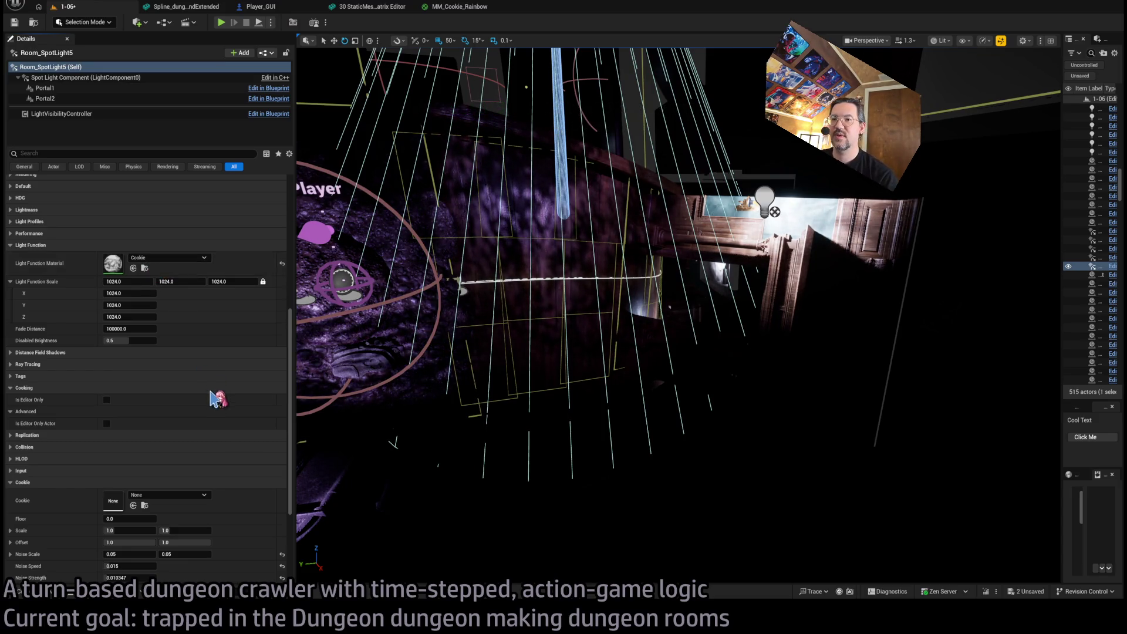
key("f")
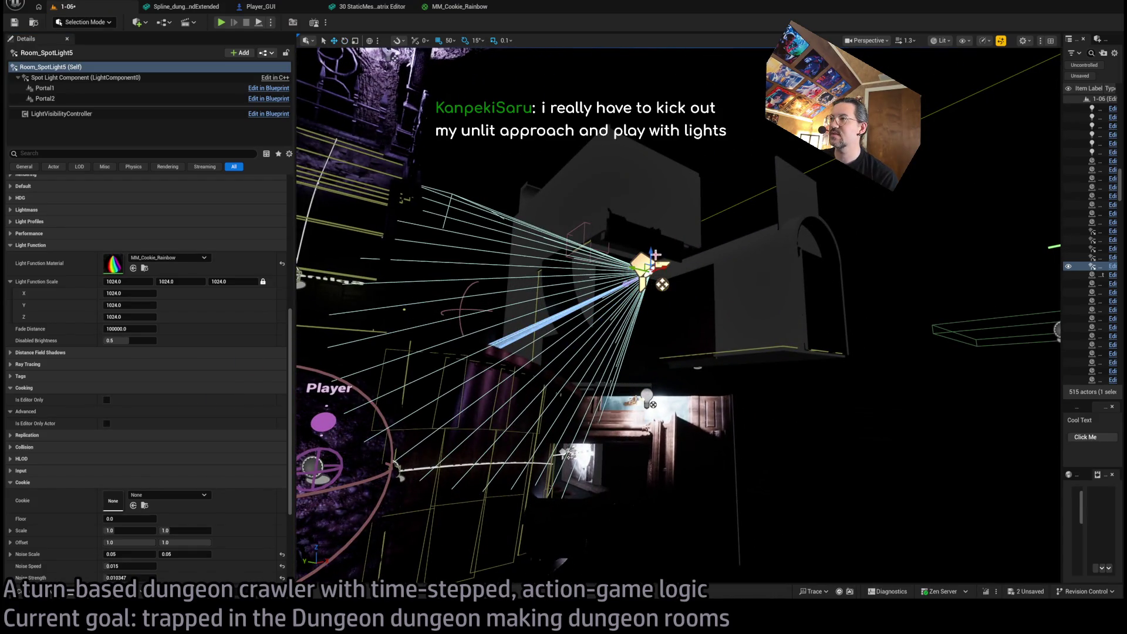
left_click_drag(679, 314, 678, 314)
left_click_drag(666, 465, 666, 465)
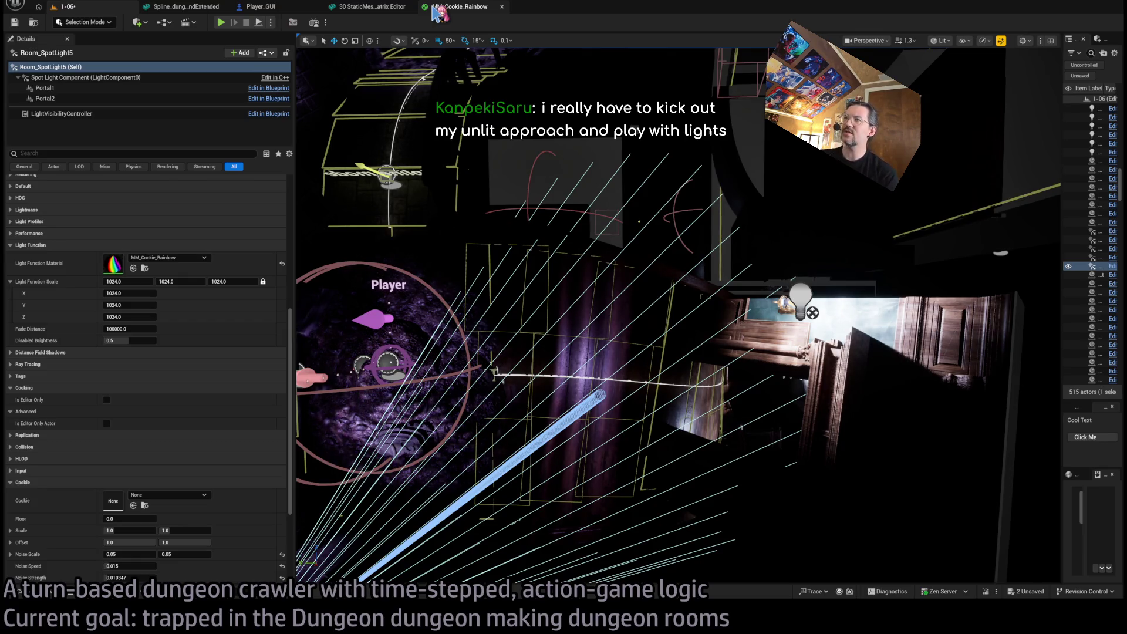
Connect the rainbow Cookie's RGB output directly to Emissive Color and apply the material
left_click(437, 12)
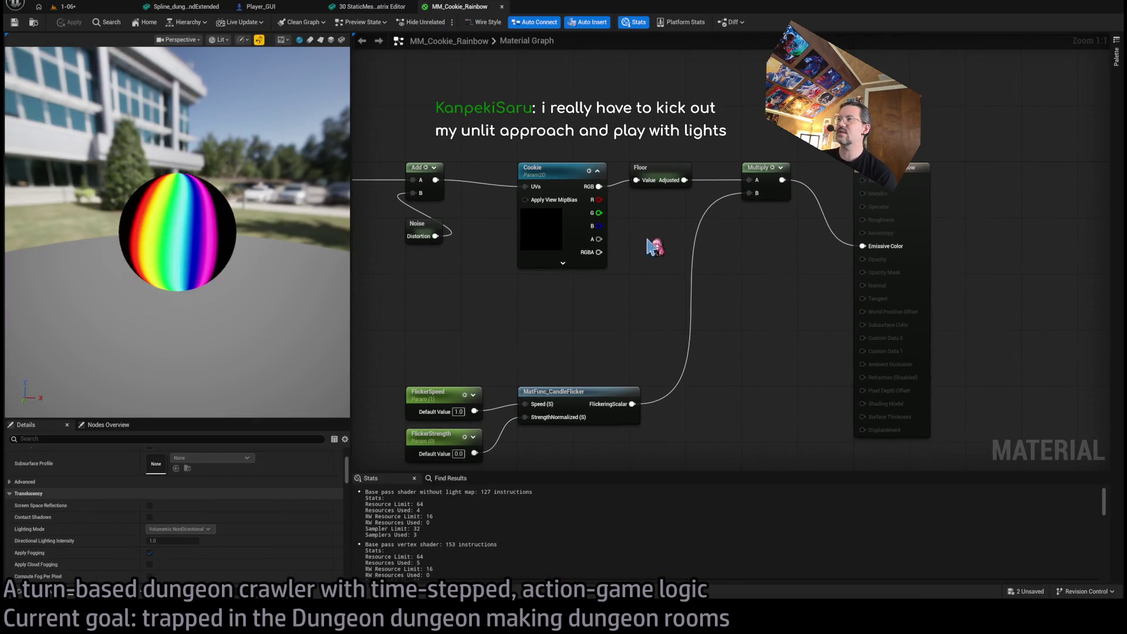
left_click_drag(599, 187, 863, 246)
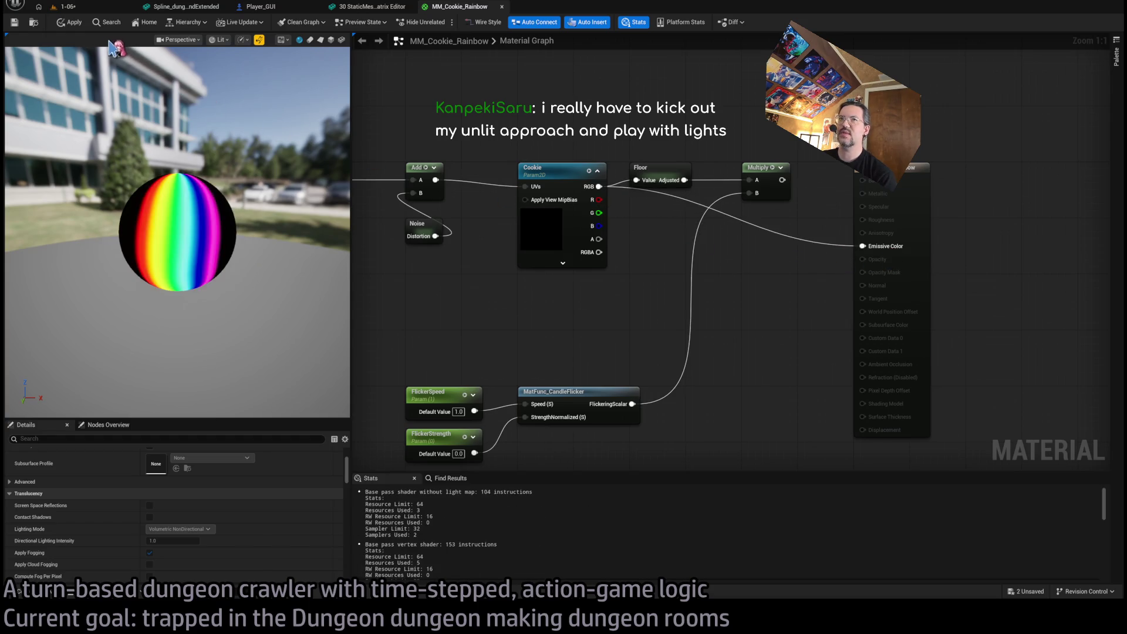
left_click(69, 26)
Reset the new spotlight's Light Color to white, then reopen the MM_Cookie_Rainbow graph
left_click(65, 6)
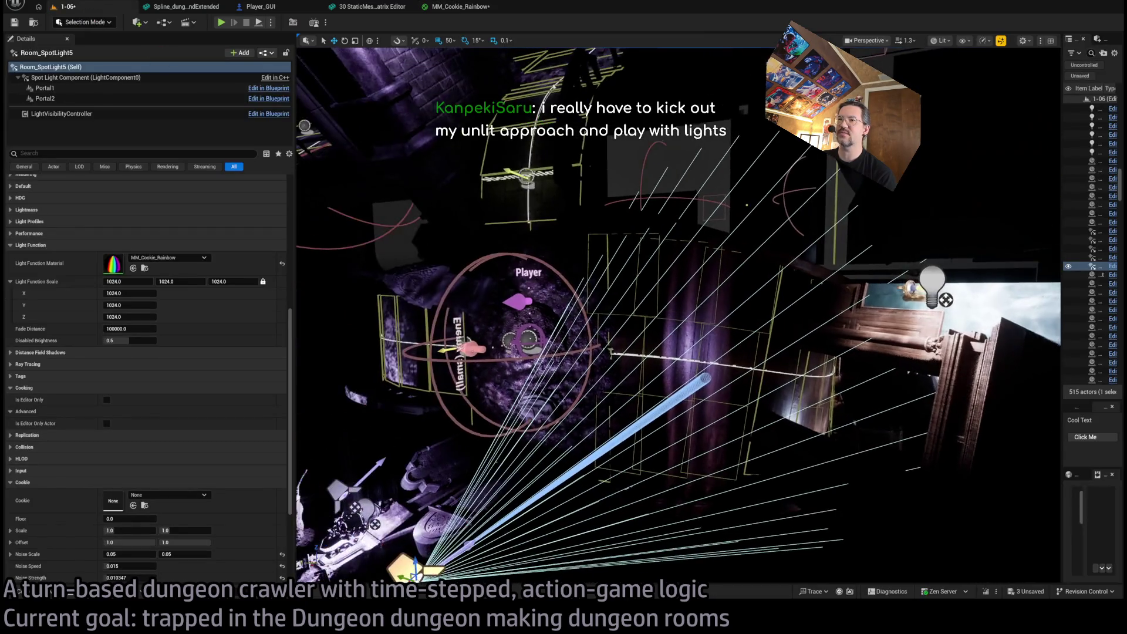
scroll(239, 293, "up", 5)
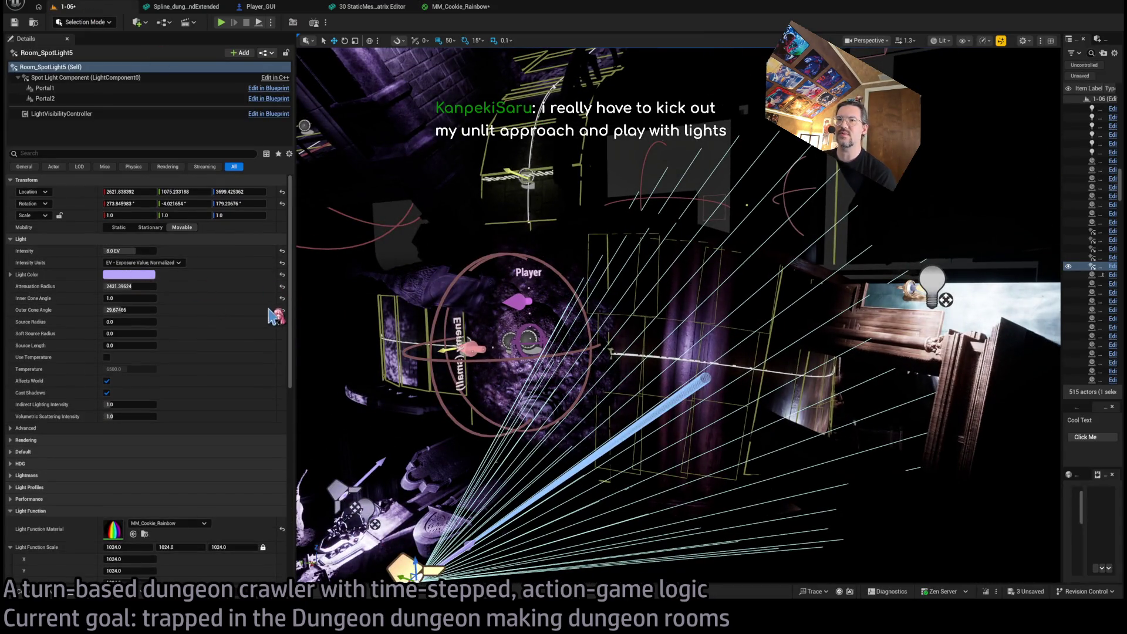
left_click(282, 274)
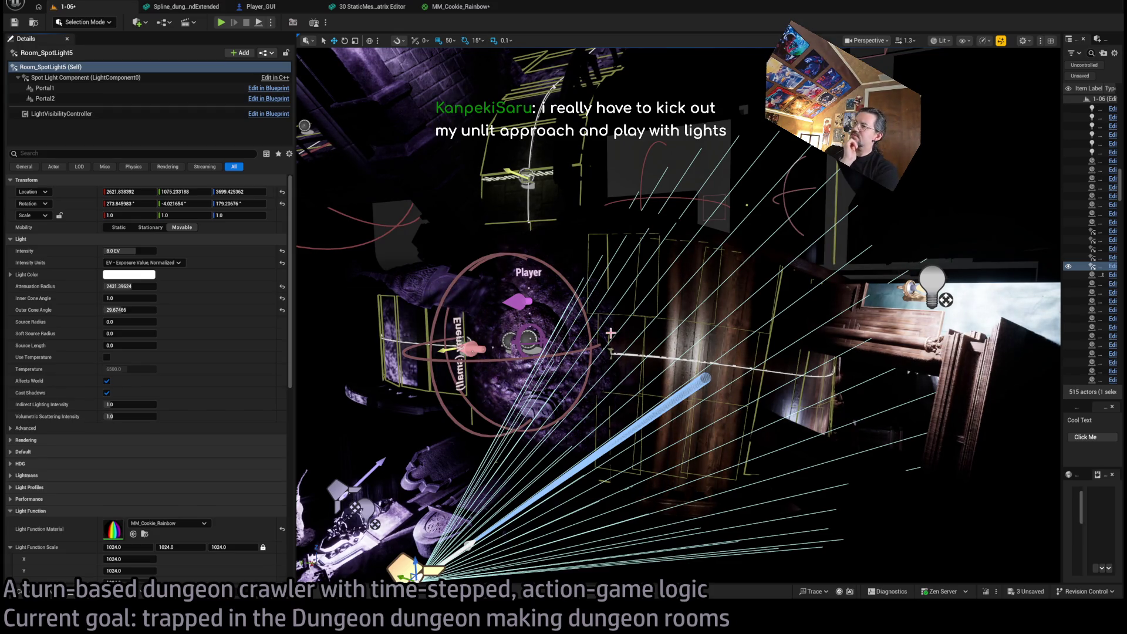
left_click(456, 6)
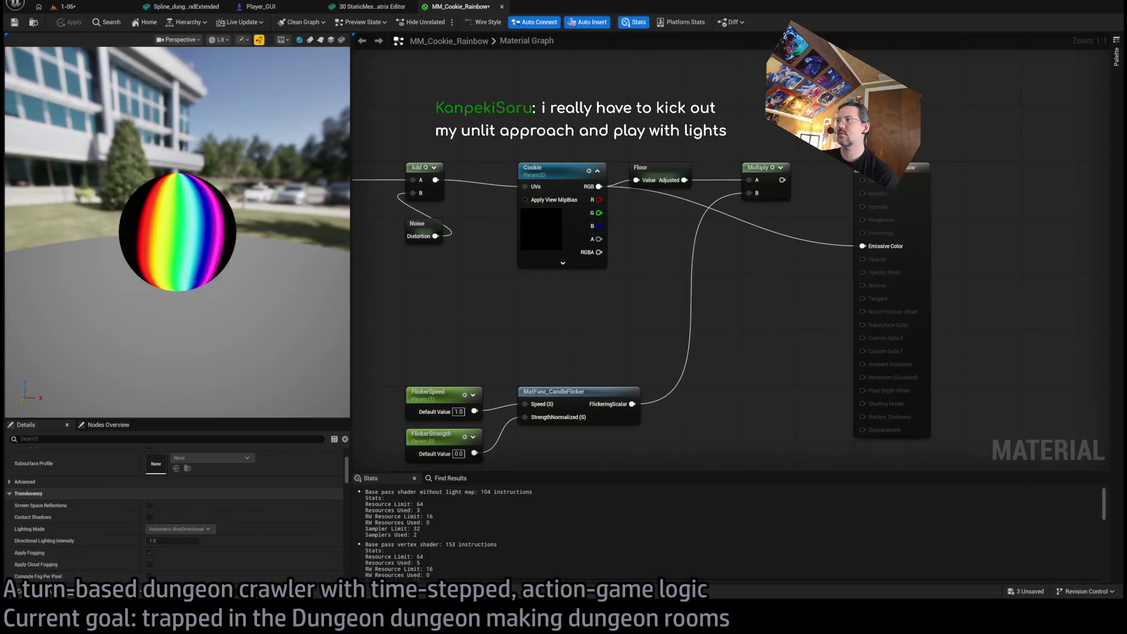
Filter the Result node's Details for light settings, then clear the 'light' filter
left_click(872, 240)
scroll(206, 496, "up", 5)
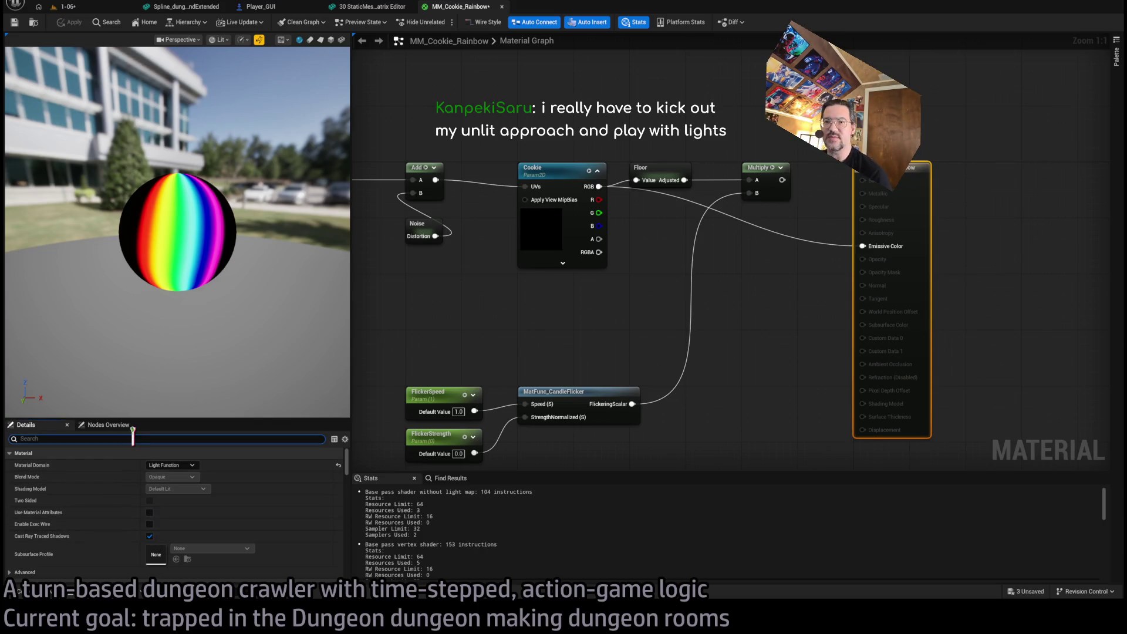
type("light")
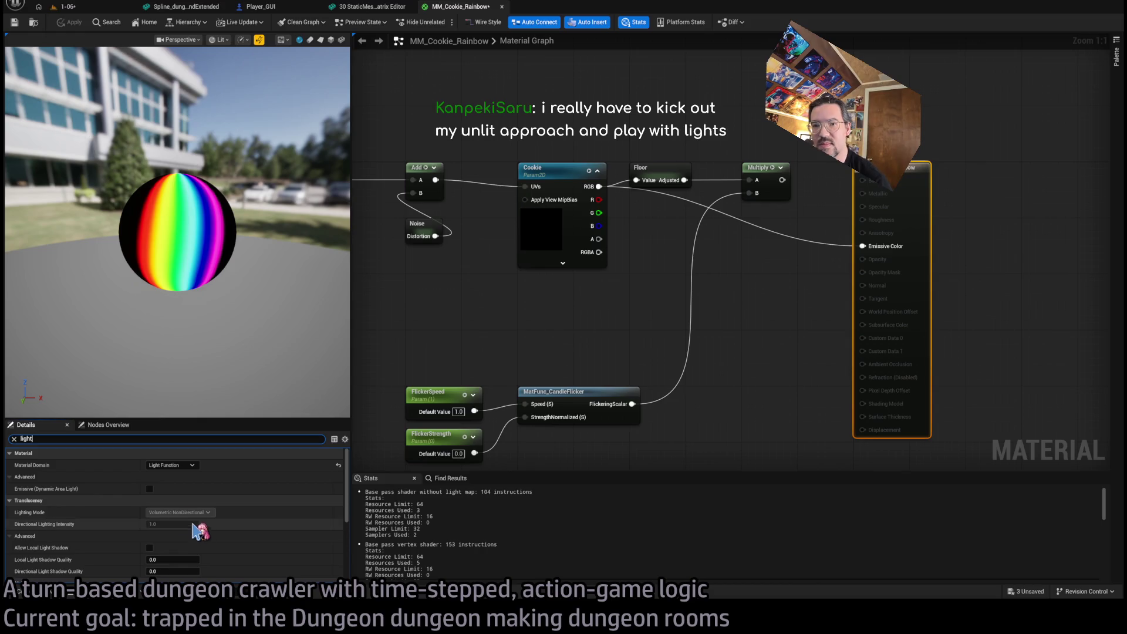
scroll(171, 517, "down", 2)
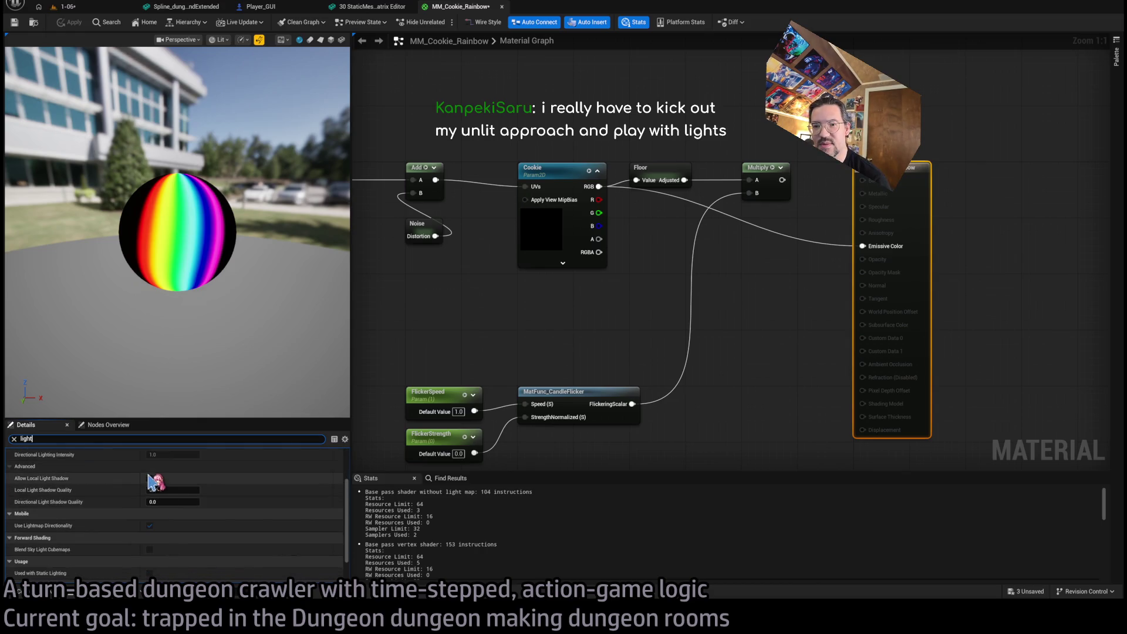
scroll(157, 534, "down", 2)
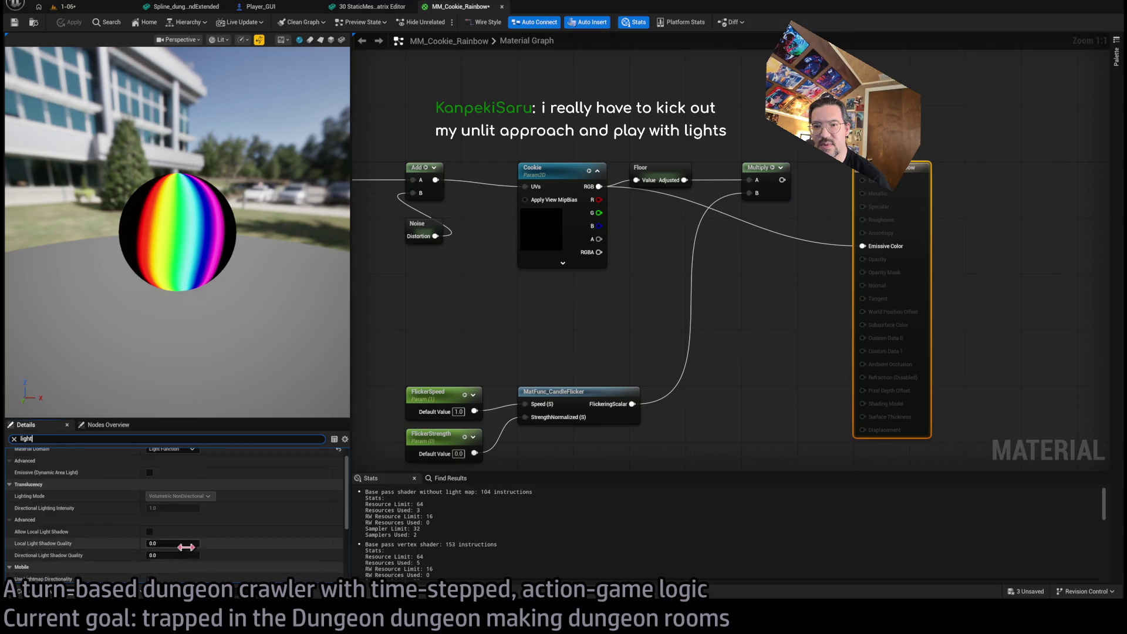
left_click(14, 439)
Preview the rainbow material on a Plane mesh, then view the spotlight's cone in level 1-06
left_click_drag(176, 276, 227, 241)
left_click(320, 39)
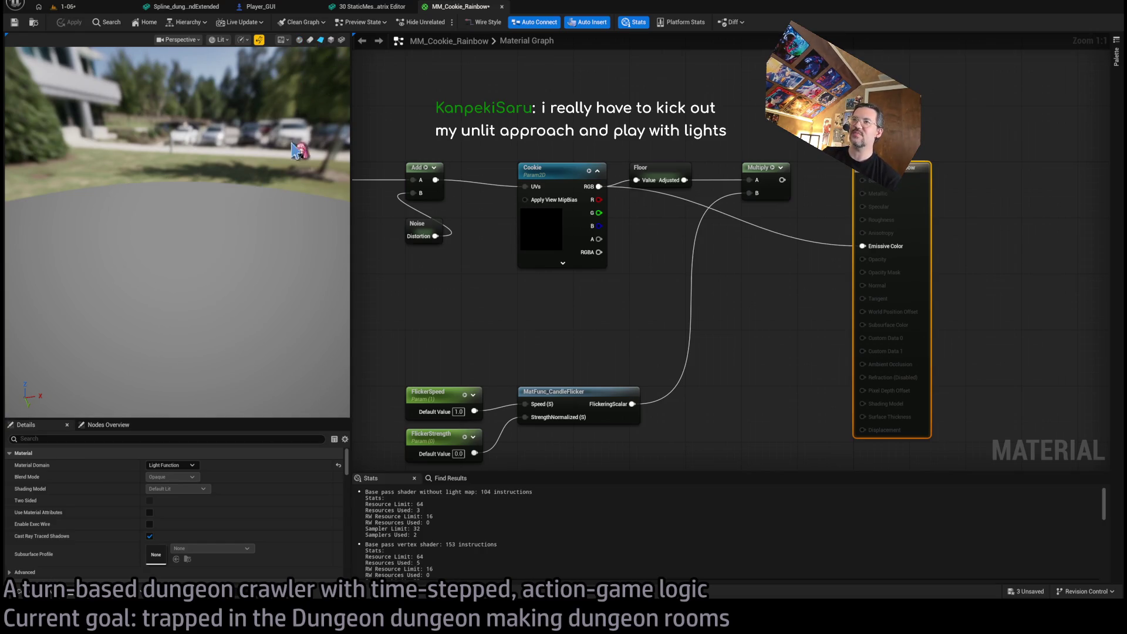
left_click(66, 7)
mouse_move(463, 229)
left_mouse_down()
mouse_move(493, 276)
mouse_move(527, 253)
left_mouse_up()
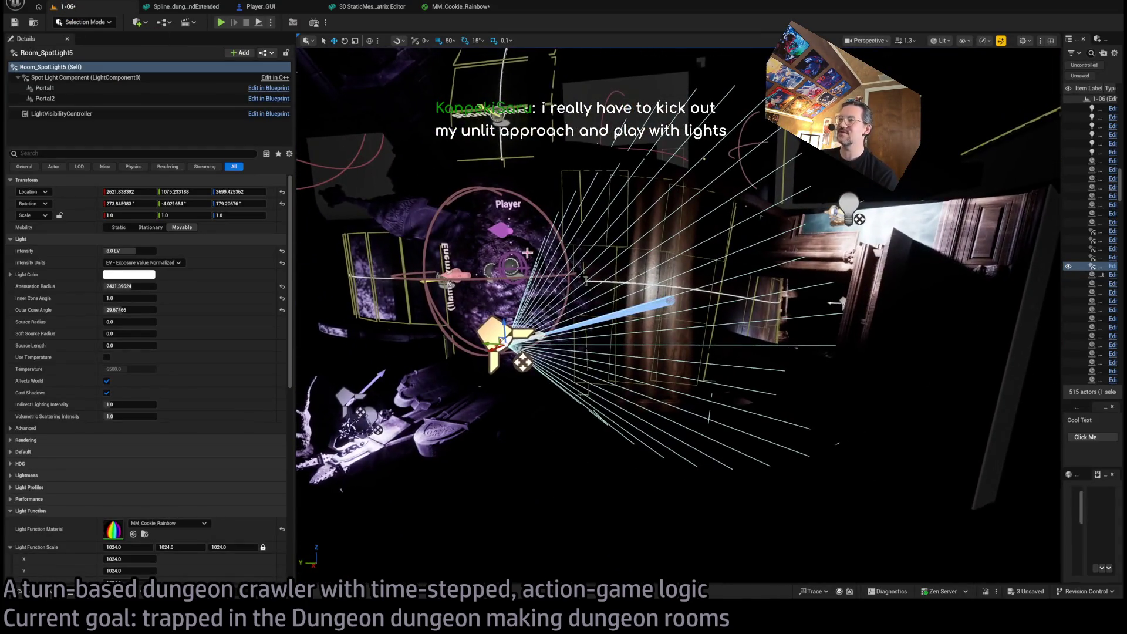
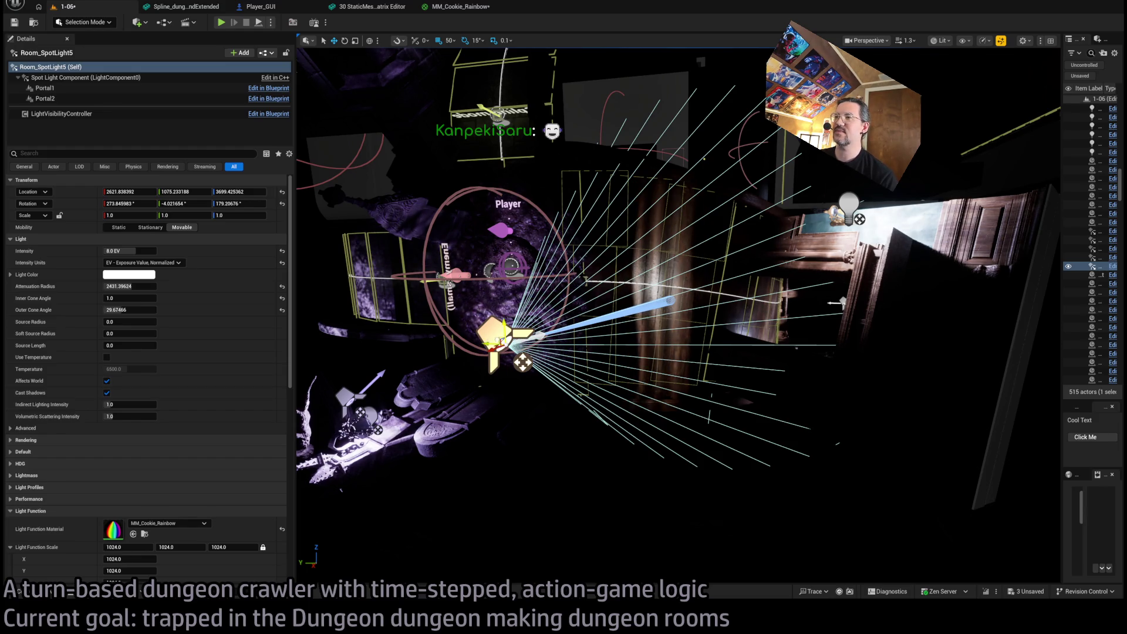
Undo the accidental deletion to restore Room_SpotLight5
key("Delete")
key("ctrl+z")
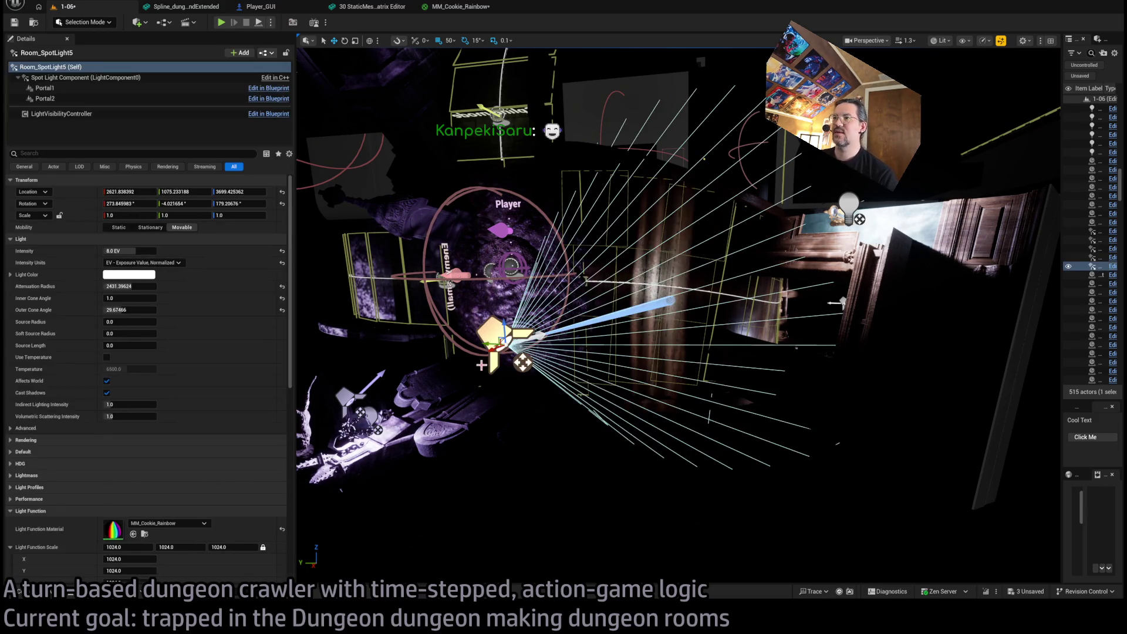
scroll(223, 384, "down", 5)
scroll(222, 385, "down", 3)
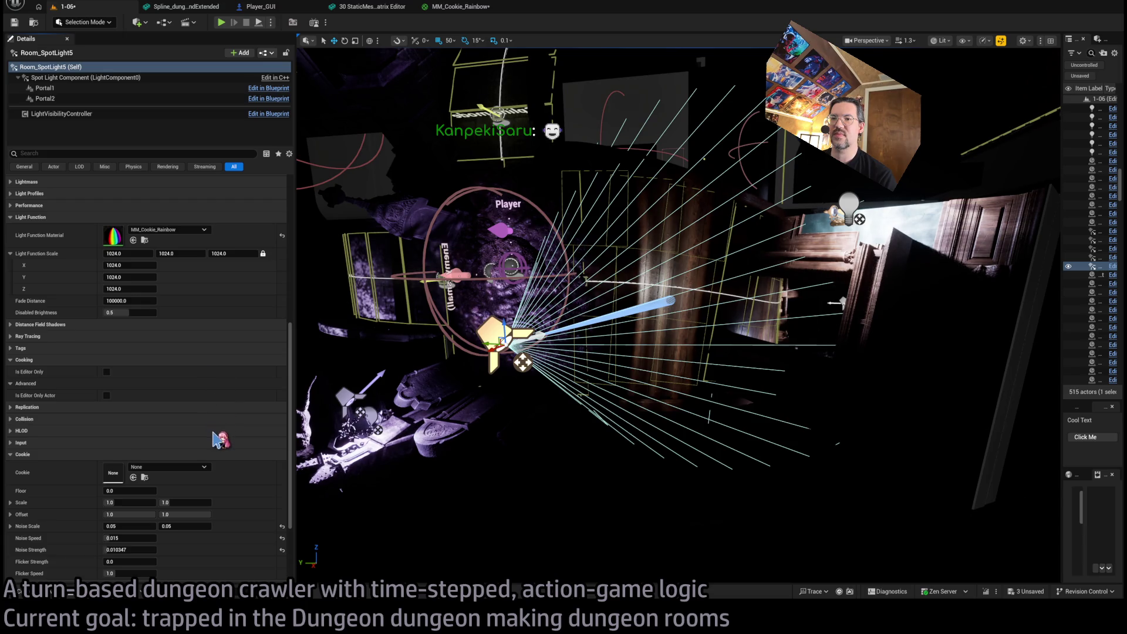
Revert the light function changes and assign Cookie_foliage5A as the spotlight's cookie
key("ctrl+z")
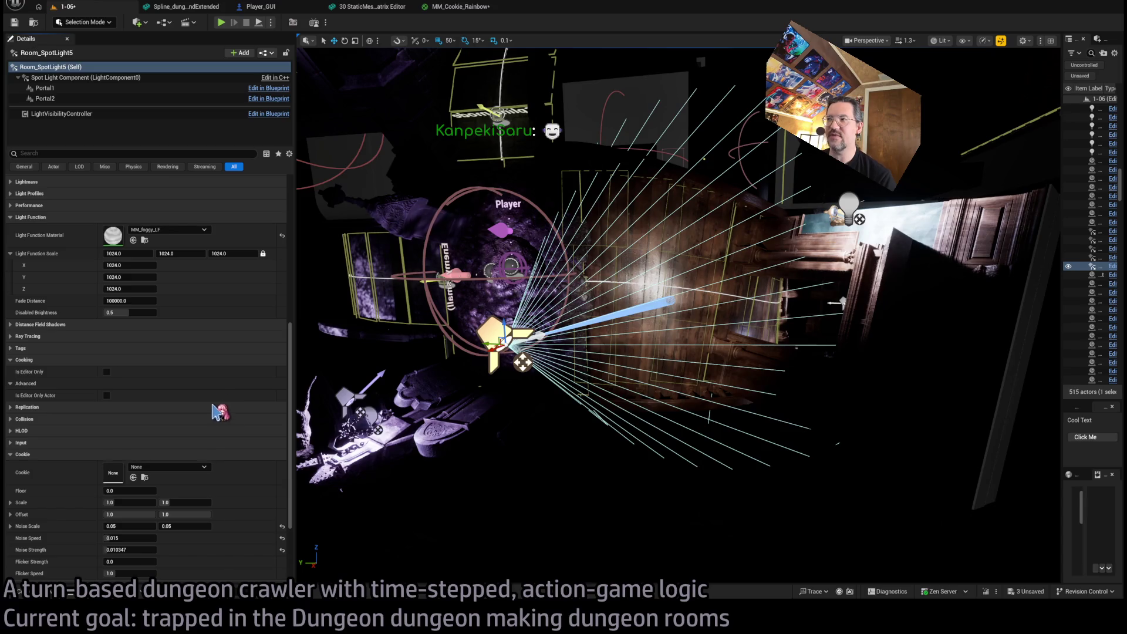
key("ctrl+z")
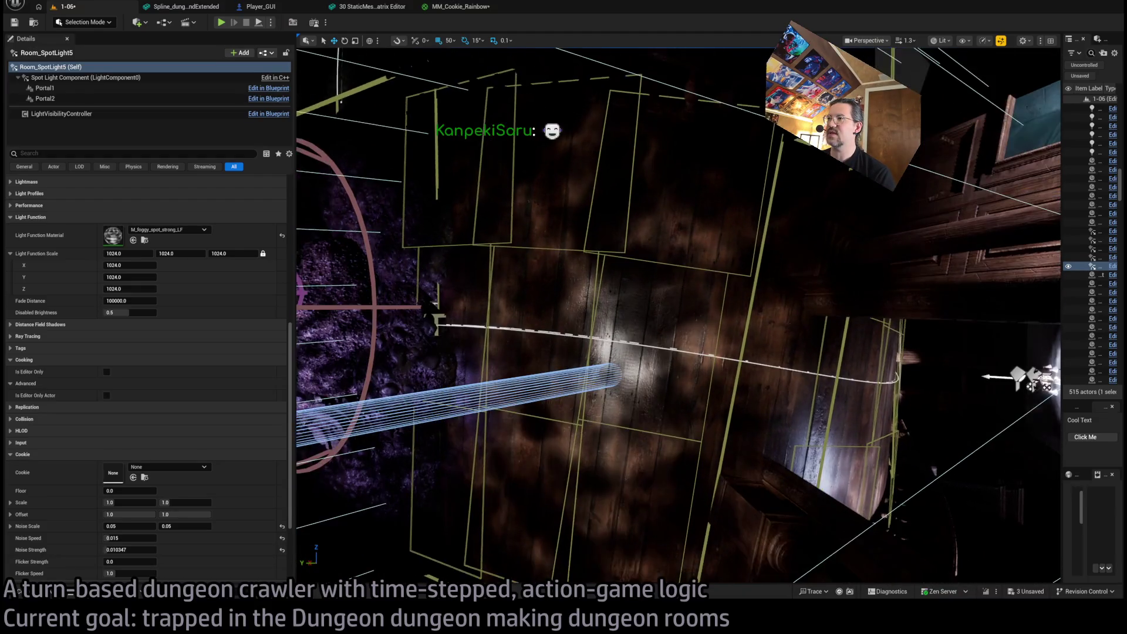
scroll(715, 244, "down", 2)
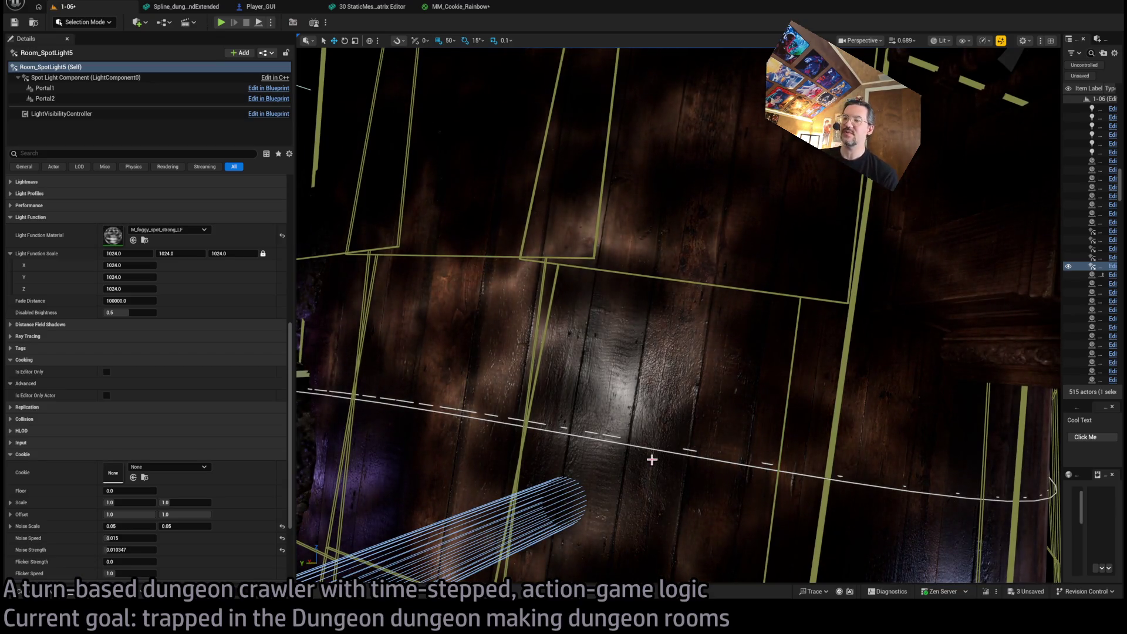
key("f")
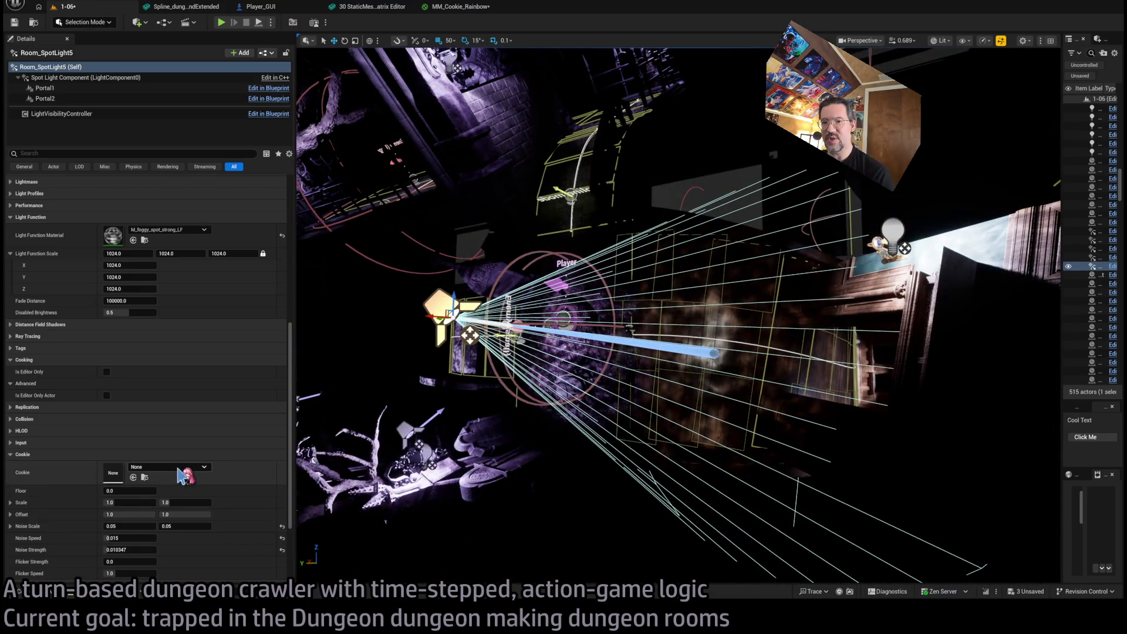
scroll(183, 476, "down", 3)
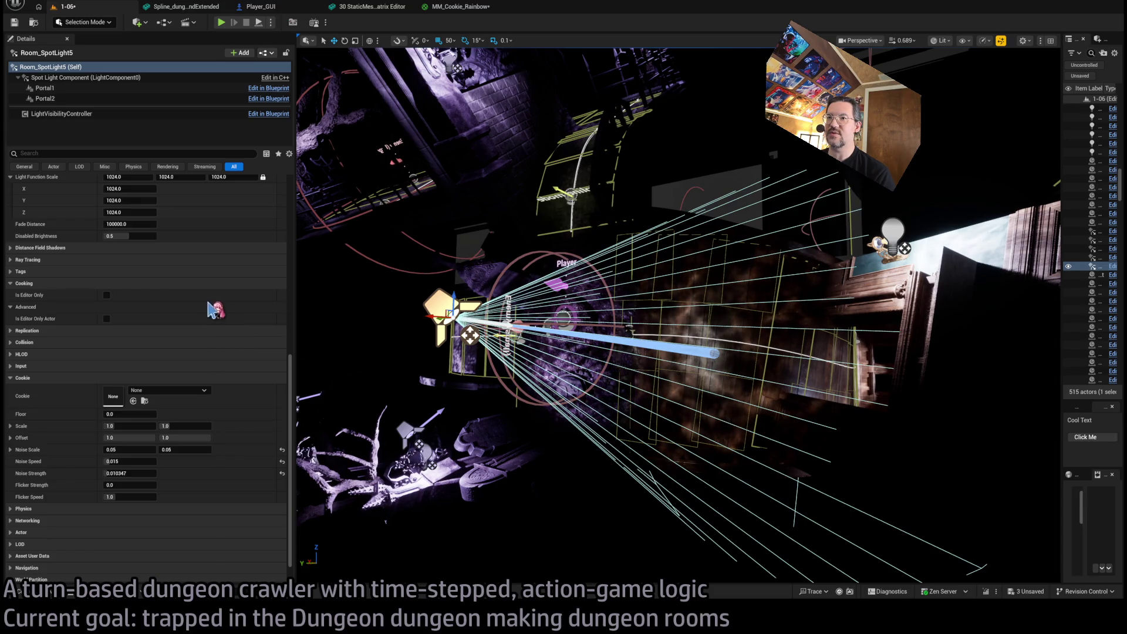
left_click_drag(319, 302, 411, 281)
scroll(156, 429, "up", 5)
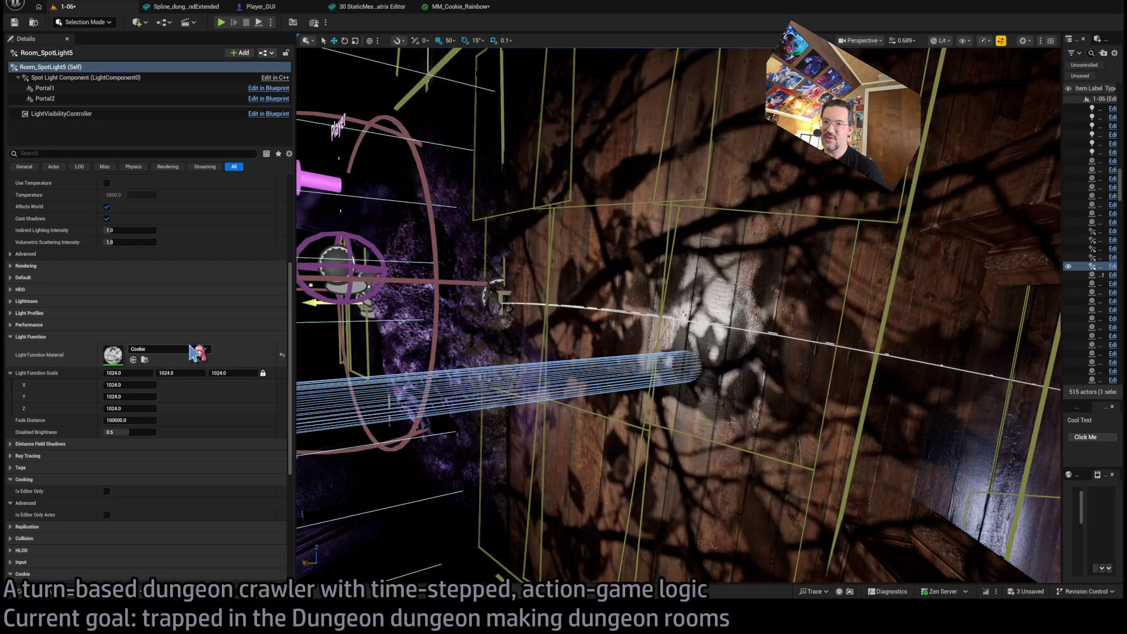
Set the cookie Scale X to 1 and Noise Scale X and Y to 1
scroll(189, 356, "down", 8)
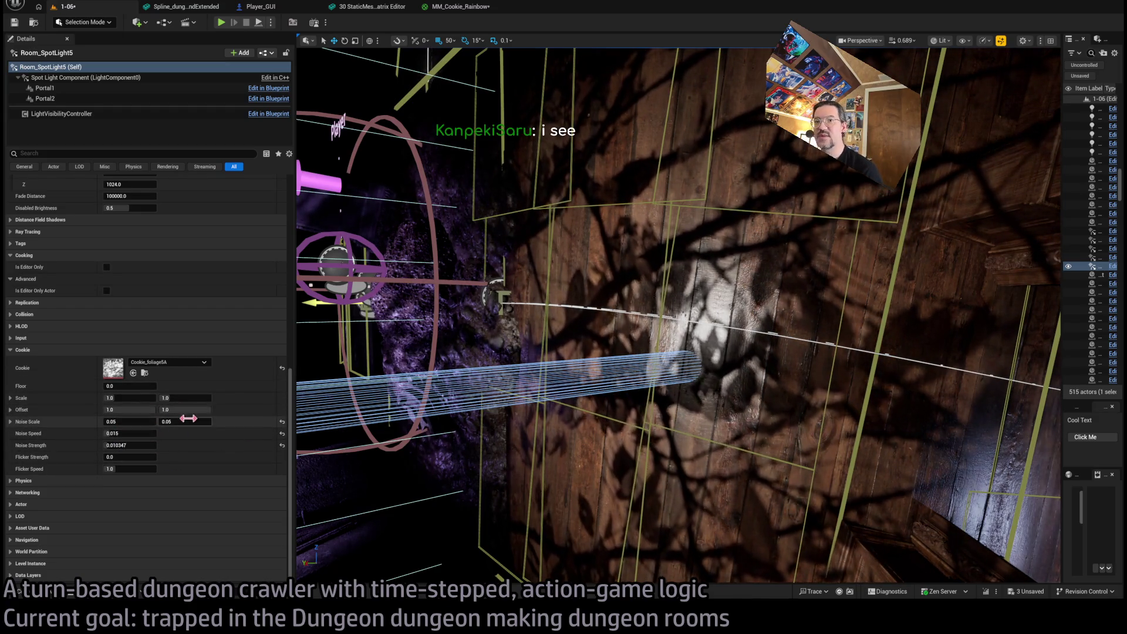
left_click_drag(129, 398, 105, 398)
type("1")
key("Return")
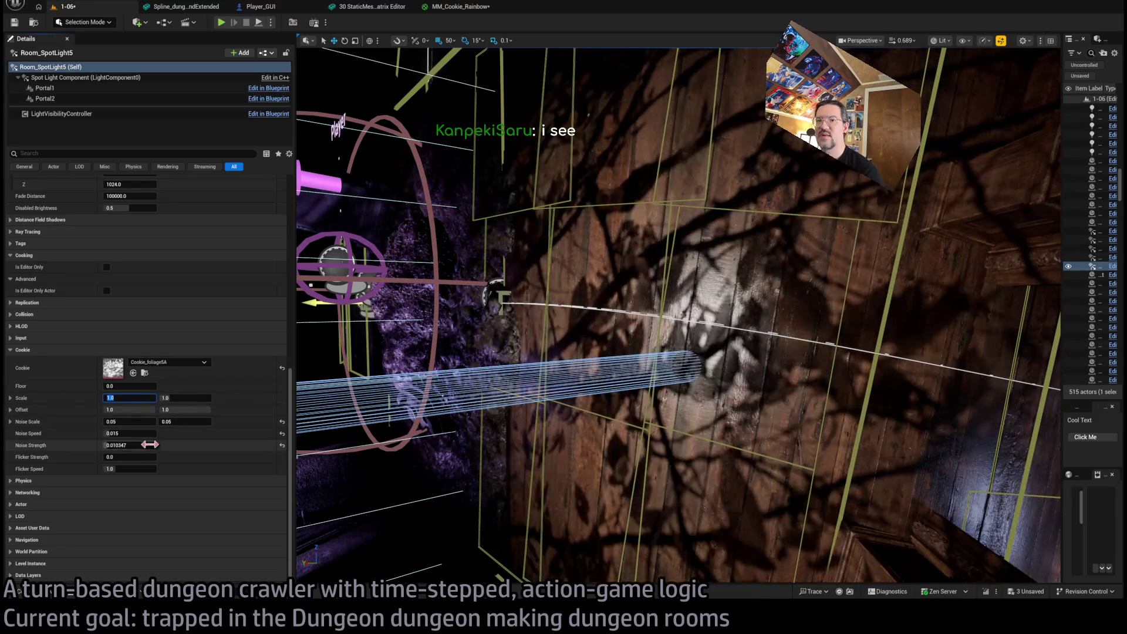
left_click_drag(128, 447, 171, 447)
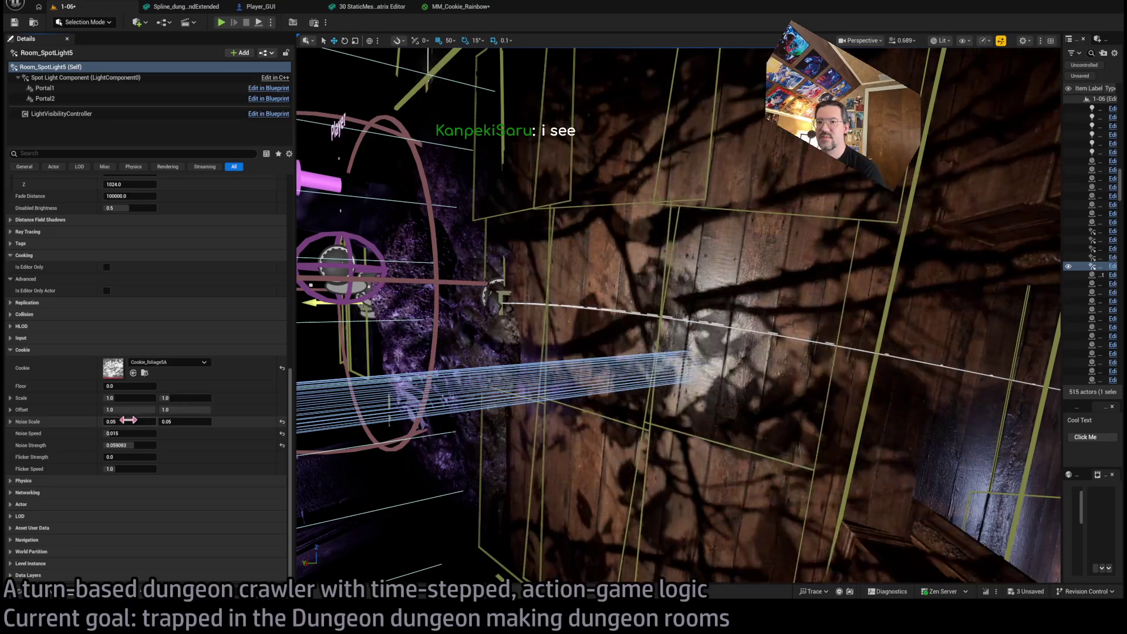
left_click(129, 421)
type("1")
key("Return")
left_click(185, 422)
type("1")
key("Return")
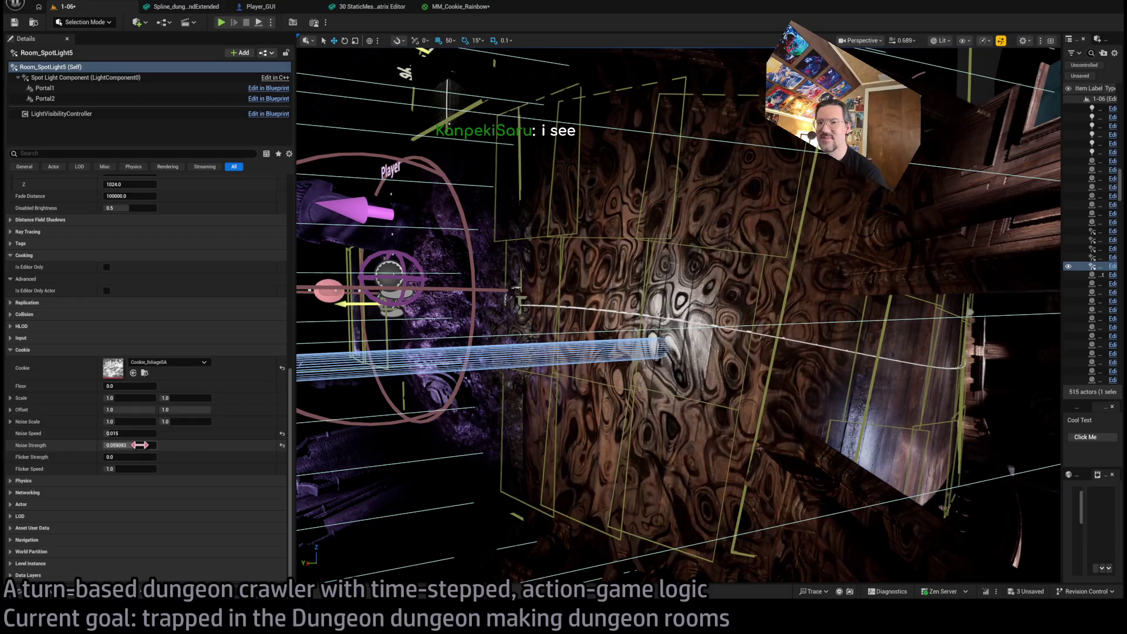
Set cookie Noise Strength to 0.0024 and Noise Speed to 1, then view the room
left_click_drag(128, 445, 116, 445)
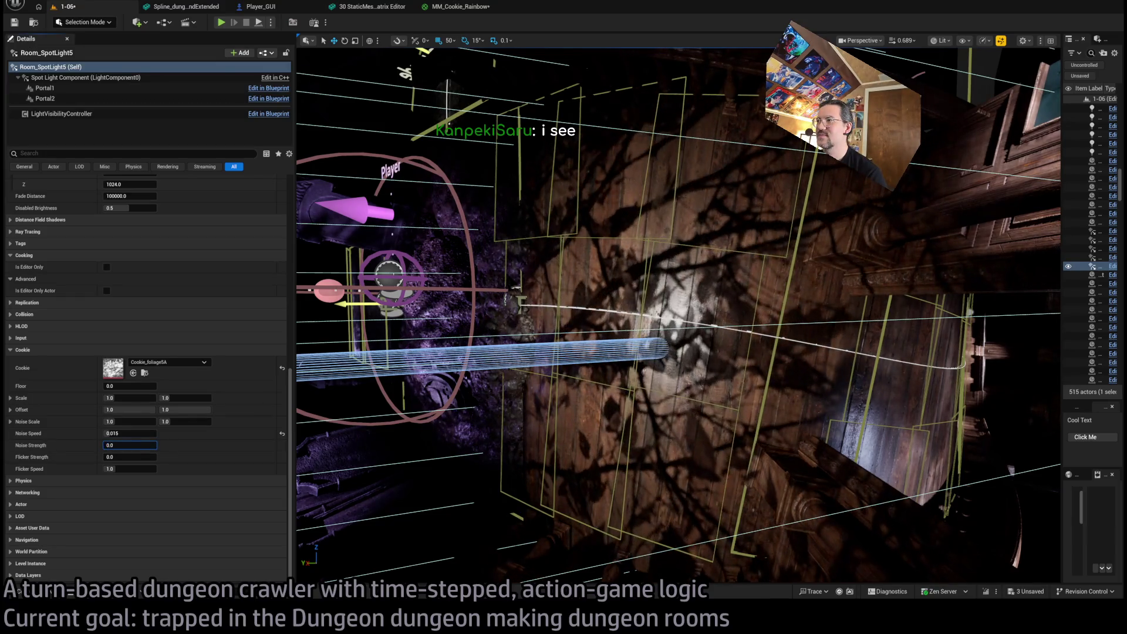
type("024")
key("Return")
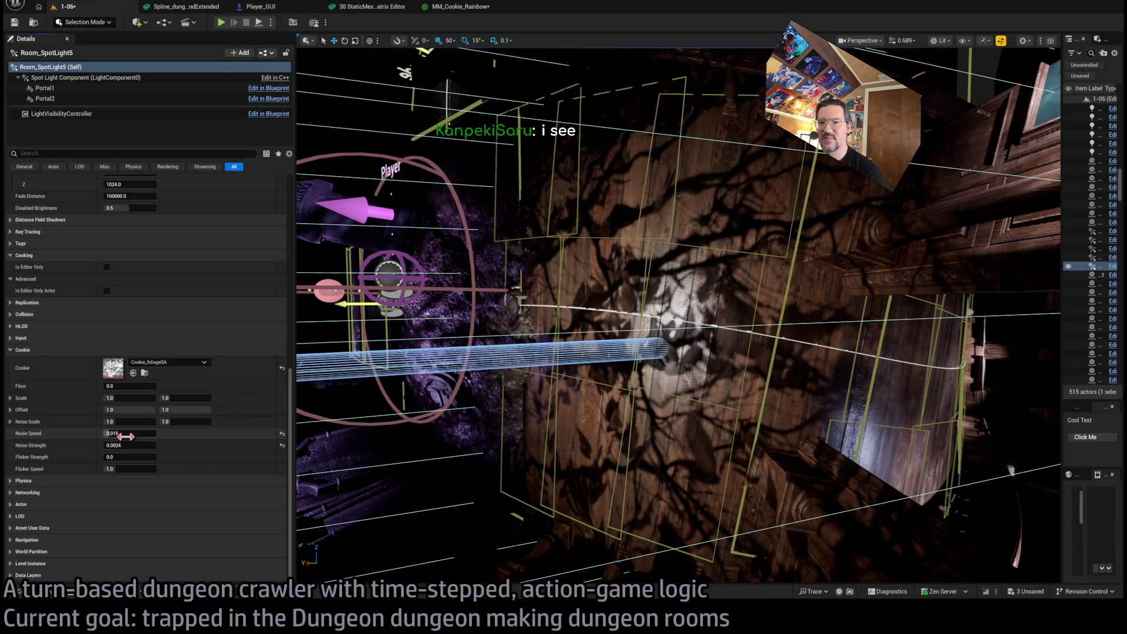
left_click(125, 436)
type("1")
key("Return")
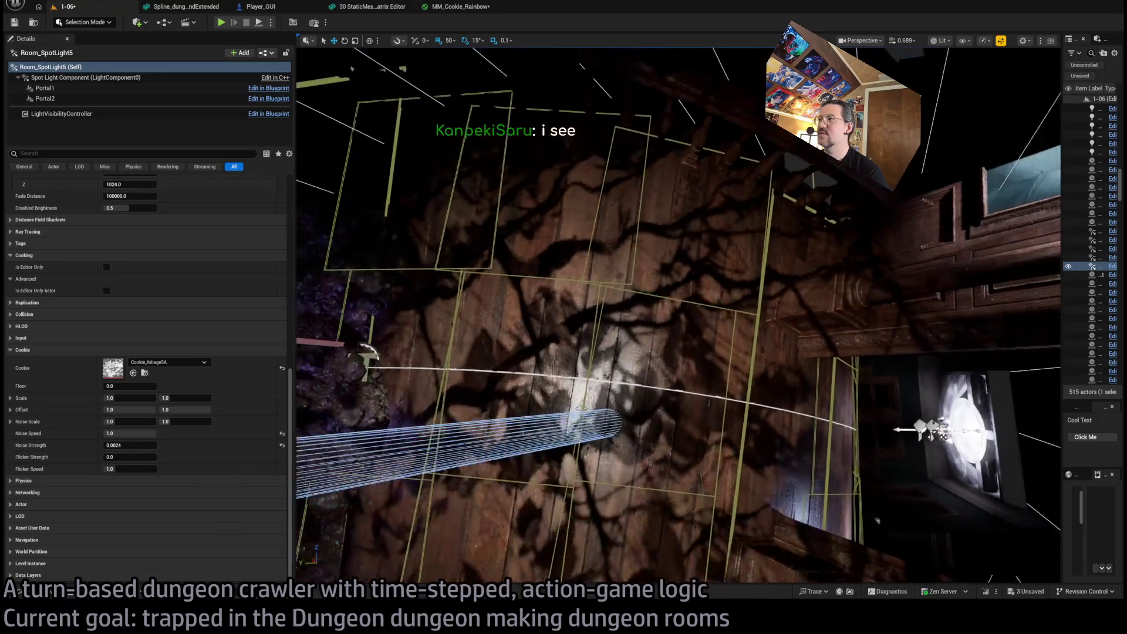
left_click_drag(675, 317, 675, 388)
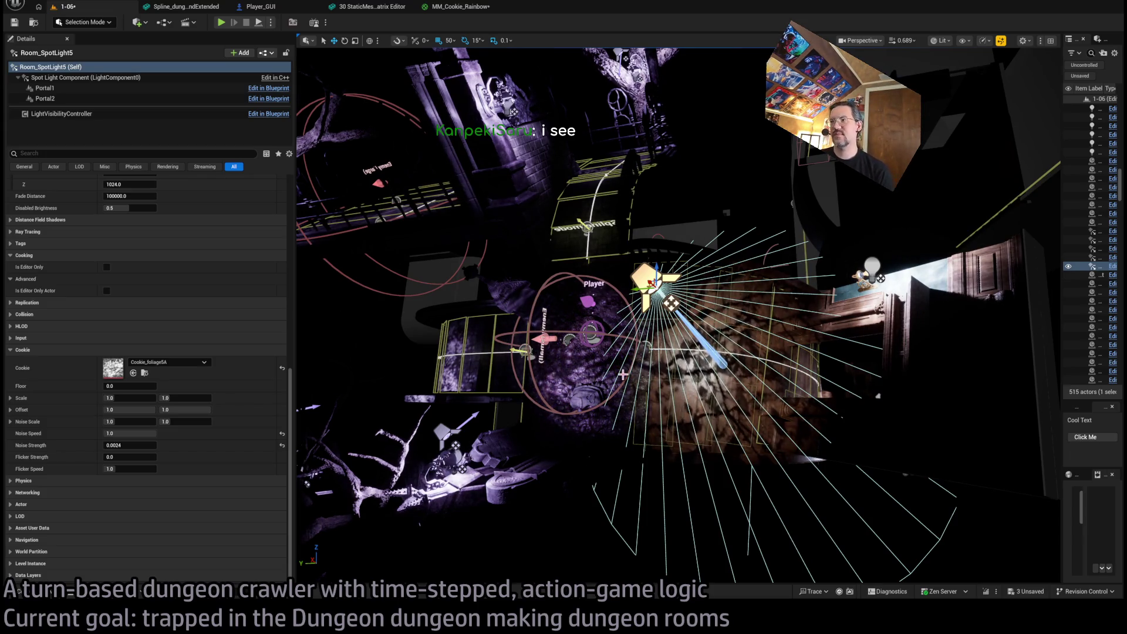
Delete Room_SpotLight5, switch the viewport to Unlit, and start Play In Editor
key("Delete")
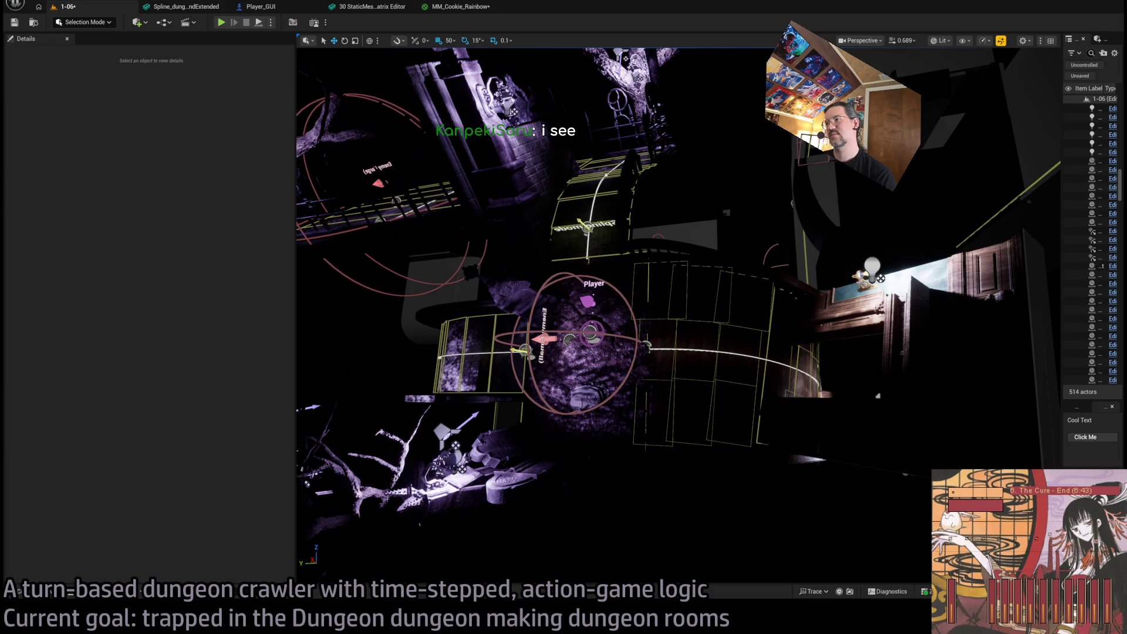
key("w")
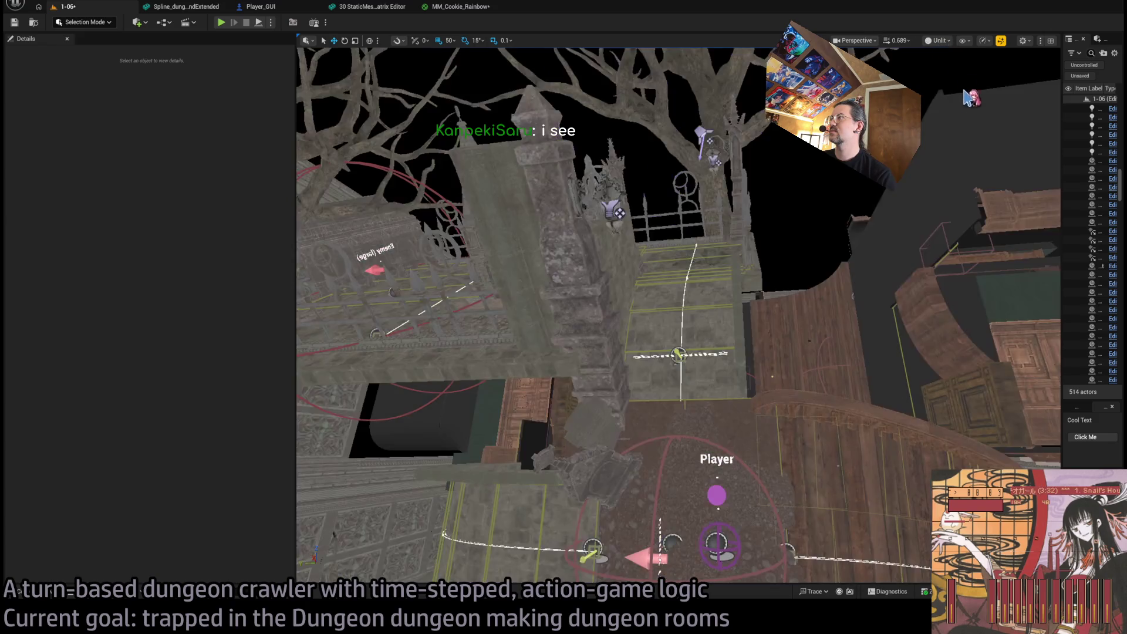
key("alt+3")
key("s")
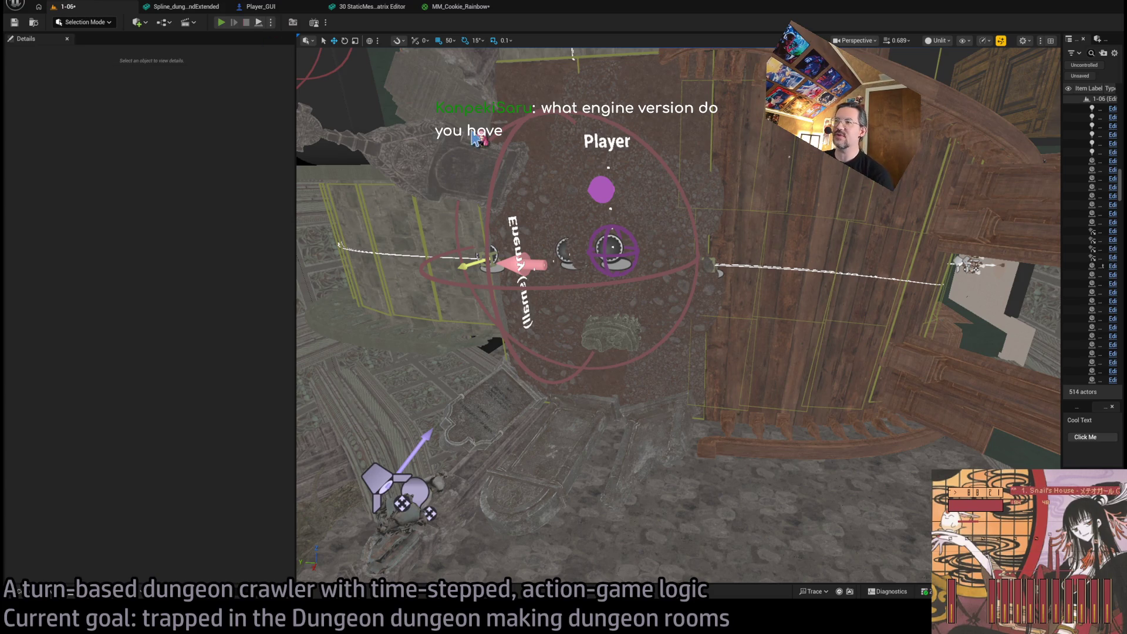
key("alt+p")
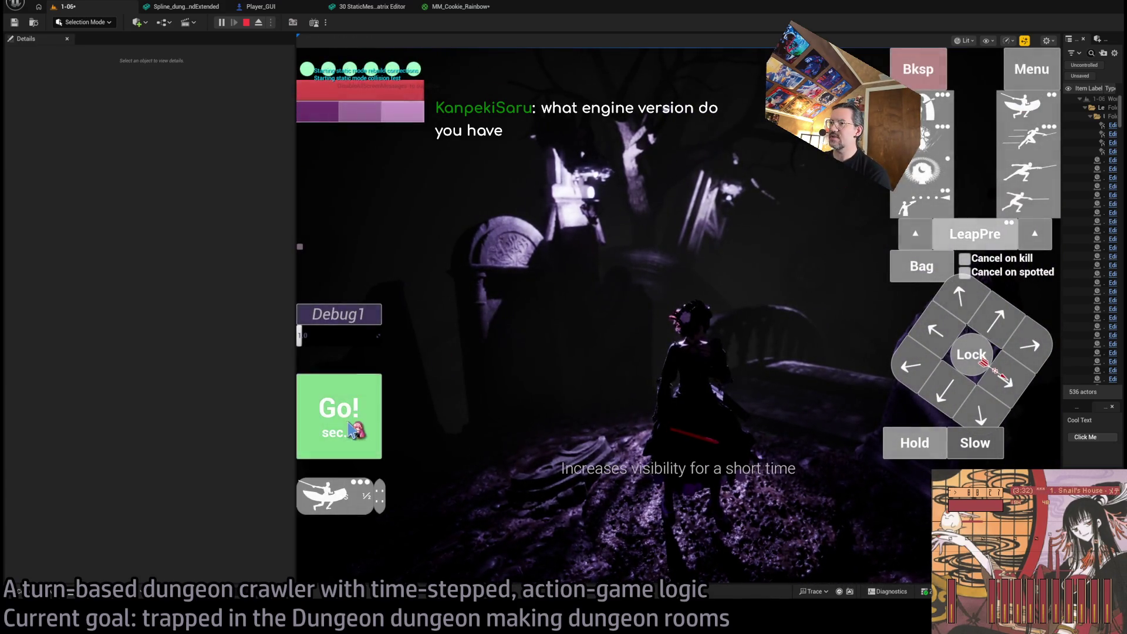
Run a turn with Go!, rotate the game camera, then stop the play session
left_click(350, 432)
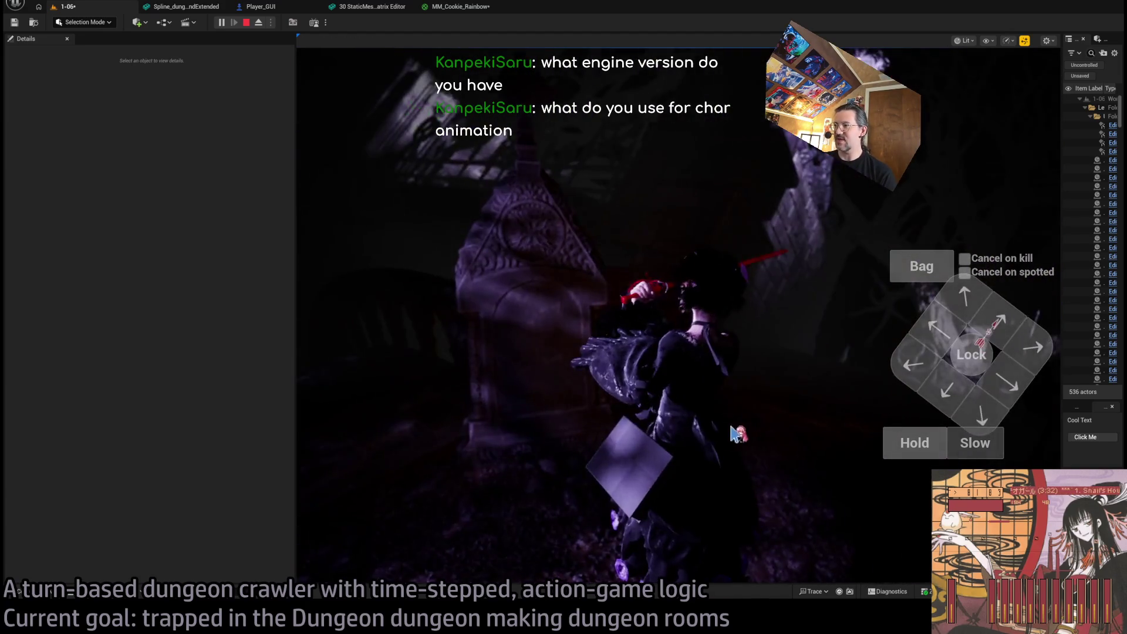
left_click(521, 367)
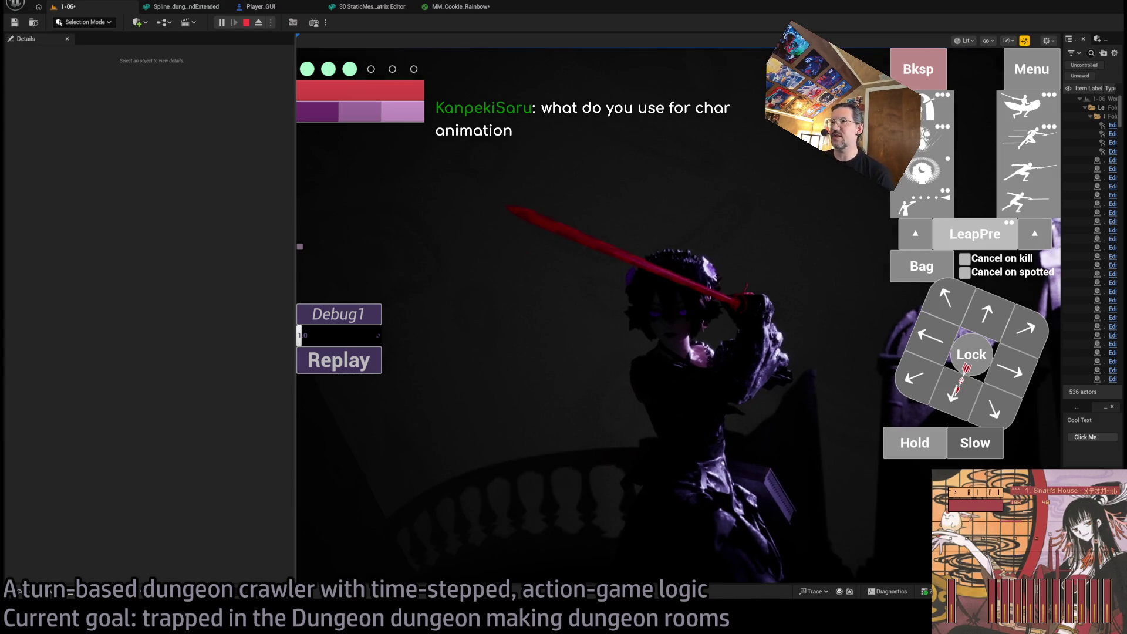
left_click(246, 22)
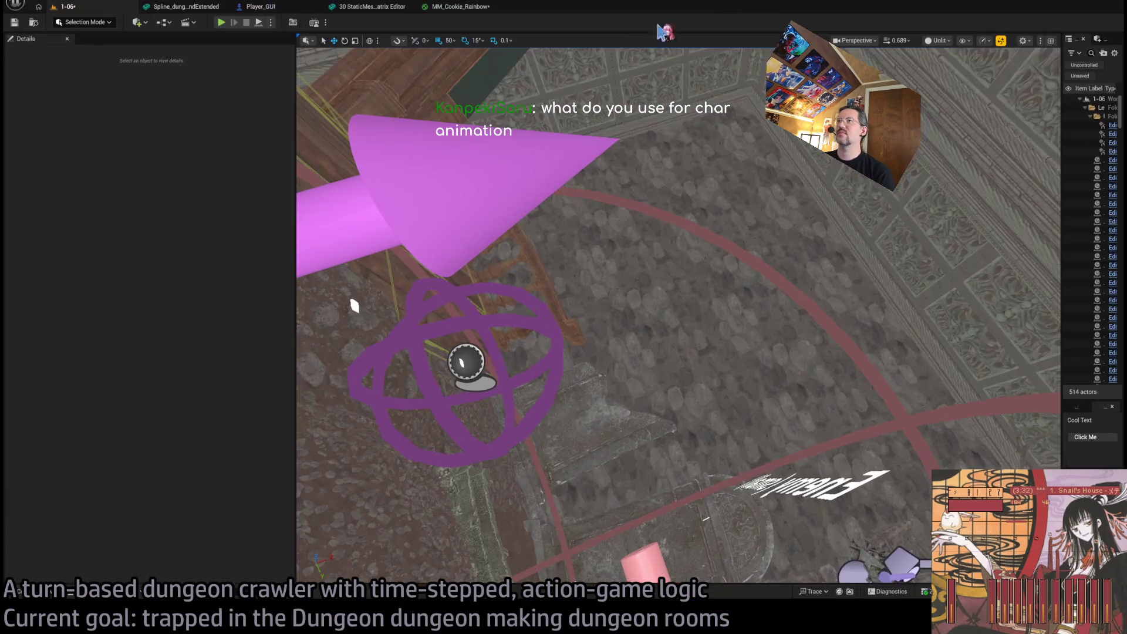
Close the four extra editor tabs, including the spline blueprint editor
middle_click(461, 6)
middle_click(370, 7)
middle_click(281, 7)
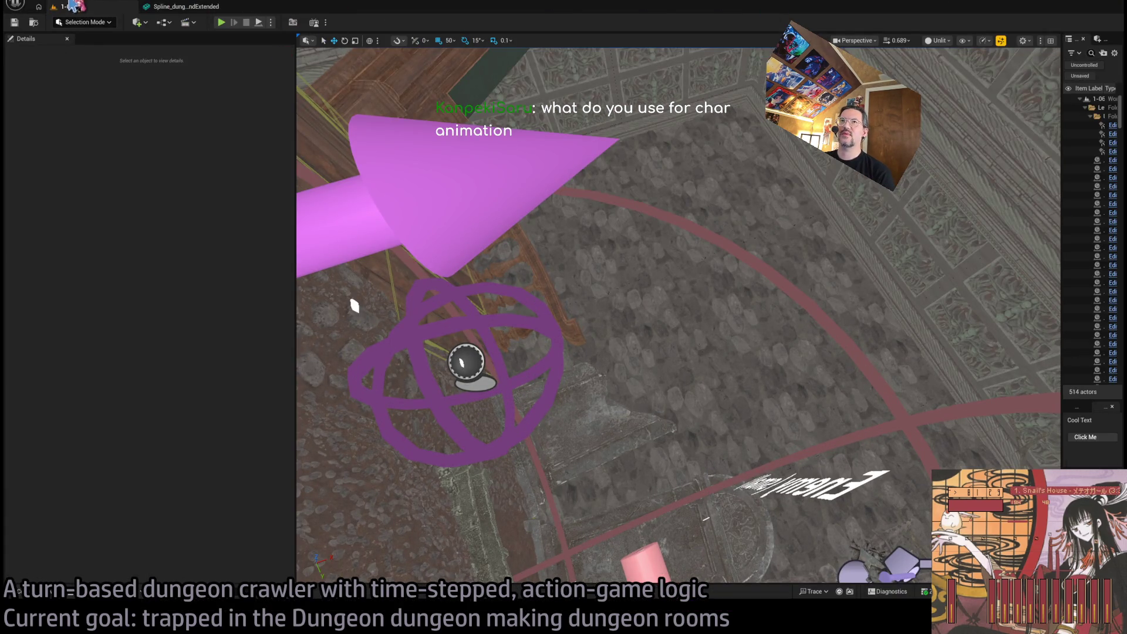
middle_click(184, 7)
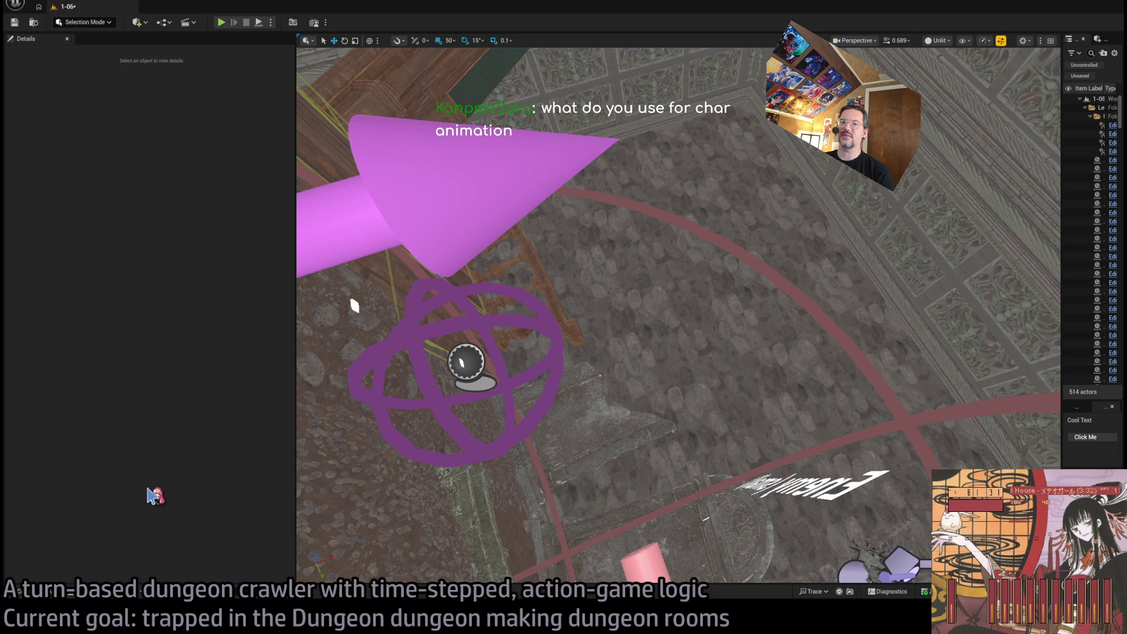
Open the Animation_MetaHuman level from the Content folder
left_click(20, 591)
left_click(39, 391)
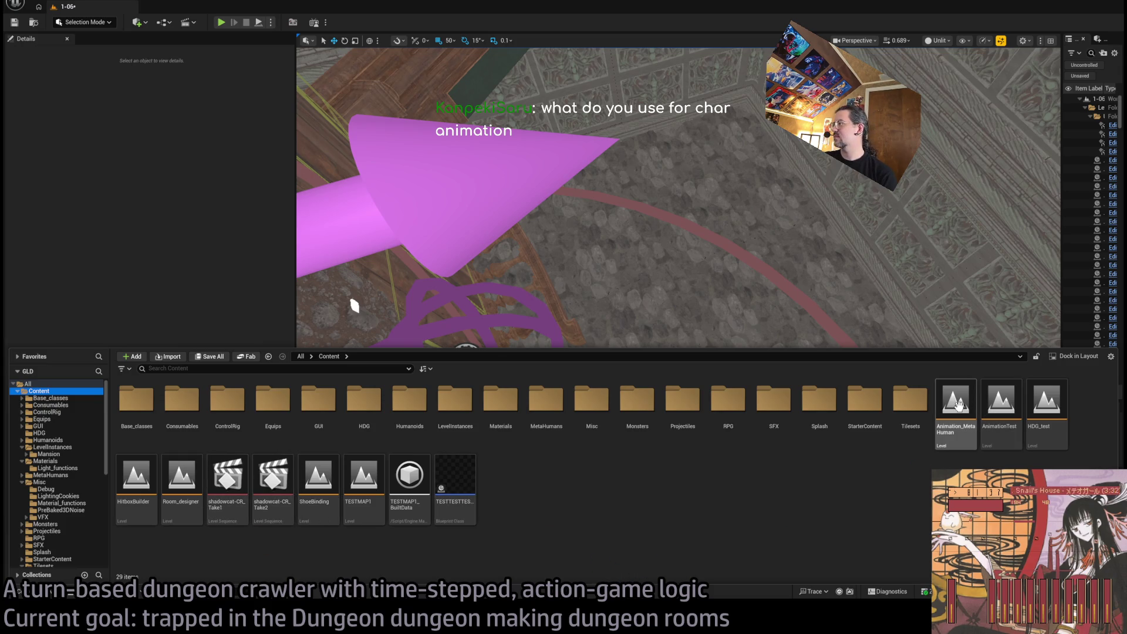
left_click(948, 418)
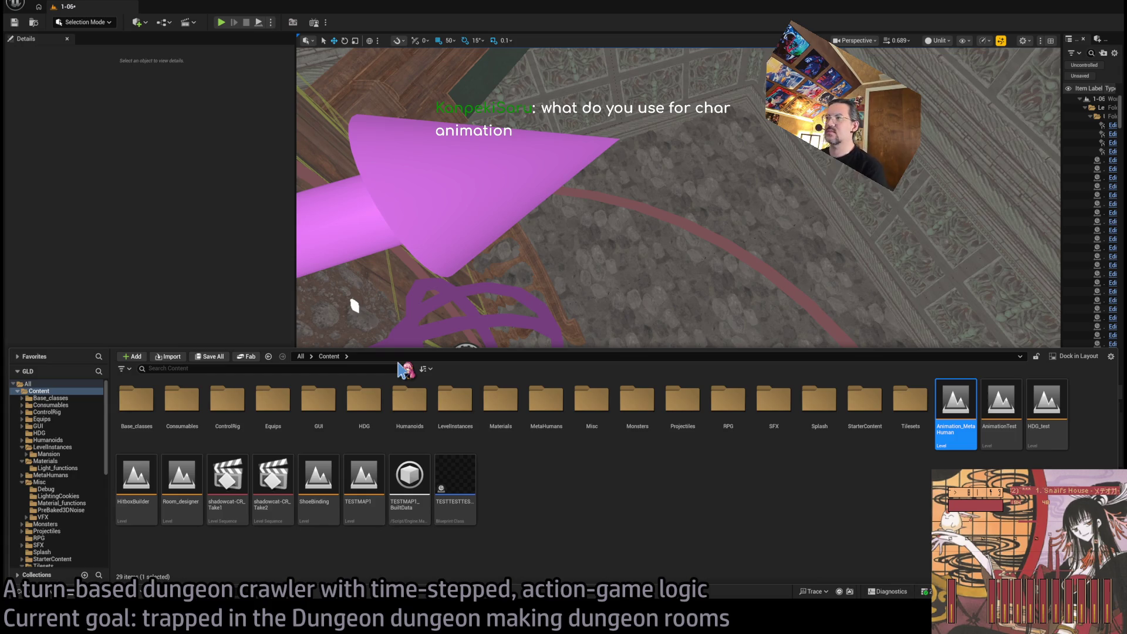
key("Return")
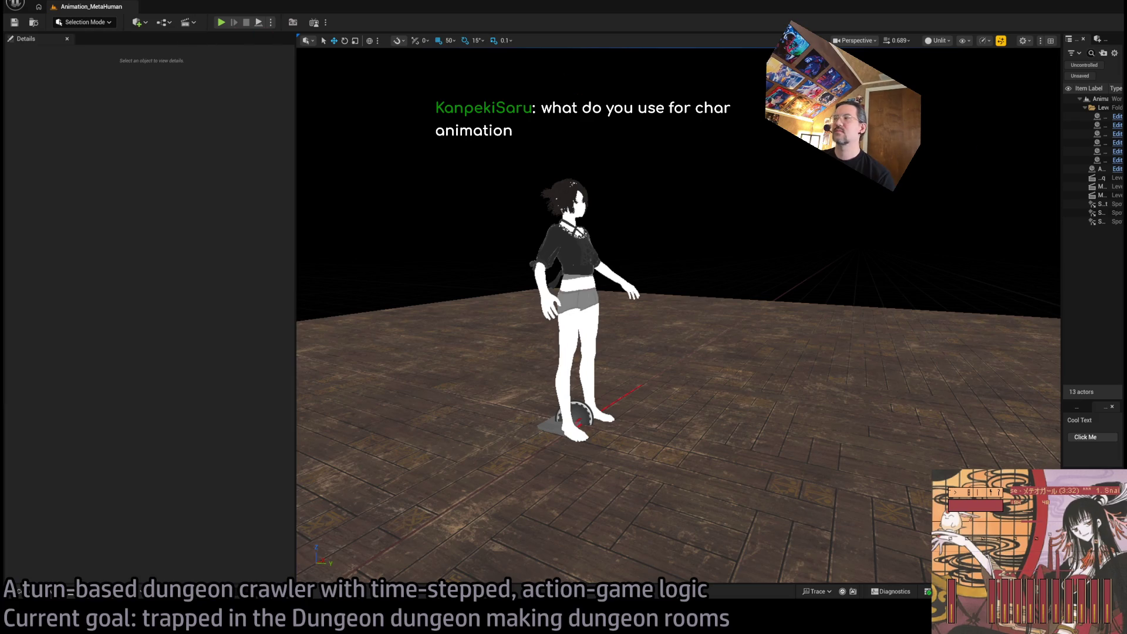
Browse to MetaHumans > Animations and drag MH_Rapier_R2_LSeq_KEYS_ONLY into the level
mouse_move(1062, 139)
left_mouse_down()
mouse_move(831, 139)
mouse_move(893, 139)
mouse_move(858, 139)
left_mouse_up()
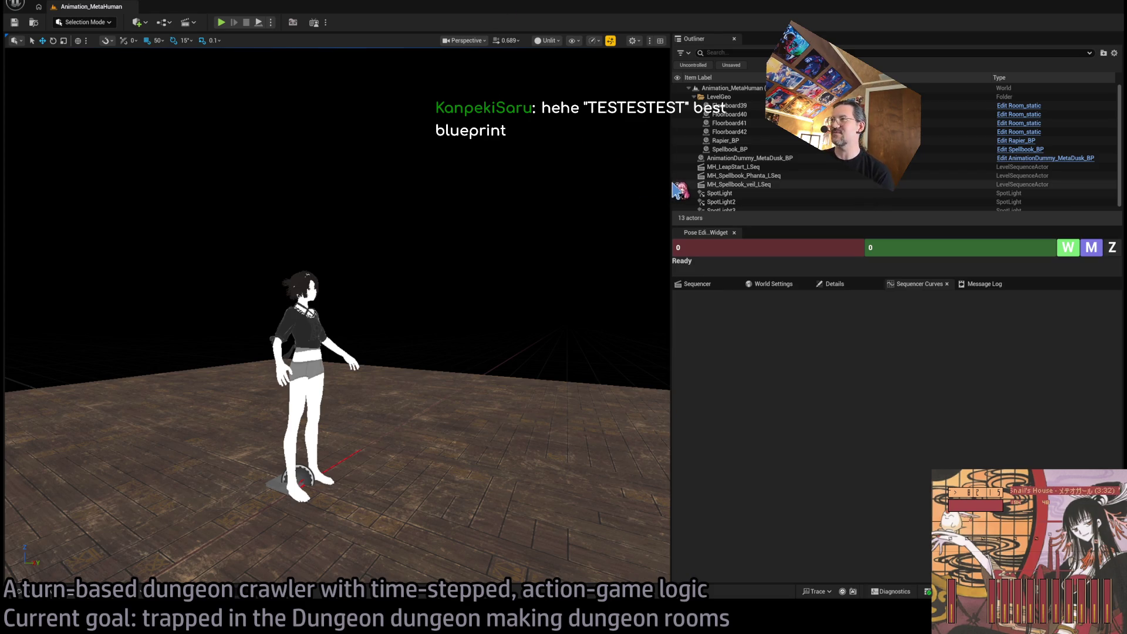
left_click_drag(671, 181, 884, 180)
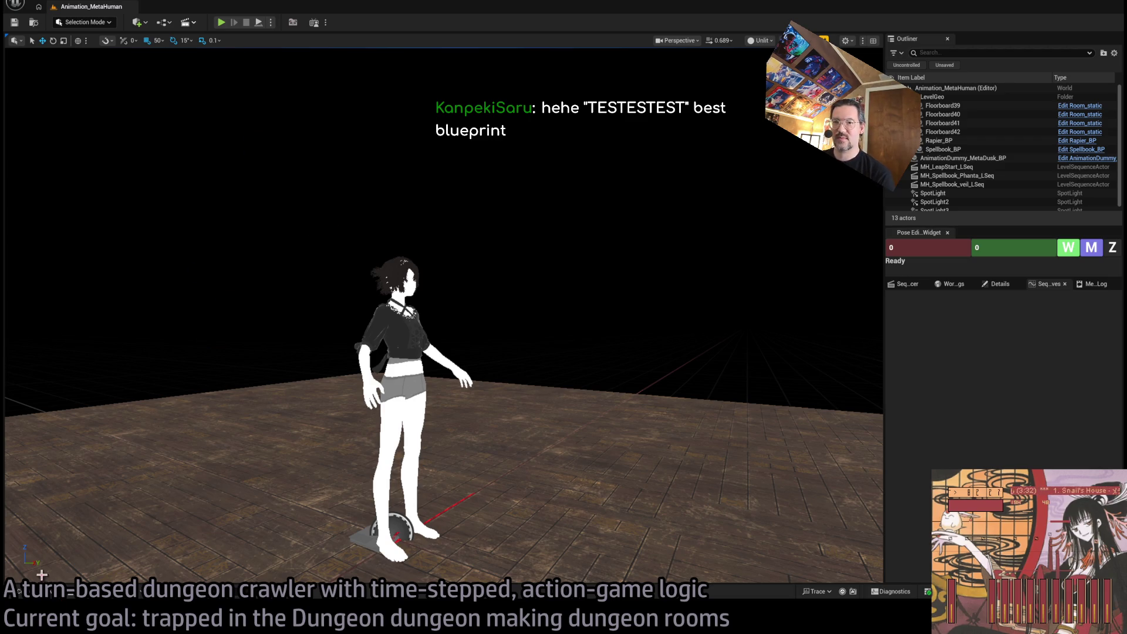
left_click(54, 594)
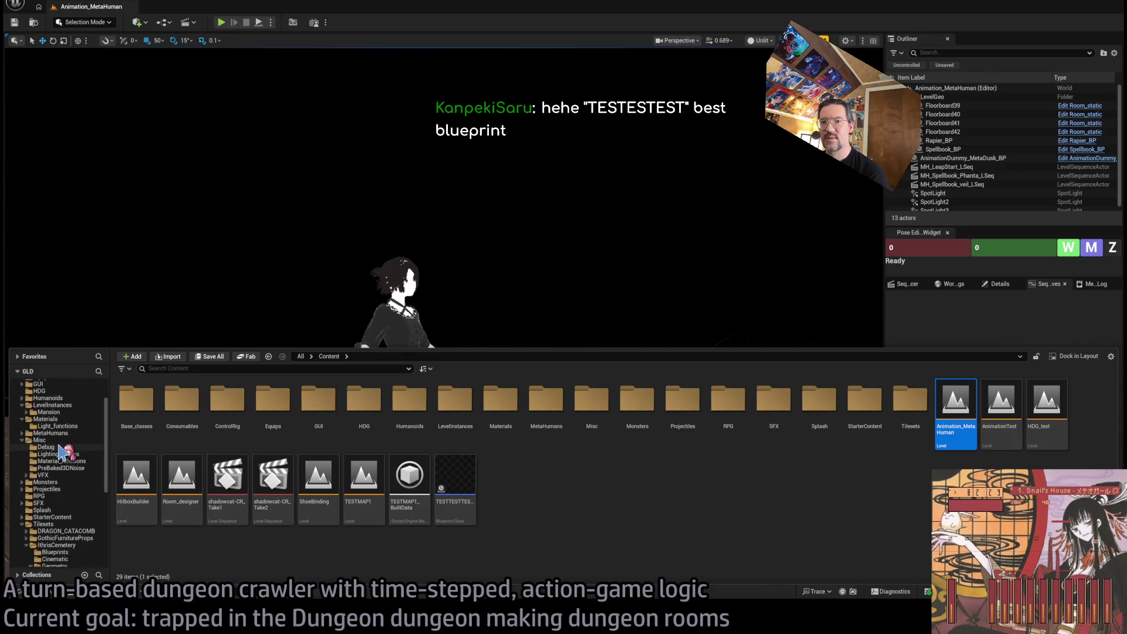
scroll(61, 452, "down", 2)
left_click(73, 405)
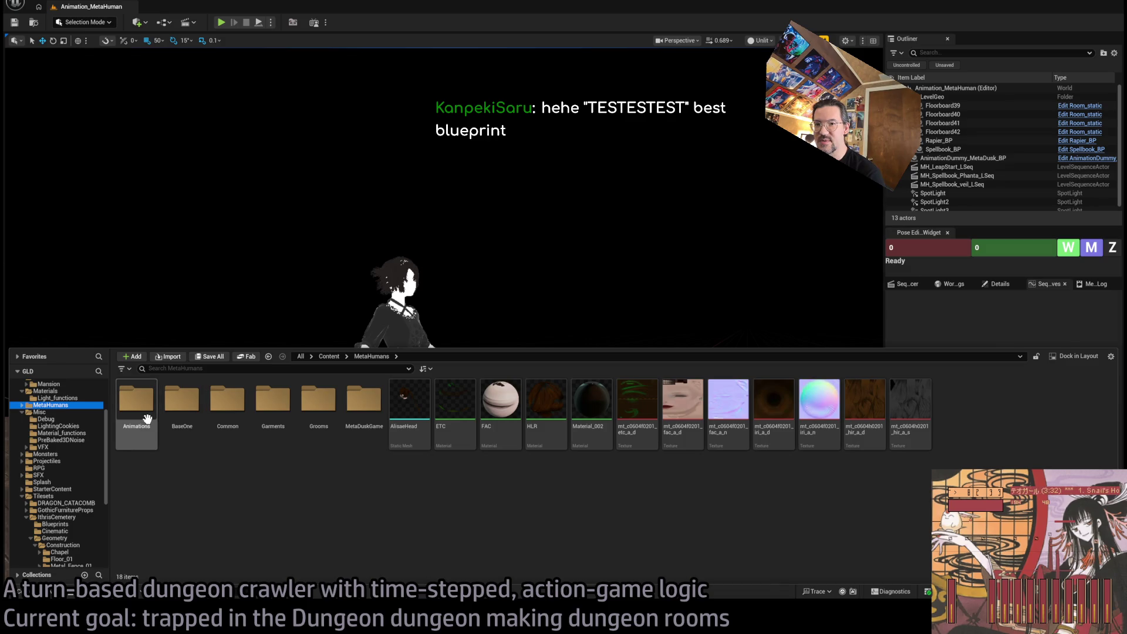
double_click(147, 418)
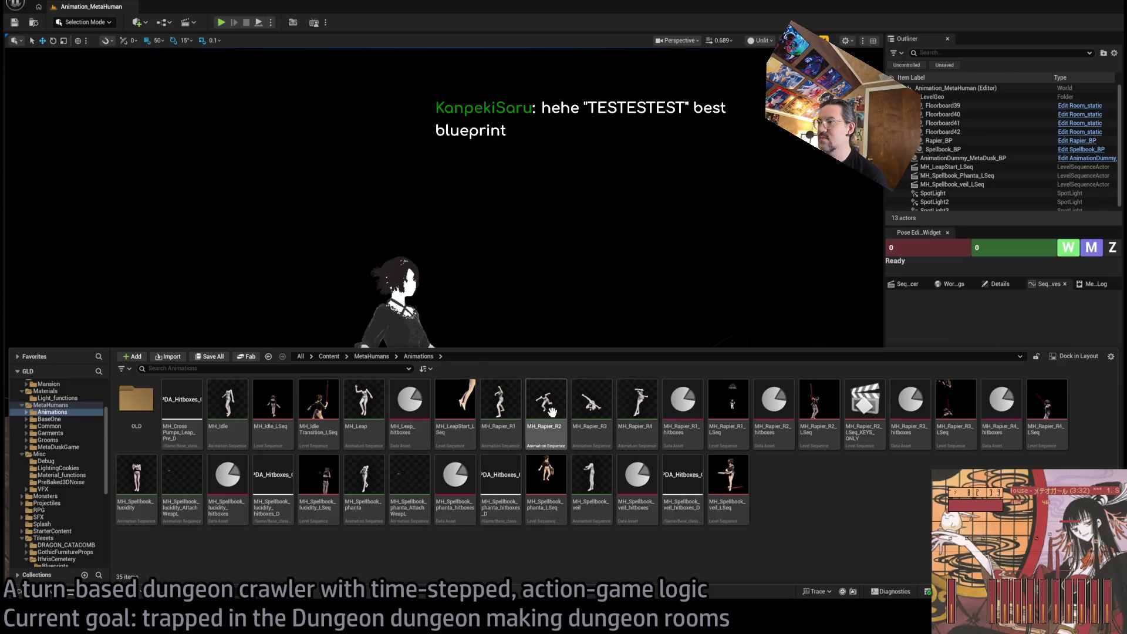
left_click(546, 428)
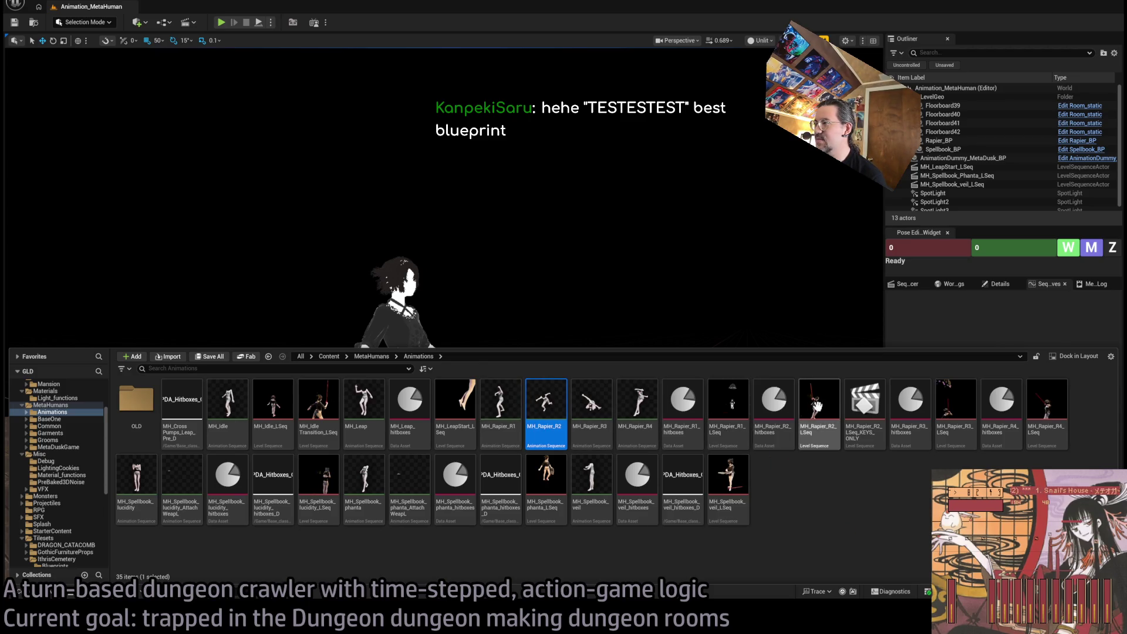
left_click(875, 399)
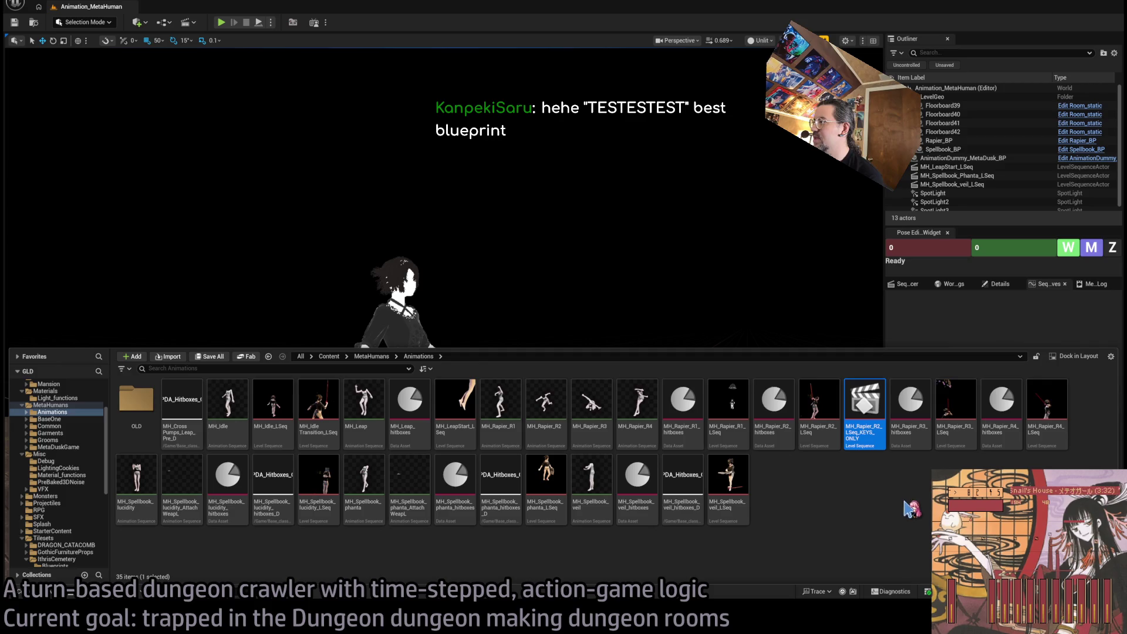
mouse_move(879, 439)
left_mouse_down()
mouse_move(834, 452)
mouse_move(822, 434)
mouse_move(516, 404)
left_mouse_up()
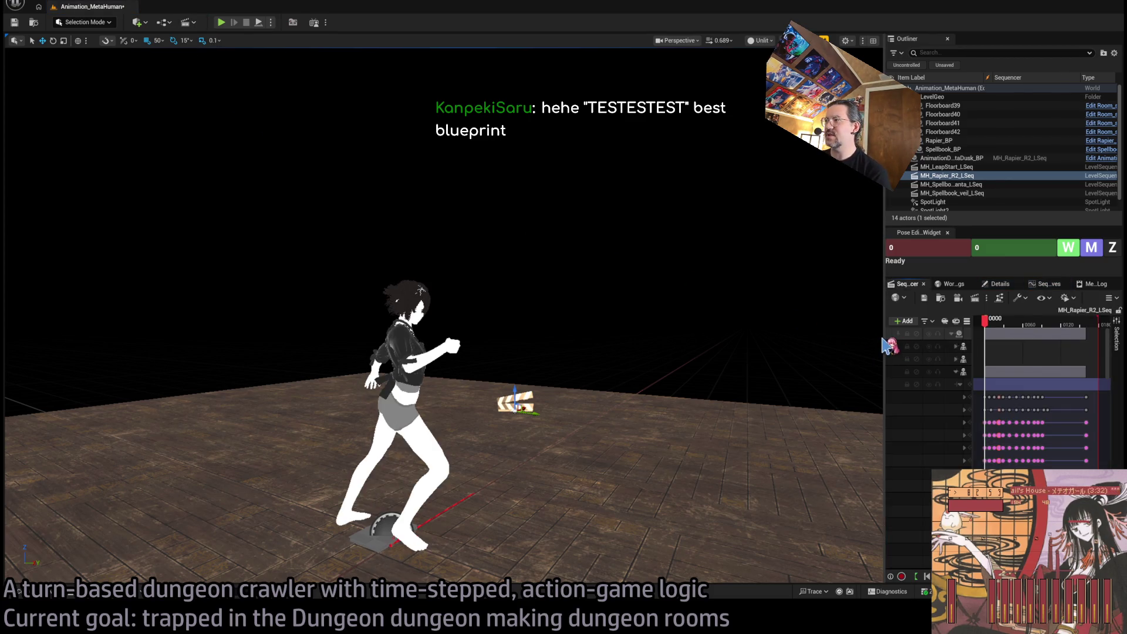
Widen the Sequencer tracks and play the rapier animation from its start
left_click_drag(885, 317, 662, 315)
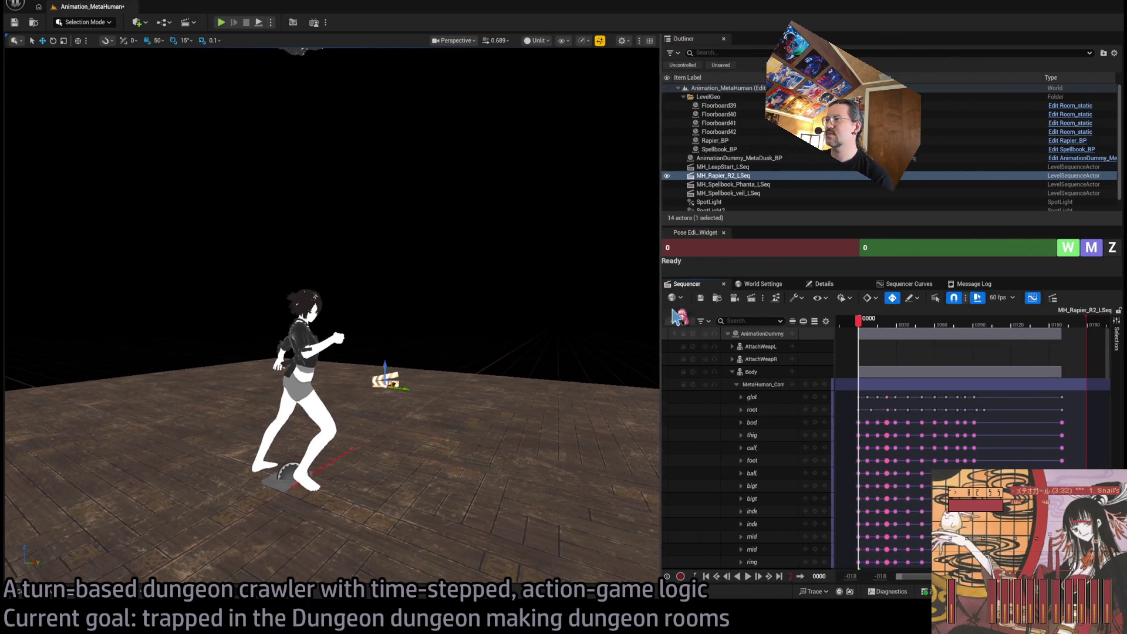
left_click_drag(859, 320, 851, 320)
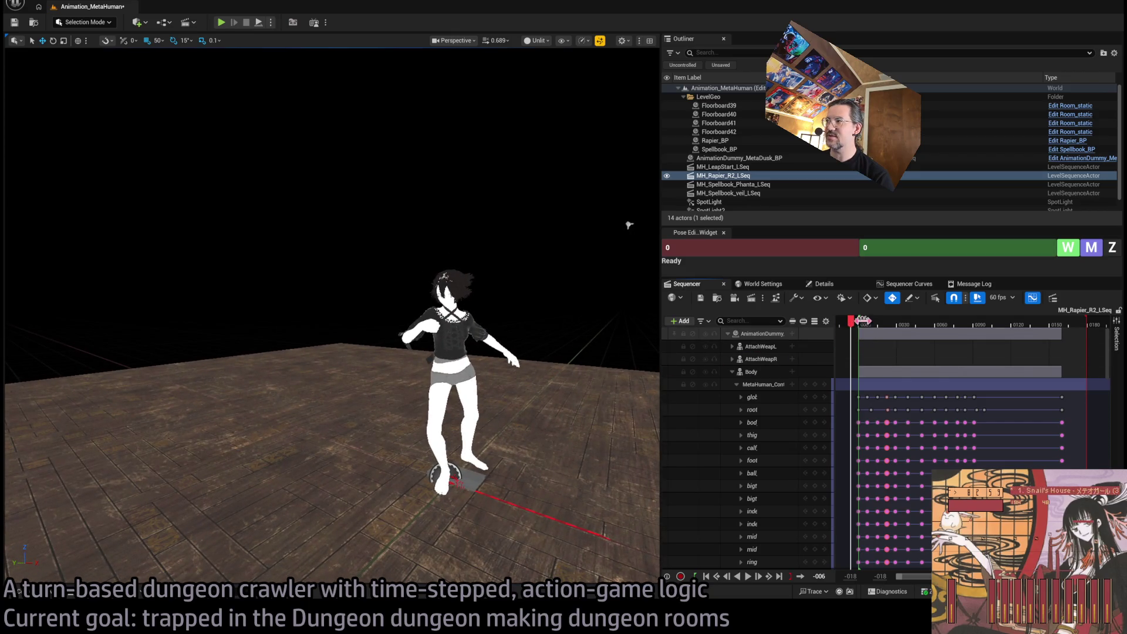
key("space")
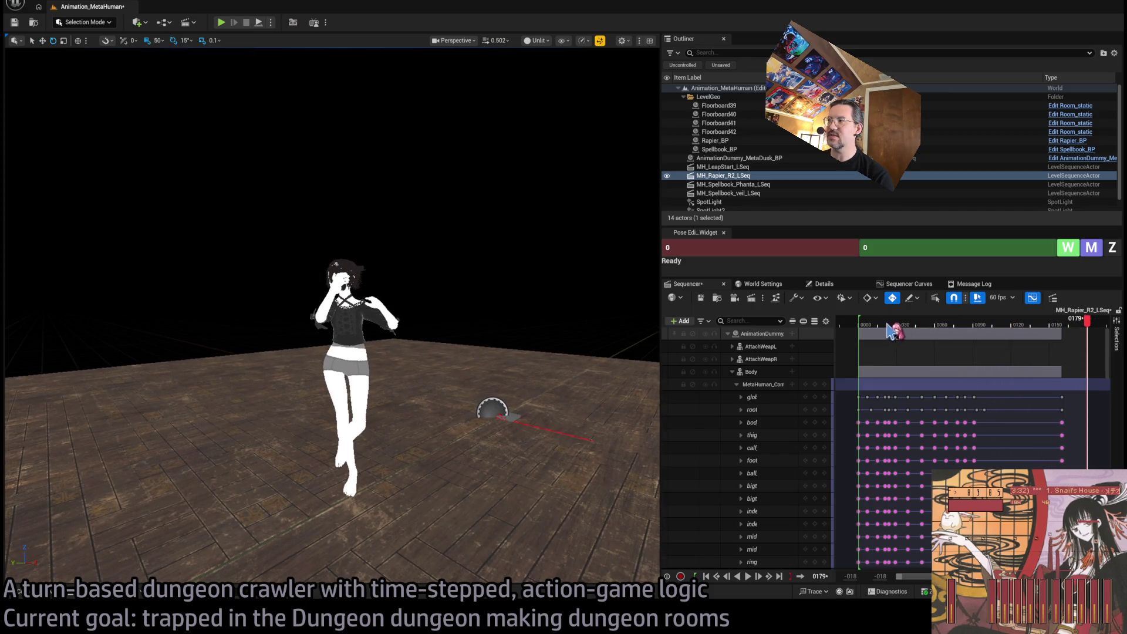
left_click(877, 326)
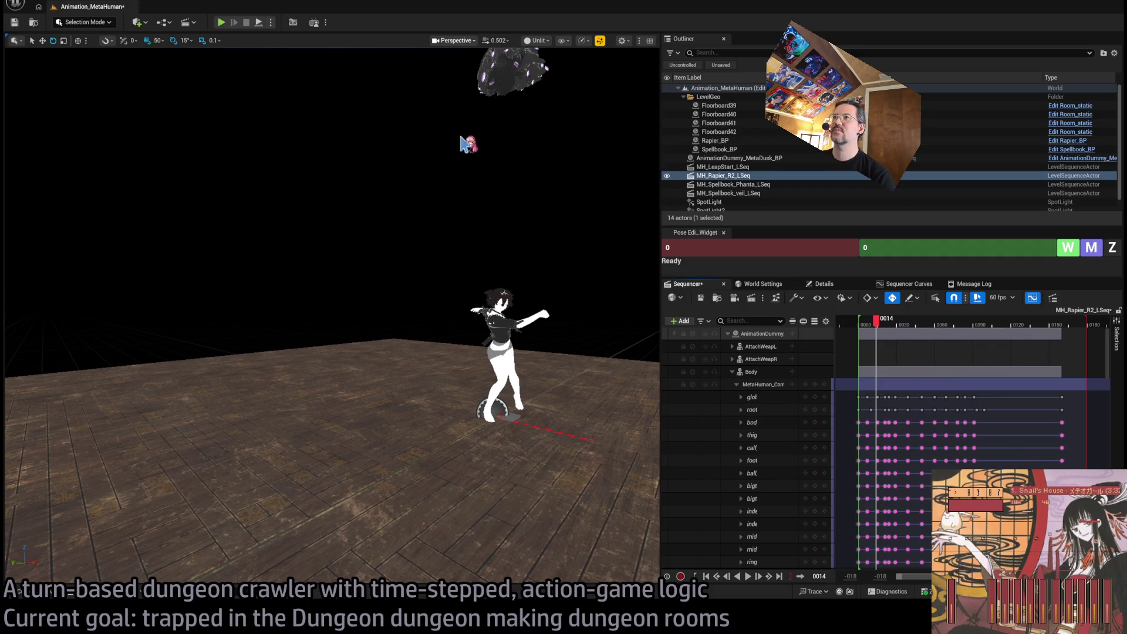
scroll(541, 202, "up", 2)
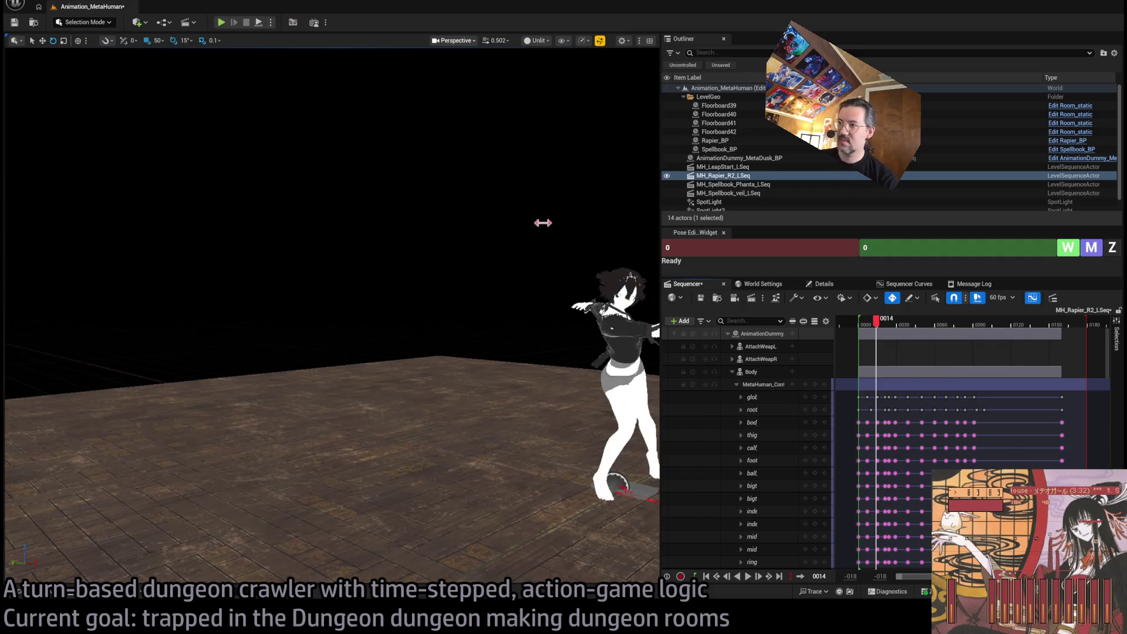
left_click_drag(541, 221, 542, 221)
left_click_drag(876, 321, 863, 329)
key("space")
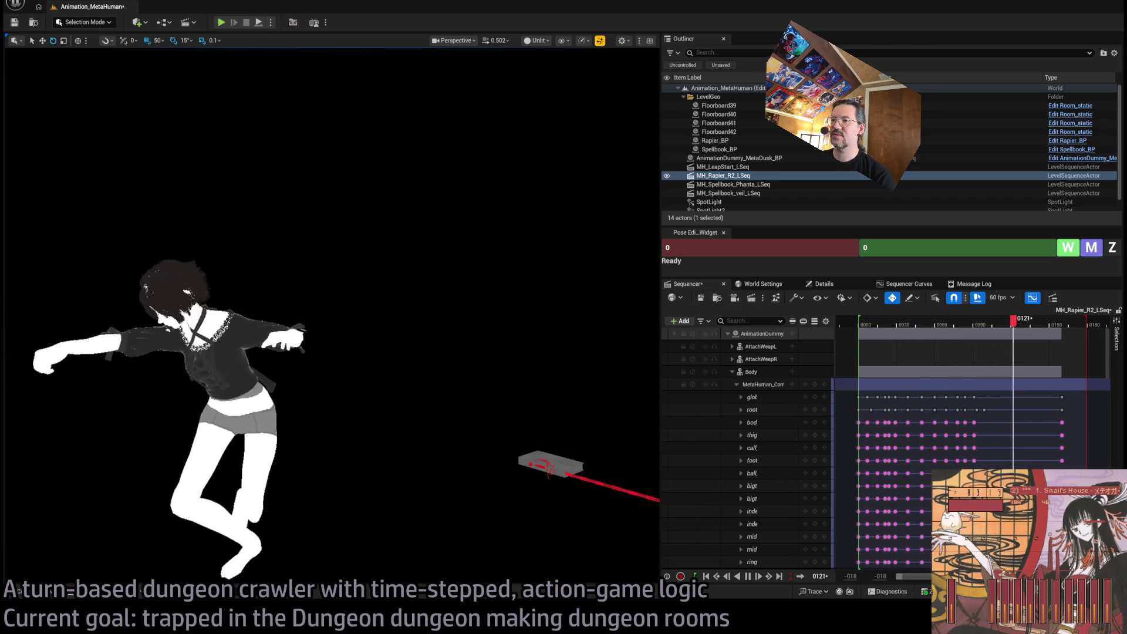
Replay the rapier animation from frame 0 while orbiting, then drop the KEYS_ONLY sequence in
mouse_move(466, 158)
left_mouse_down()
mouse_move(177, 209)
mouse_move(68, 193)
mouse_move(604, 315)
left_mouse_up()
key("space")
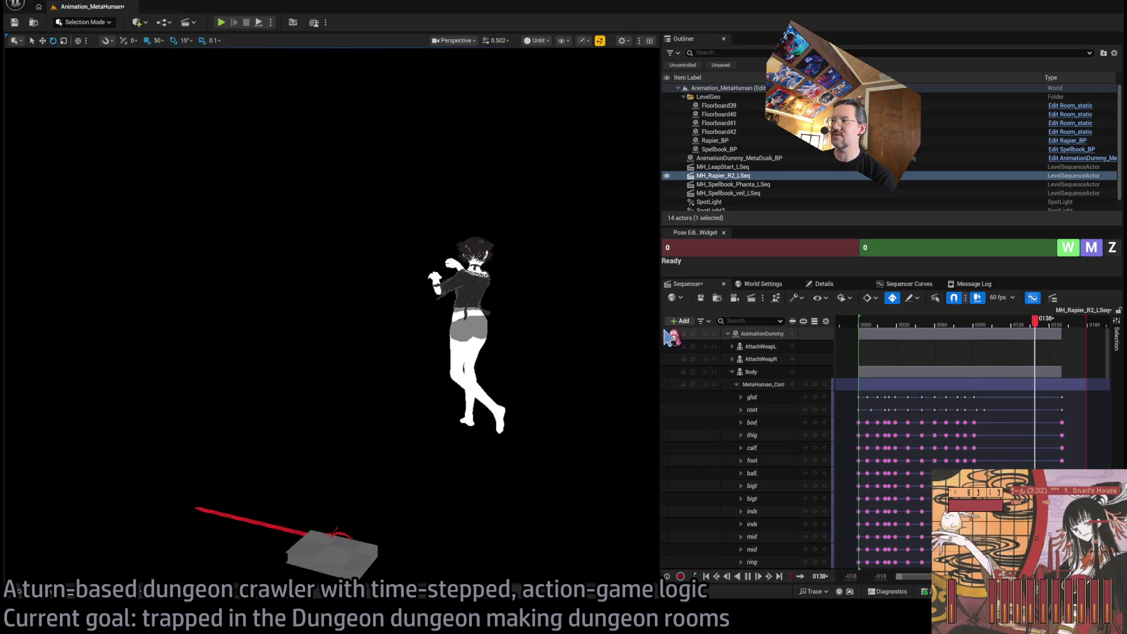
left_click(860, 325)
left_click_drag(861, 328, 860, 329)
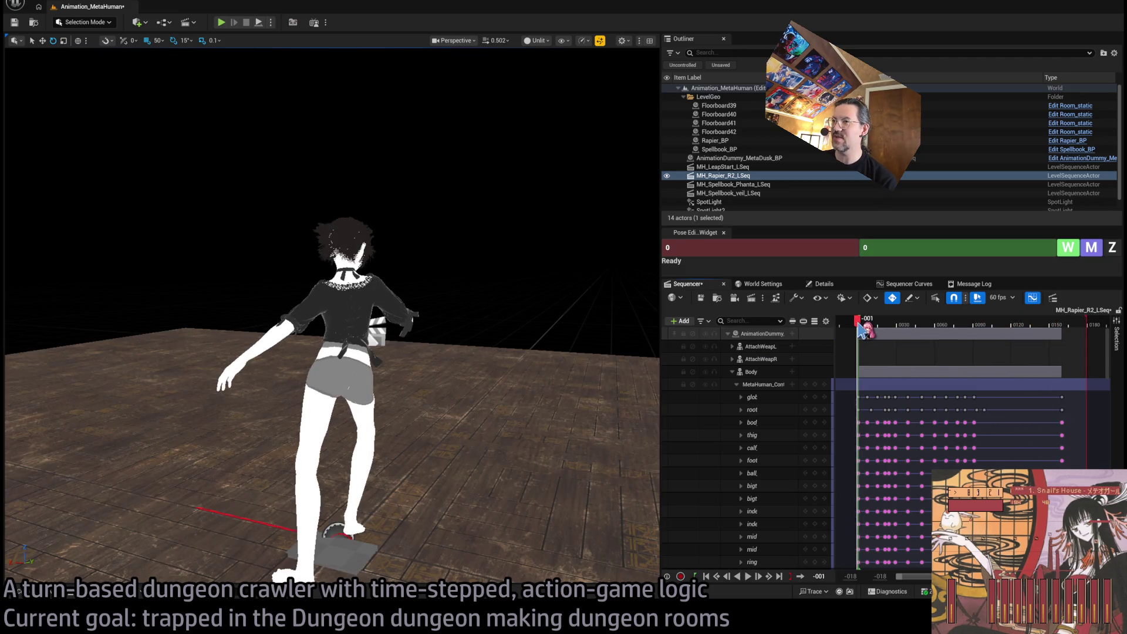
key("space")
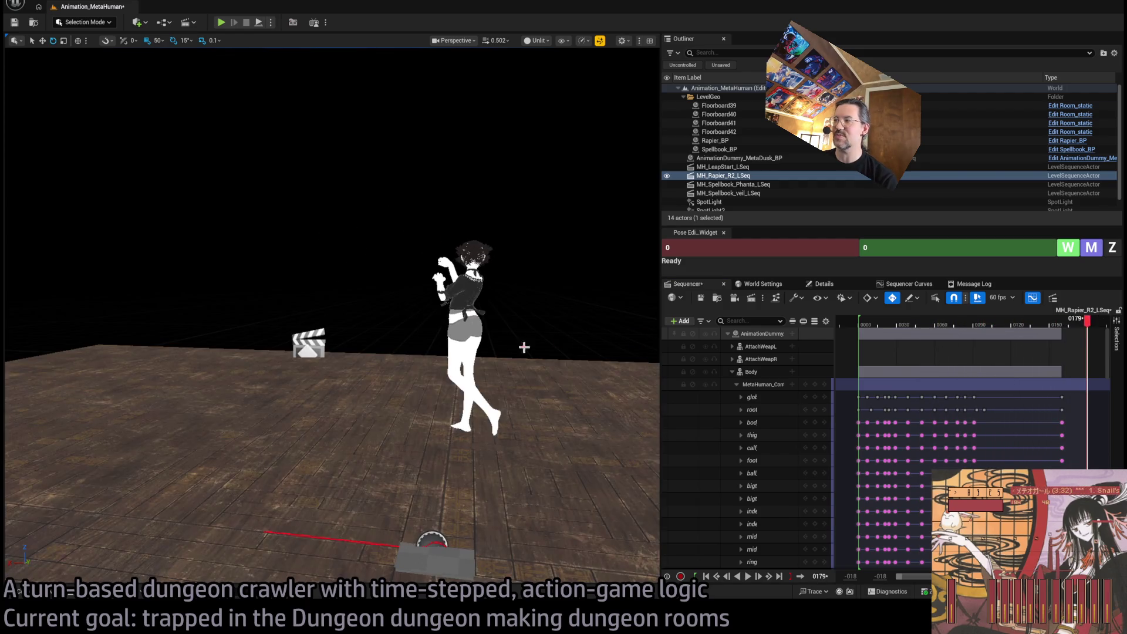
left_click_drag(865, 324, 861, 324)
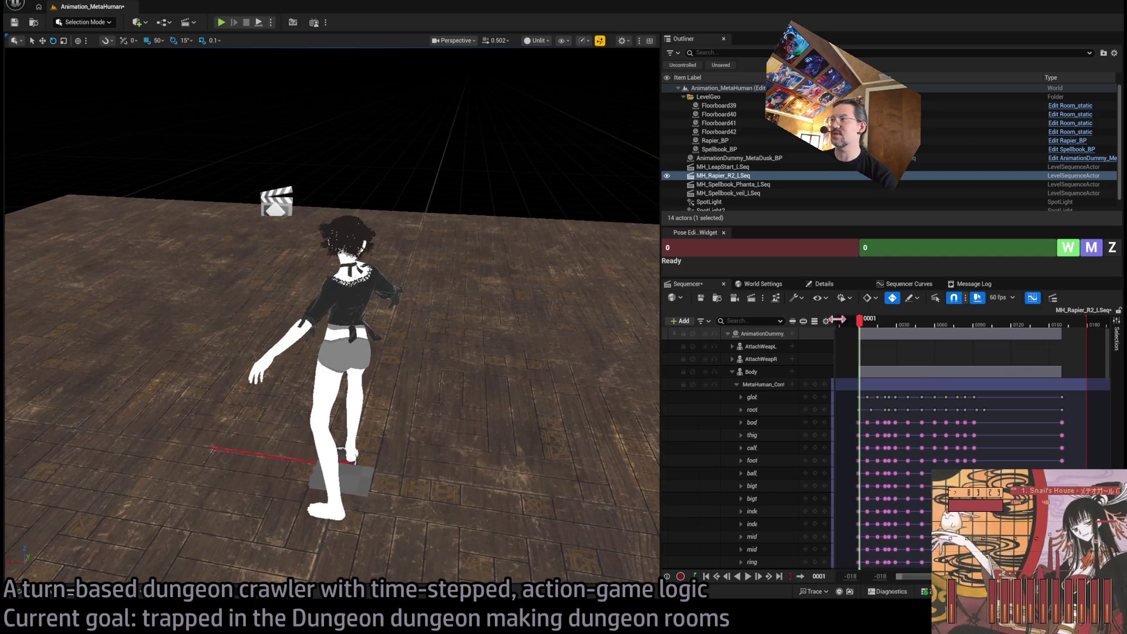
key("space")
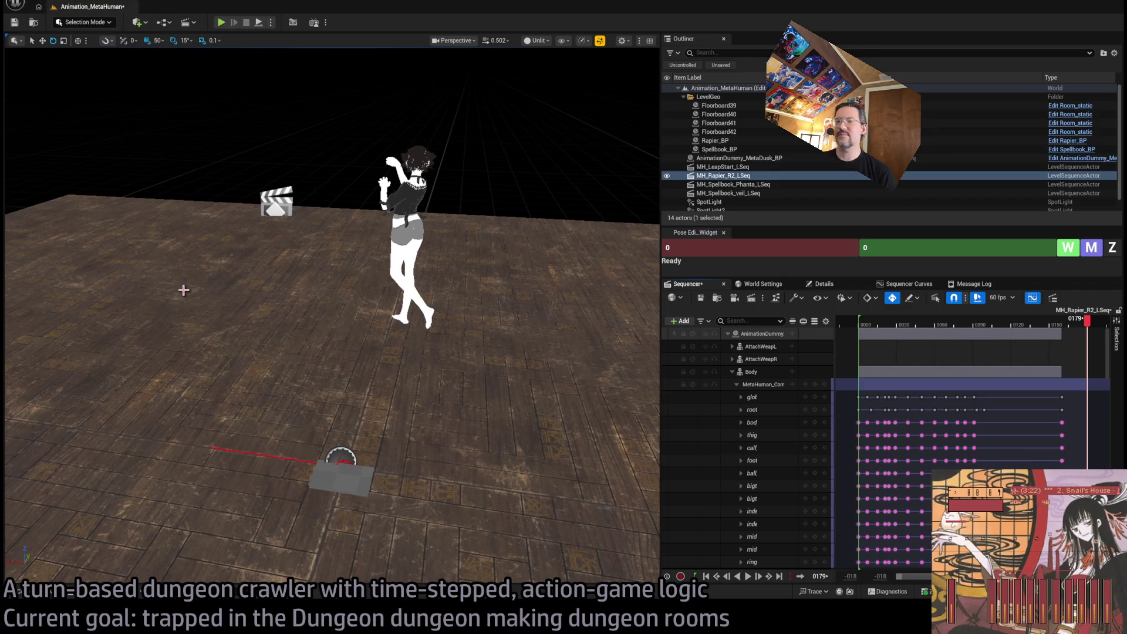
key("ctrl+space")
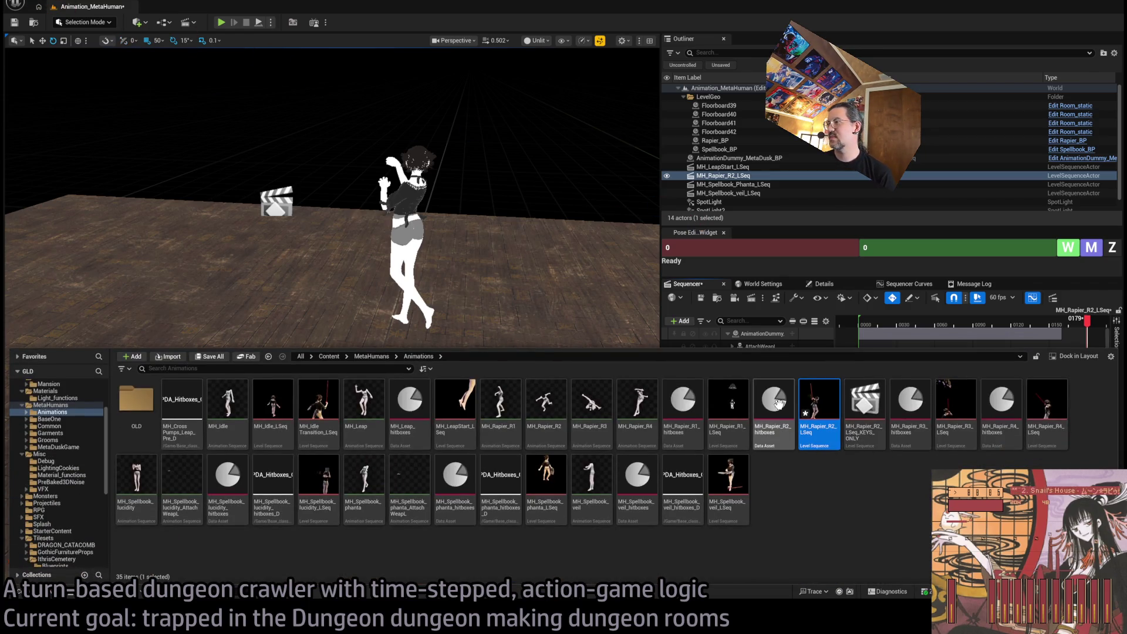
mouse_move(880, 448)
left_mouse_down()
mouse_move(299, 320)
mouse_move(265, 323)
left_mouse_up()
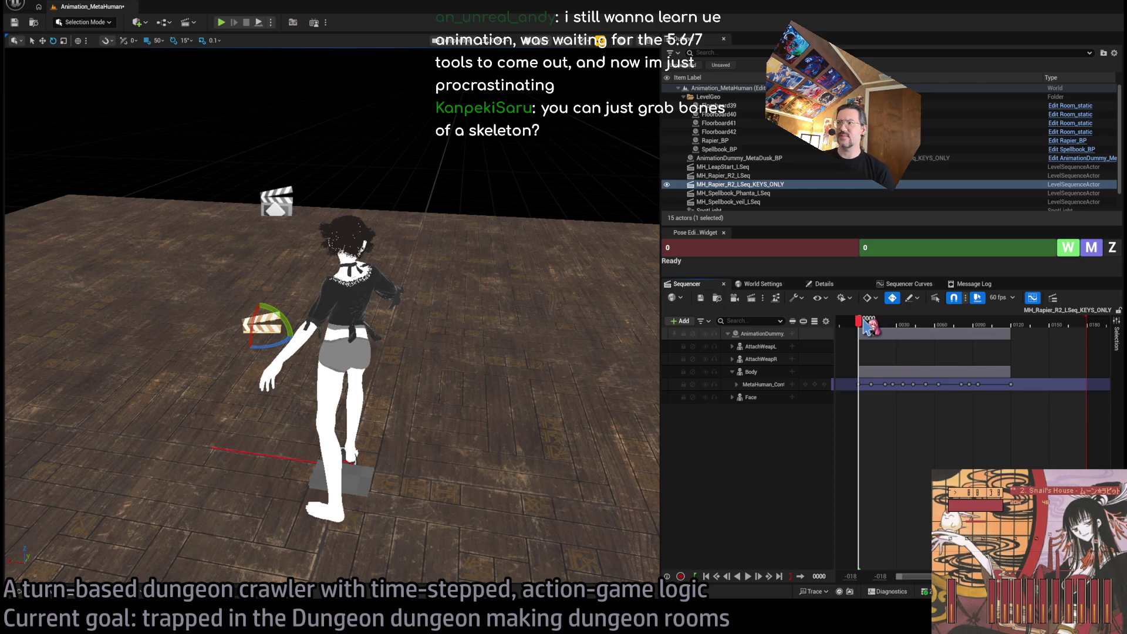
Play the keys-only rapier sequence from frame 0001, pausing to inspect the pose
left_click_drag(864, 328, 865, 327)
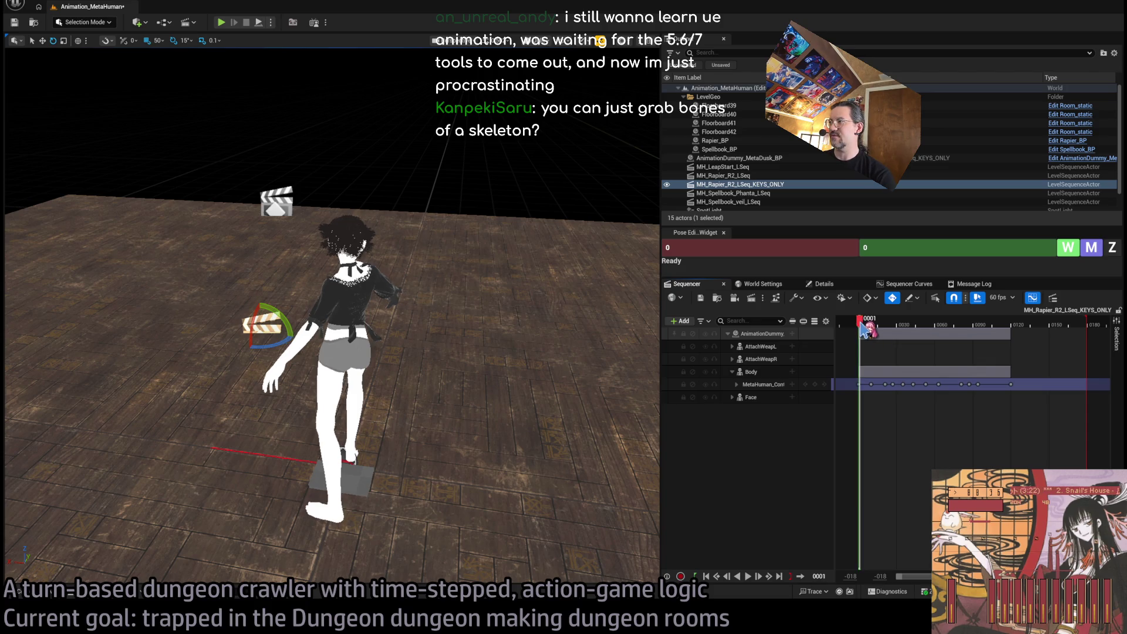
key("space")
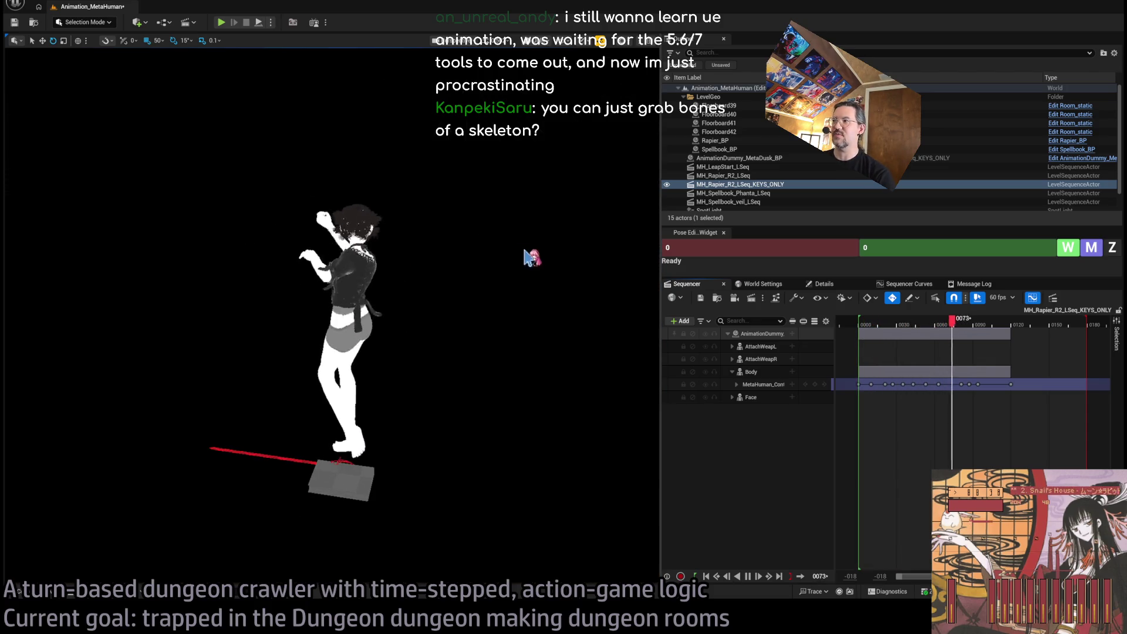
key("space")
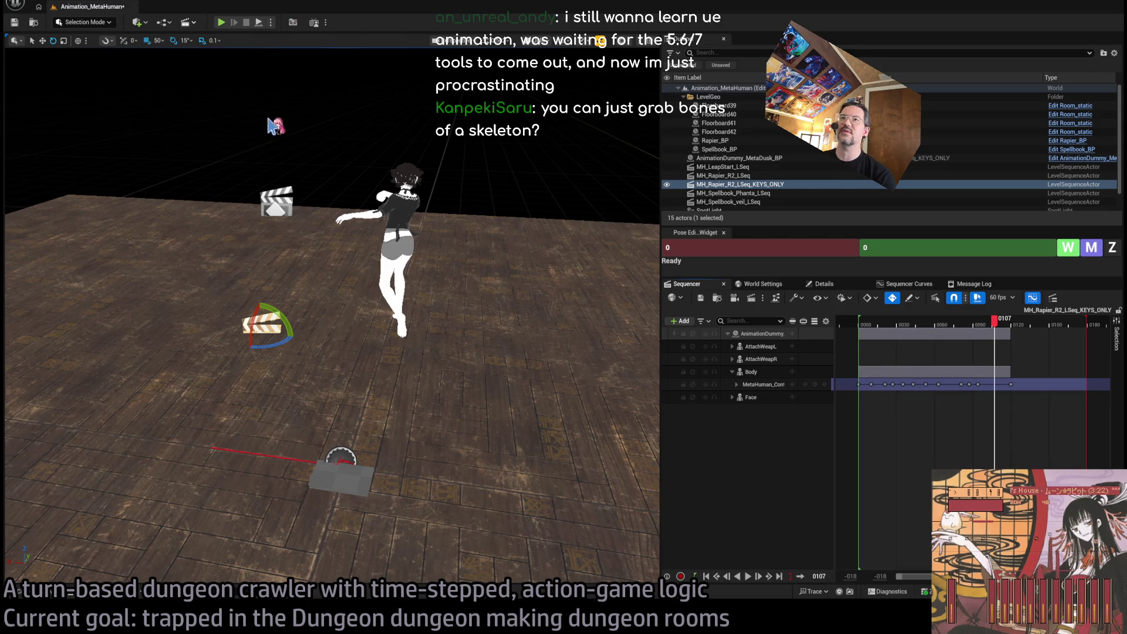
left_click(861, 323)
key("space")
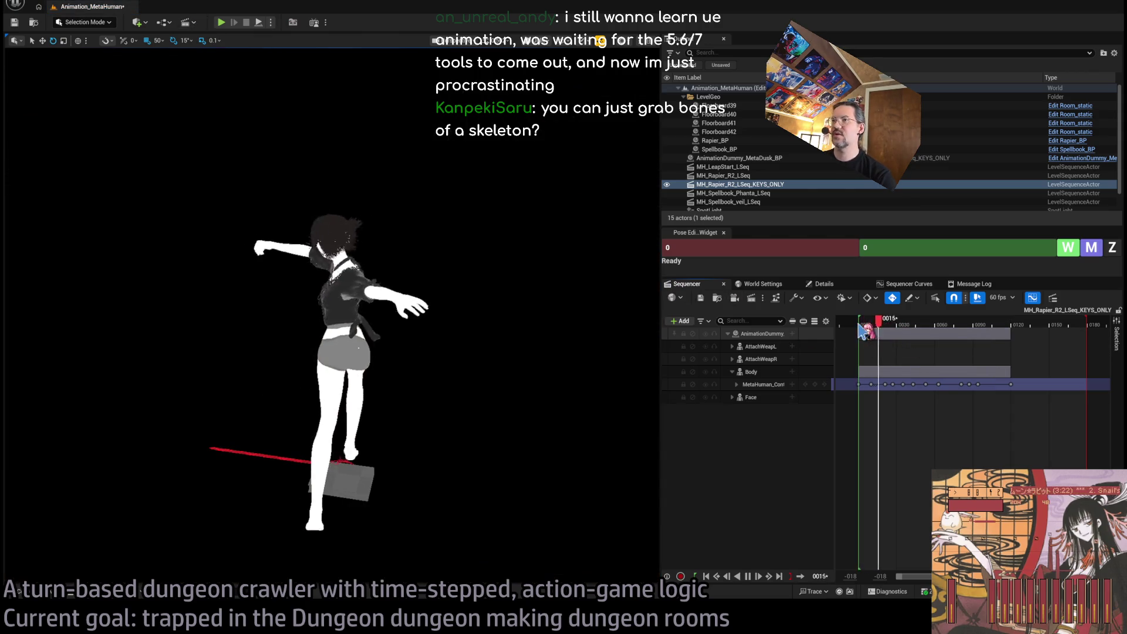
key("space")
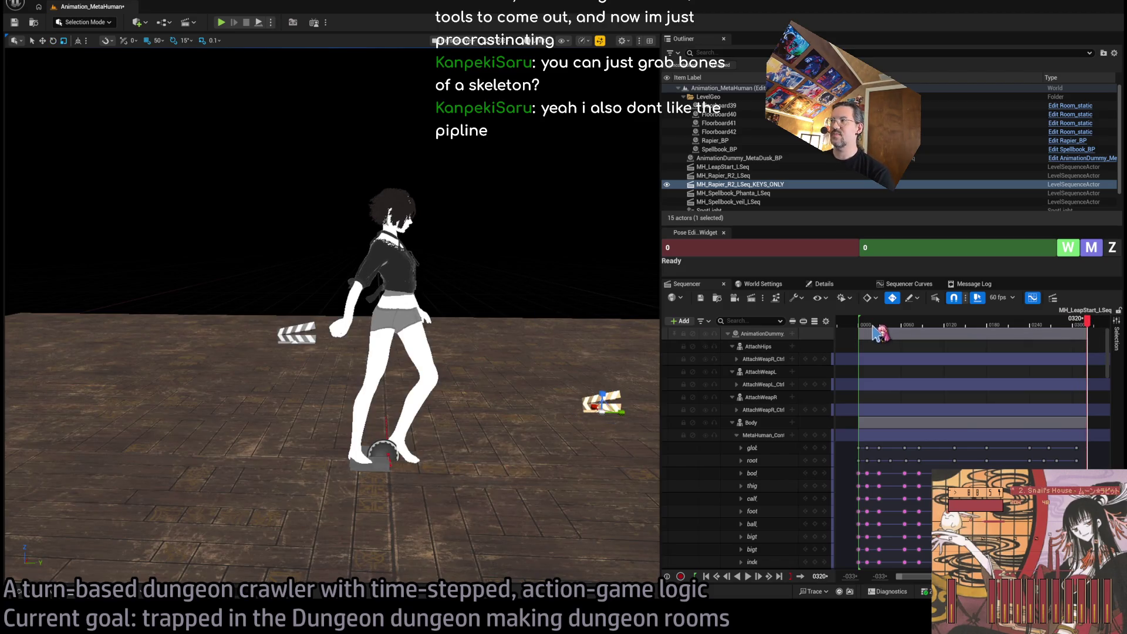
left_click(861, 324)
key("space")
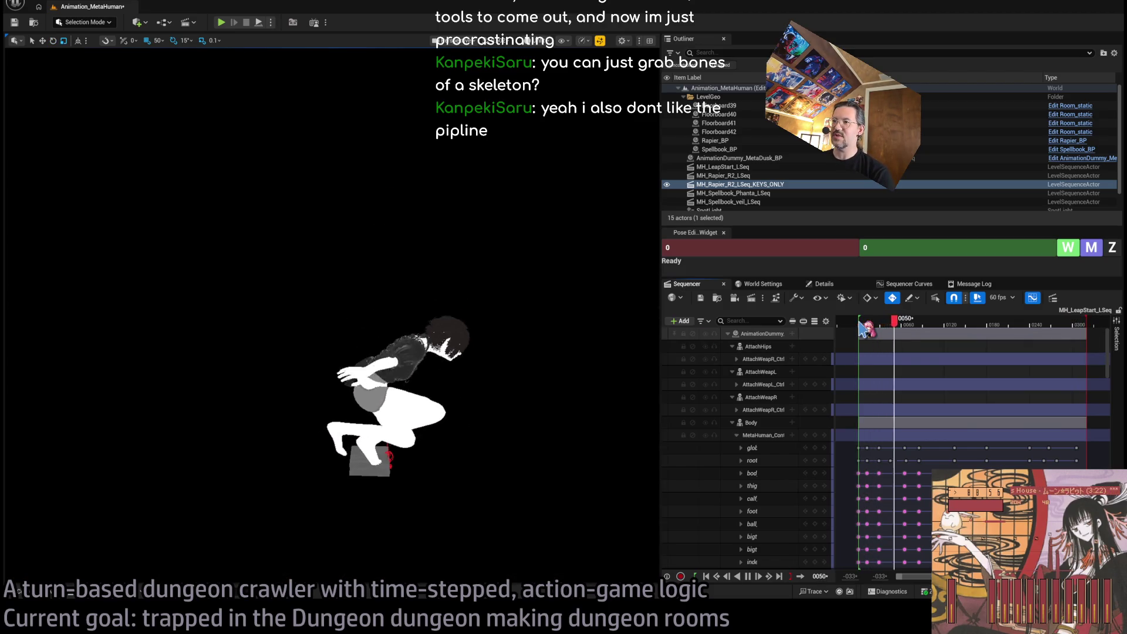
key("space")
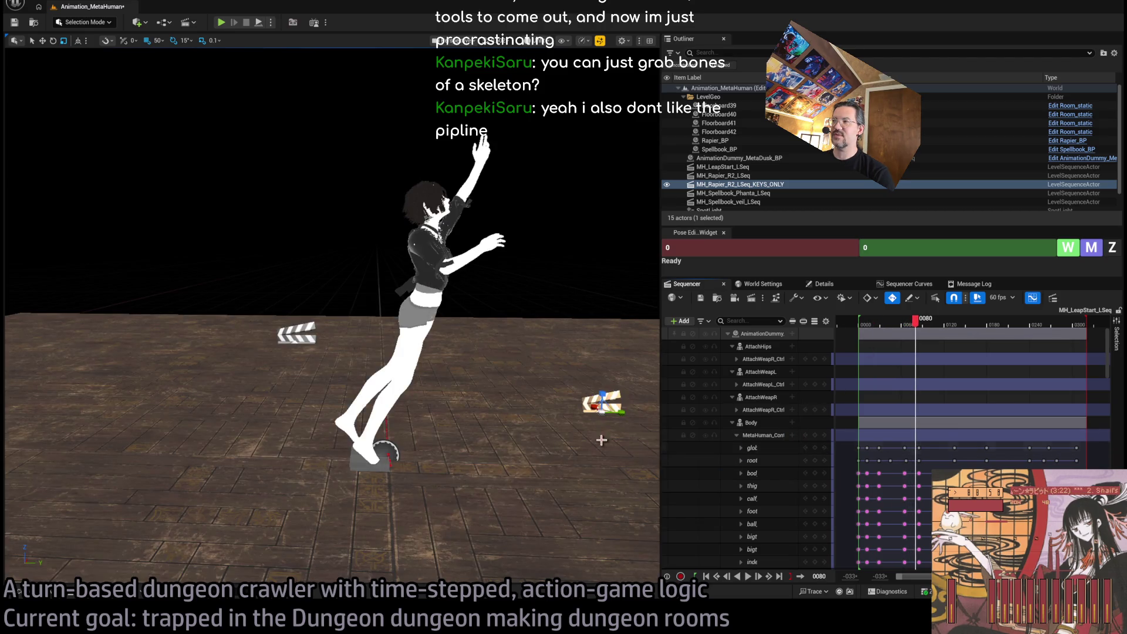
key("space")
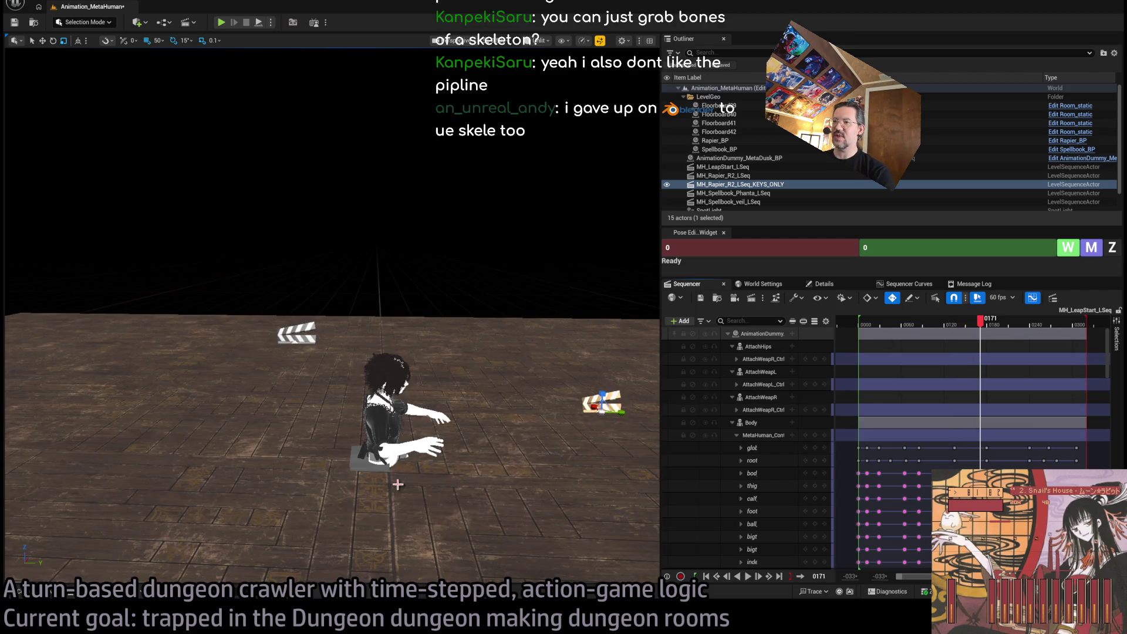
key("space")
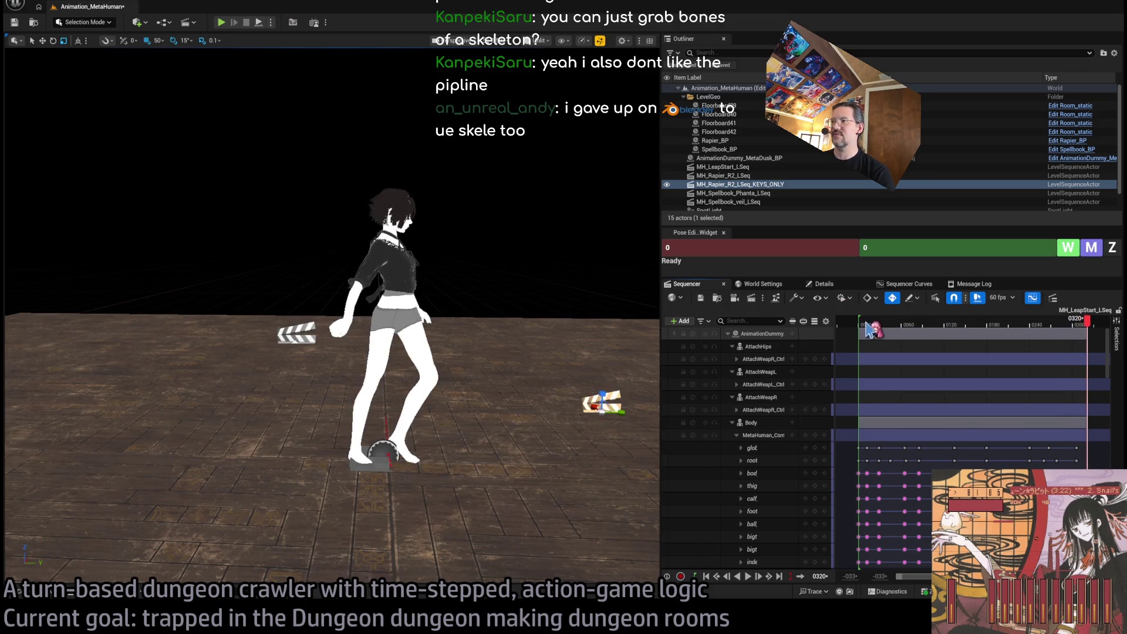
left_click(983, 327)
key("space")
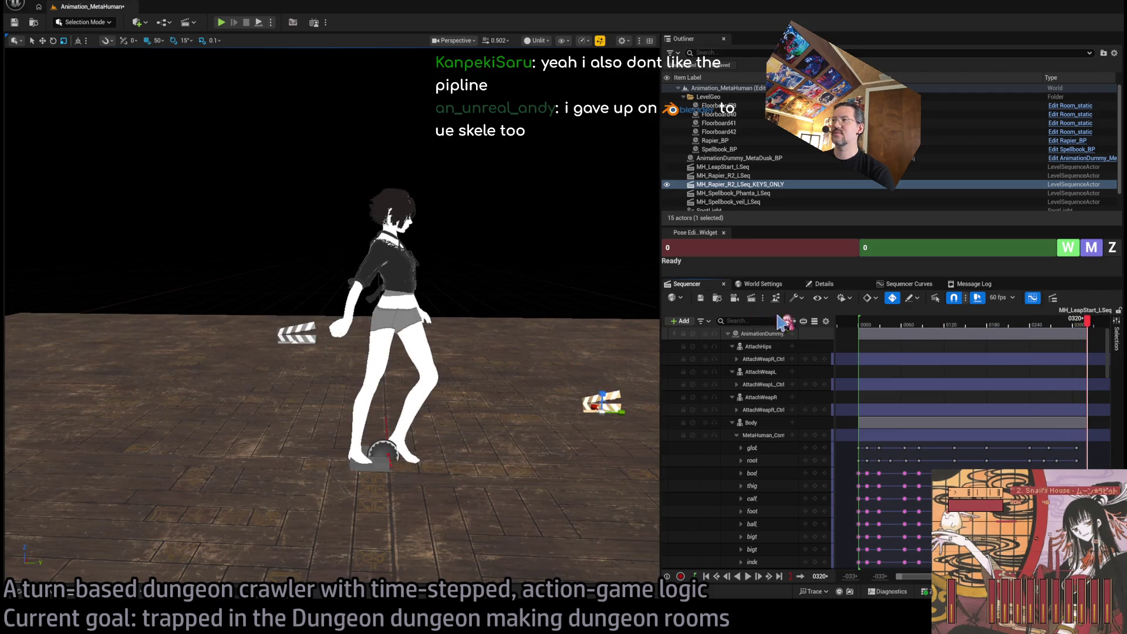
mouse_move(904, 332)
left_mouse_down()
mouse_move(878, 325)
mouse_move(862, 335)
left_mouse_up()
key("space")
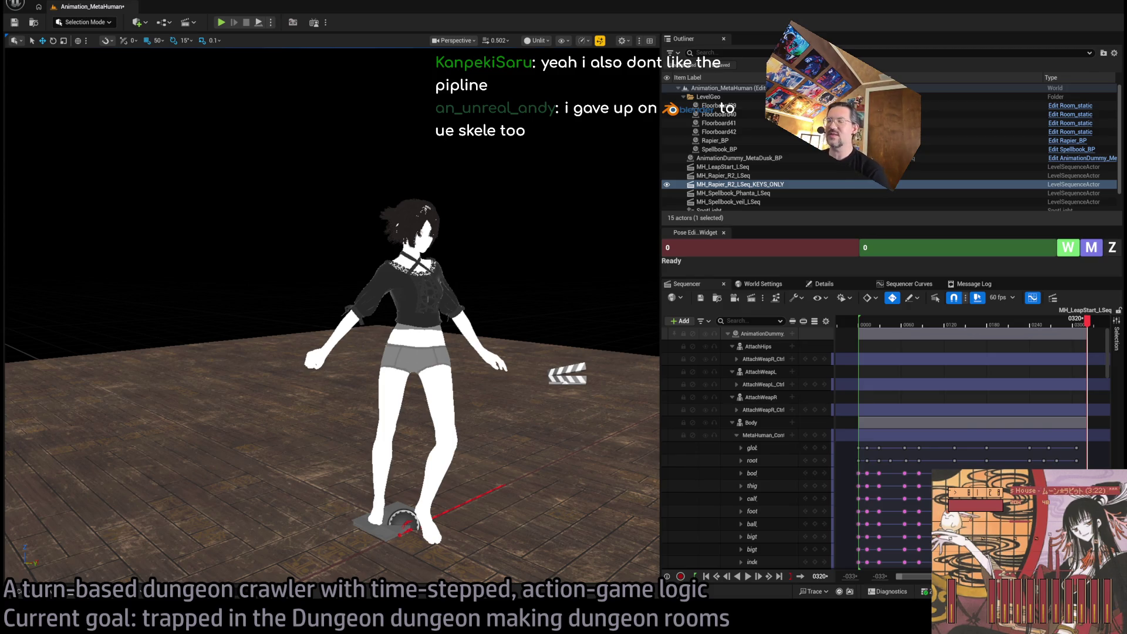
Select the MetaHuman control rig, orbit to her front, and zoom on her head in wireframe
left_click(434, 216)
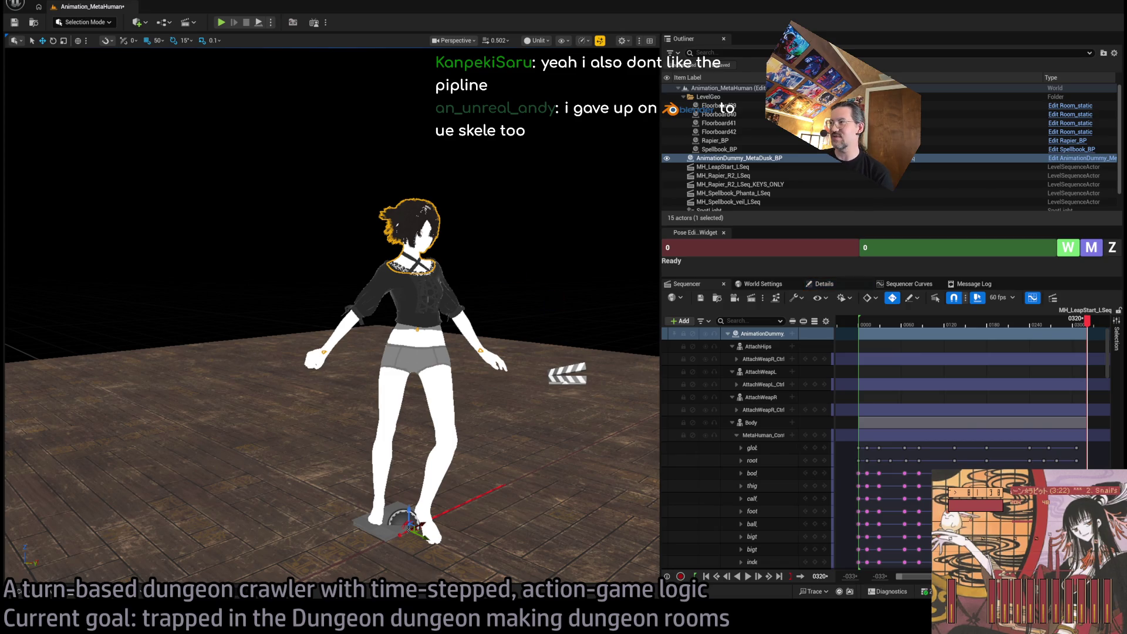
left_click(775, 435)
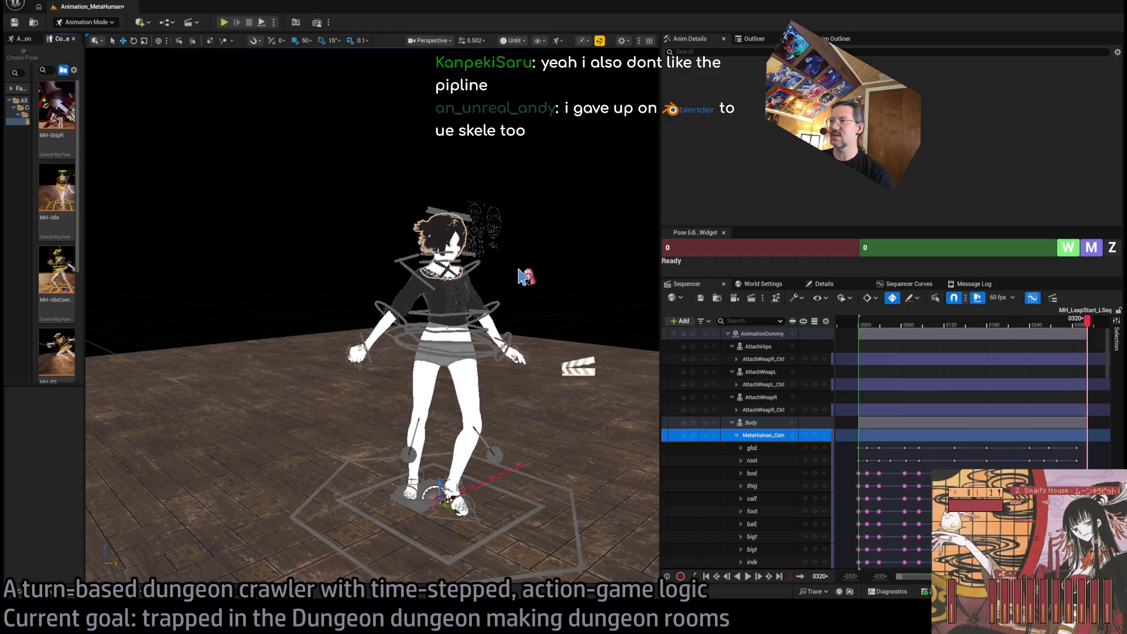
mouse_move(88, 159)
left_mouse_down()
mouse_move(337, 108)
mouse_move(460, 161)
mouse_move(599, 157)
mouse_move(609, 189)
mouse_move(497, 317)
mouse_move(538, 155)
left_mouse_up()
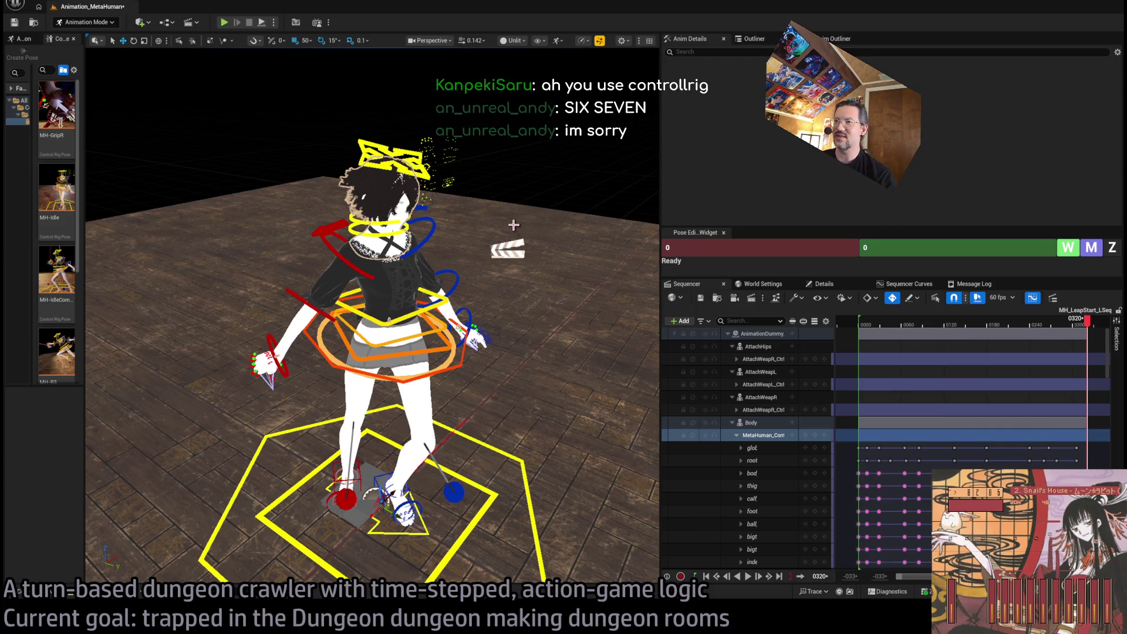
left_click_drag(525, 232, 214, 238)
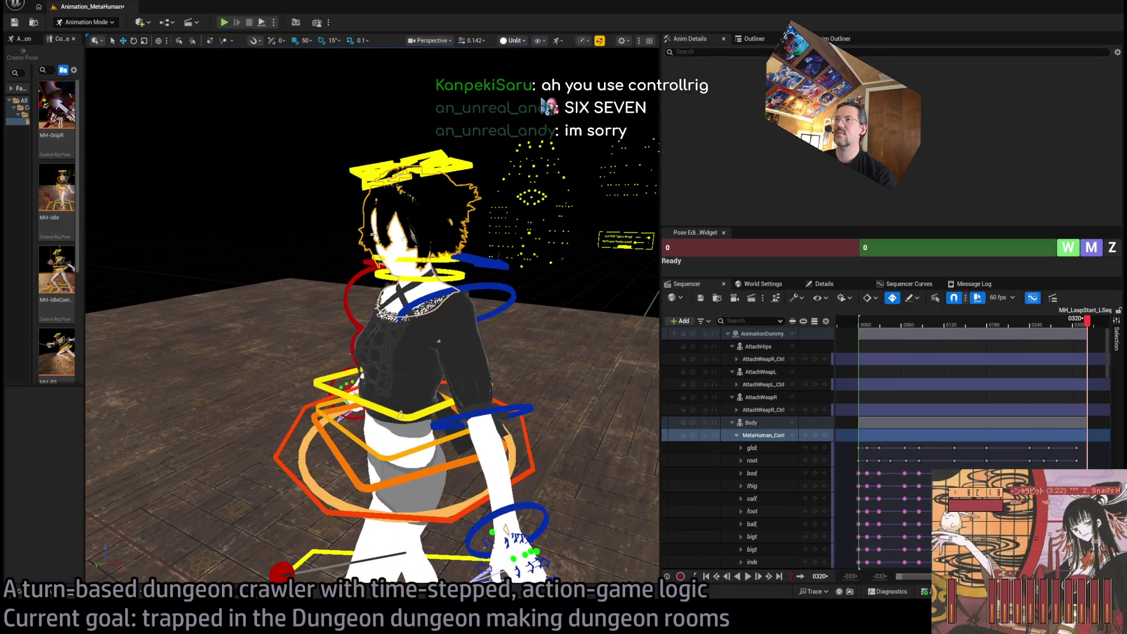
key("alt+2")
scroll(645, 126, "up", 10)
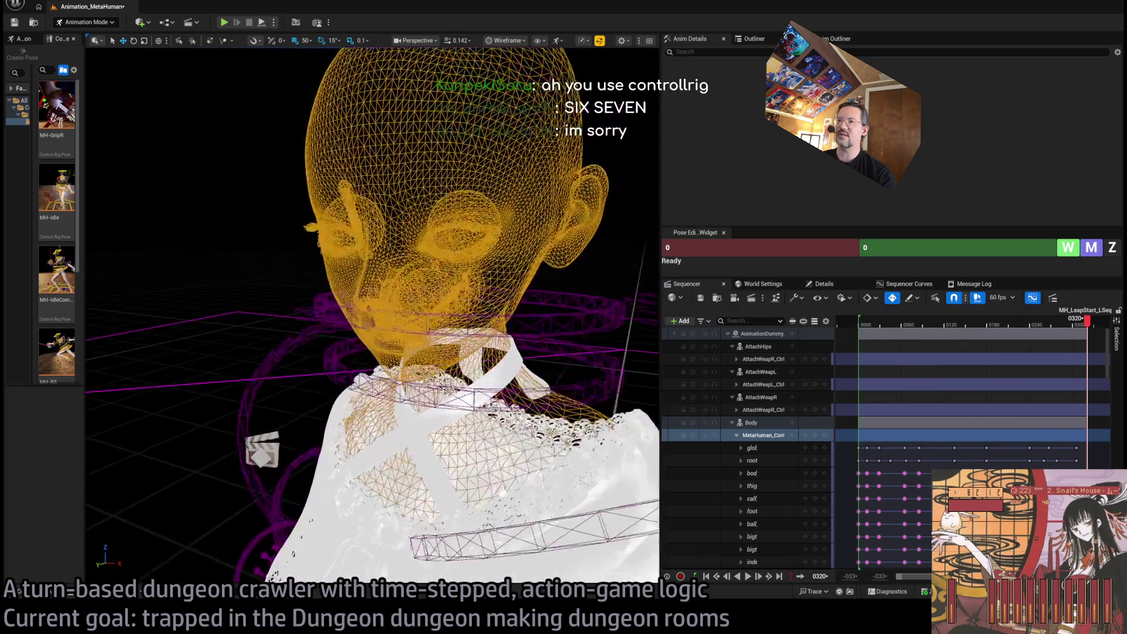
Restore Lit shading, orbit around the character, then switch to the Chrome 'prism' image results
left_click_drag(645, 126, 646, 70)
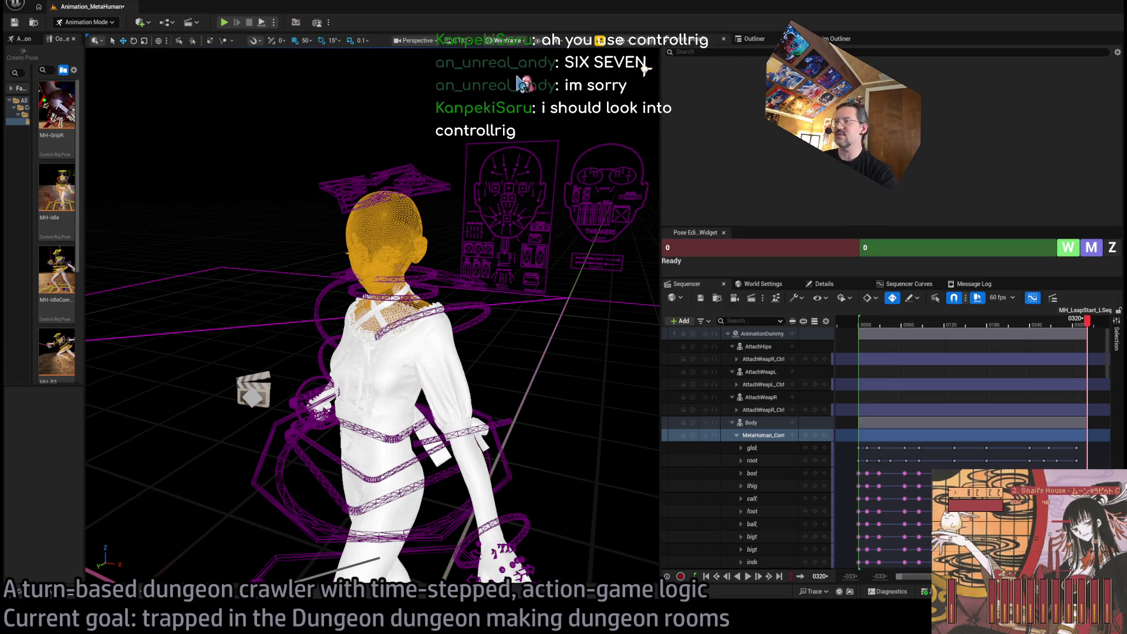
key("alt+4")
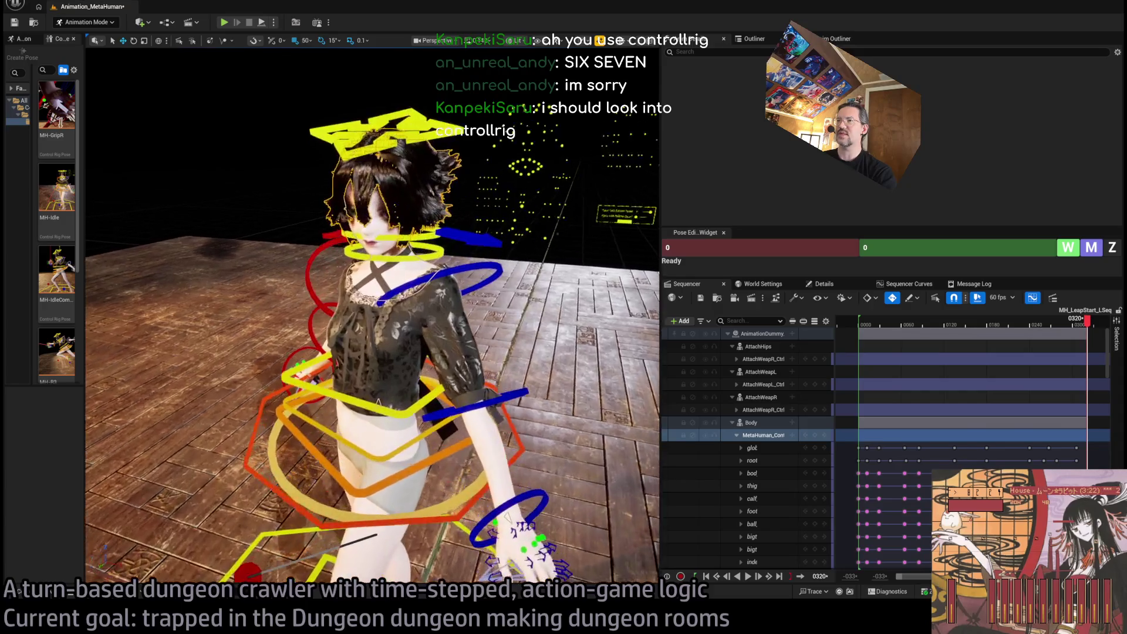
left_click_drag(617, 206, 617, 206)
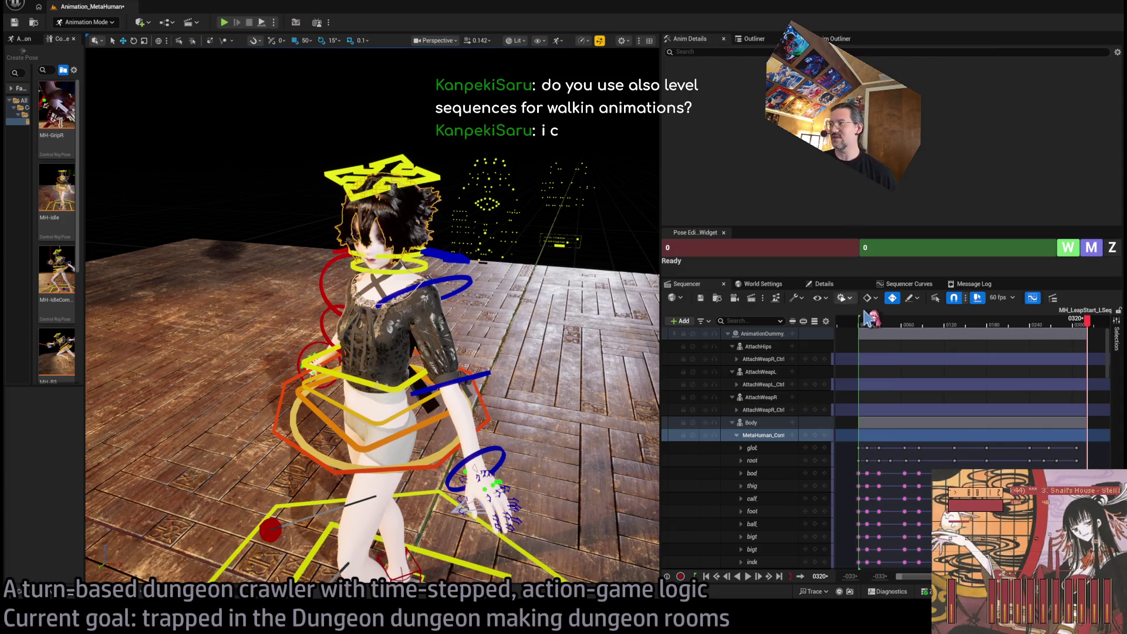
scroll(188, 79, "down", 5)
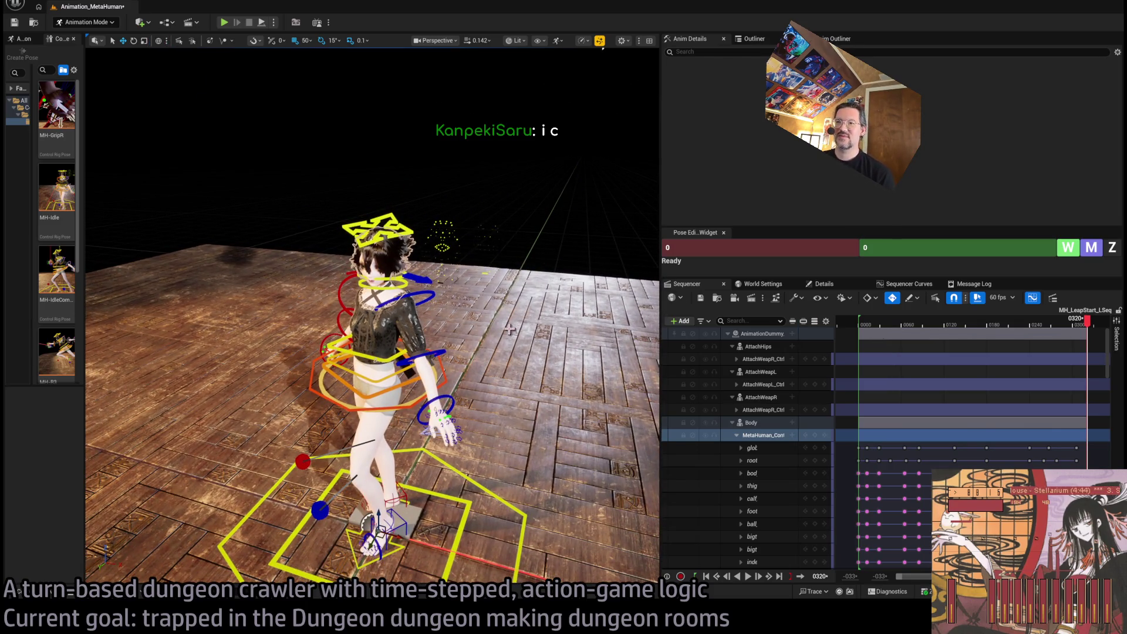
scroll(294, 507, "up", 4)
mouse_move(484, 343)
left_mouse_down()
mouse_move(497, 336)
mouse_move(484, 344)
left_mouse_up()
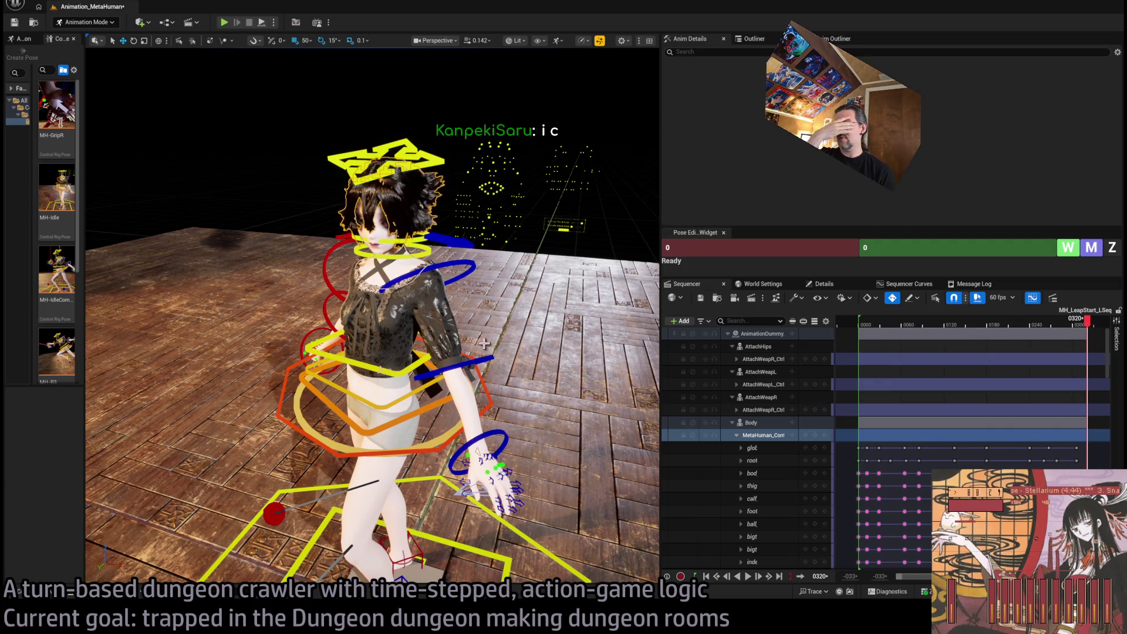
key("alt+Tab")
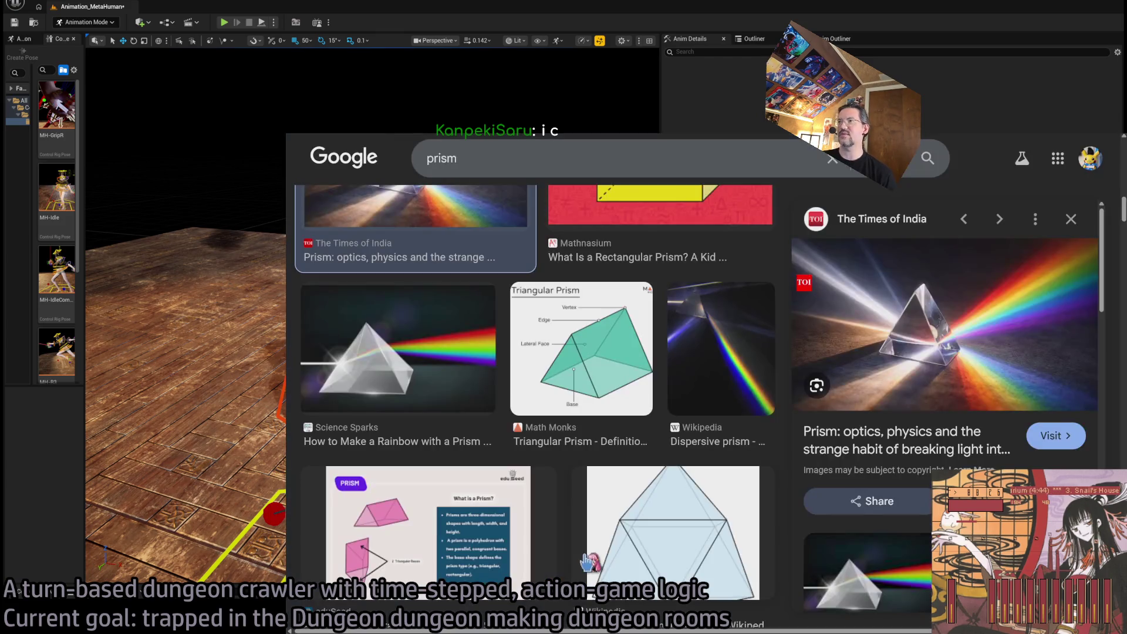
Search Google images for 'modular control rig', preview the top YouTube tutorial, then return to Unreal
left_click(496, 158)
type("modular control rig")
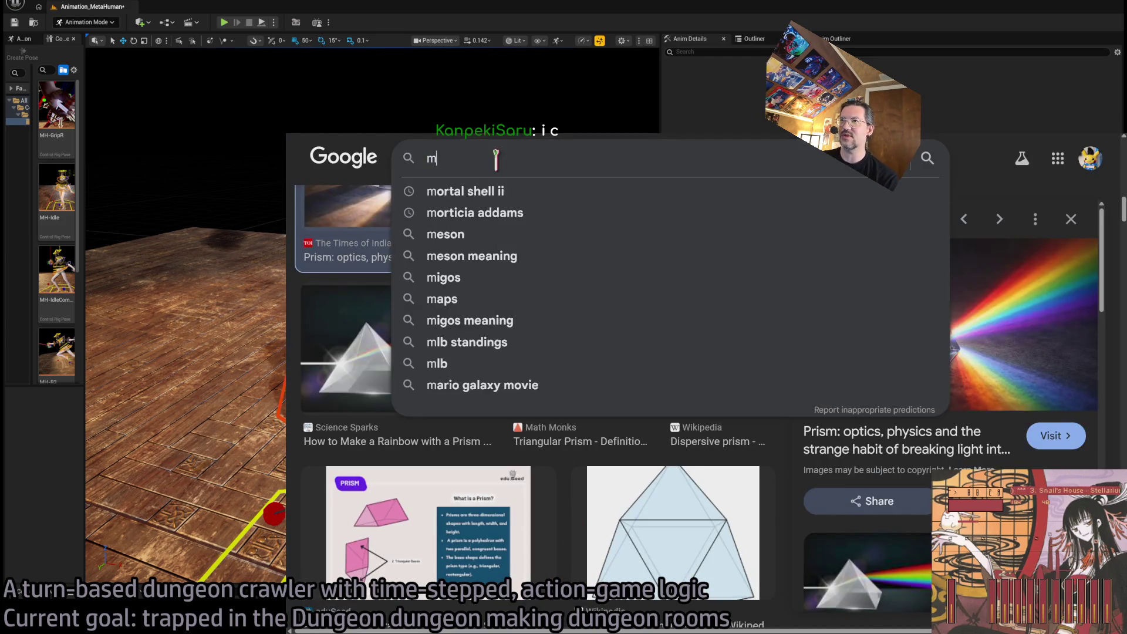
key("Return")
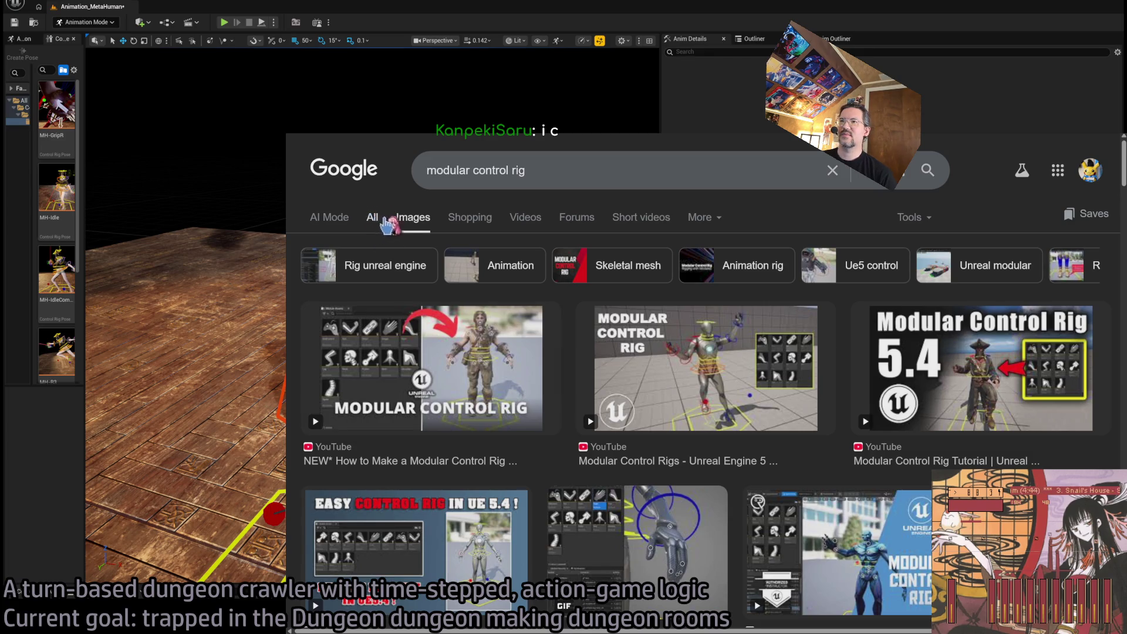
left_click(450, 371)
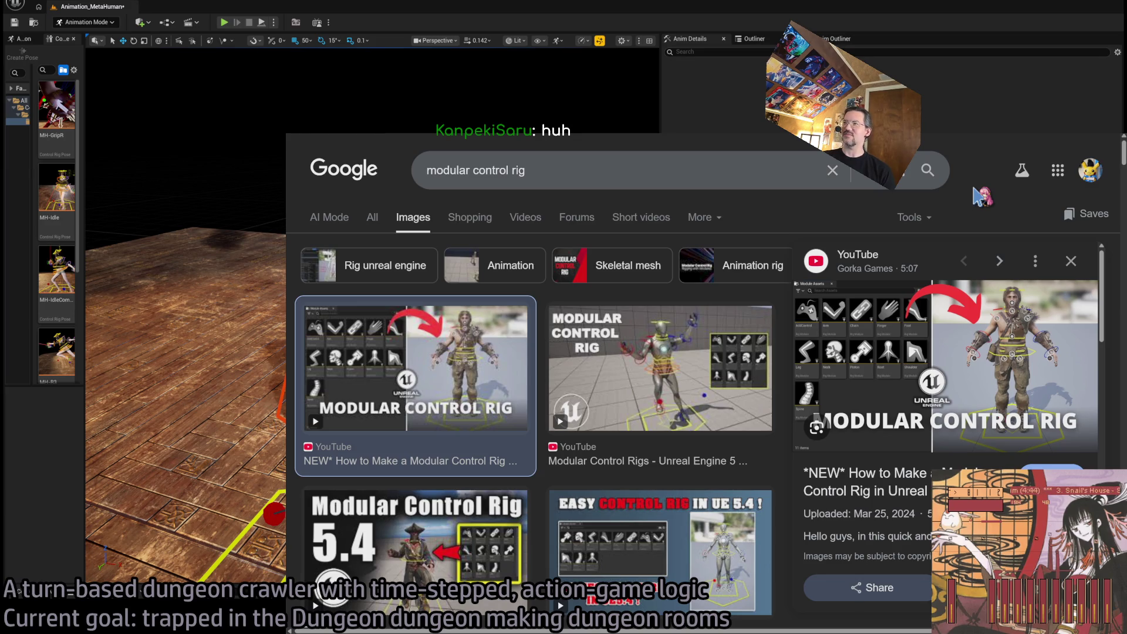
key("alt+Tab")
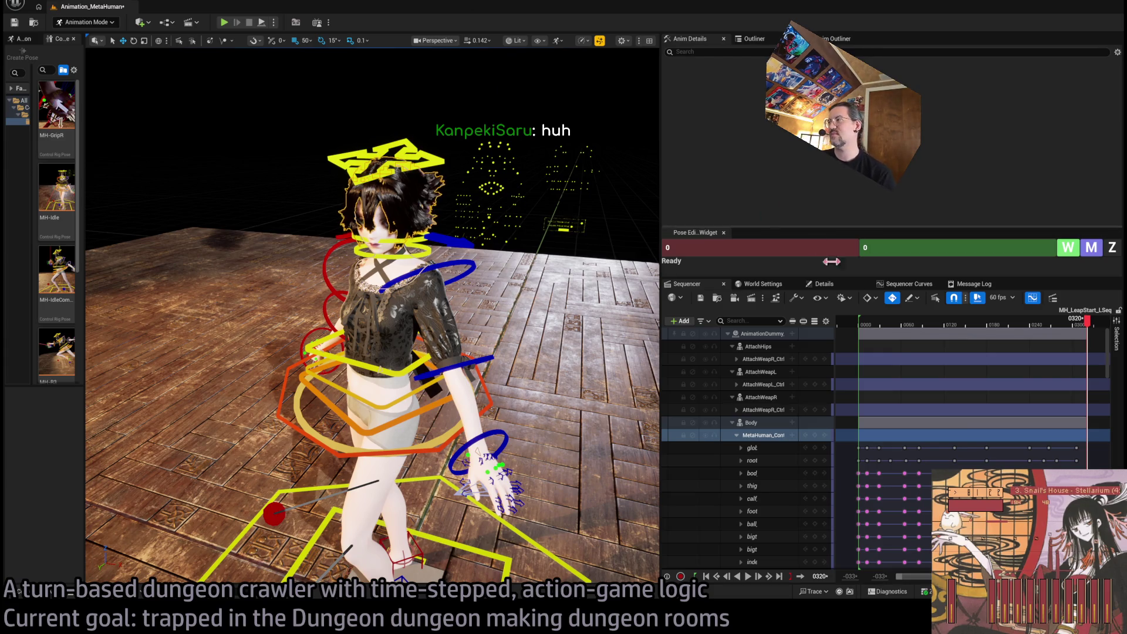
mouse_move(875, 325)
left_mouse_down()
mouse_move(933, 315)
mouse_move(858, 328)
mouse_move(950, 327)
mouse_move(870, 330)
left_mouse_up()
Collapse the MetaHuman_ControlRig track and scrub the animation from frame 0001 to 0049
scroll(740, 378, "down", 3)
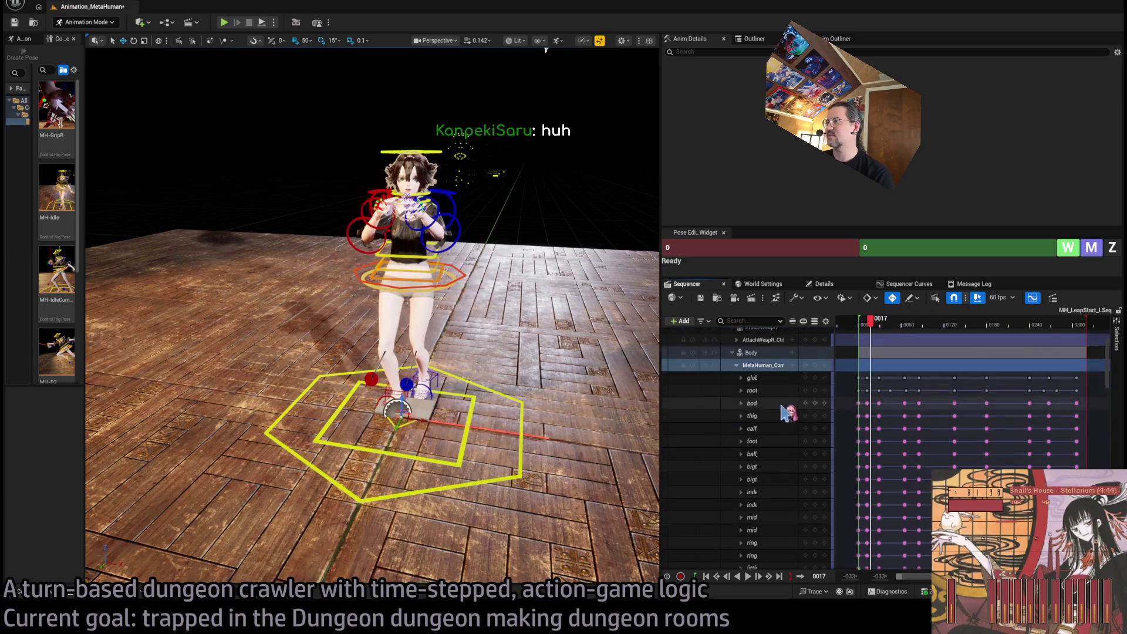
left_click(737, 366)
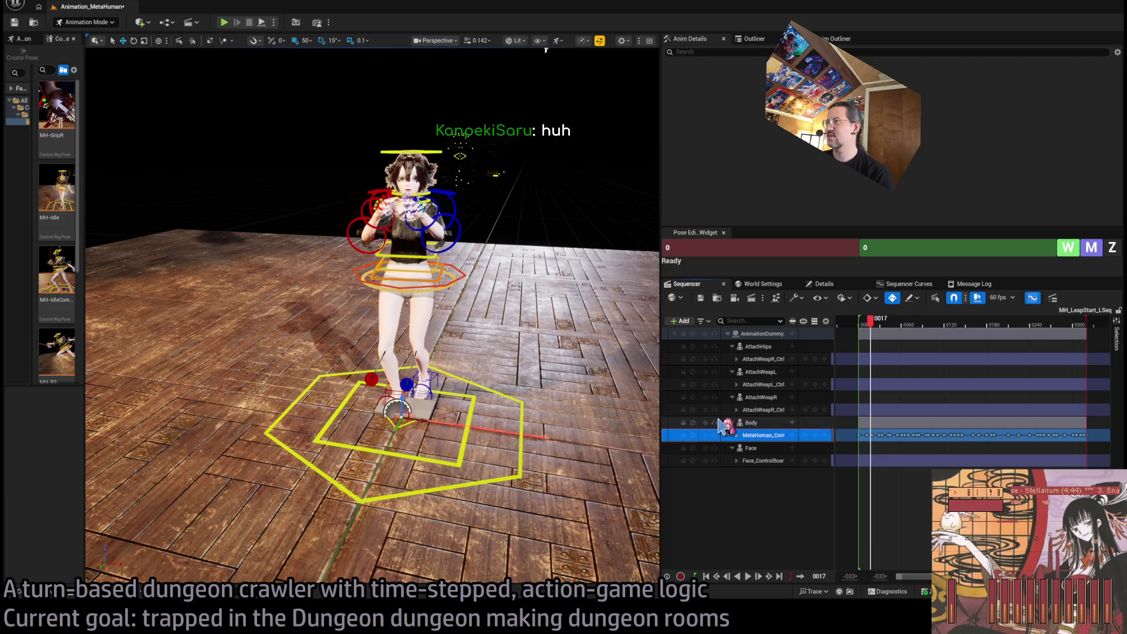
left_click_drag(870, 330, 859, 330)
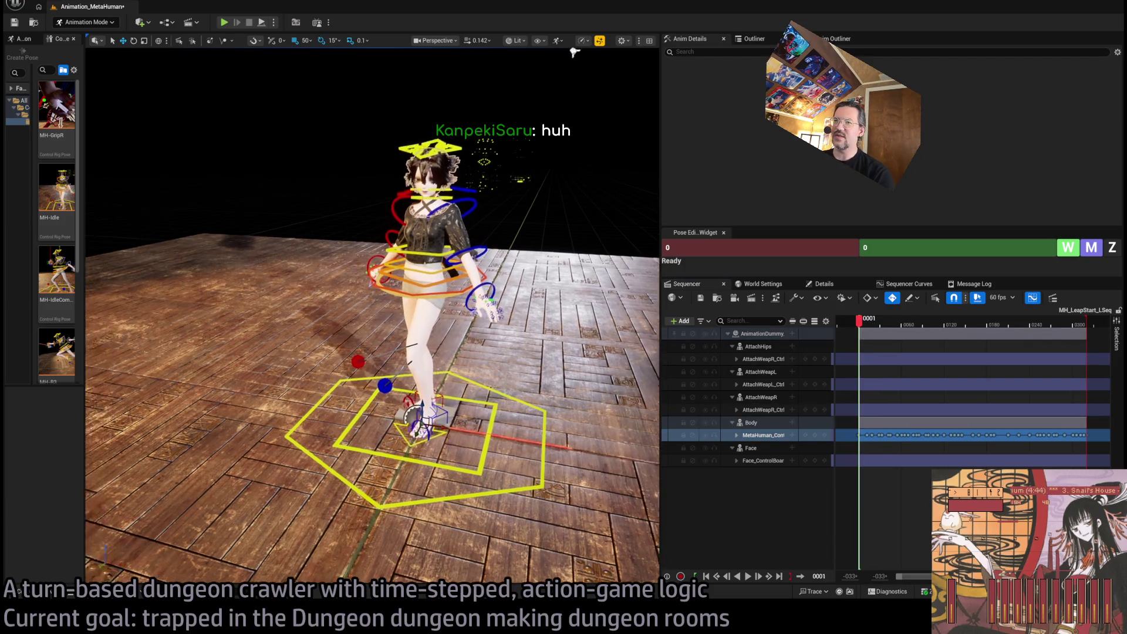
left_click_drag(505, 312, 652, 309)
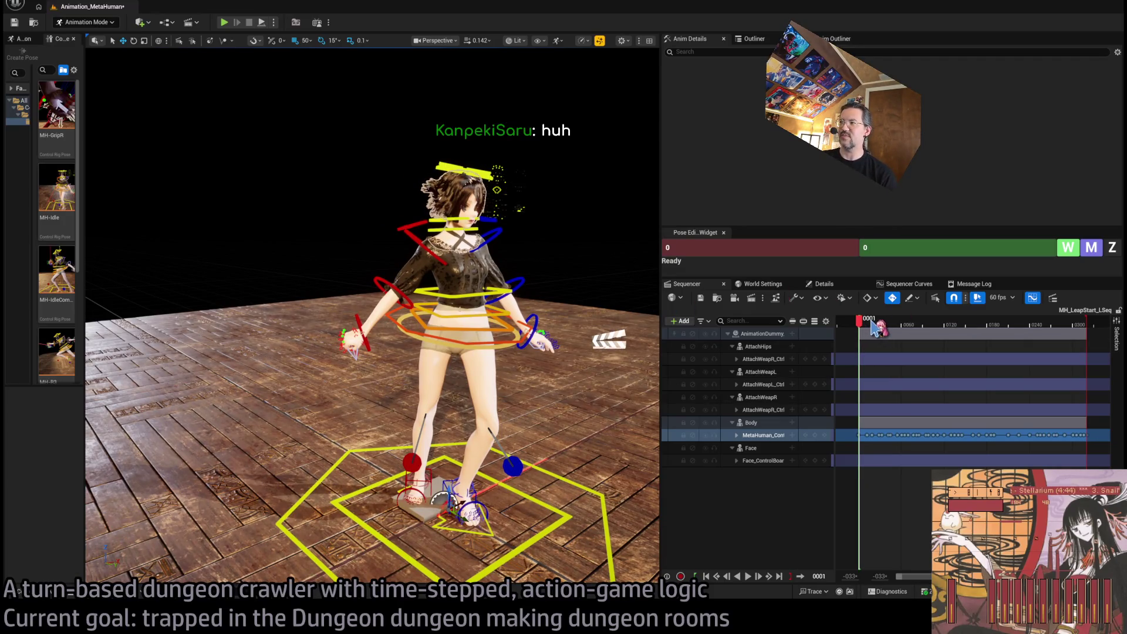
left_click_drag(873, 324, 1078, 326)
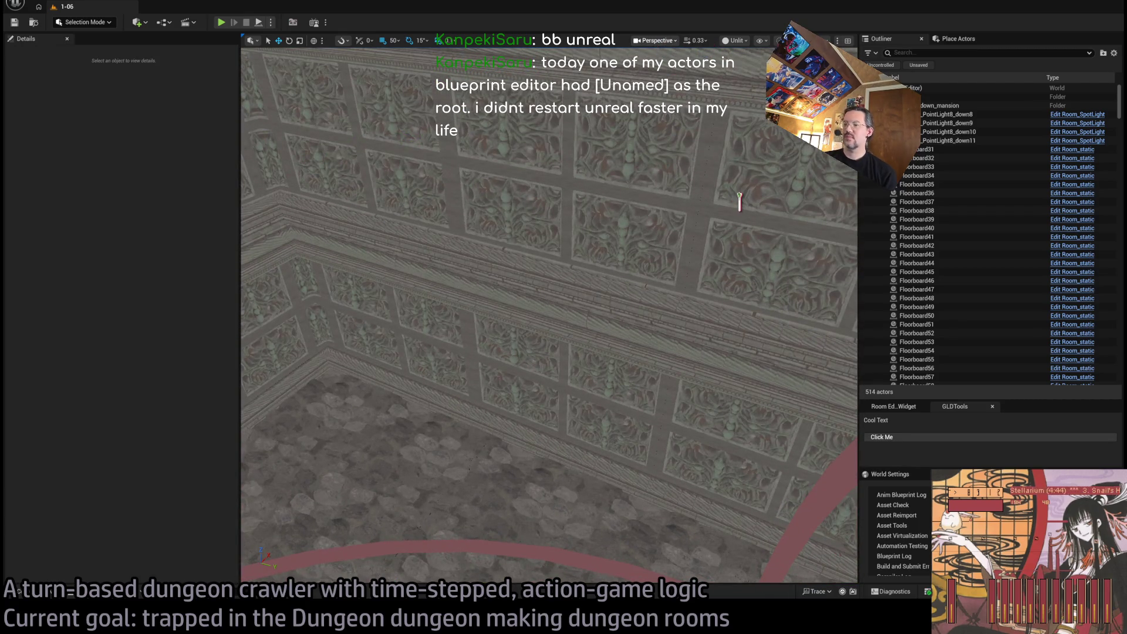
Enlarge the level viewport by narrowing the Details and Outliner panels
scroll(739, 202, "down", 3)
scroll(703, 579, "down", 5)
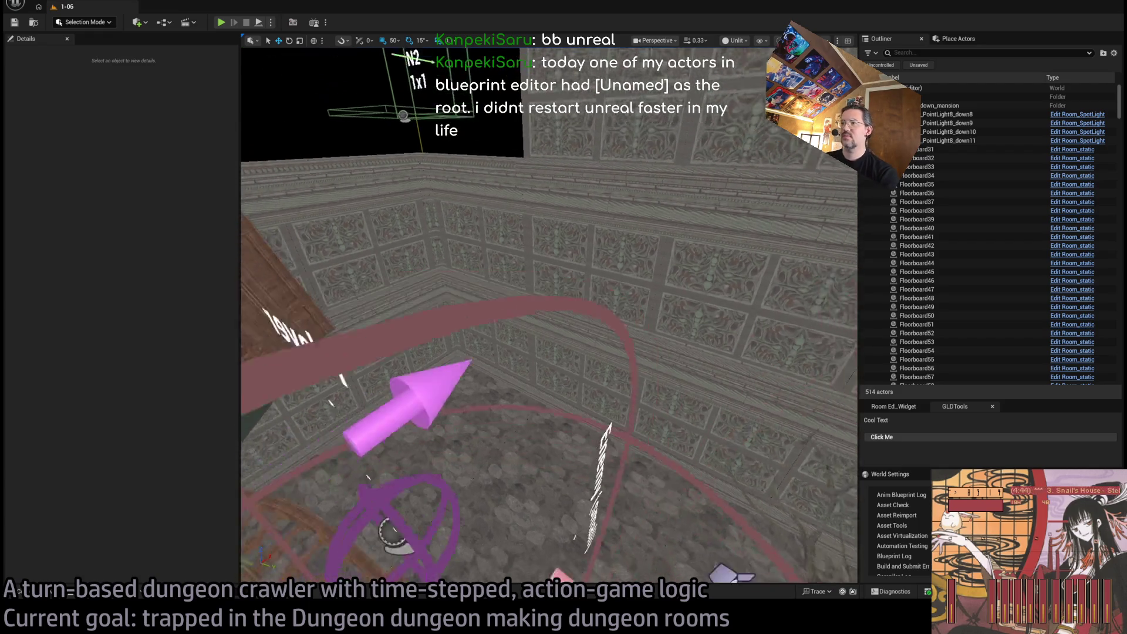
scroll(549, 314, "up", 5)
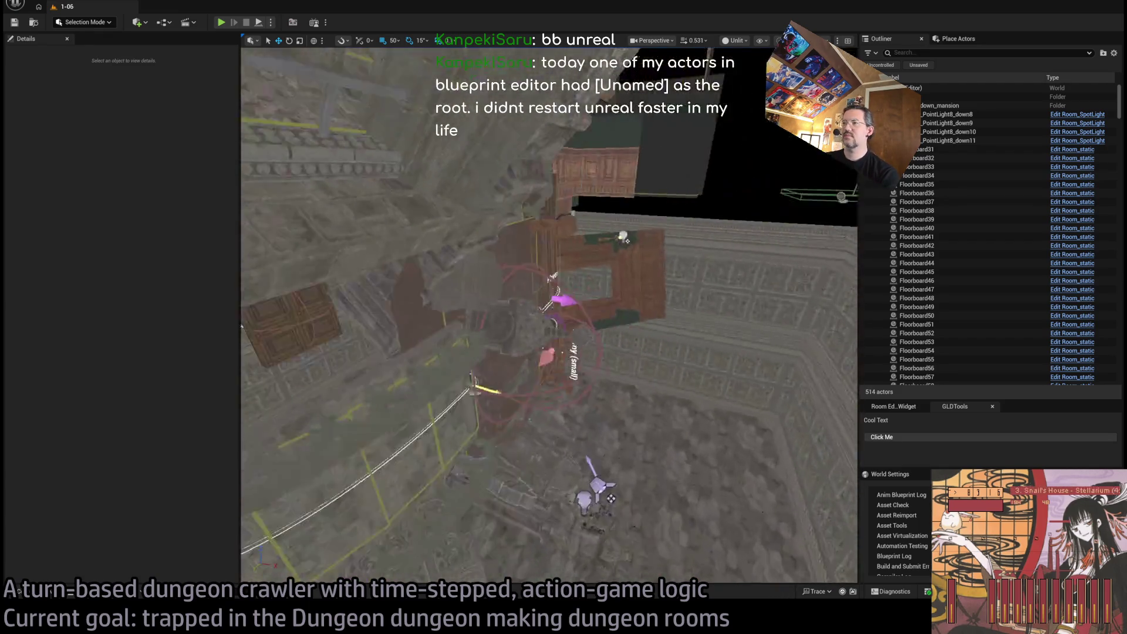
left_click_drag(239, 269, 200, 269)
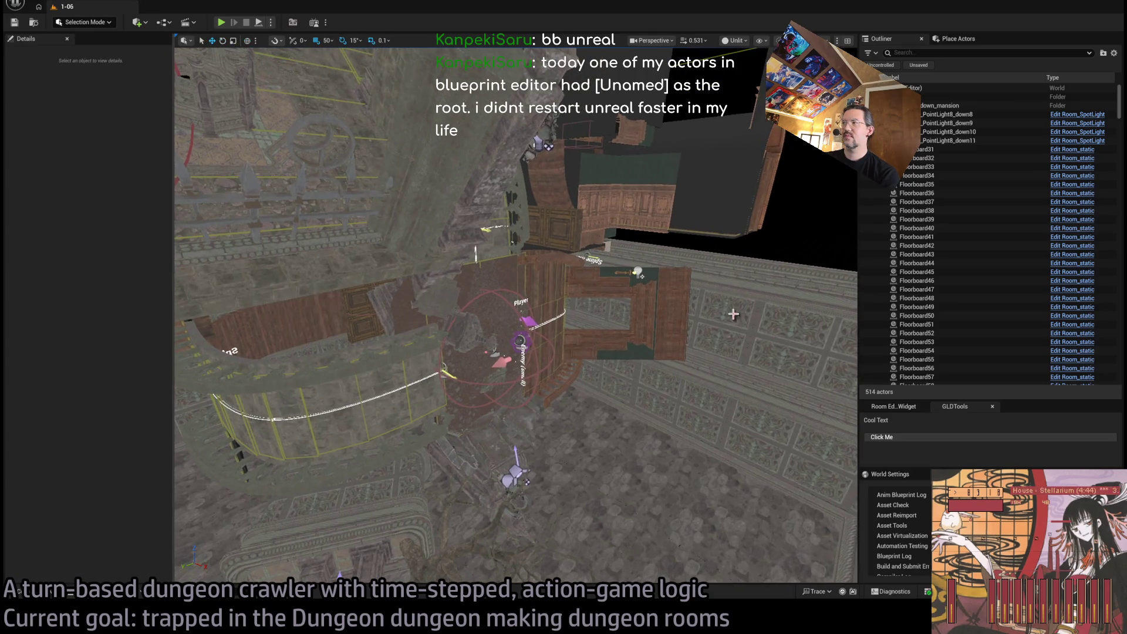
left_click_drag(859, 306, 986, 311)
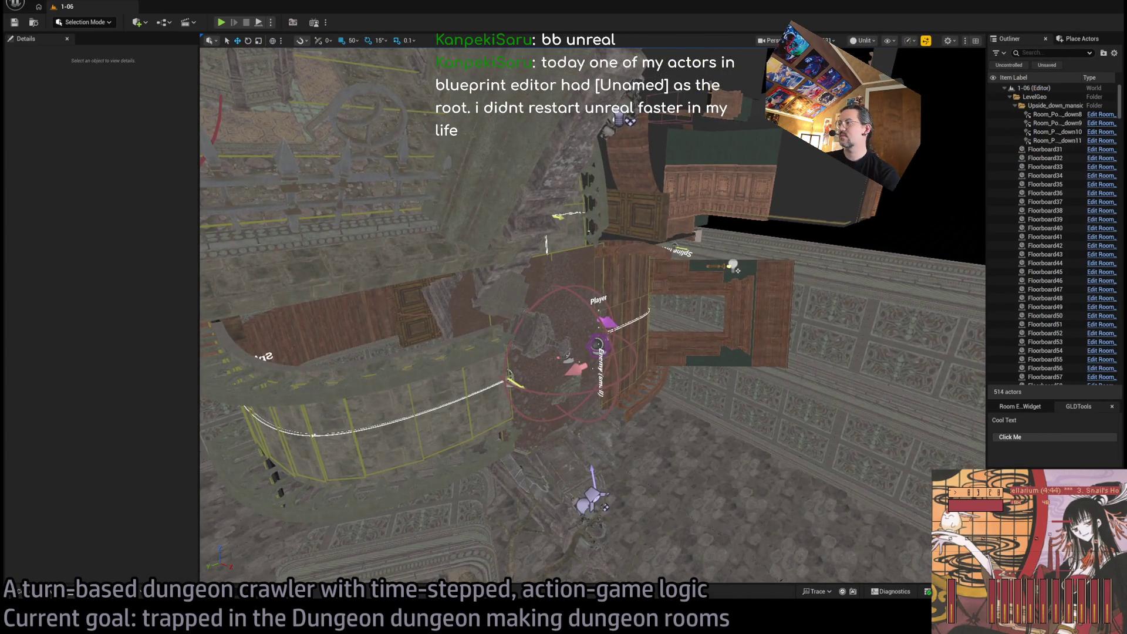
Fly toward the stone pillar and select Room_nav_surface12
scroll(593, 315, "up", 3)
scroll(593, 314, "up", 3)
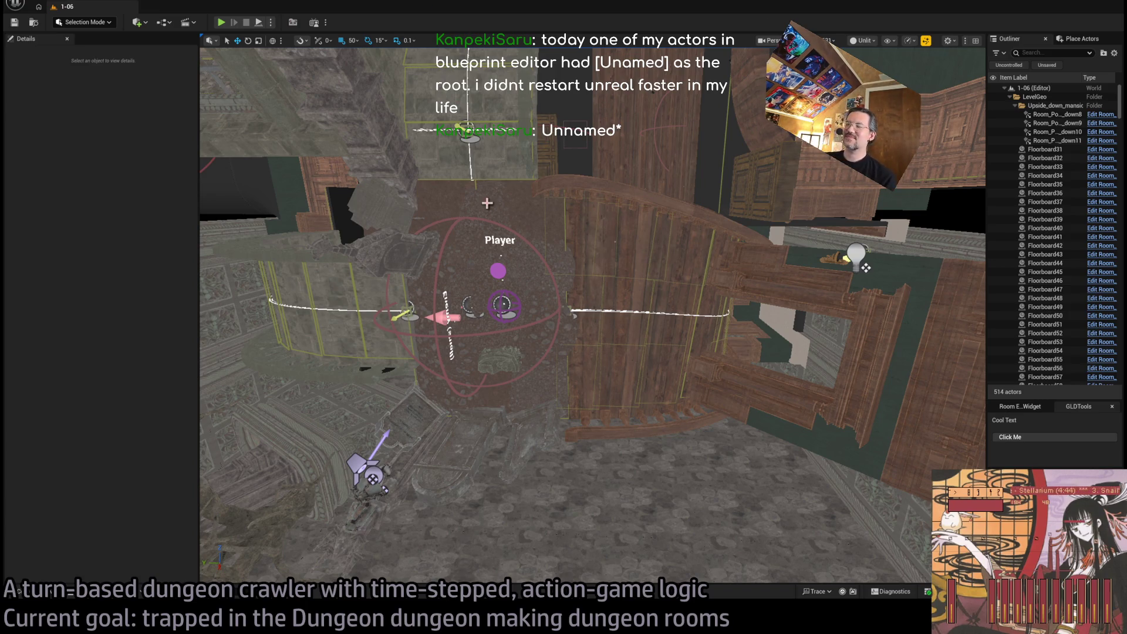
key("Right")
key("Up")
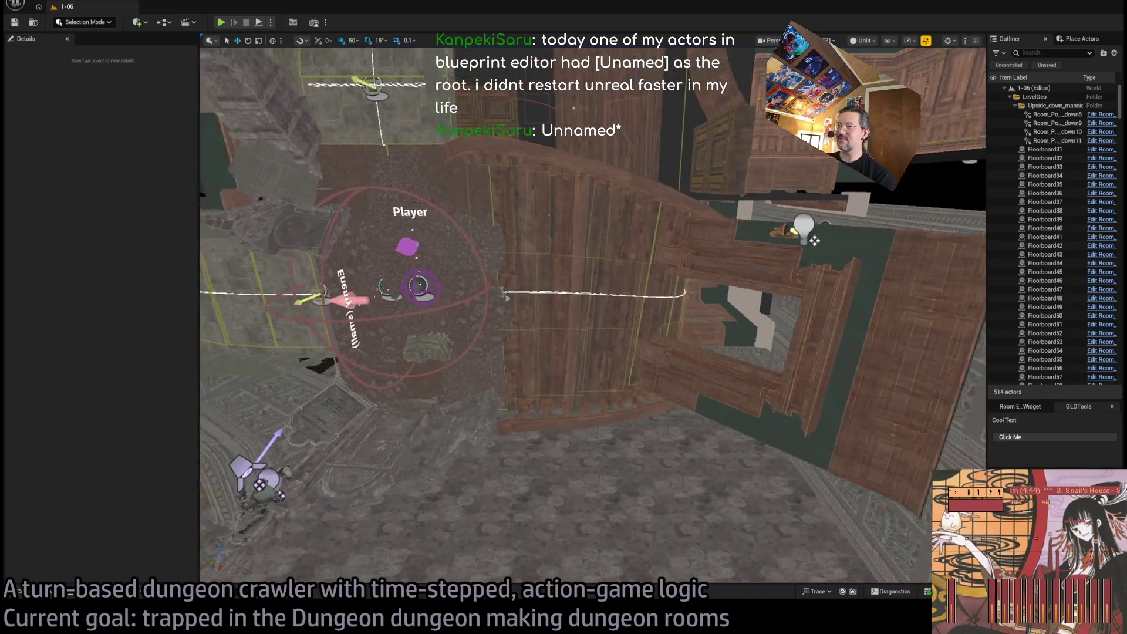
key("Left")
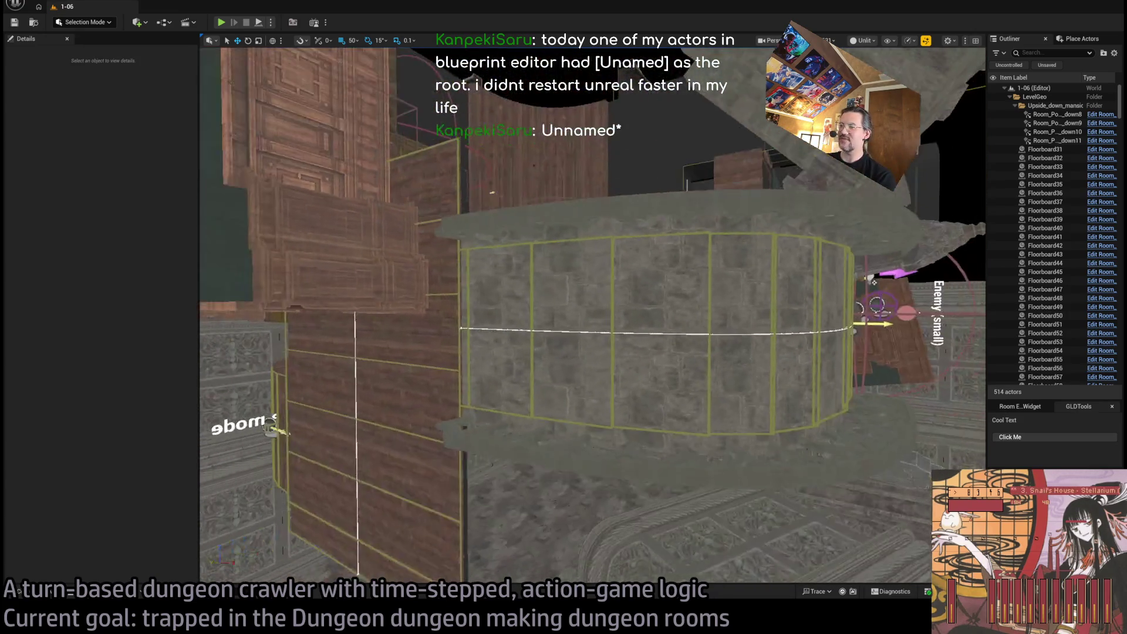
key("Left")
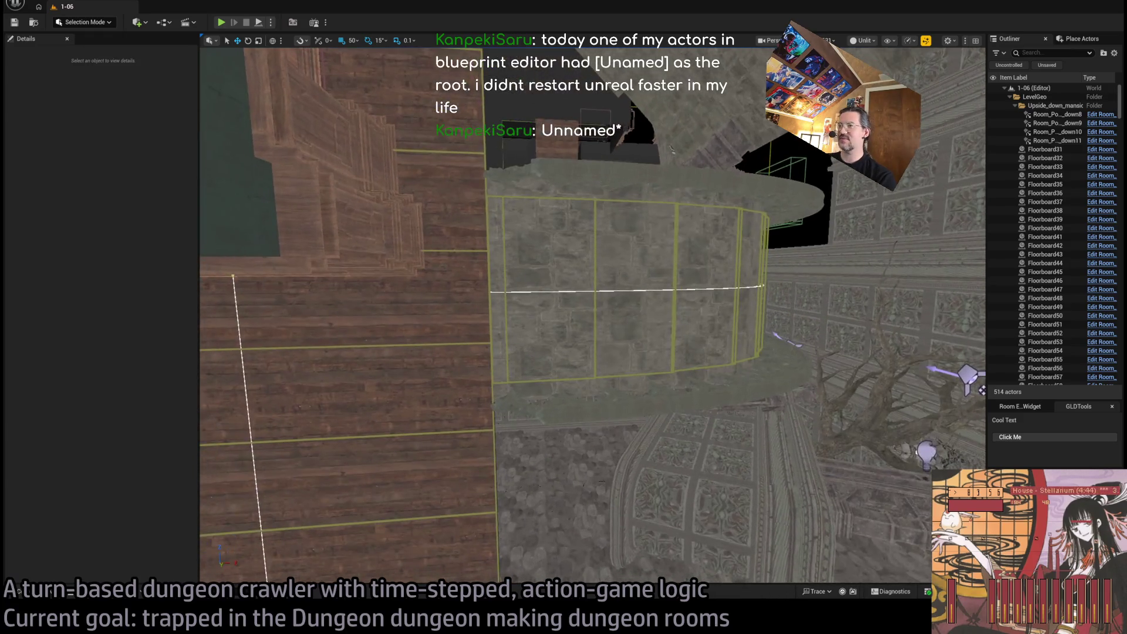
left_click(677, 273)
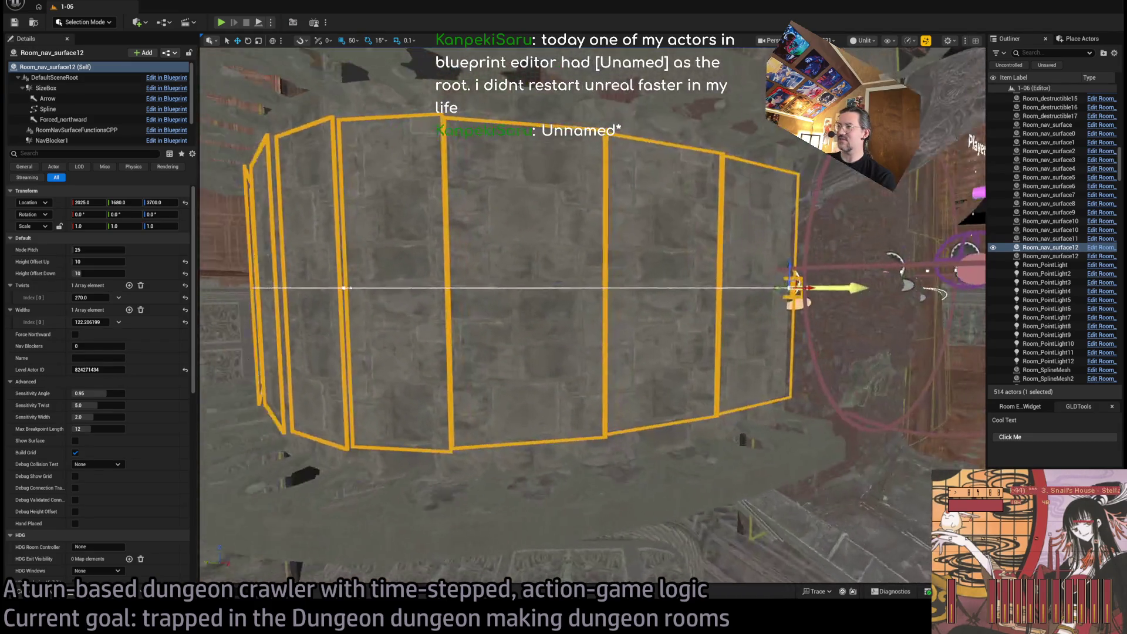
Rise to an overhead view and select the corner wall mesh beside Exit N2
scroll(593, 312, "down", 5)
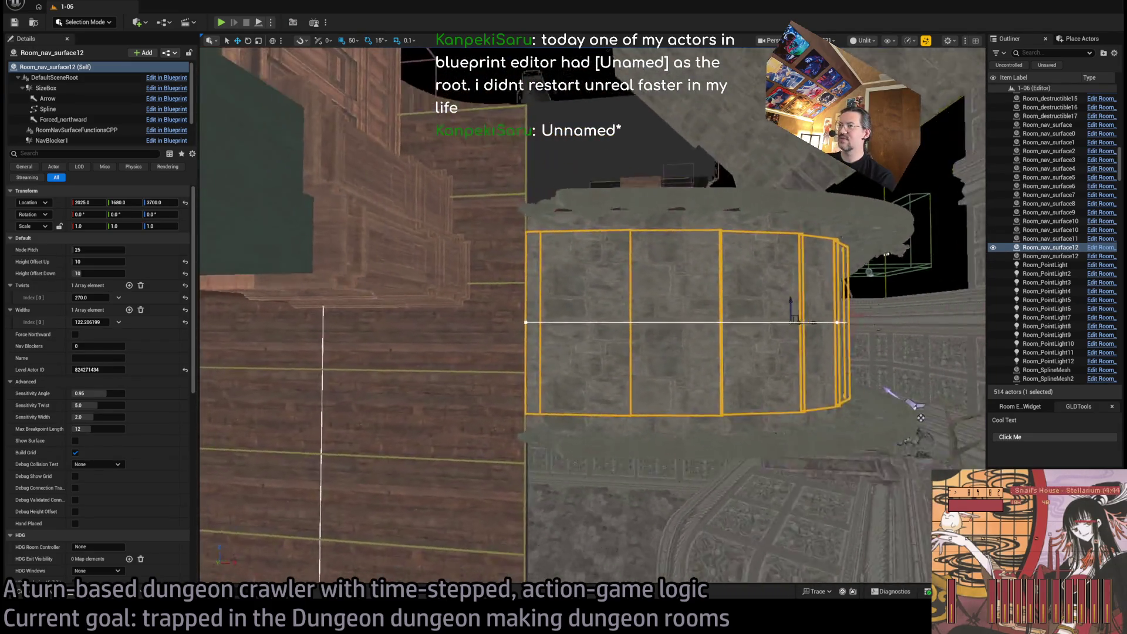
mouse_move(593, 311)
left_mouse_down()
mouse_move(499, 264)
mouse_move(697, 286)
left_mouse_up()
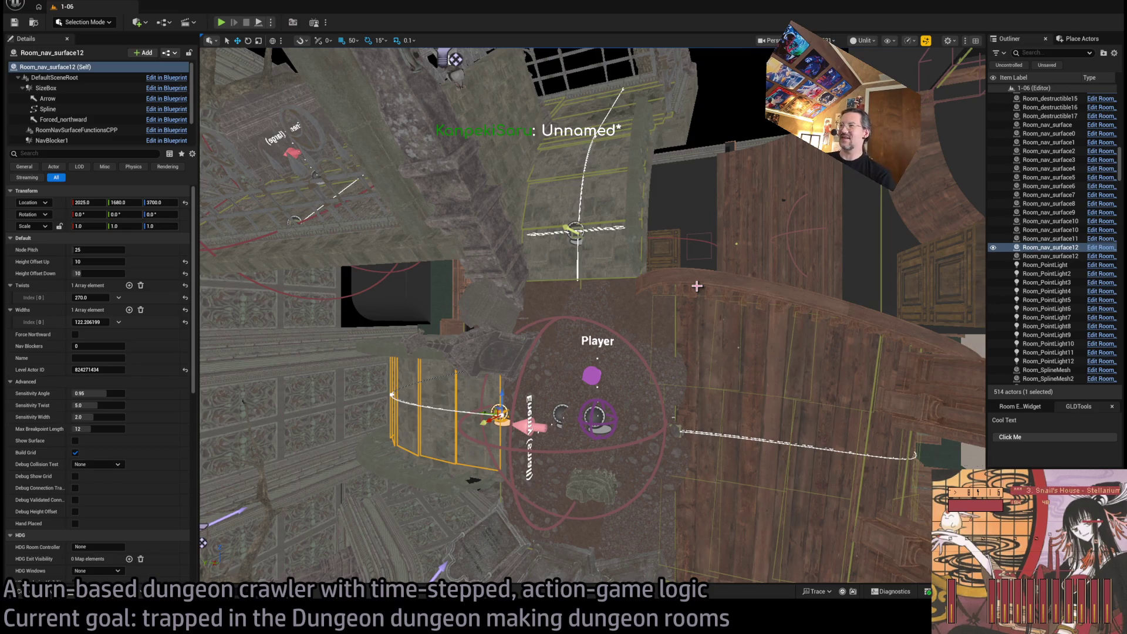
mouse_move(697, 286)
left_mouse_down()
mouse_move(752, 261)
mouse_move(763, 226)
left_mouse_up()
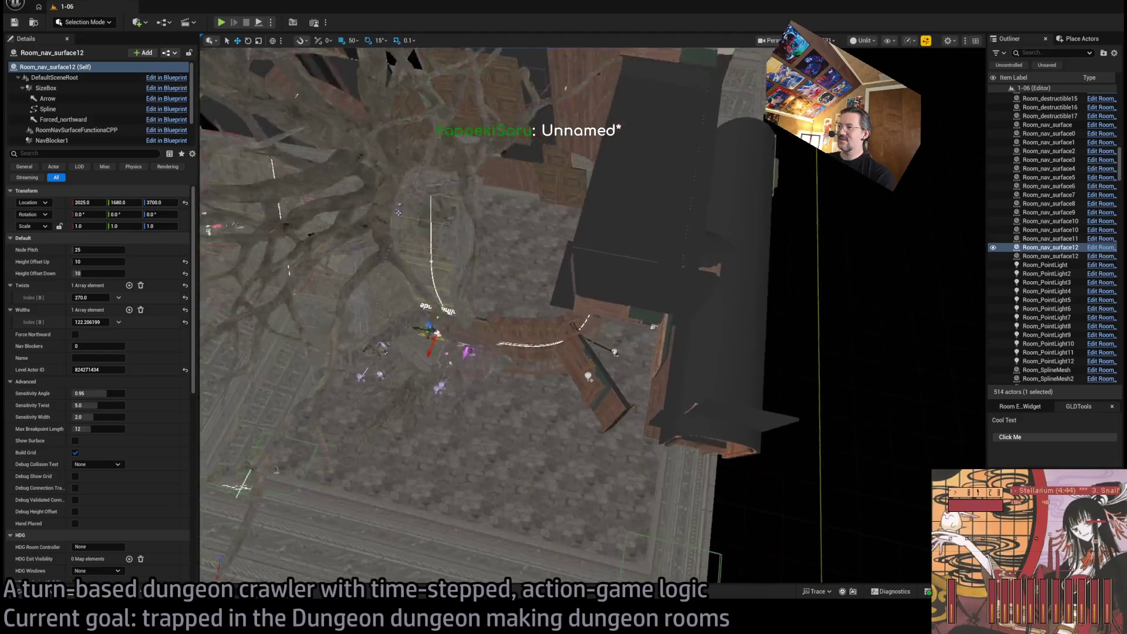
left_click_drag(464, 364, 475, 355)
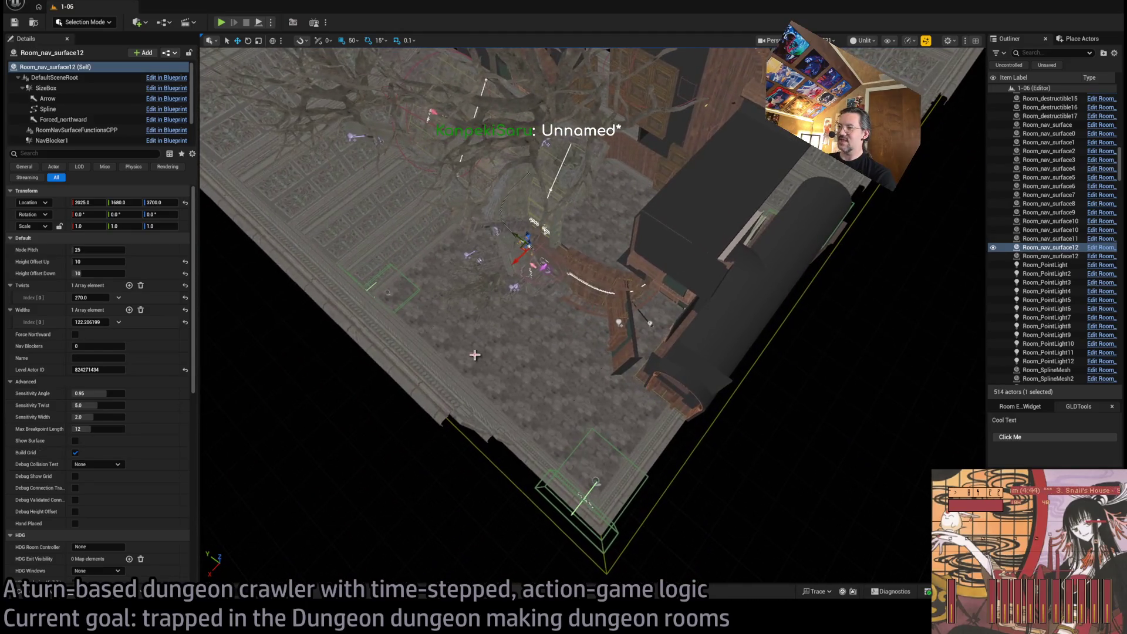
left_click(464, 424)
mouse_move(464, 424)
left_mouse_down()
mouse_move(504, 364)
mouse_move(633, 398)
mouse_move(581, 398)
mouse_move(602, 381)
mouse_move(582, 393)
left_mouse_up()
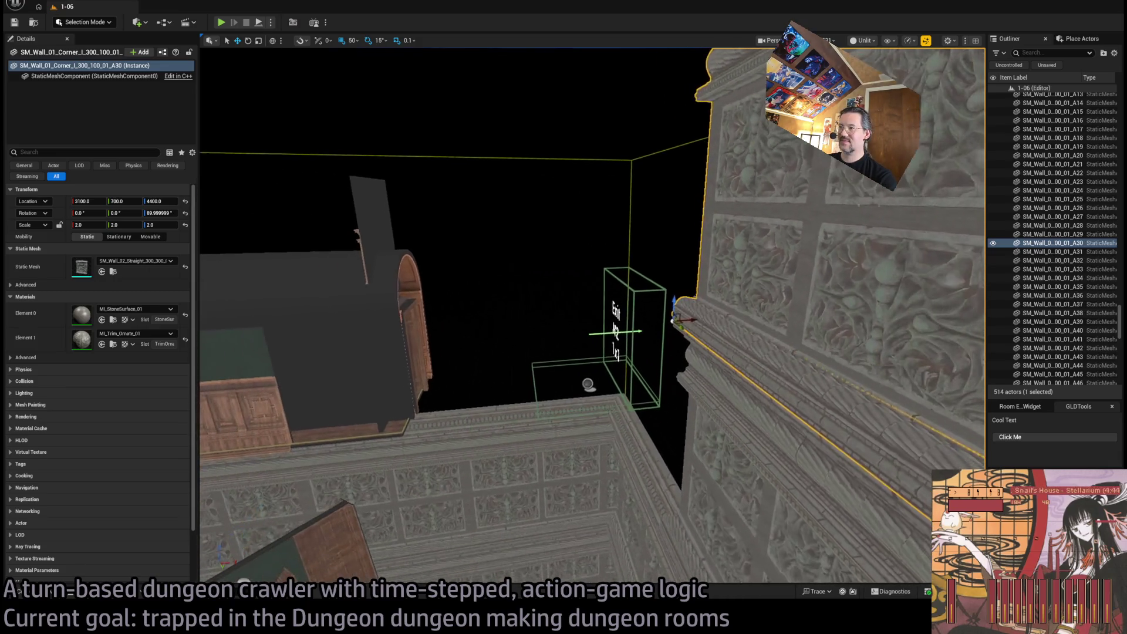
left_click_drag(582, 394, 585, 388)
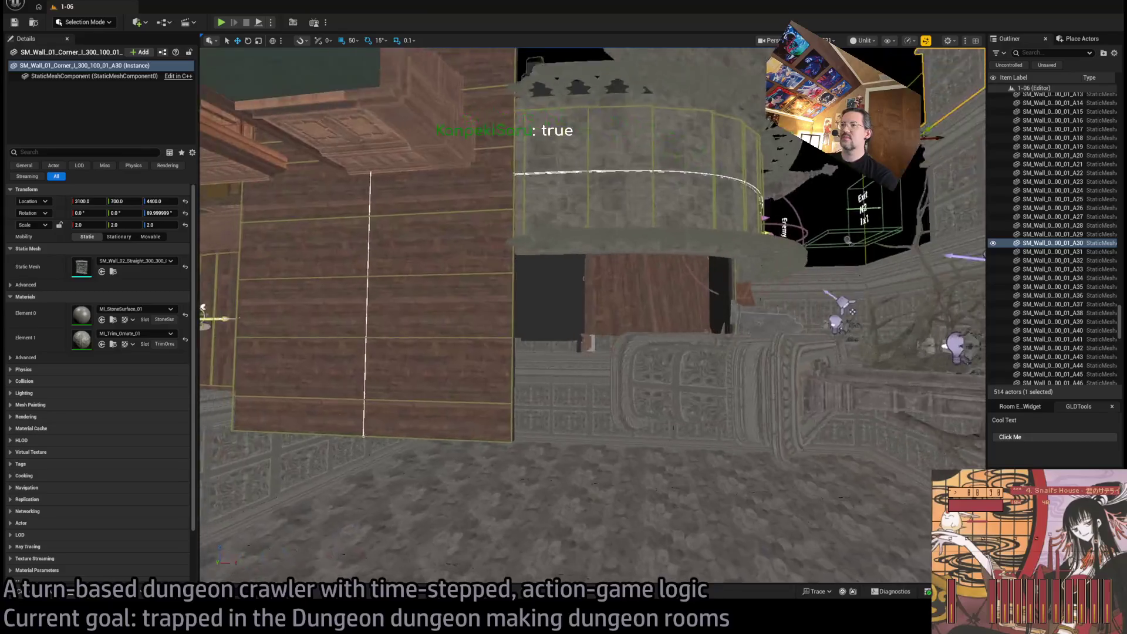
left_click(677, 315)
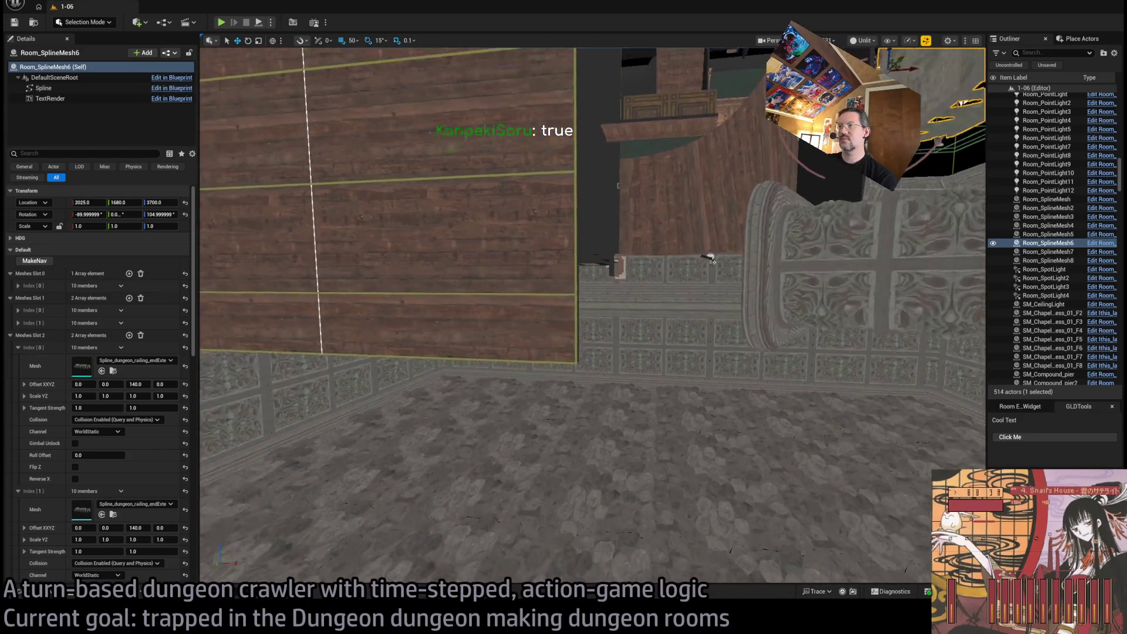
mouse_move(657, 313)
left_mouse_down()
mouse_move(439, 340)
mouse_move(681, 356)
left_mouse_up()
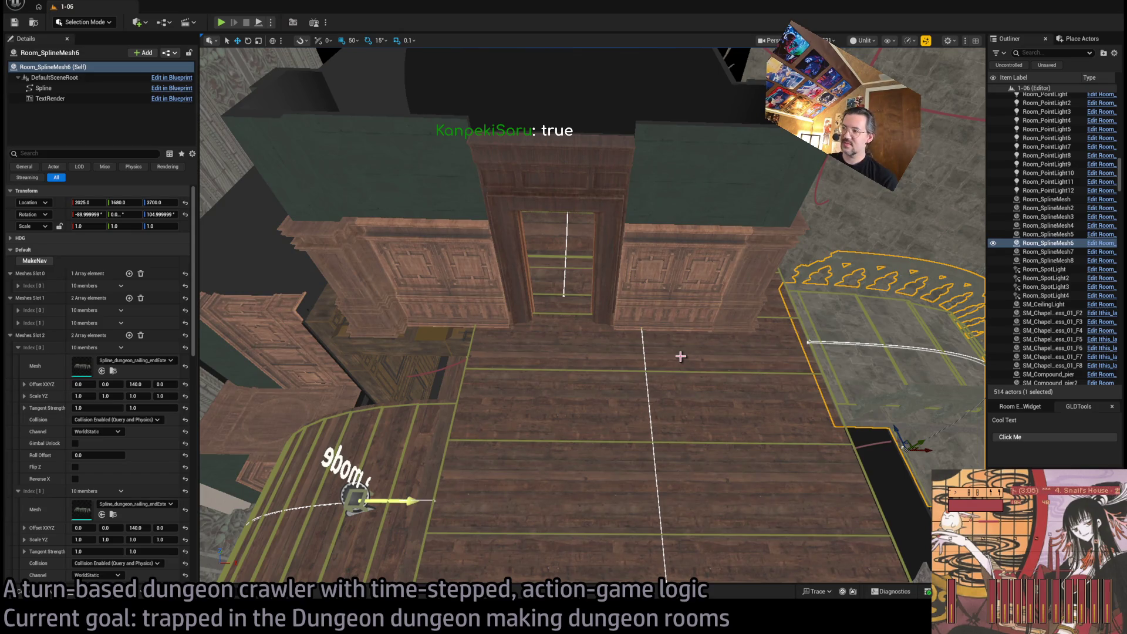
left_click_drag(680, 357, 684, 529)
left_click(371, 391)
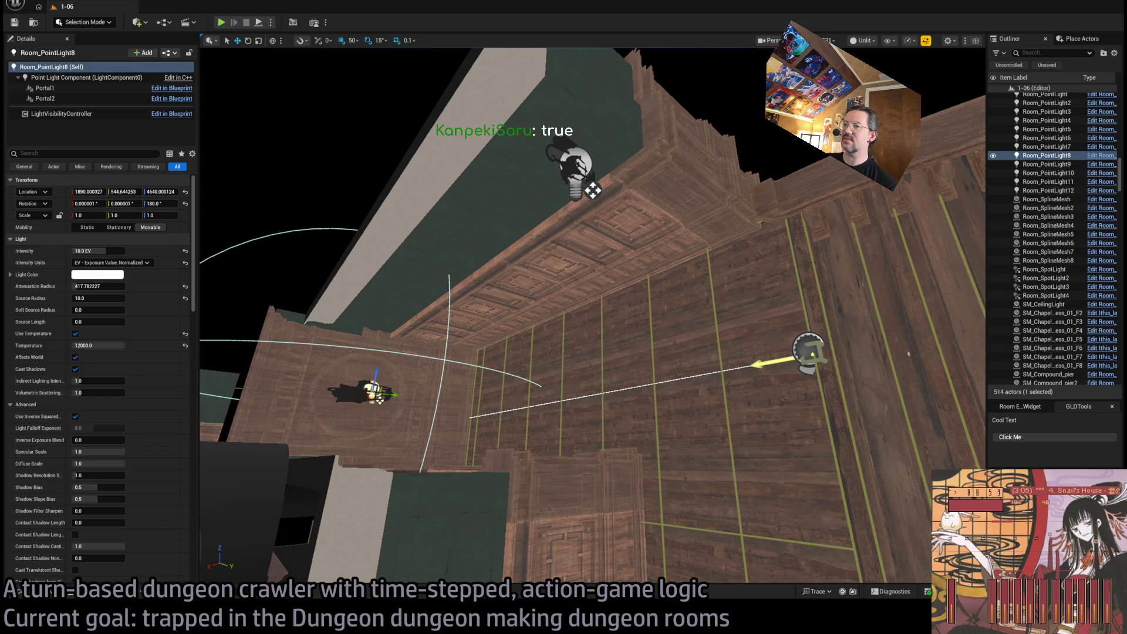
Select the wall lamp, the wall sections and the point light together
left_click(371, 390)
mouse_move(445, 405)
left_mouse_down()
mouse_move(498, 439)
mouse_move(582, 405)
mouse_move(625, 404)
left_mouse_up()
left_click(498, 439)
left_click(498, 439, "ctrl")
left_click(505, 290, "ctrl")
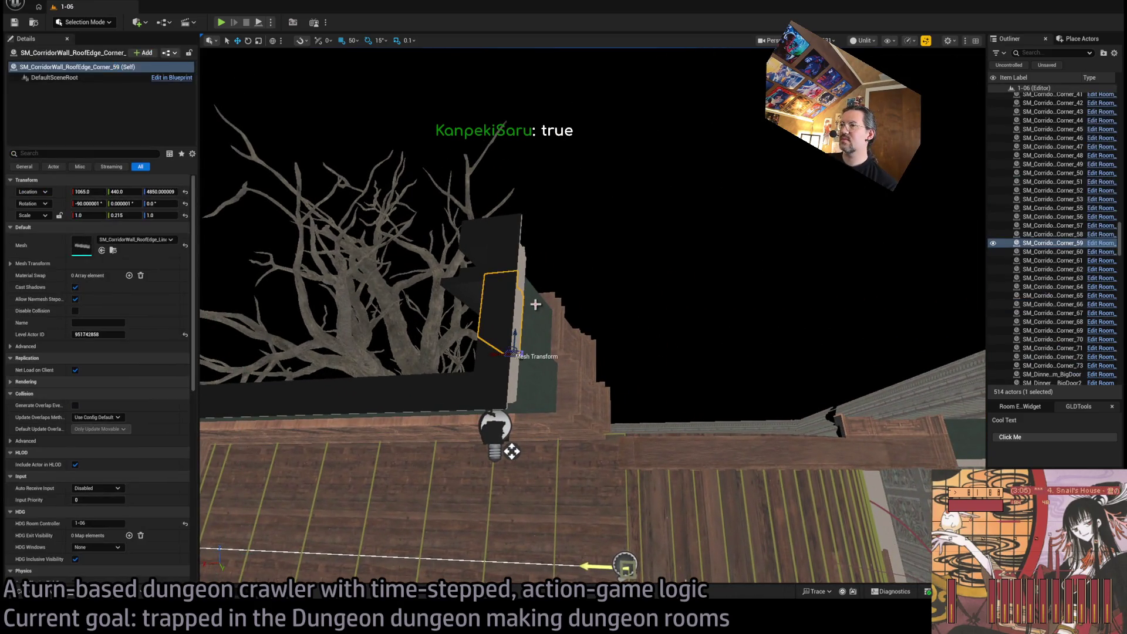
left_click(566, 391, "ctrl")
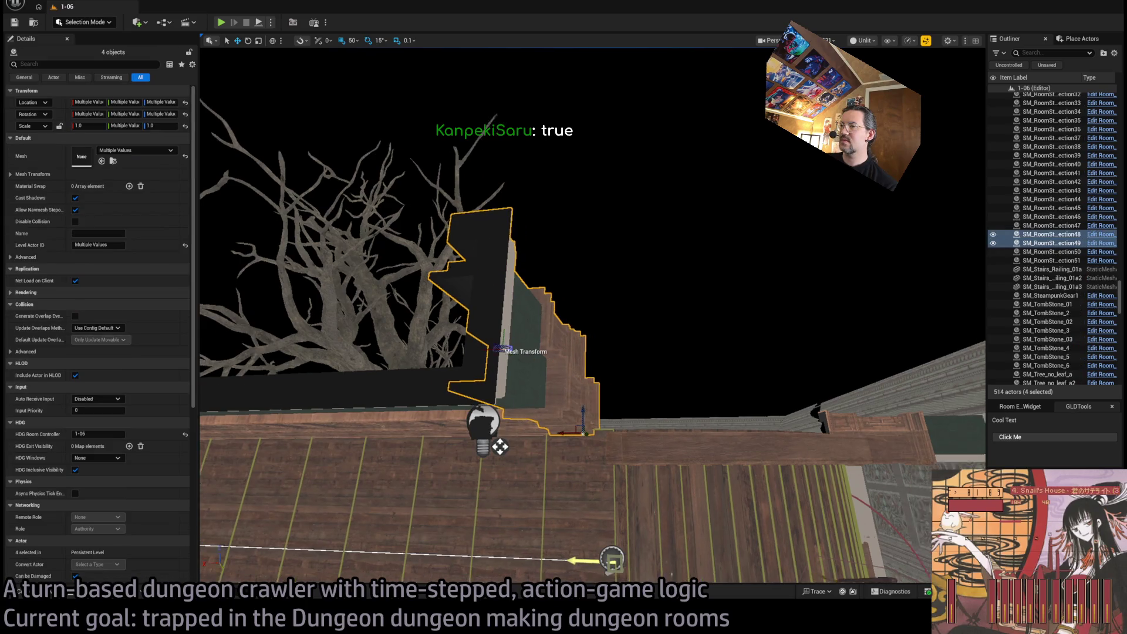
left_click_drag(566, 391, 447, 299)
left_click(438, 348, "ctrl")
left_click(593, 331, "ctrl")
Duplicate the seven selected pieces and rotate the copy 60°
key("e")
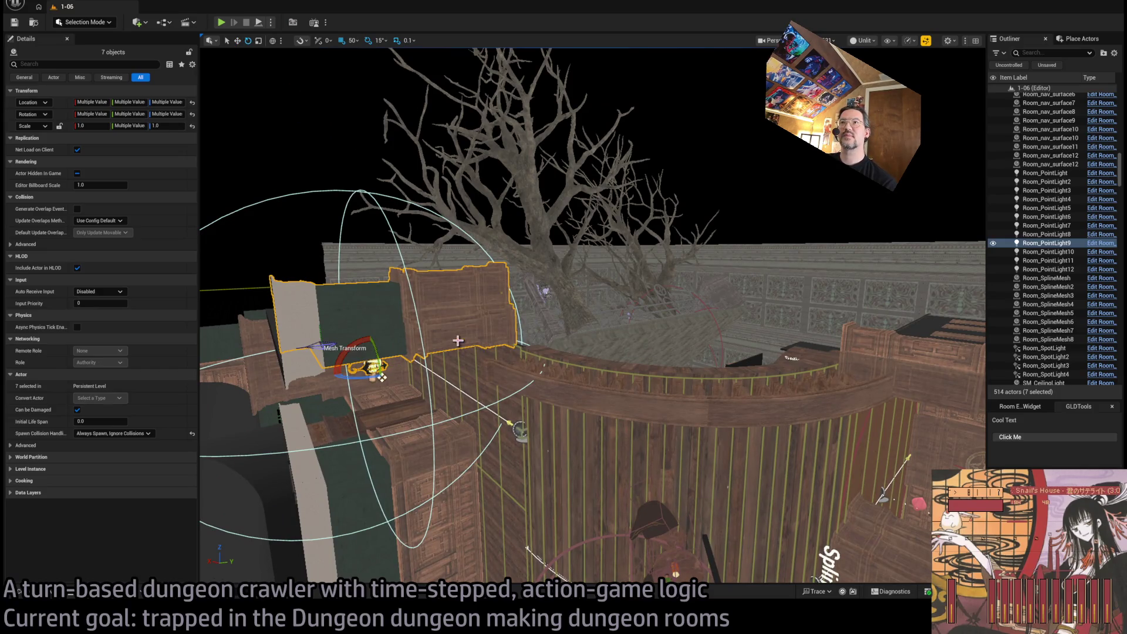
left_click_drag(348, 356, 377, 364)
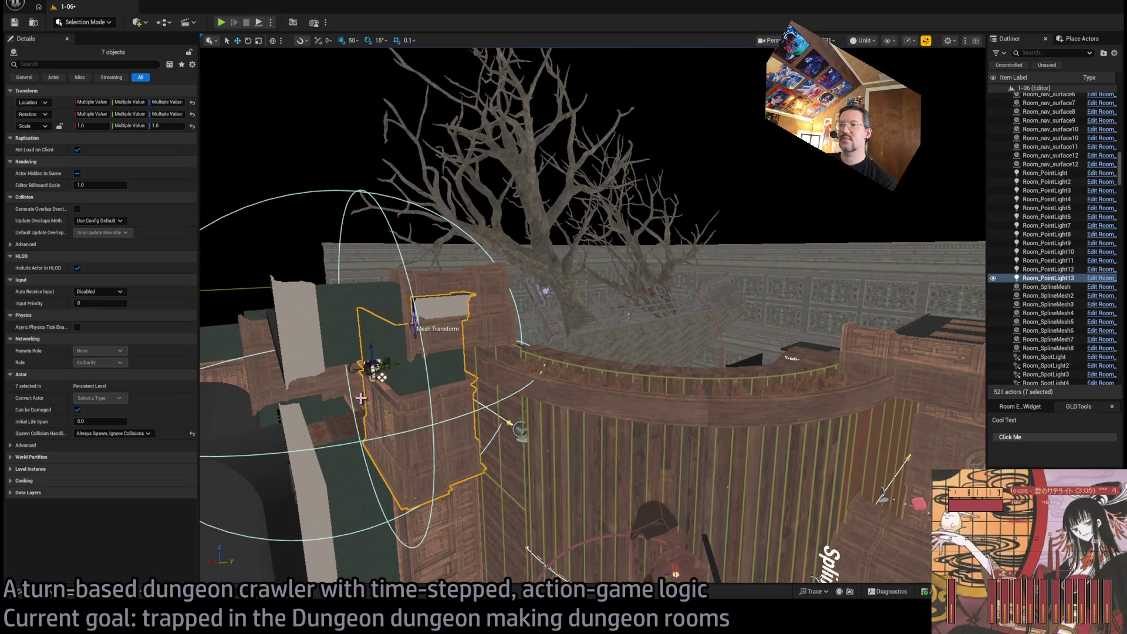
mouse_move(382, 377)
left_mouse_down()
mouse_move(478, 327)
mouse_move(390, 340)
mouse_move(717, 201)
mouse_move(932, 446)
mouse_move(312, 558)
mouse_move(593, 418)
mouse_move(943, 406)
mouse_move(753, 411)
left_mouse_up()
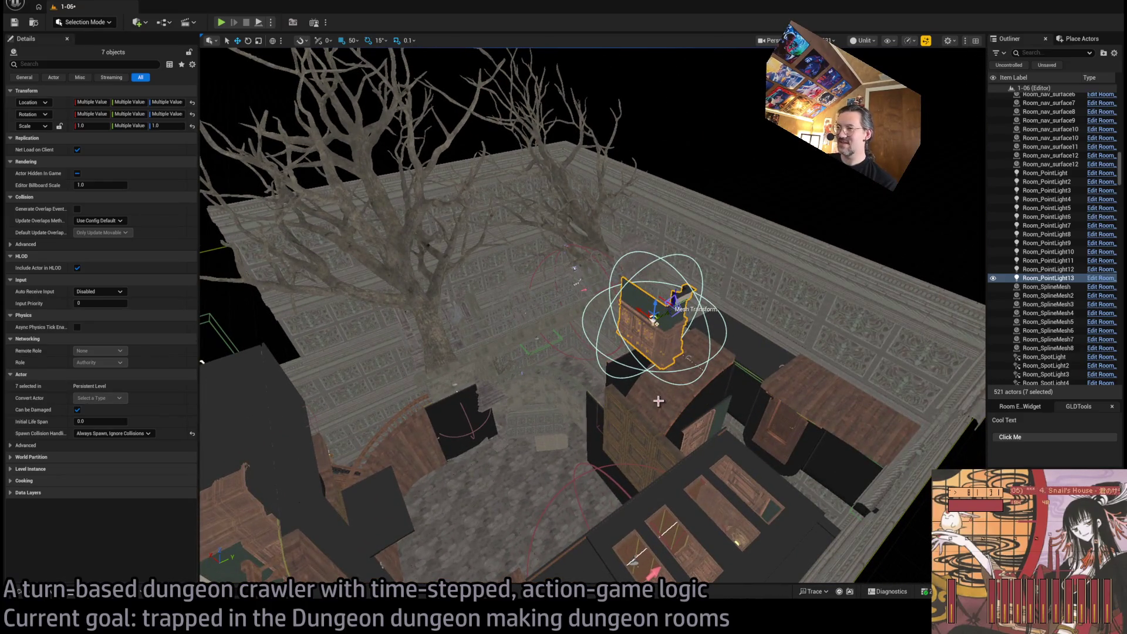
mouse_move(655, 430)
left_mouse_down()
mouse_move(611, 417)
mouse_move(928, 441)
mouse_move(778, 540)
left_mouse_up()
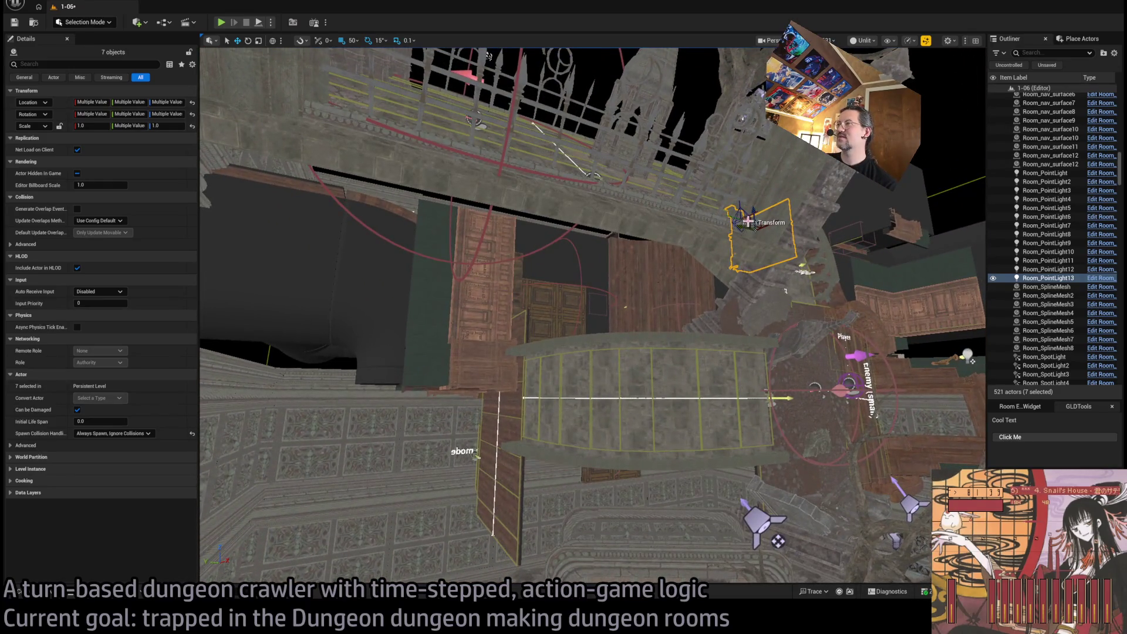
Paste another copy of the seven pieces beside the ramp's landing and inspect it from above
key("ctrl+v")
left_click_drag(487, 427, 506, 436)
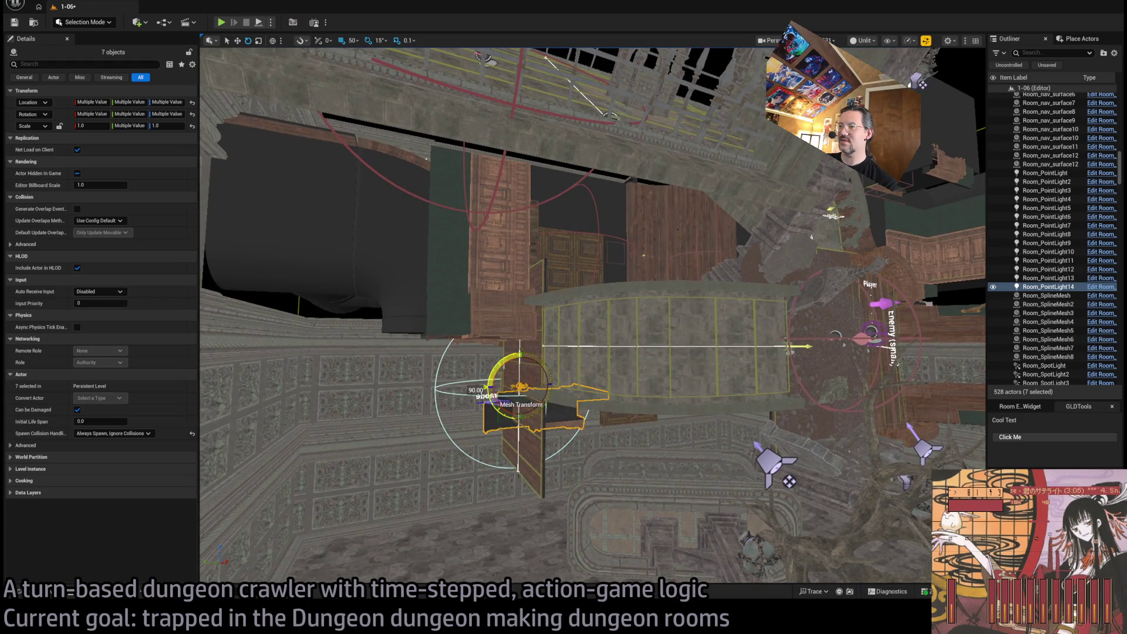
mouse_move(403, 405)
left_mouse_down()
mouse_move(489, 303)
mouse_move(625, 400)
mouse_move(629, 384)
left_mouse_up()
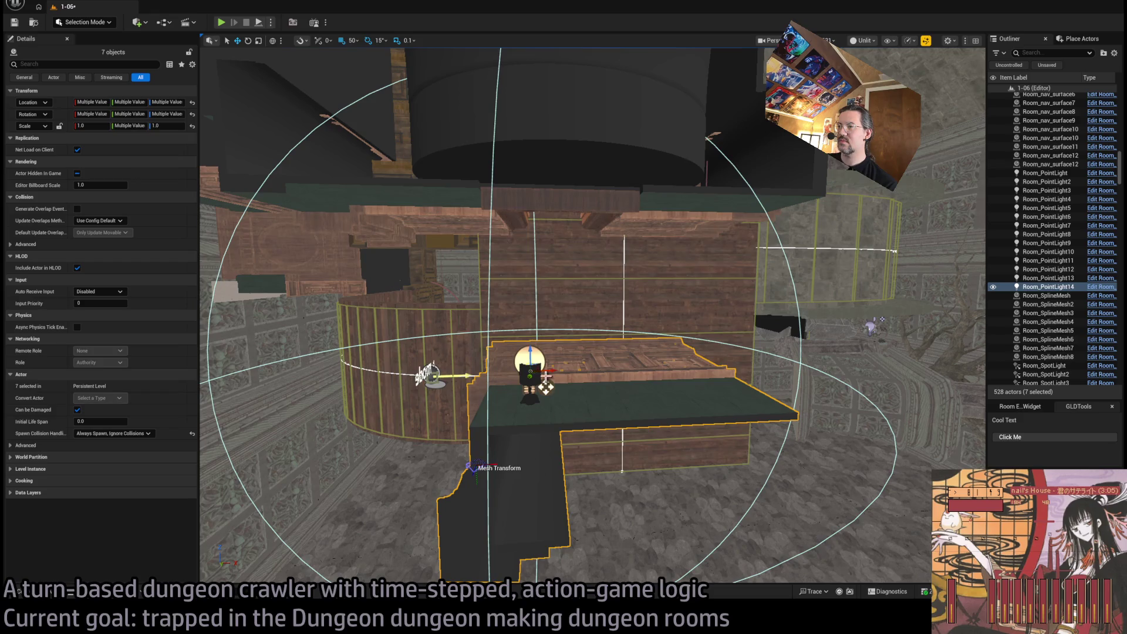
mouse_move(555, 537)
left_mouse_down()
mouse_move(722, 262)
mouse_move(617, 317)
left_mouse_up()
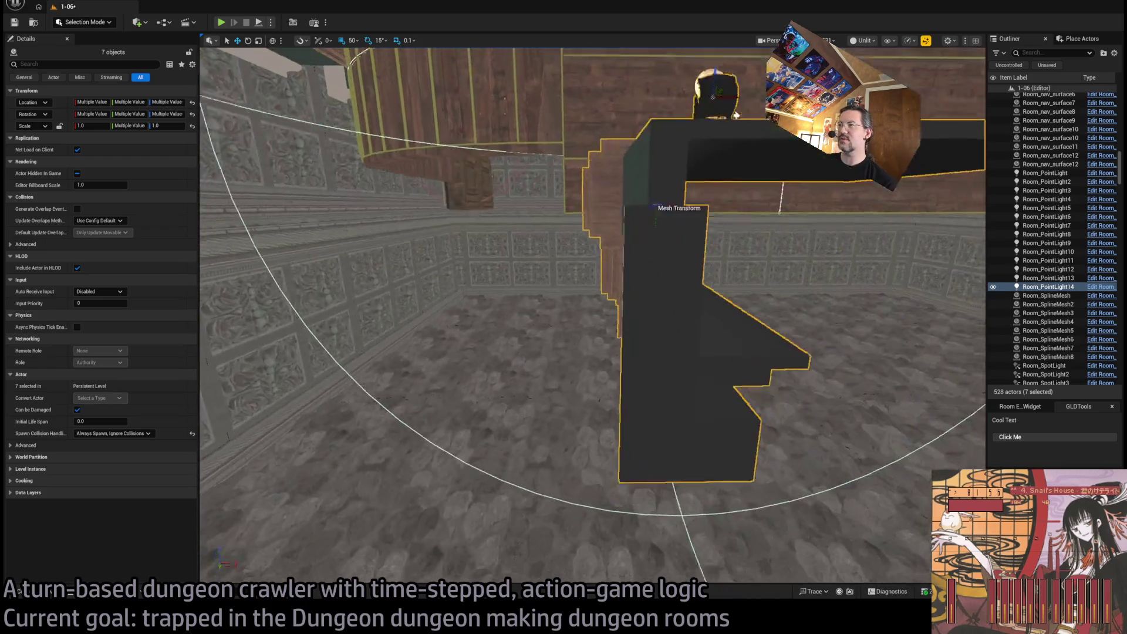
left_click_drag(736, 114, 611, 376)
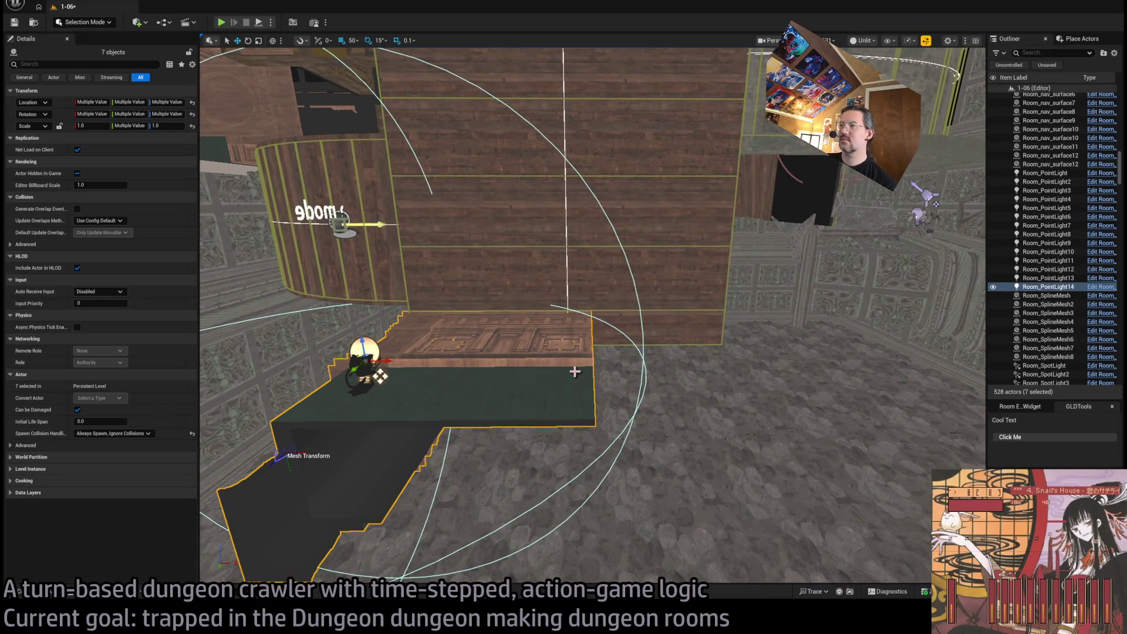
left_click(460, 393)
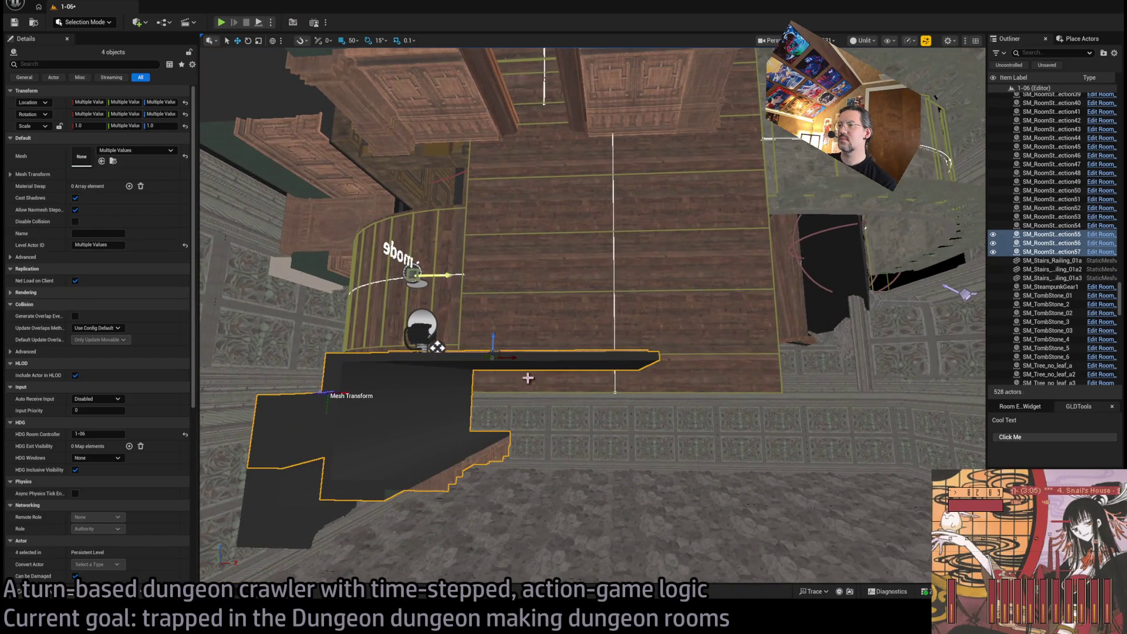
Select the four wall-end connection and corner pieces and frame them
left_click(470, 464, "ctrl")
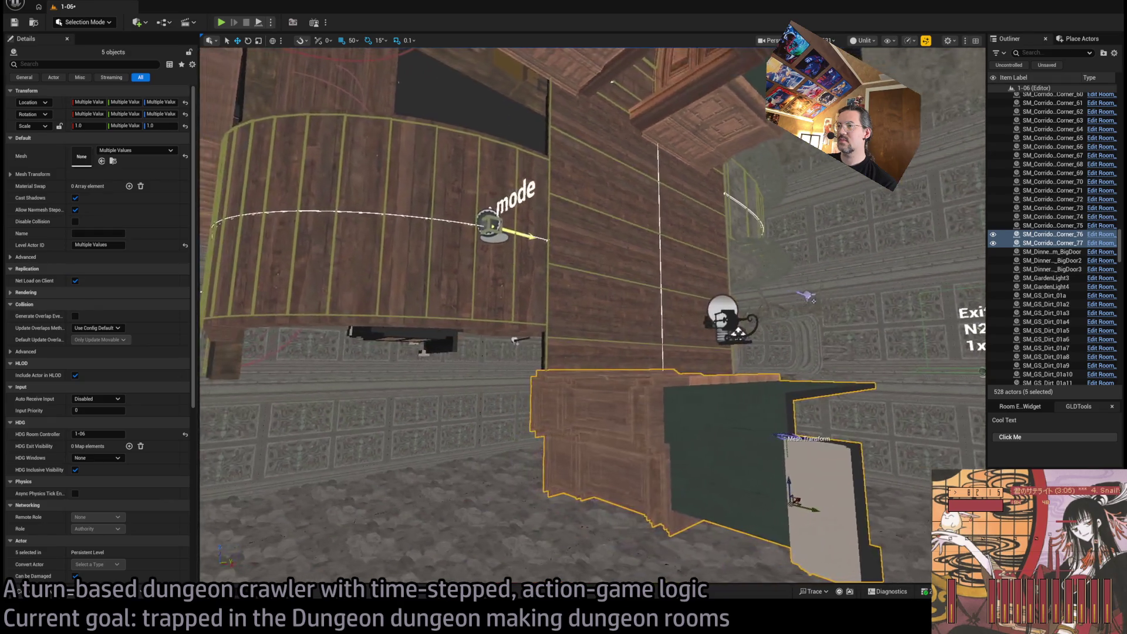
key("f")
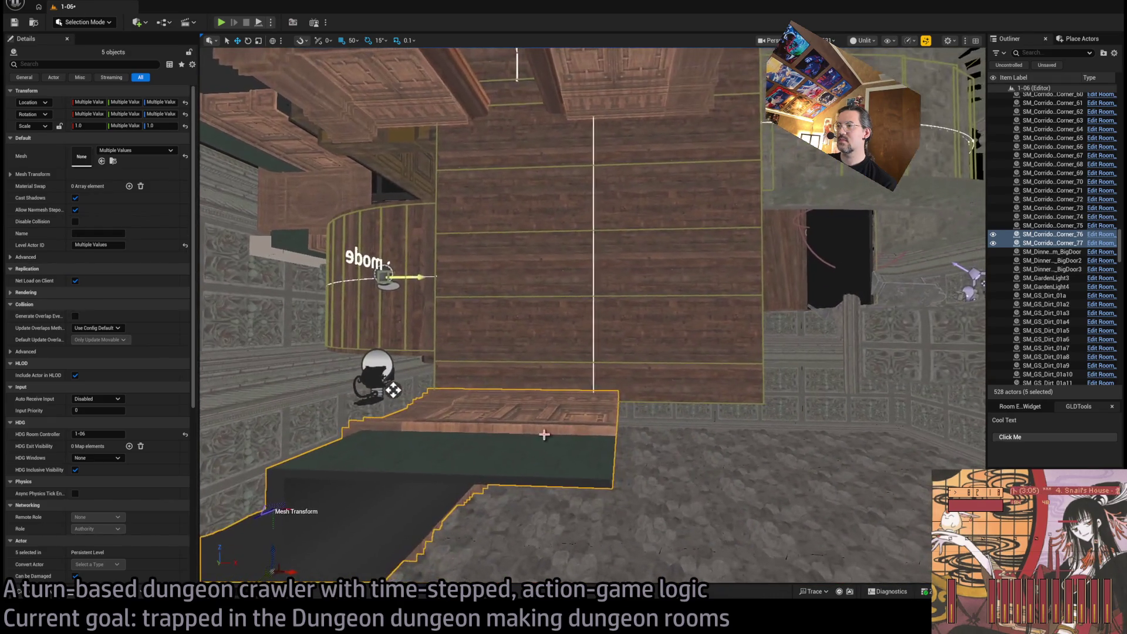
left_click(525, 487)
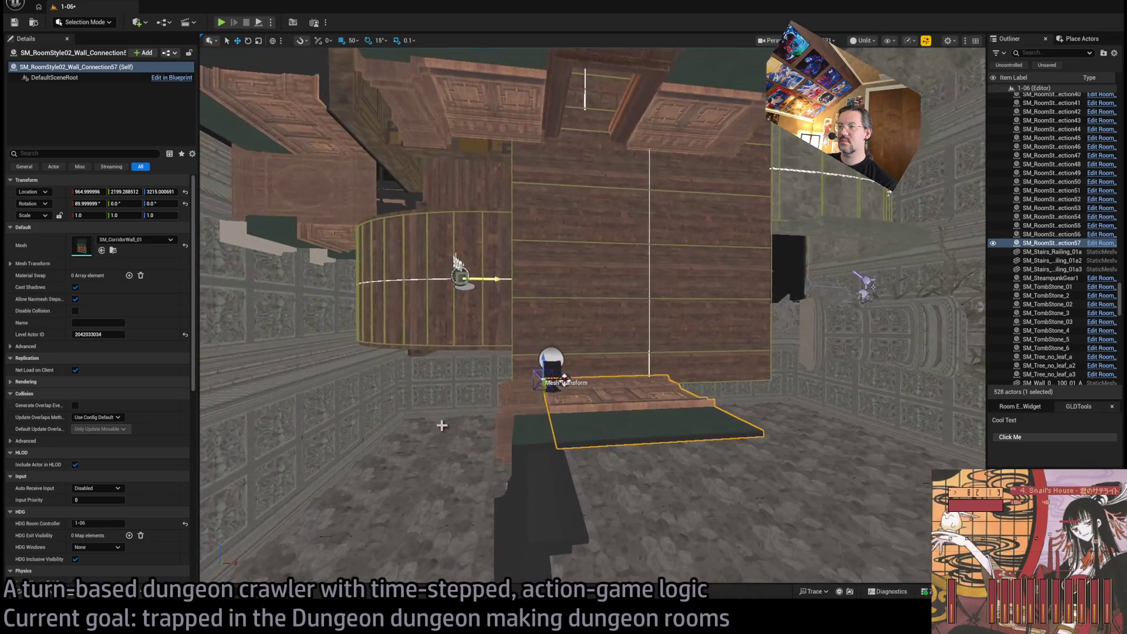
left_click(581, 496, "ctrl")
left_click(541, 536, "ctrl")
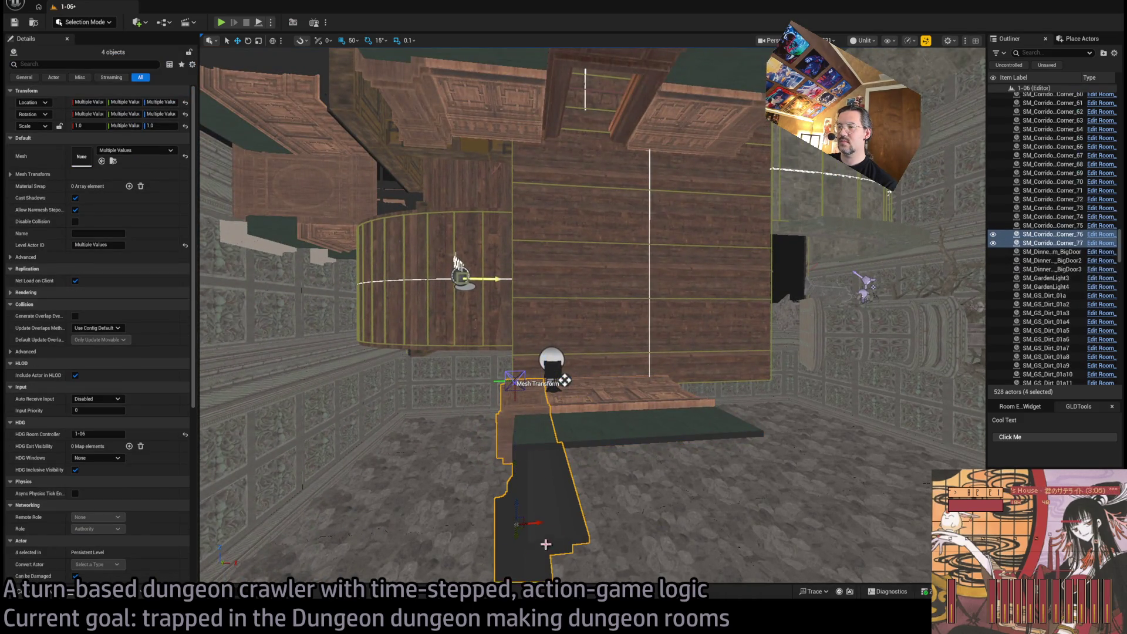
key("f")
mouse_move(508, 209)
left_mouse_down()
mouse_move(552, 329)
mouse_move(589, 383)
mouse_move(504, 308)
mouse_move(527, 200)
left_mouse_up()
Duplicate the four pieces rotated 180° and move the copy to the wall's far end with 10-unit grid snap
mouse_move(601, 451)
left_mouse_down()
mouse_move(634, 476)
mouse_move(624, 411)
mouse_move(643, 422)
mouse_move(968, 325)
left_mouse_up()
key("f")
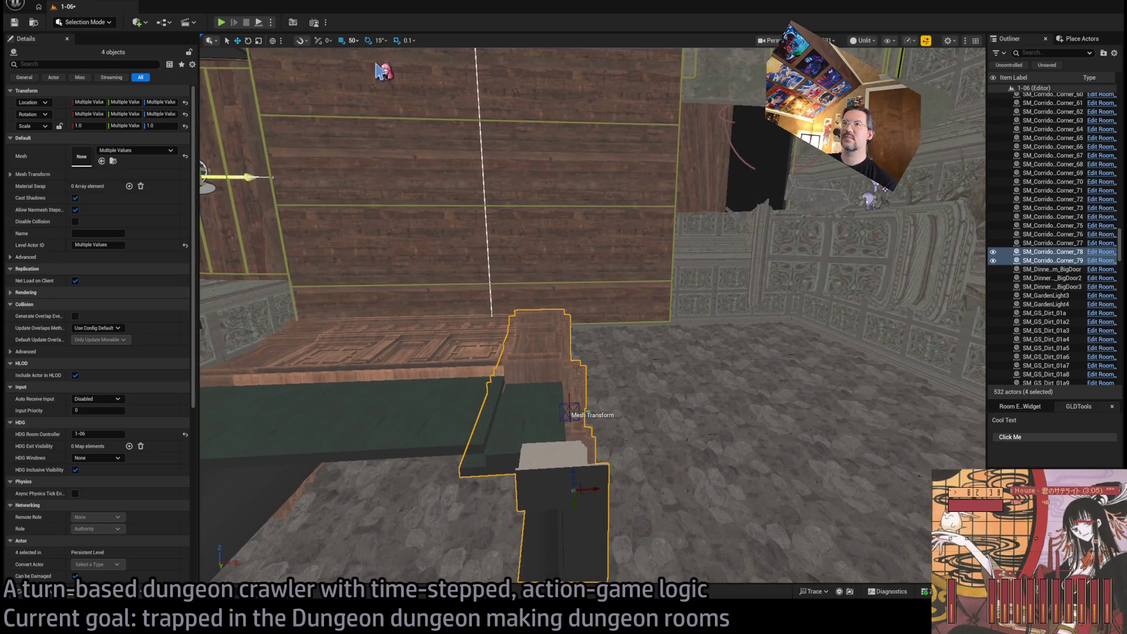
key("bracketleft")
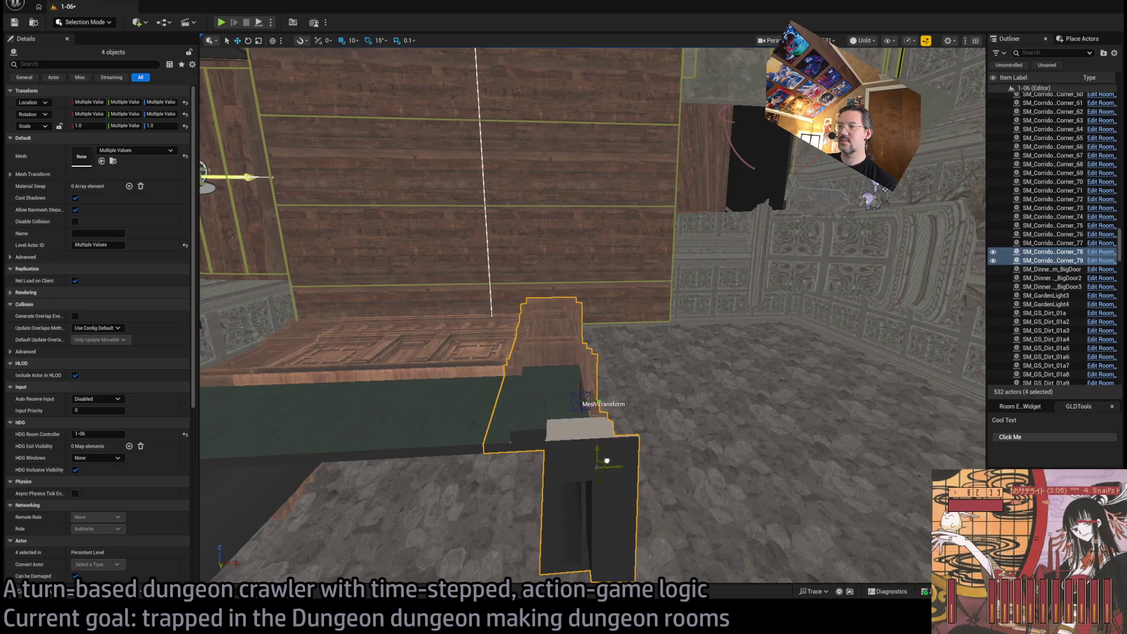
mouse_move(583, 480)
left_mouse_down()
mouse_move(603, 459)
mouse_move(476, 308)
left_mouse_up()
left_click(829, 414)
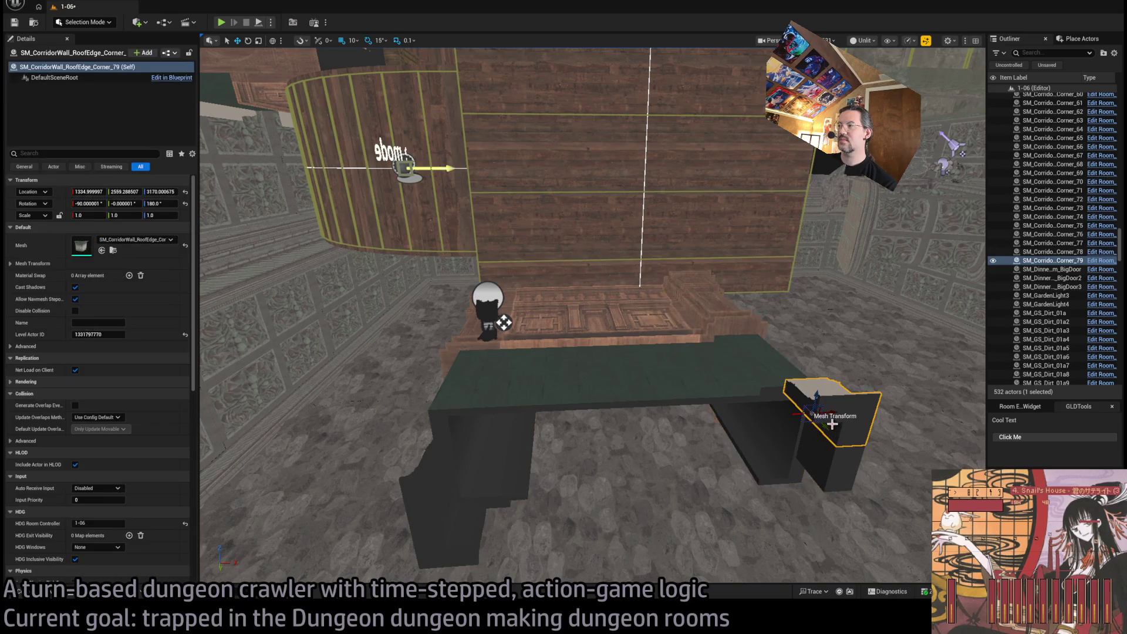
Duplicate Corner_79, rotate the copy 90°, and raise it into position
mouse_move(829, 414)
left_mouse_down("alt")
mouse_move(461, 433)
mouse_move(479, 446)
mouse_move(462, 431)
left_mouse_up("alt")
key("e")
key("w")
scroll(451, 419, "up", 2)
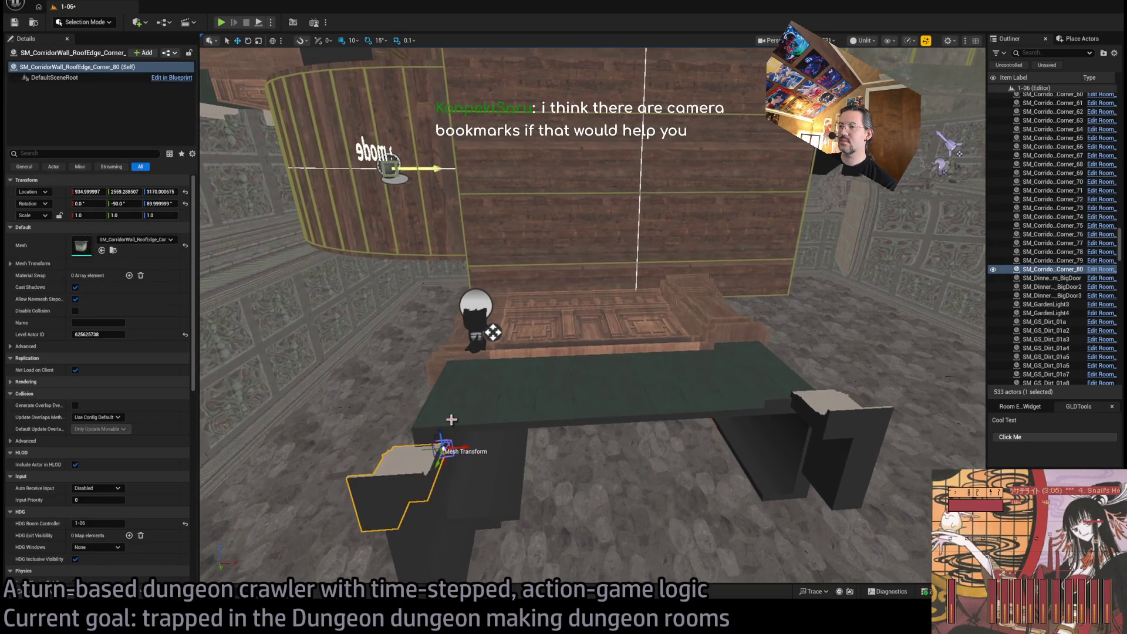
mouse_move(451, 444)
left_mouse_down()
mouse_move(464, 413)
mouse_move(538, 398)
mouse_move(518, 421)
mouse_move(518, 405)
mouse_move(669, 477)
left_mouse_up()
Duplicate the left bench piece onto the pedestal
left_click(604, 429)
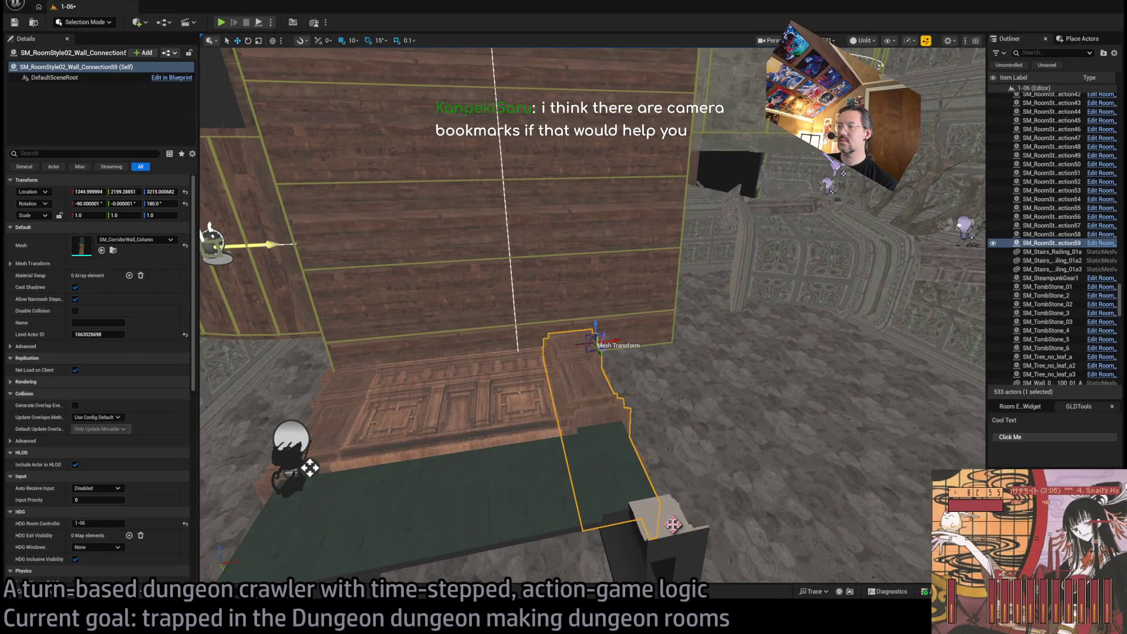
left_click(673, 524, "ctrl")
mouse_move(672, 525)
left_mouse_down()
mouse_move(543, 409)
mouse_move(660, 395)
mouse_move(642, 399)
left_mouse_up()
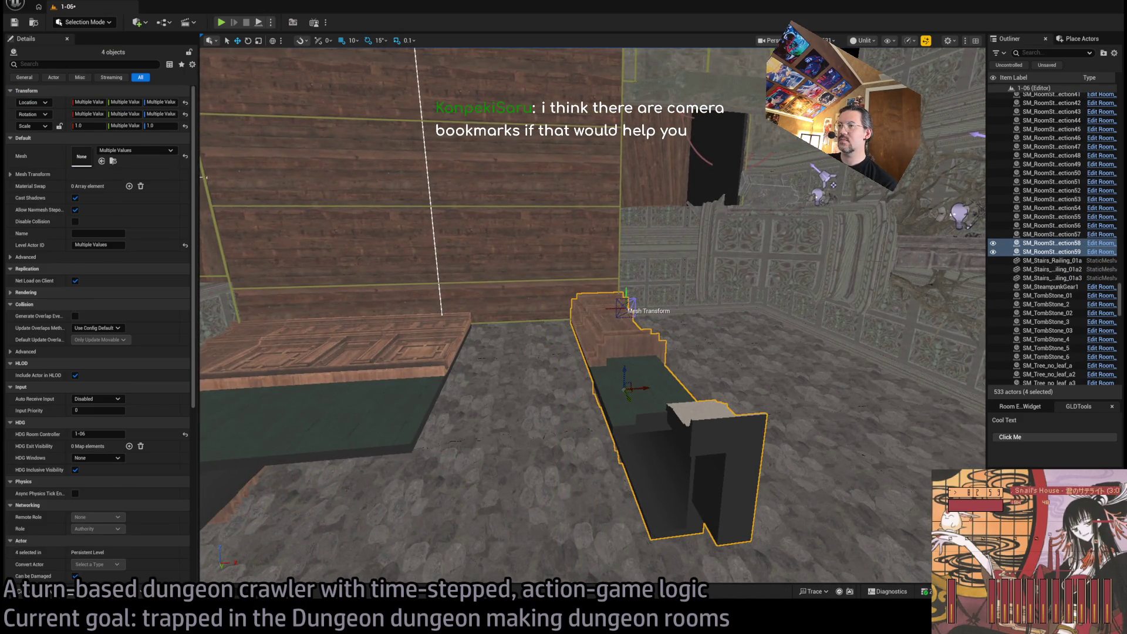
left_click(317, 329)
mouse_move(317, 329)
left_mouse_down()
mouse_move(516, 335)
mouse_move(495, 341)
left_mouse_up()
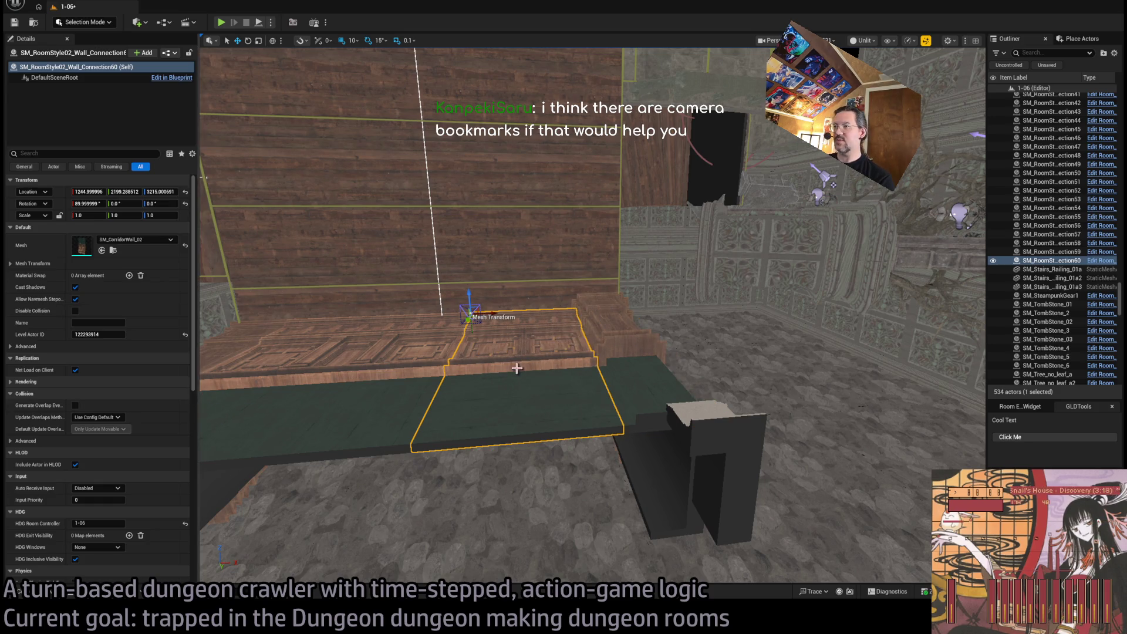
mouse_move(516, 370)
left_mouse_down()
mouse_move(446, 340)
mouse_move(563, 303)
left_mouse_up()
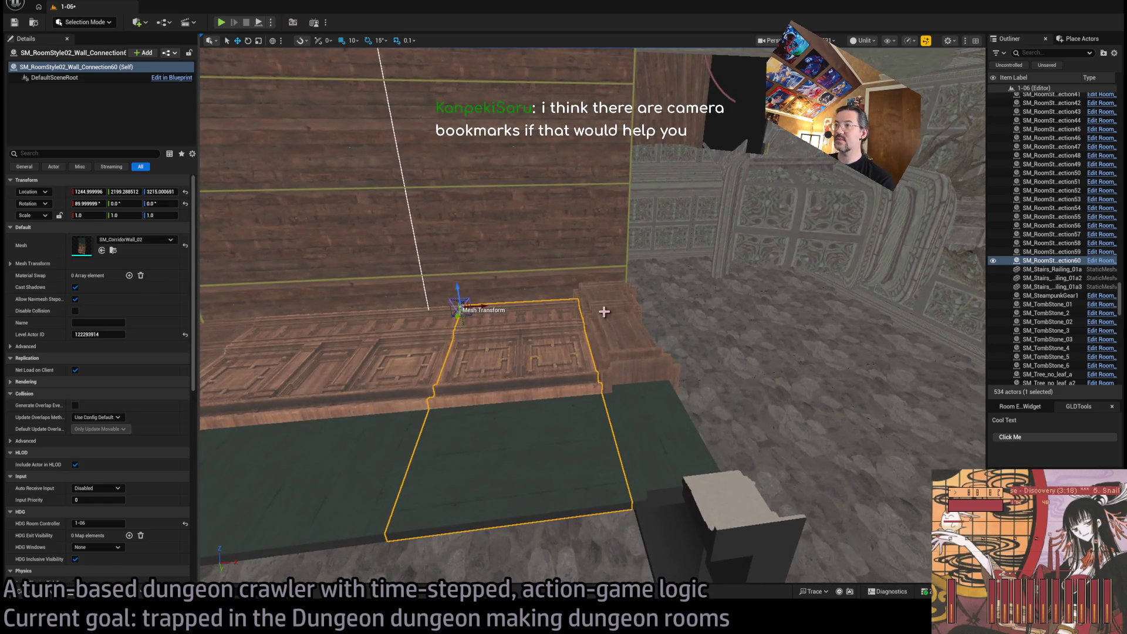
Select the four corner pieces at the bench end and frame them in view
left_click(604, 312)
left_click(594, 434)
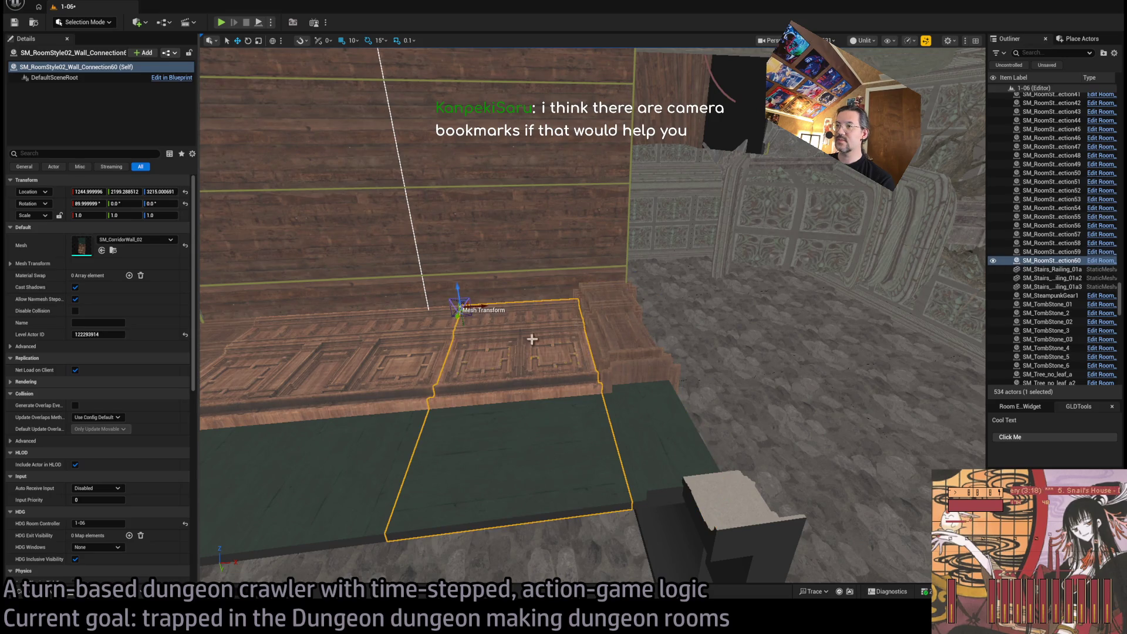
left_click(602, 358)
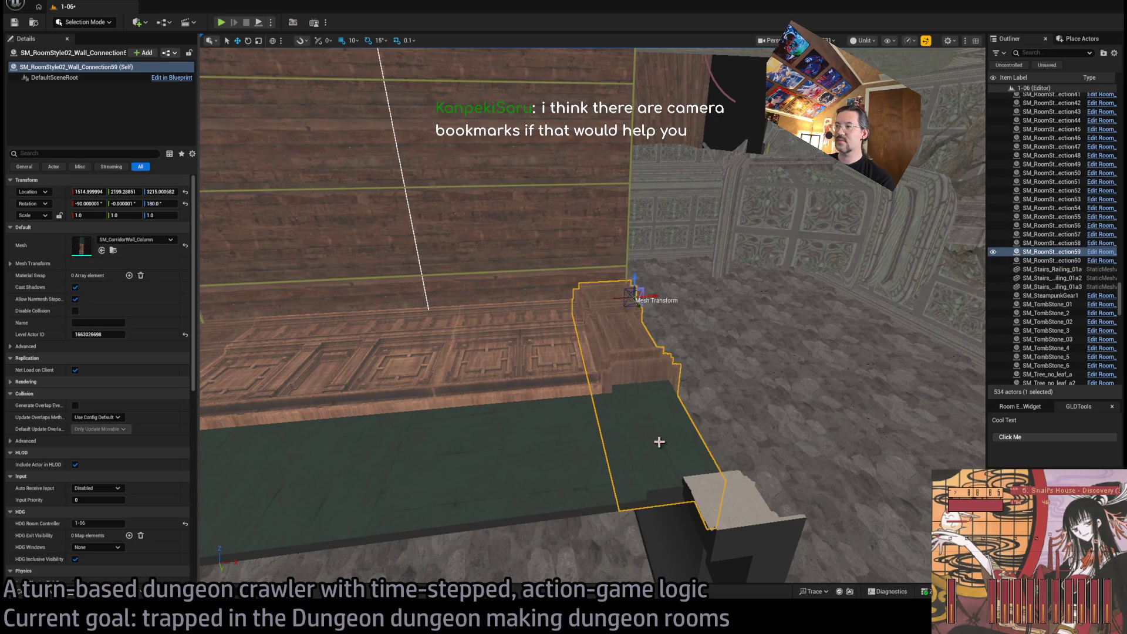
left_click(745, 523)
key("f")
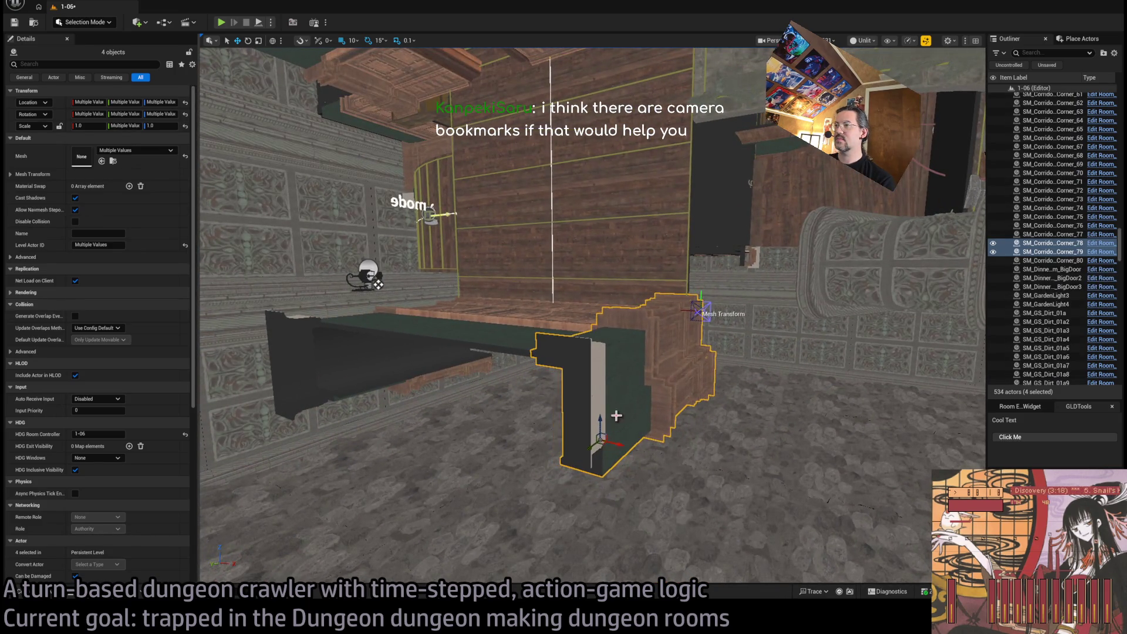
left_click_drag(613, 441, 589, 430)
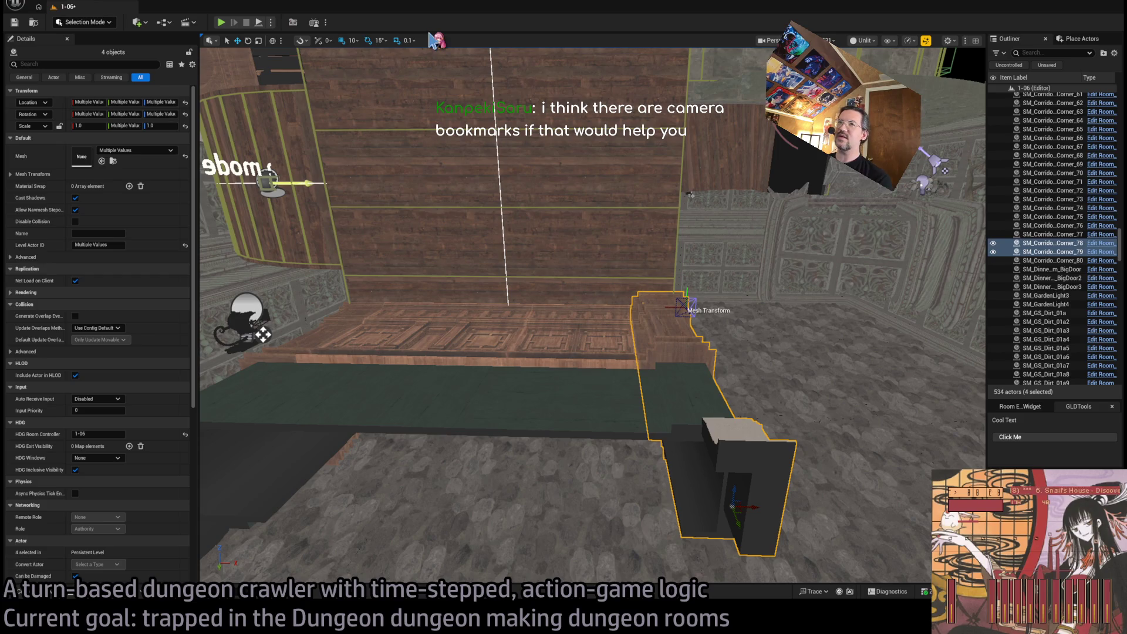
left_click_drag(535, 197, 535, 196)
left_click_drag(464, 181, 464, 181)
key("alt+Tab")
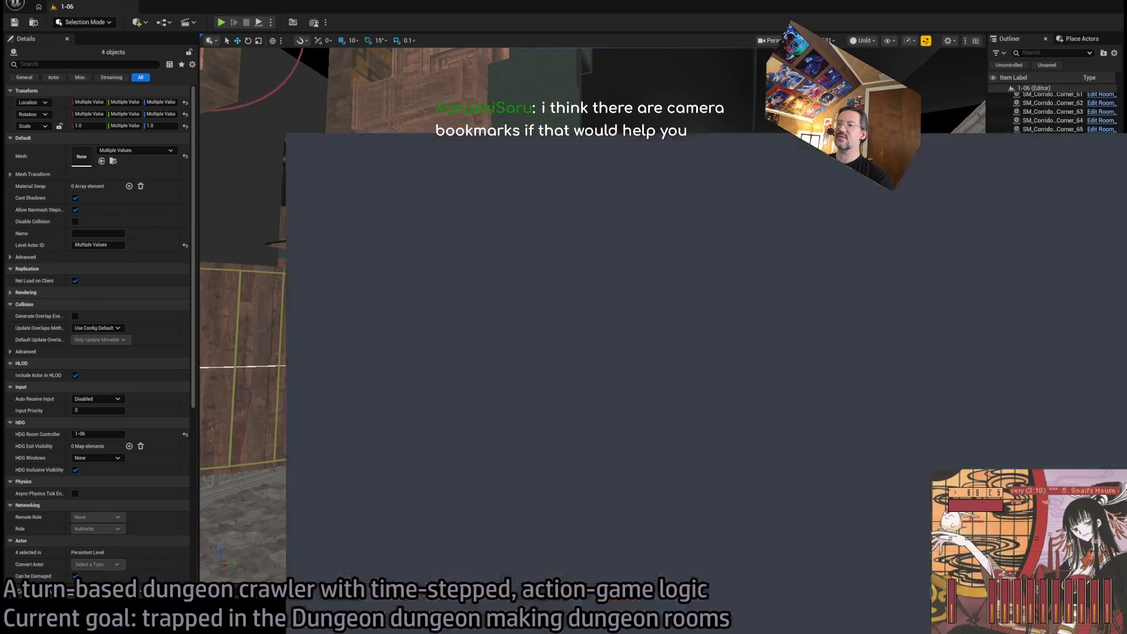
Search Google for 'unreal editor camera bookmark' and open the forum thread on viewport bookmarks
triple_click(587, 170)
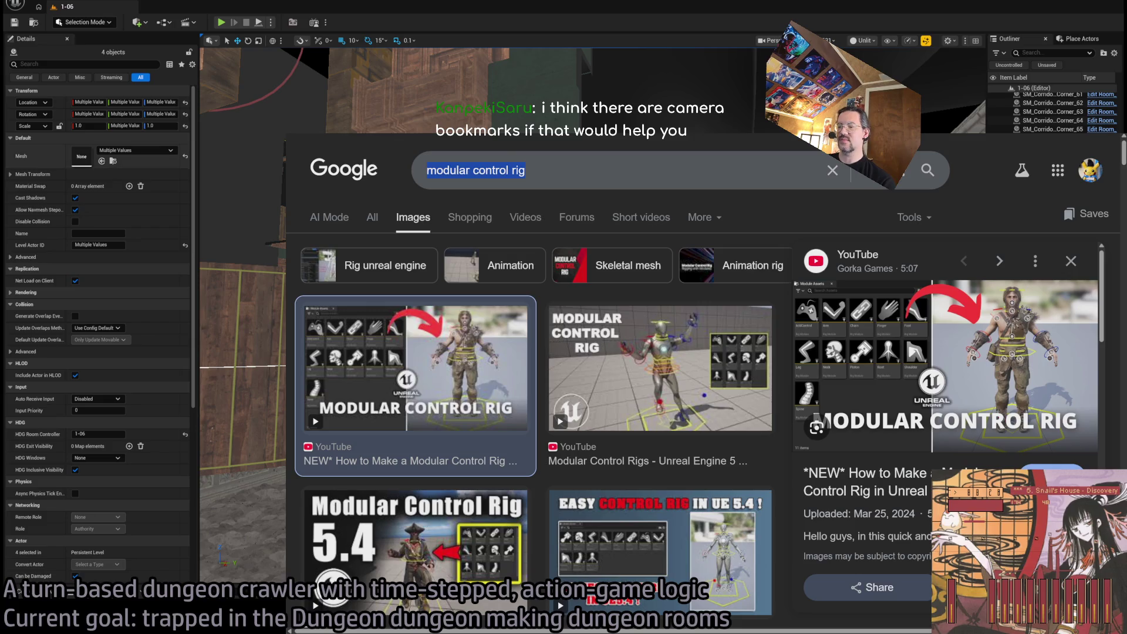
type("urneal")
key("BackSpace")
key("BackSpace")
key("BackSpace")
type("unreal editor ")
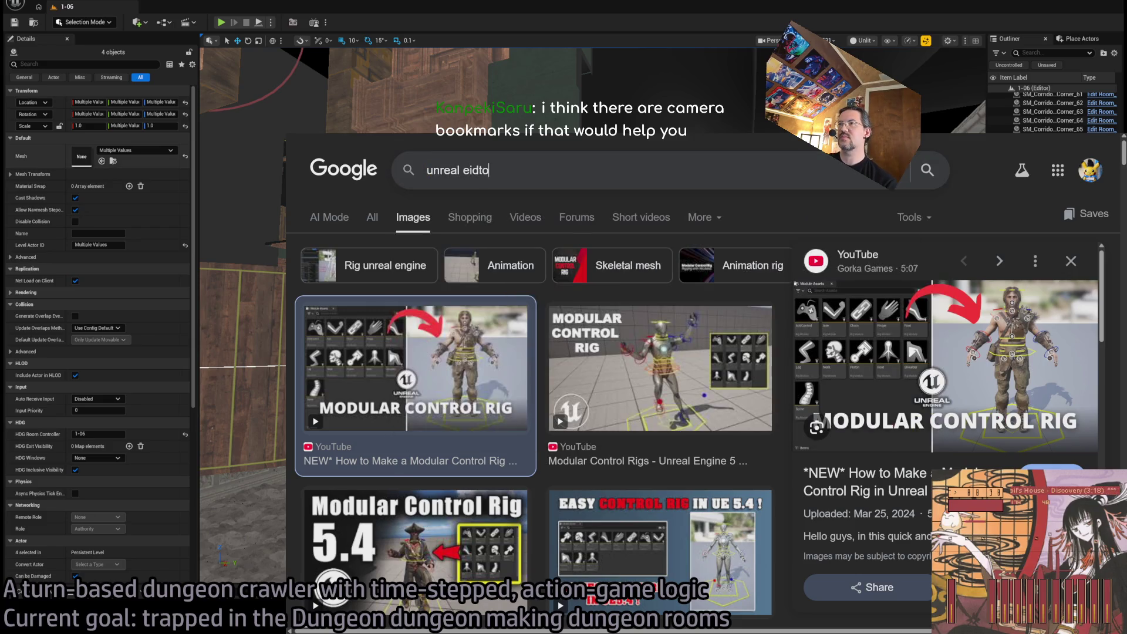
type("camera bookmark")
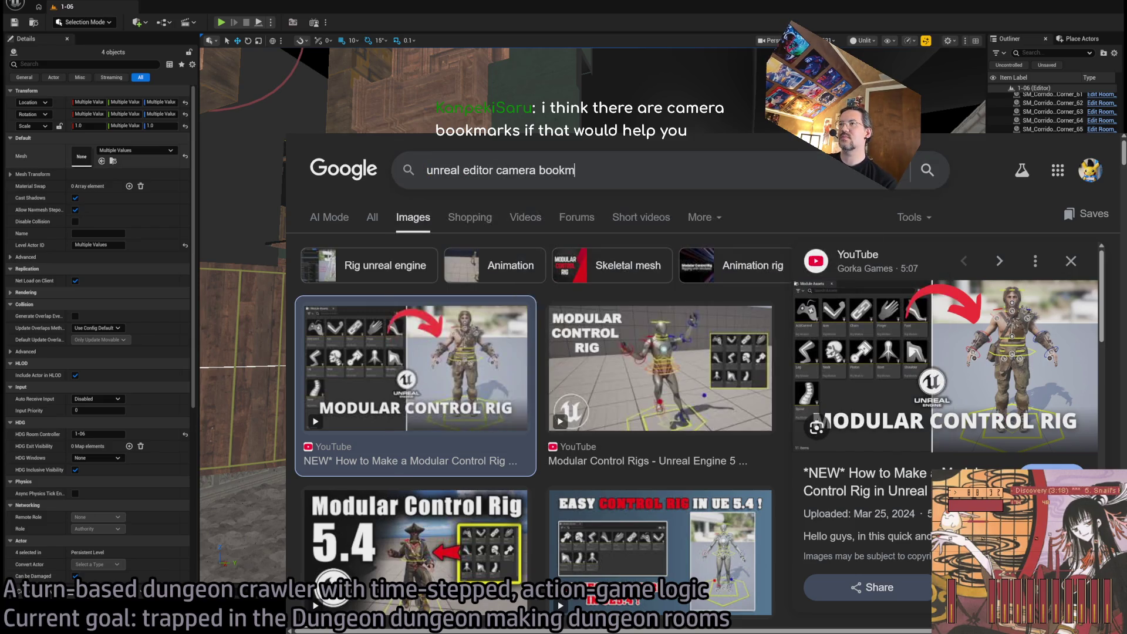
key("Return")
left_click(372, 217)
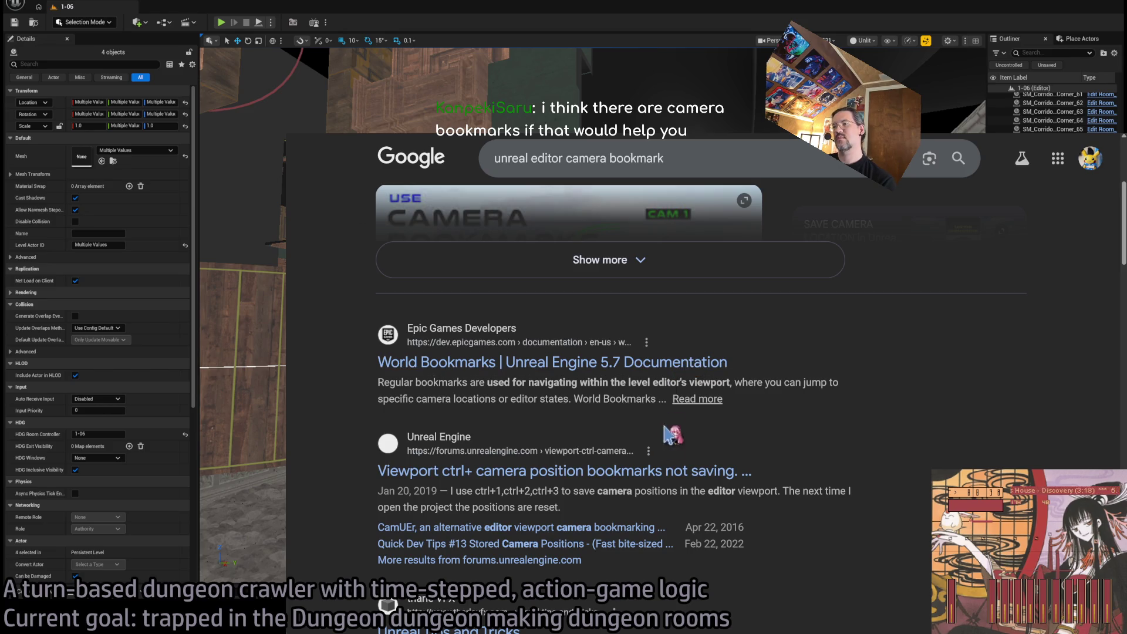
left_click(497, 171)
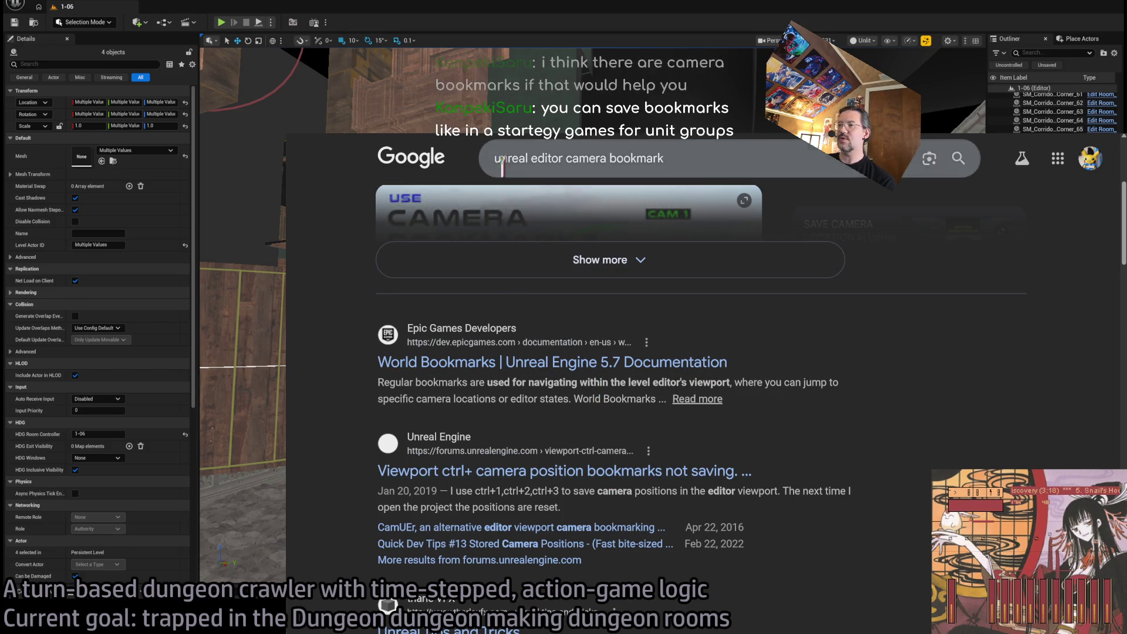
key("Return")
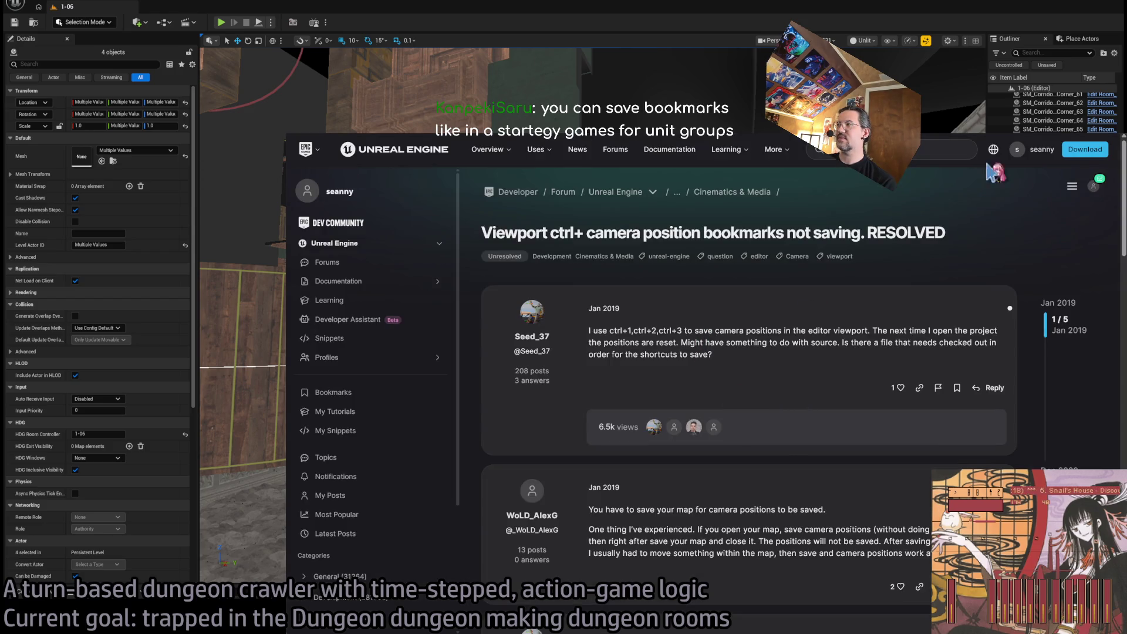
key("alt+Tab")
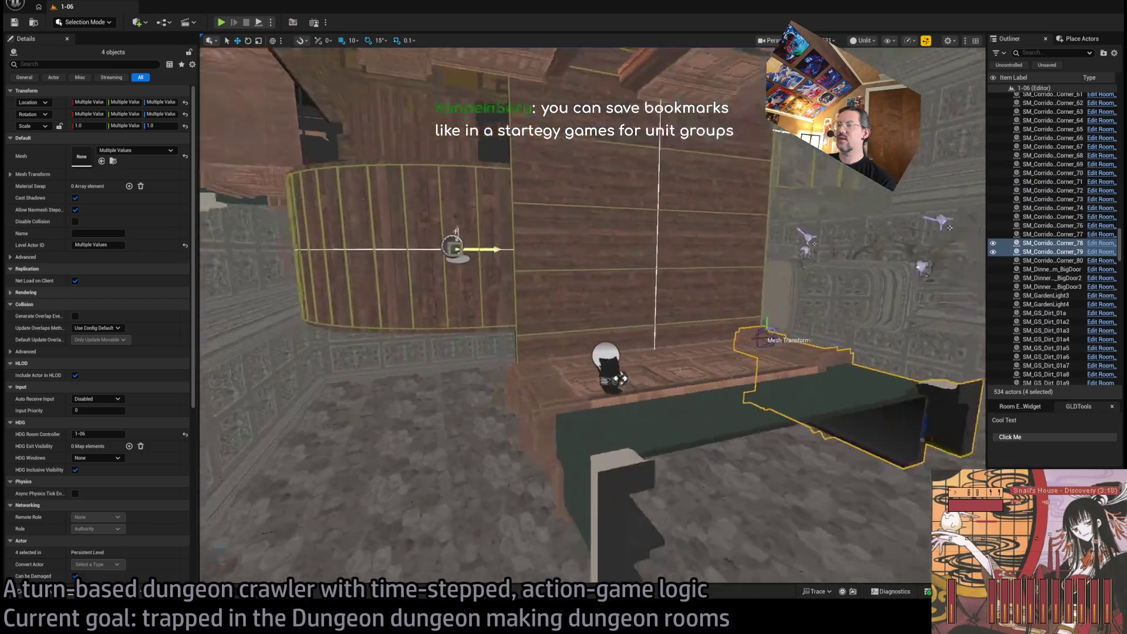
Cycle between saved camera bookmarks 1 and 2 of the dungeon room
key("1")
key("2")
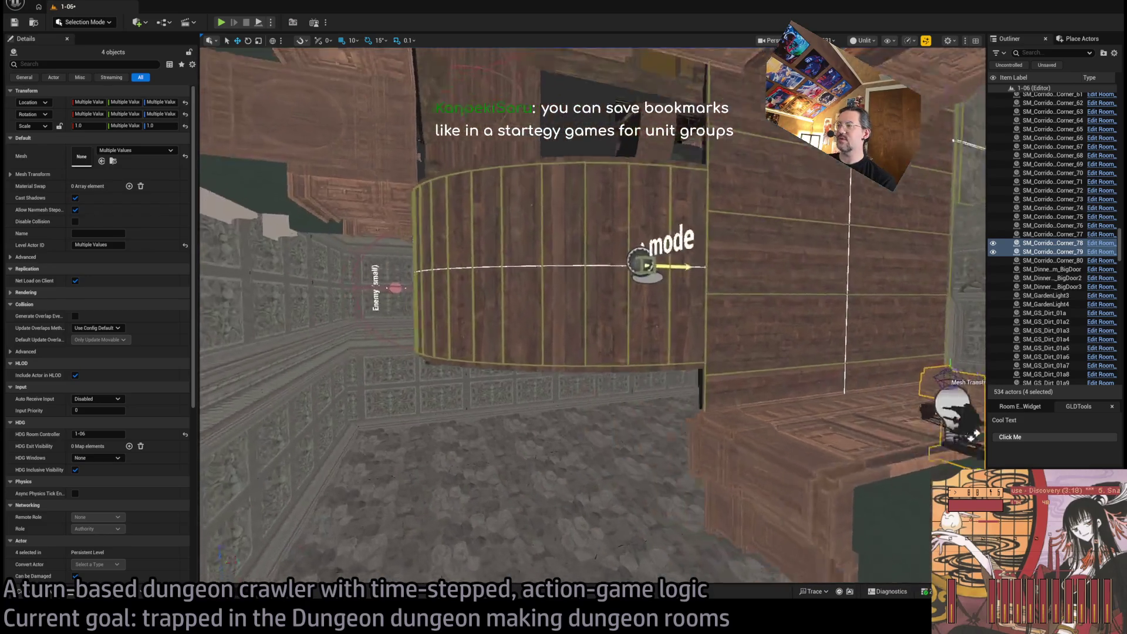
key("1")
key("2")
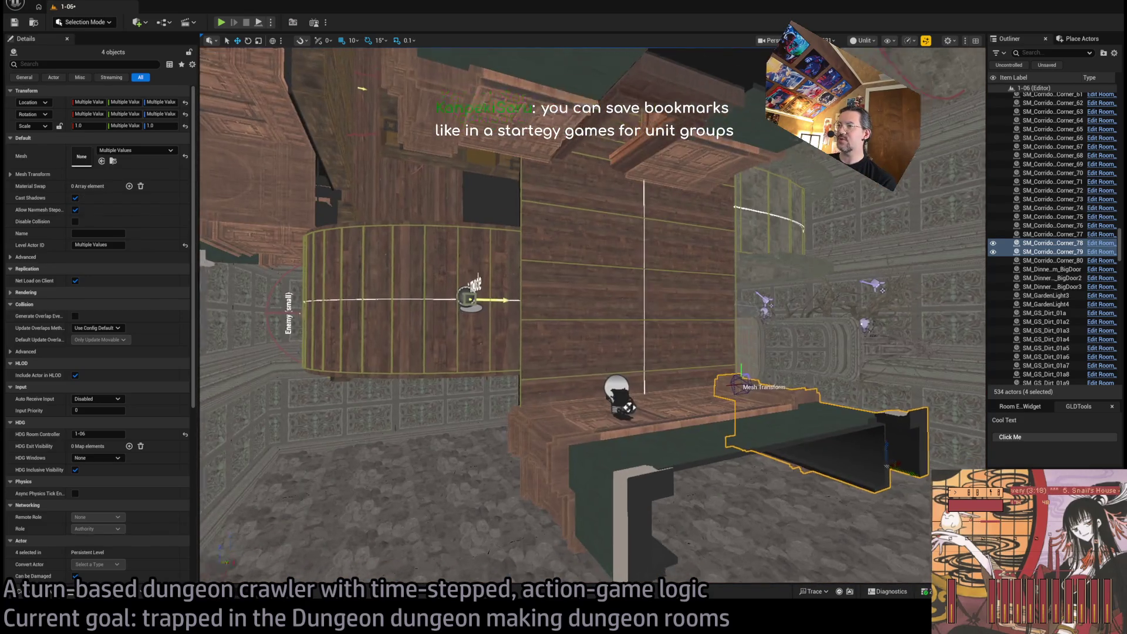
key("1")
key("2")
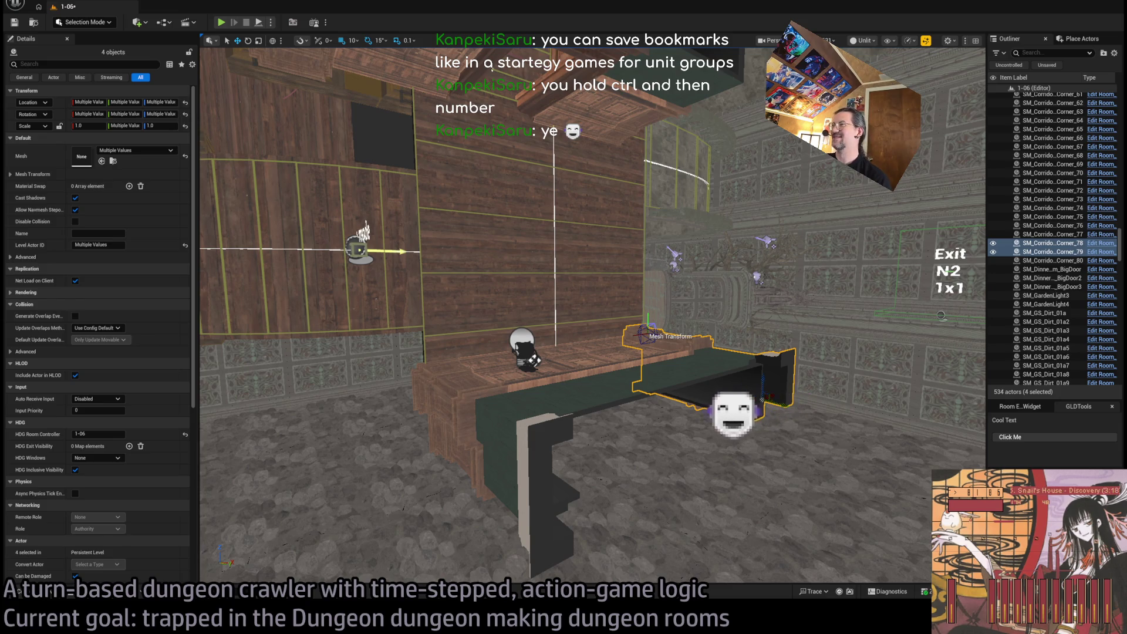
Swing the view down toward the wall and ramp, then bring up the Content Browser
scroll(588, 317, "up", 3)
mouse_move(587, 317)
left_mouse_down()
mouse_move(563, 364)
mouse_move(541, 341)
mouse_move(613, 333)
mouse_move(614, 388)
mouse_move(608, 346)
mouse_move(605, 385)
left_mouse_up()
left_click_drag(541, 328, 541, 328)
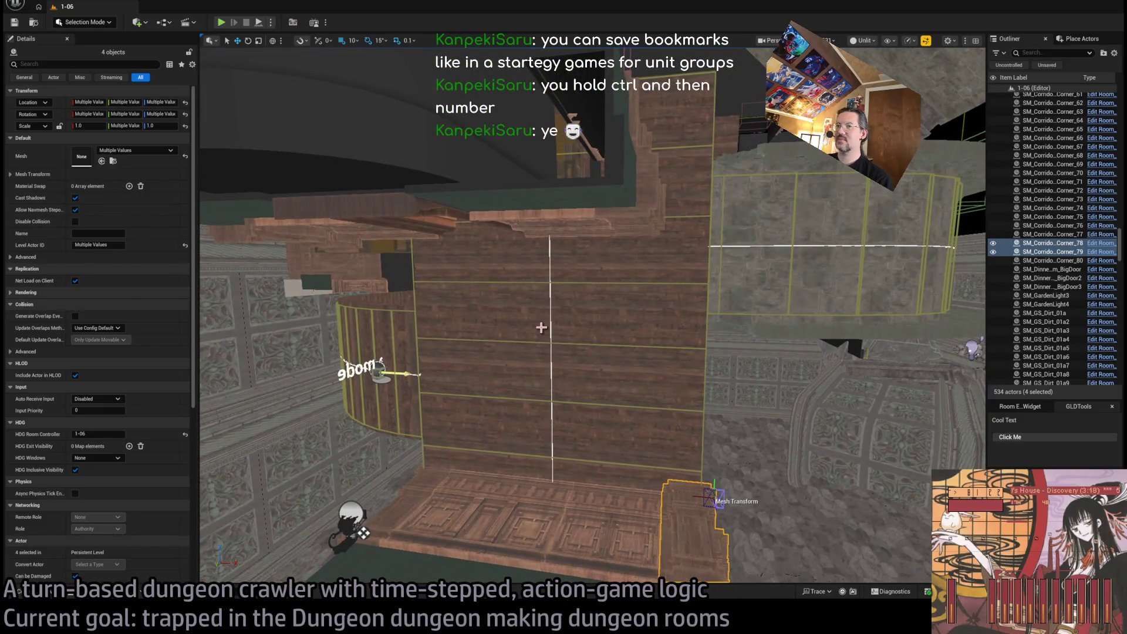
left_click(32, 592)
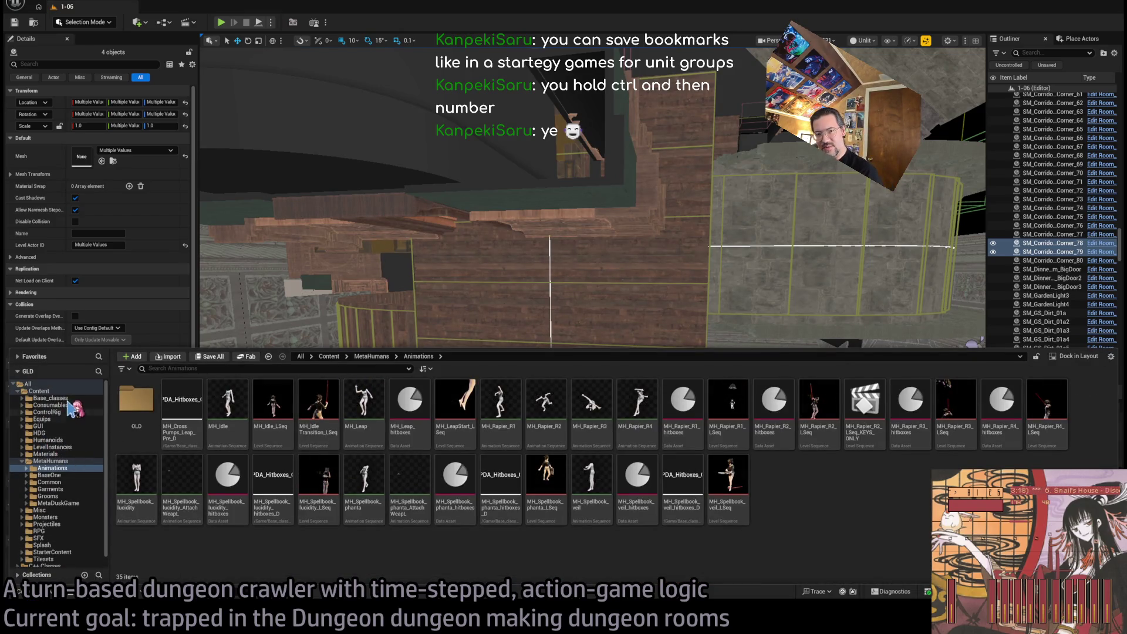
Place a Room_SplineMesh from Base_classes > Room_actors into the room, discarding the stray nav surface
left_click(101, 399)
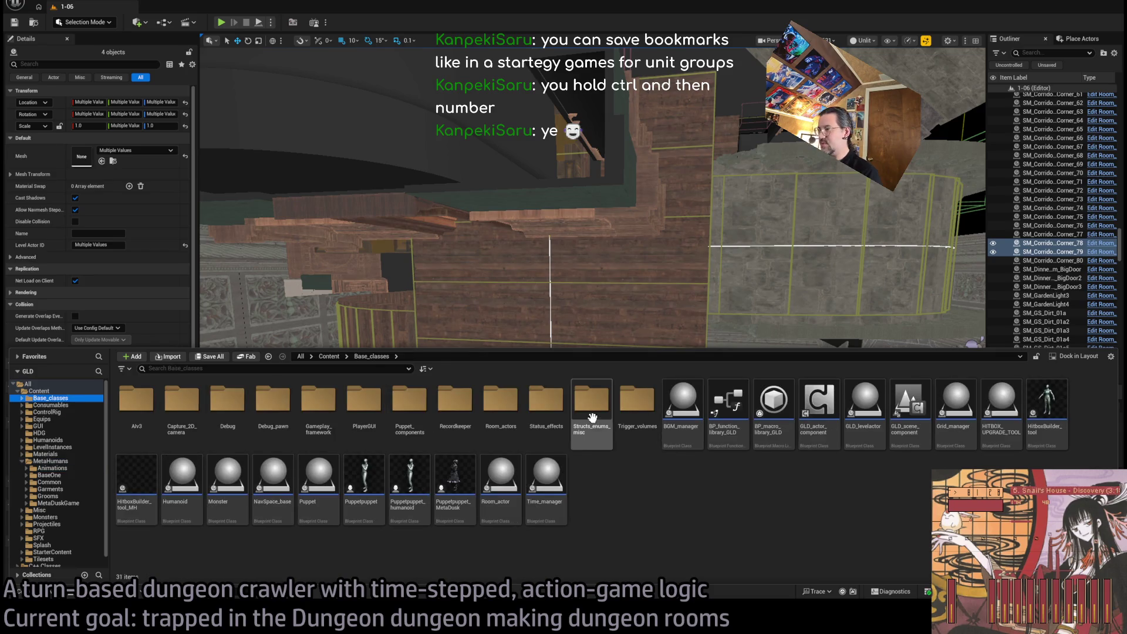
double_click(501, 403)
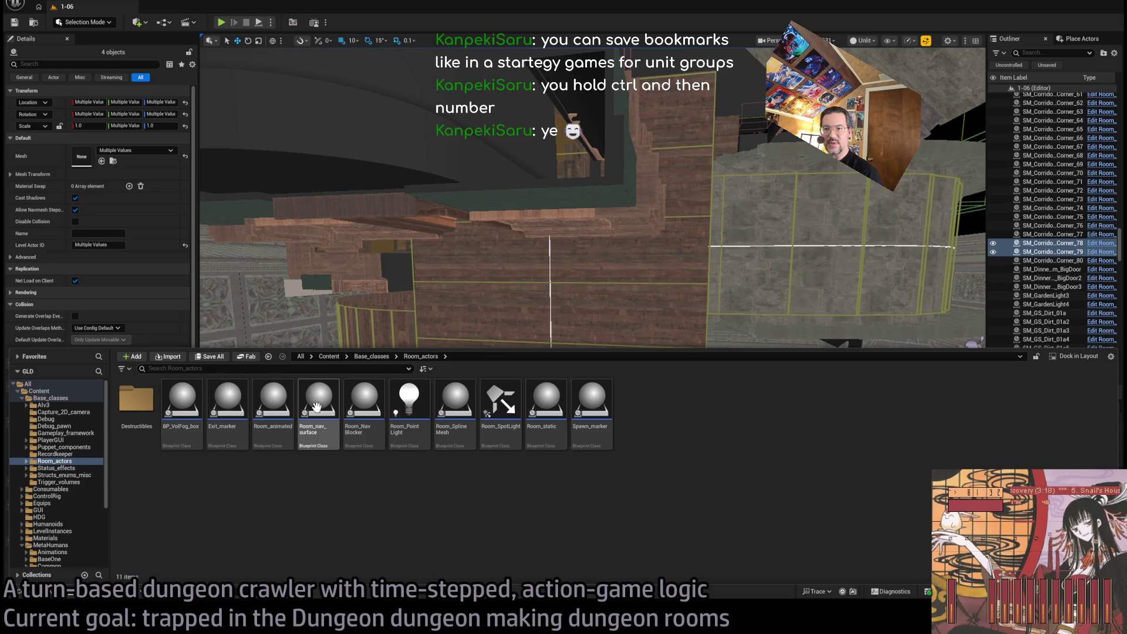
left_click_drag(318, 411, 669, 408)
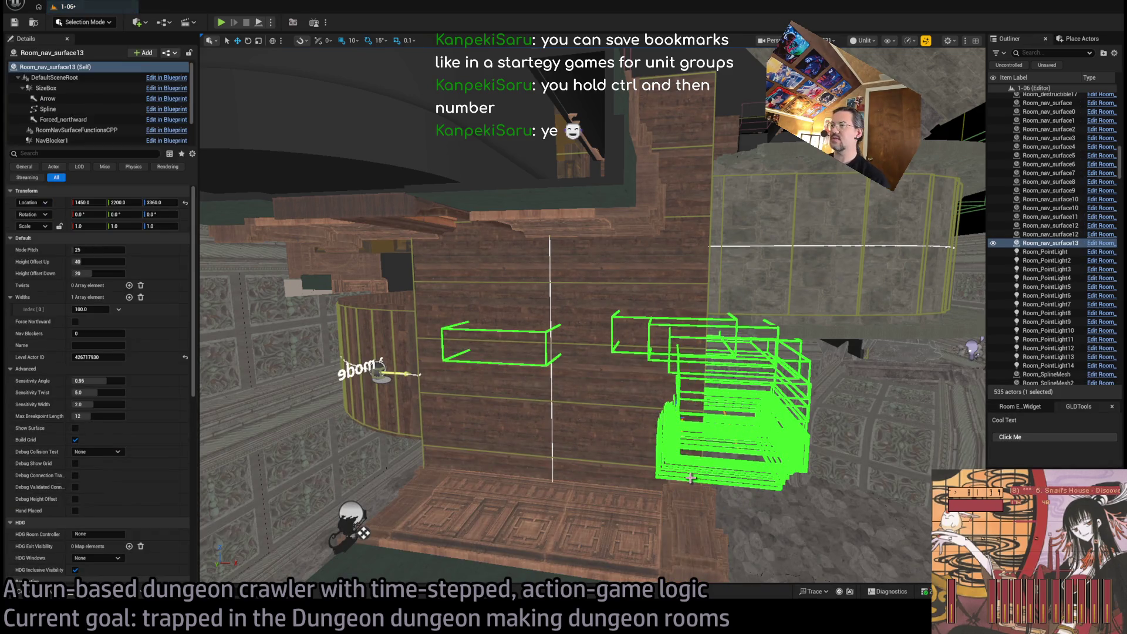
key("Escape")
key("ctrl+space")
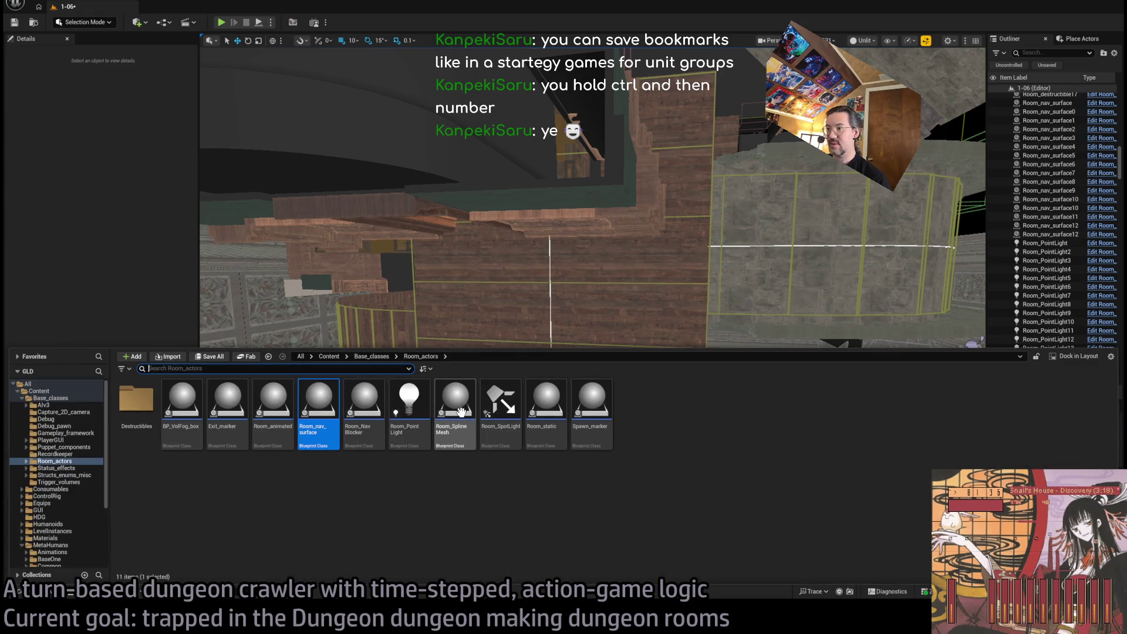
mouse_move(461, 413)
left_mouse_down()
mouse_move(647, 327)
mouse_move(644, 428)
mouse_move(694, 415)
left_mouse_up()
key("f")
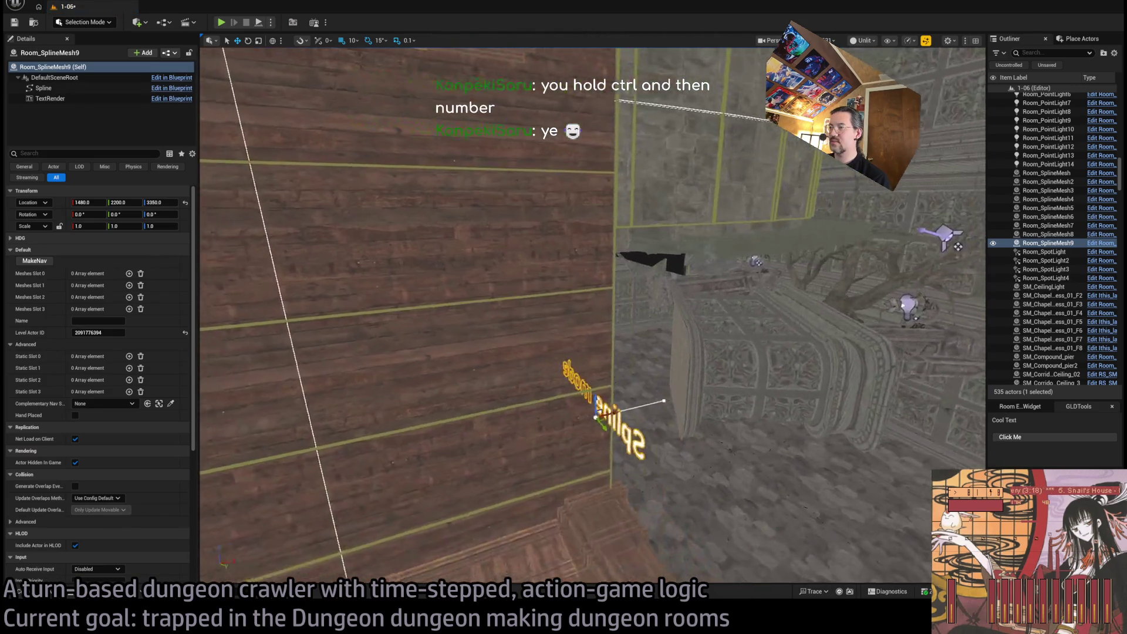
Lay the spline mesh flat and move it to X 1500 against the wooden wall
key("e")
mouse_move(568, 452)
left_mouse_down()
mouse_move(571, 472)
mouse_move(544, 411)
left_mouse_up()
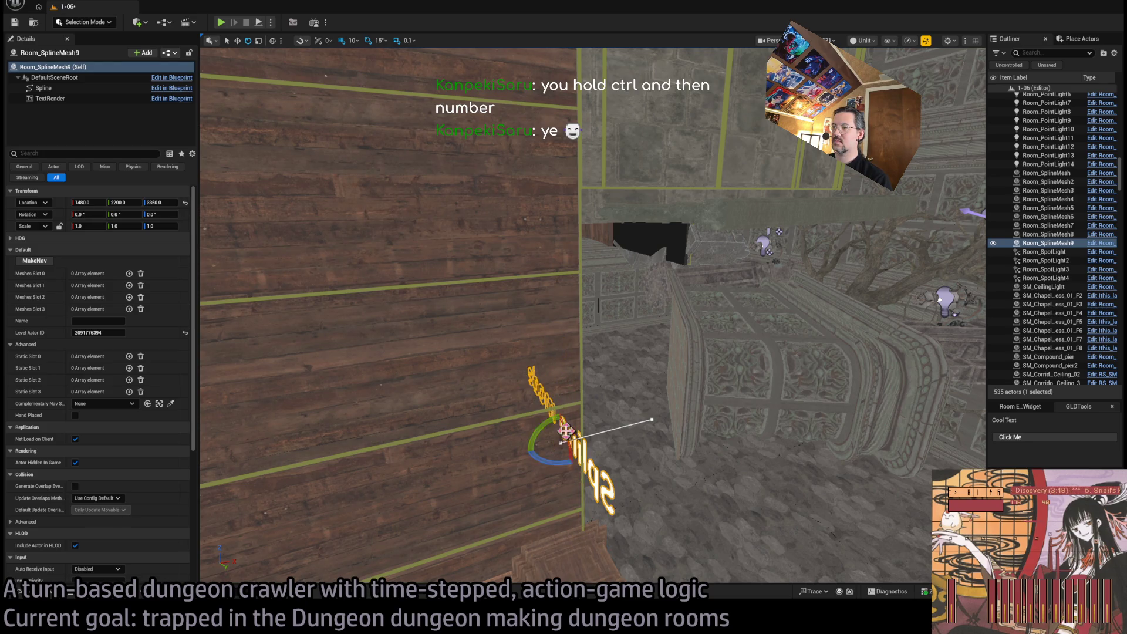
key("f")
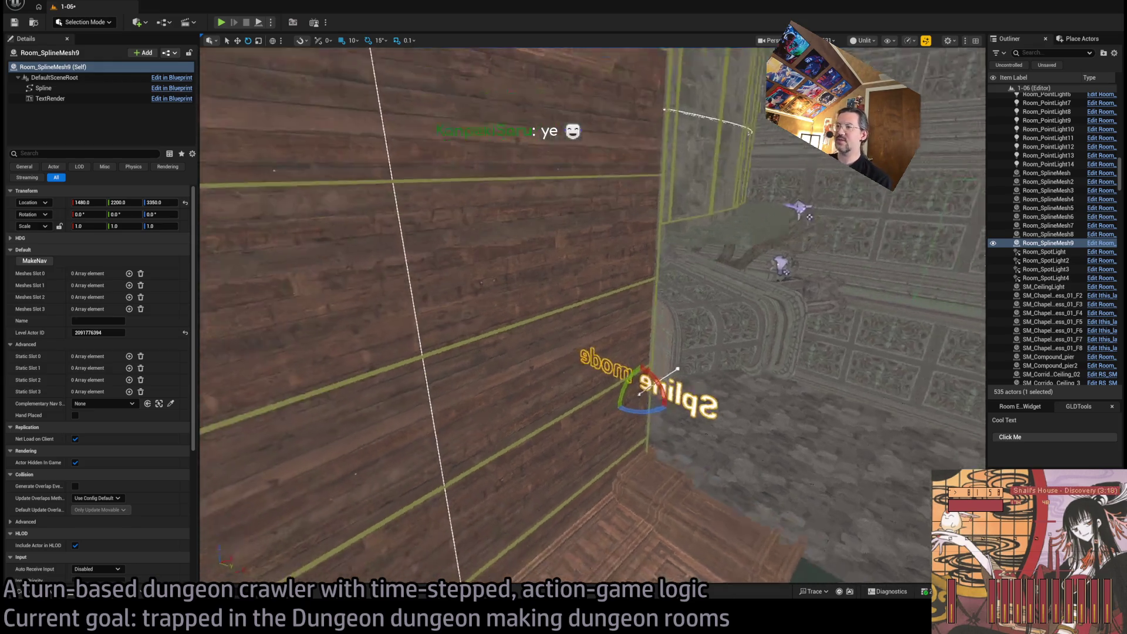
key("w")
left_click_drag(599, 380, 614, 380)
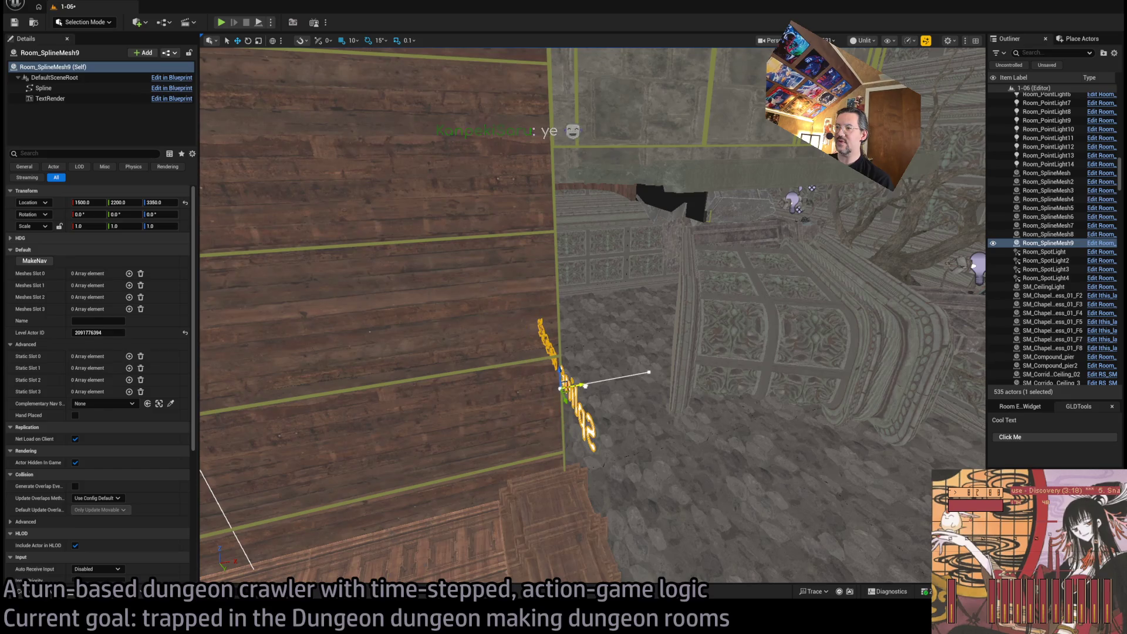
left_click_drag(636, 180, 636, 194)
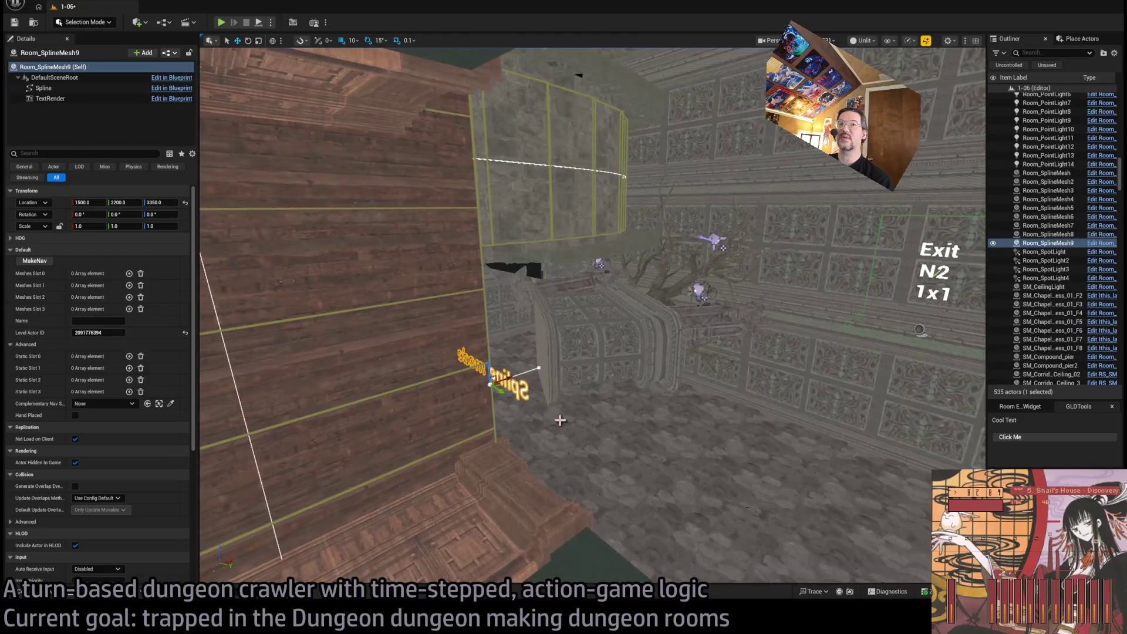
left_click(129, 274)
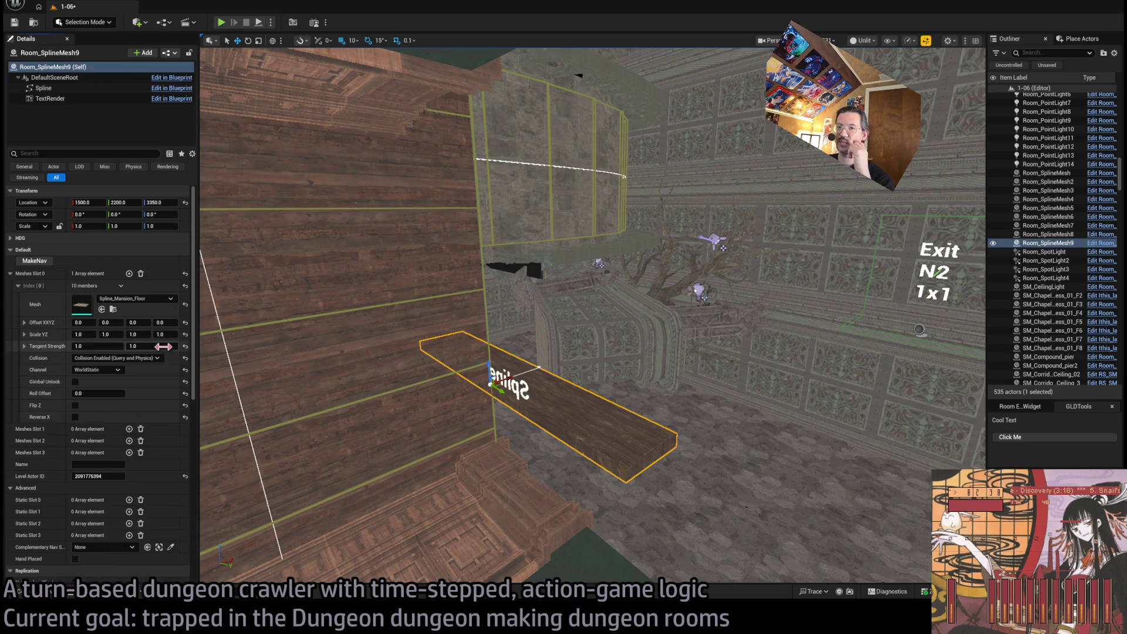
Assign Spline_TheMansion_RoomA from TheMansion > Spline to Room_SplineMesh9's Mesh slot 0
left_click(113, 309)
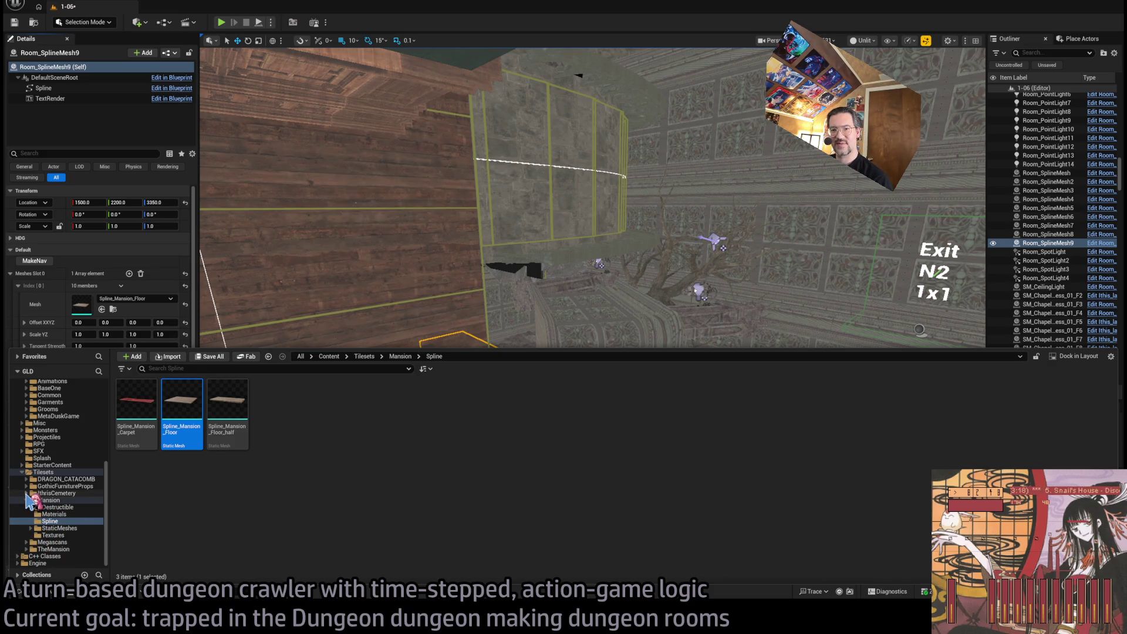
left_click(26, 542)
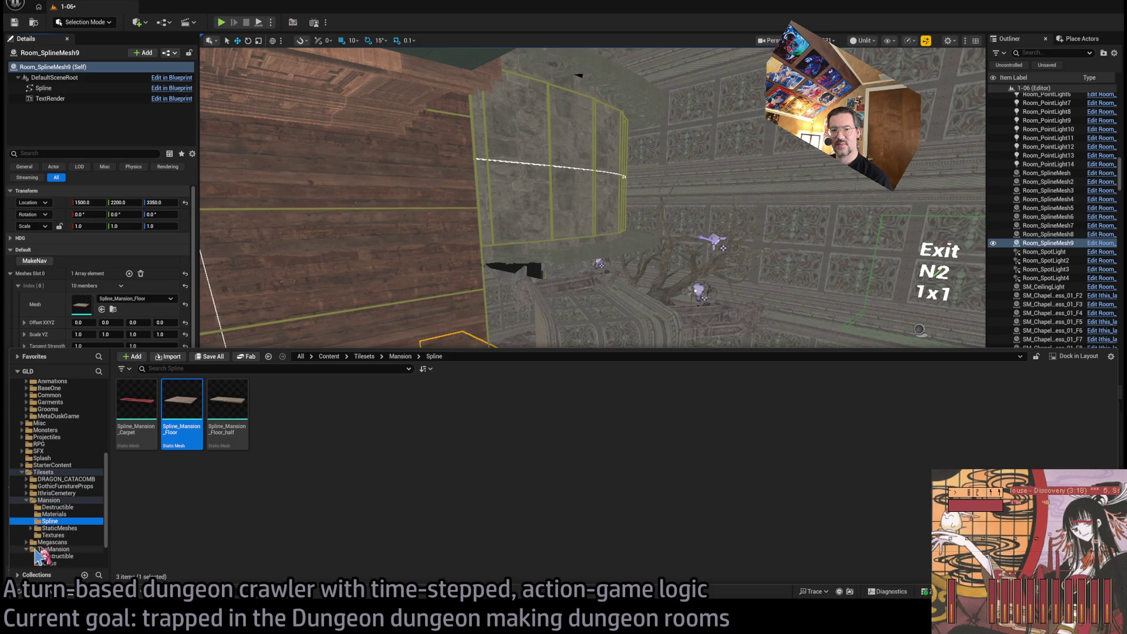
scroll(35, 555, "down", 2)
left_click(59, 535)
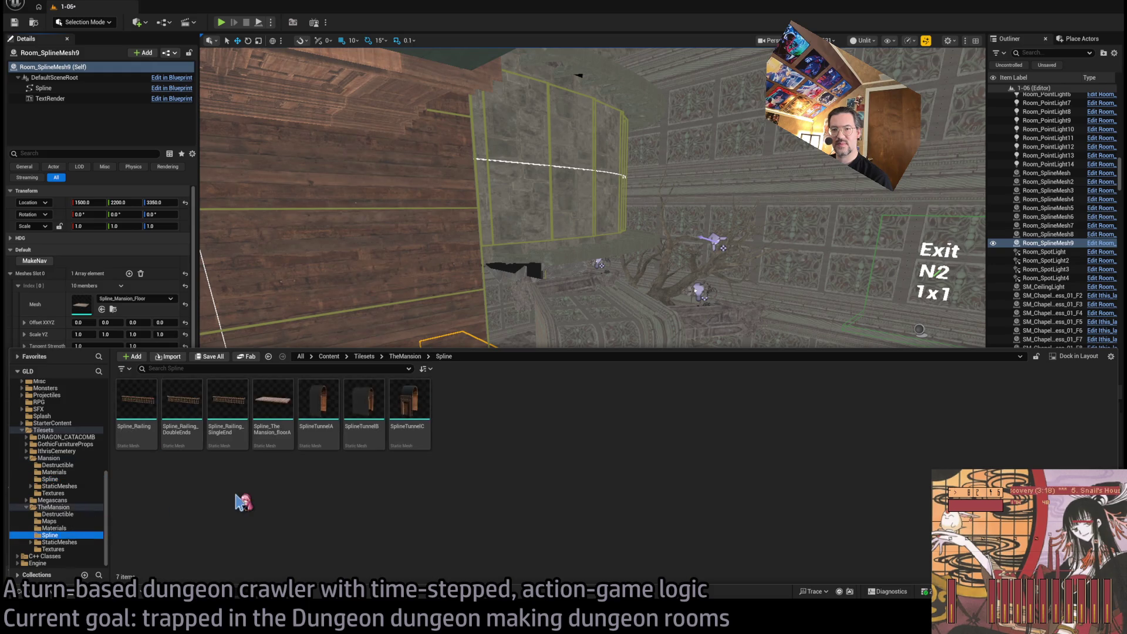
left_click(273, 405)
left_click_drag(273, 406, 89, 298)
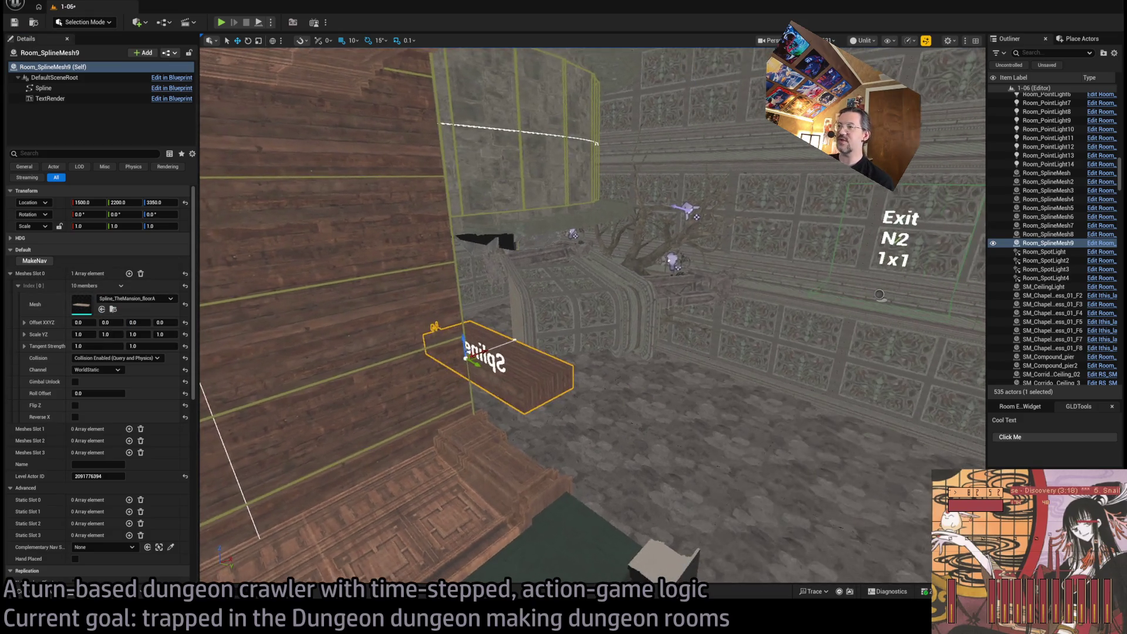
left_click_drag(587, 317, 487, 282)
mouse_move(354, 342)
left_mouse_down()
mouse_move(484, 441)
mouse_move(490, 467)
mouse_move(505, 464)
mouse_move(474, 481)
mouse_move(484, 458)
left_mouse_up()
Set Room_SplineMesh9's start spline point X rotation to 6.27°
left_click(477, 470)
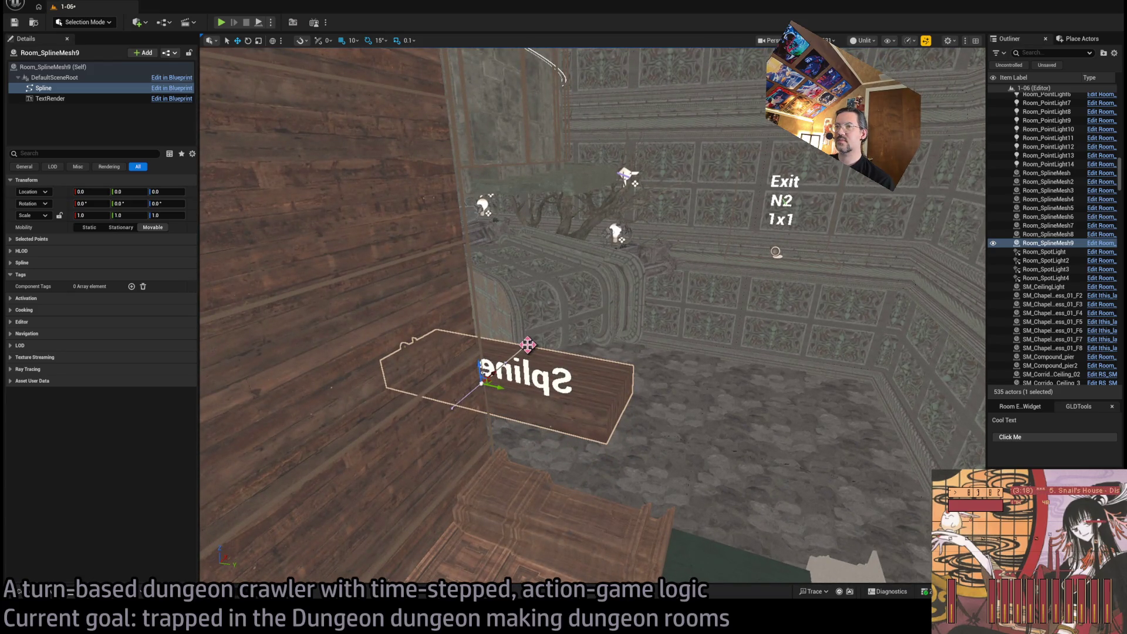
left_click(13, 239)
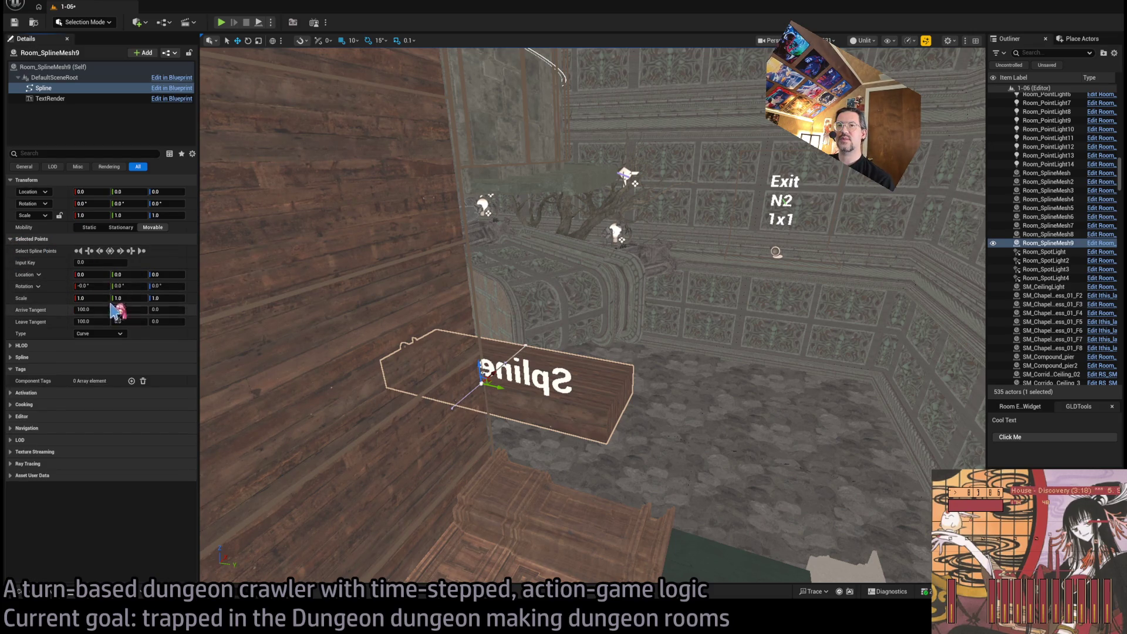
left_click_drag(202, 322, 182, 317)
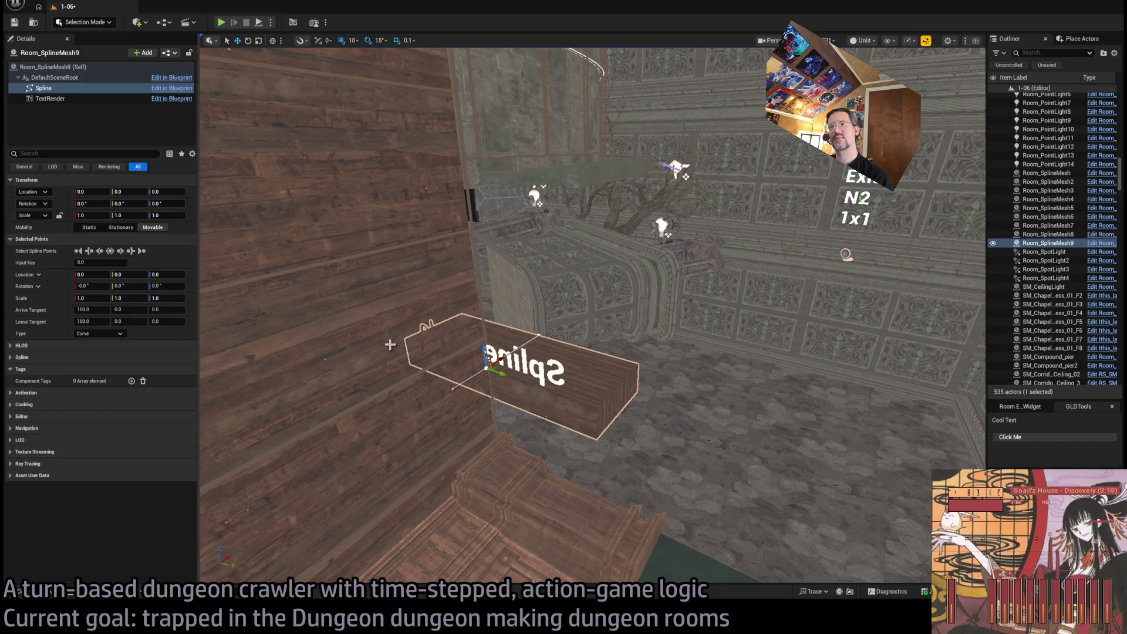
left_click(89, 286)
type("30")
key("Return")
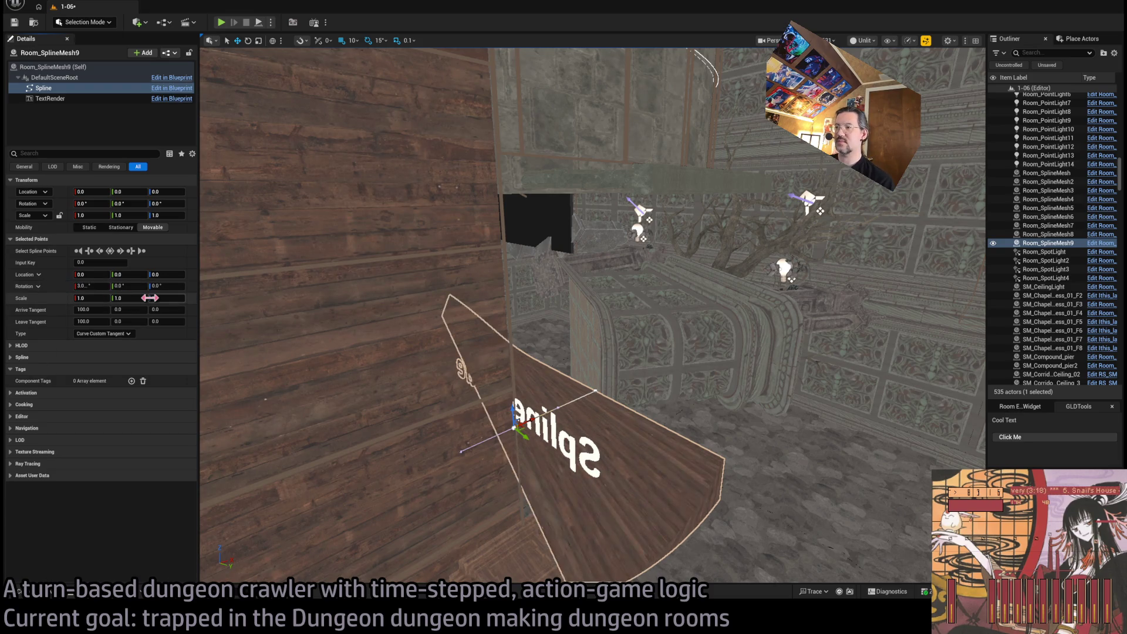
left_click(101, 286)
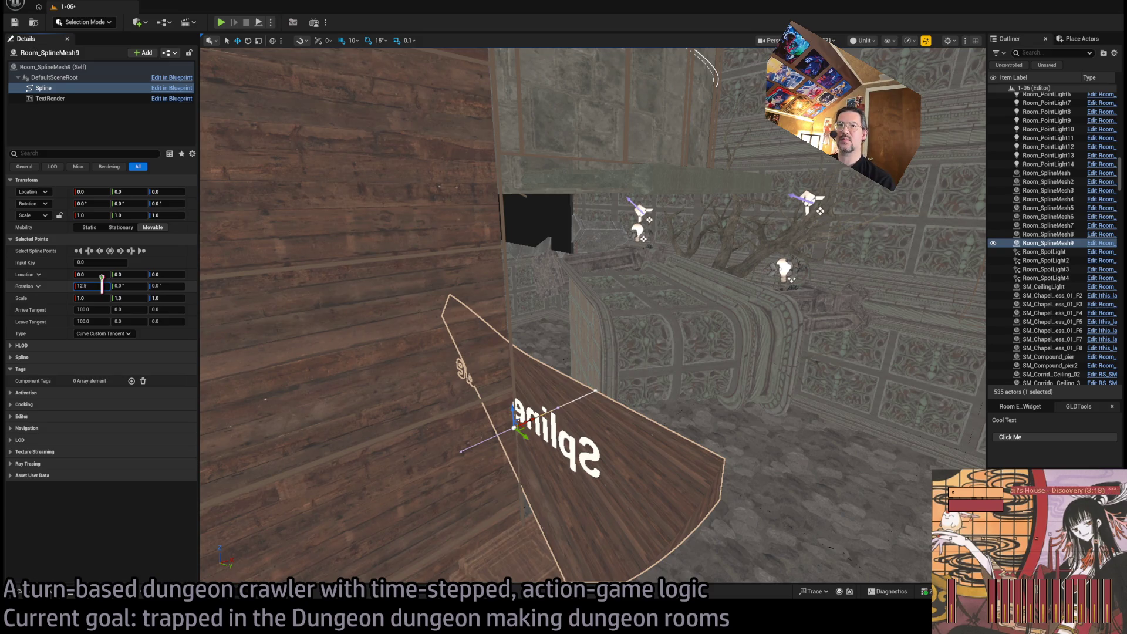
key("Return")
Give the spline's end point the same 6.27° X rotation, then reselect the start point
left_click_drag(319, 317, 476, 365)
left_click(476, 365)
left_click(101, 287)
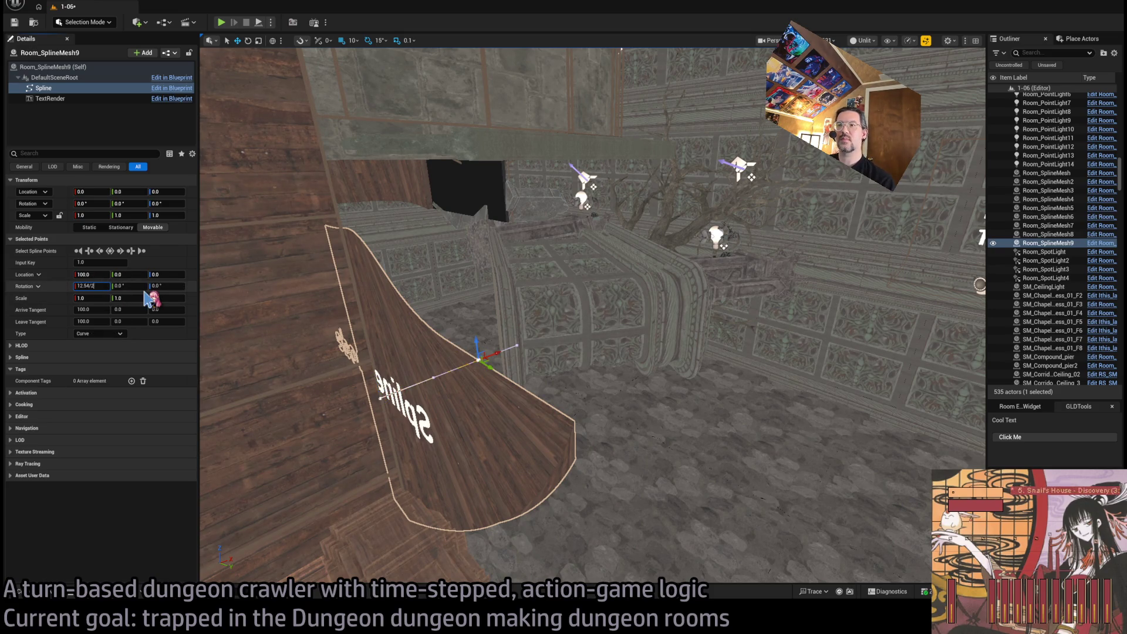
key("Return")
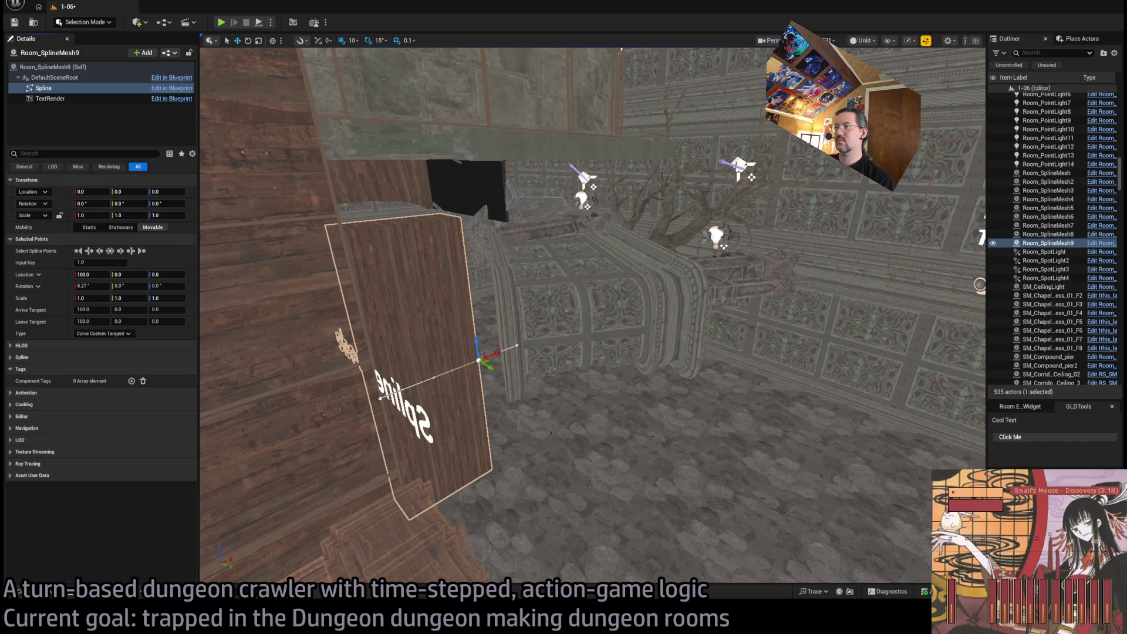
left_click_drag(561, 374, 561, 374)
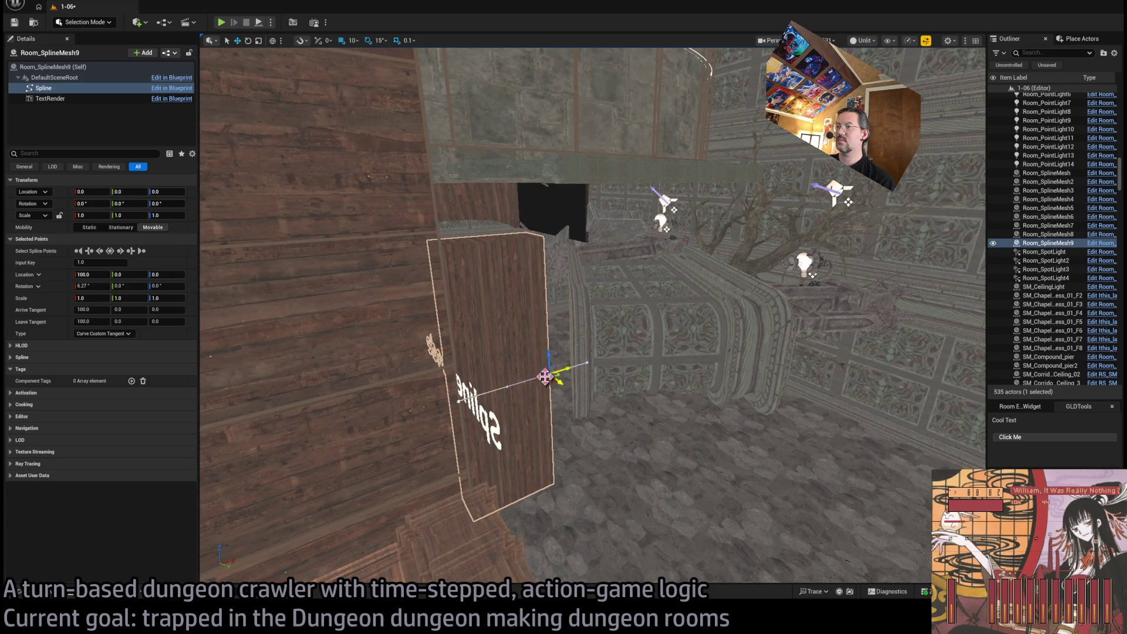
left_click(459, 399)
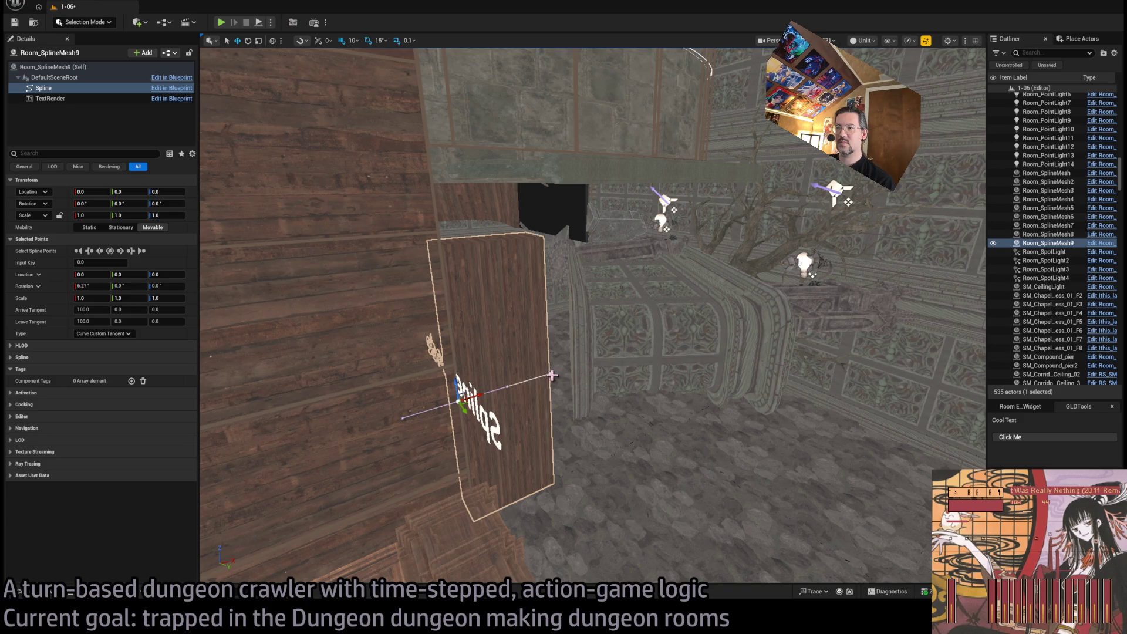
mouse_move(551, 376)
left_mouse_down()
mouse_move(797, 390)
mouse_move(810, 322)
mouse_move(746, 286)
mouse_move(764, 393)
left_mouse_up()
Flatten the spline point at Input Key 2 by setting its X rotation to 0
left_click(494, 365)
left_click_drag(660, 388, 660, 388)
left_click_drag(614, 301, 615, 302)
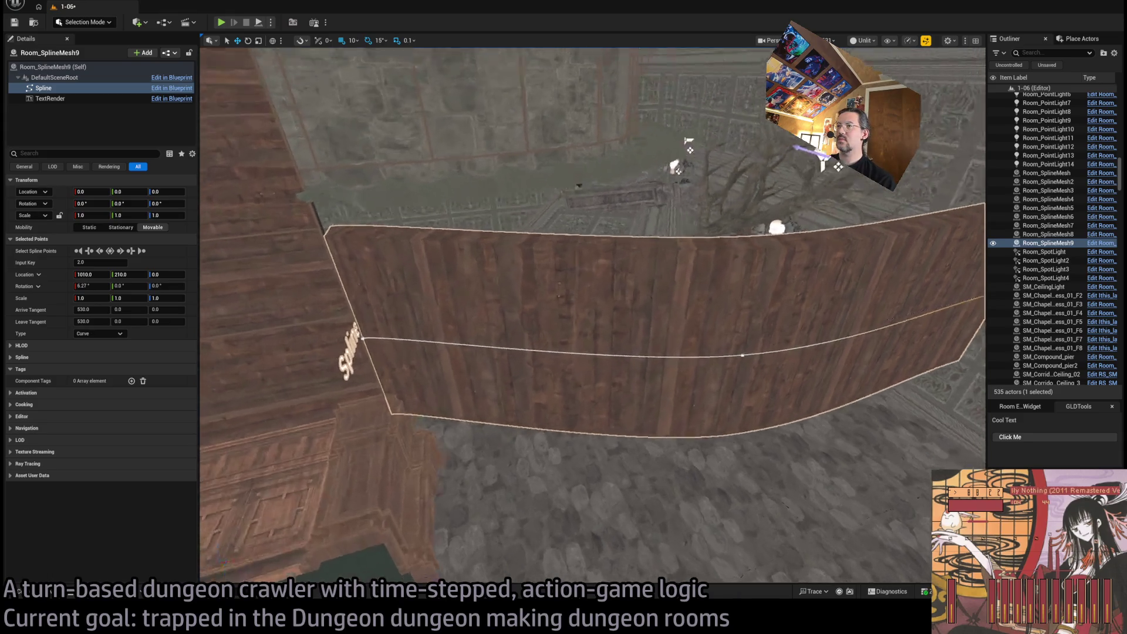
left_click(548, 358)
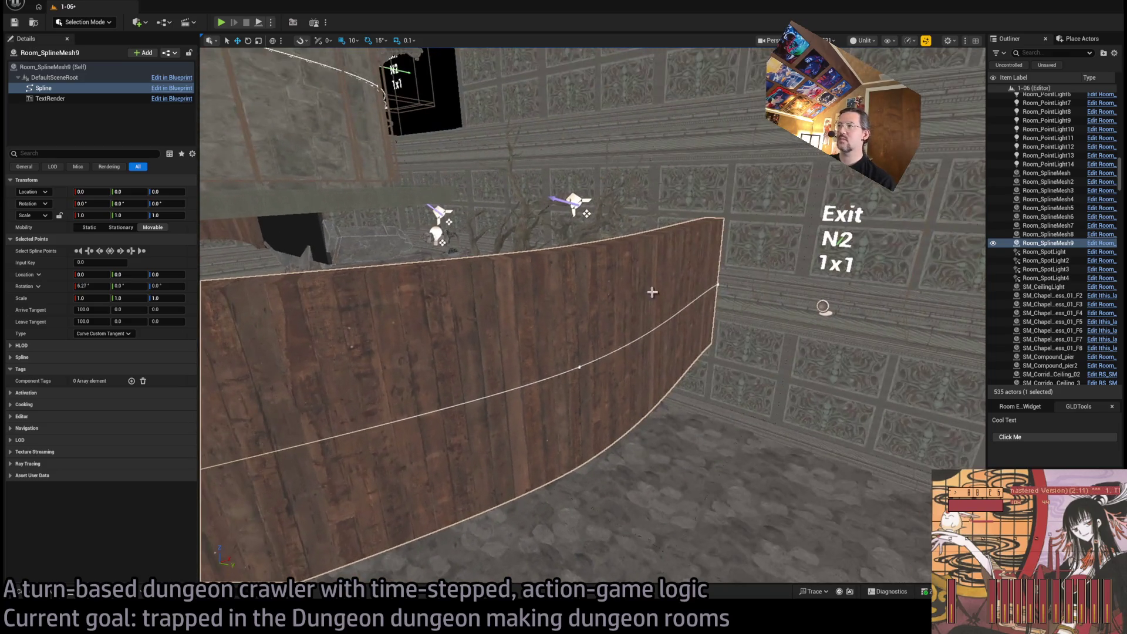
left_click(717, 284)
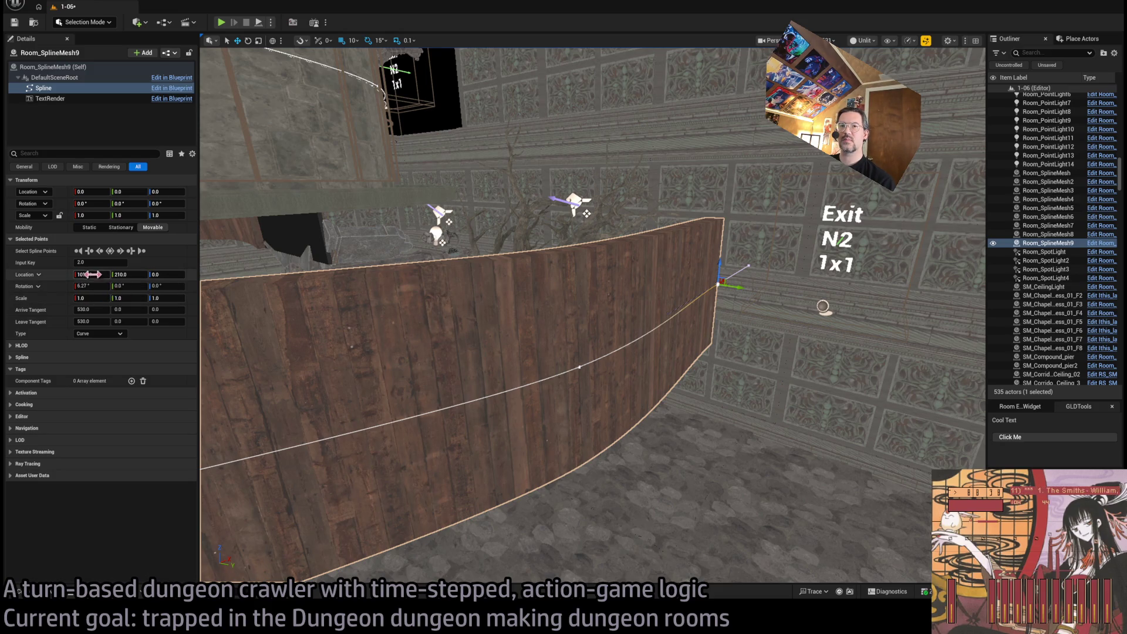
left_click(97, 286)
type("0")
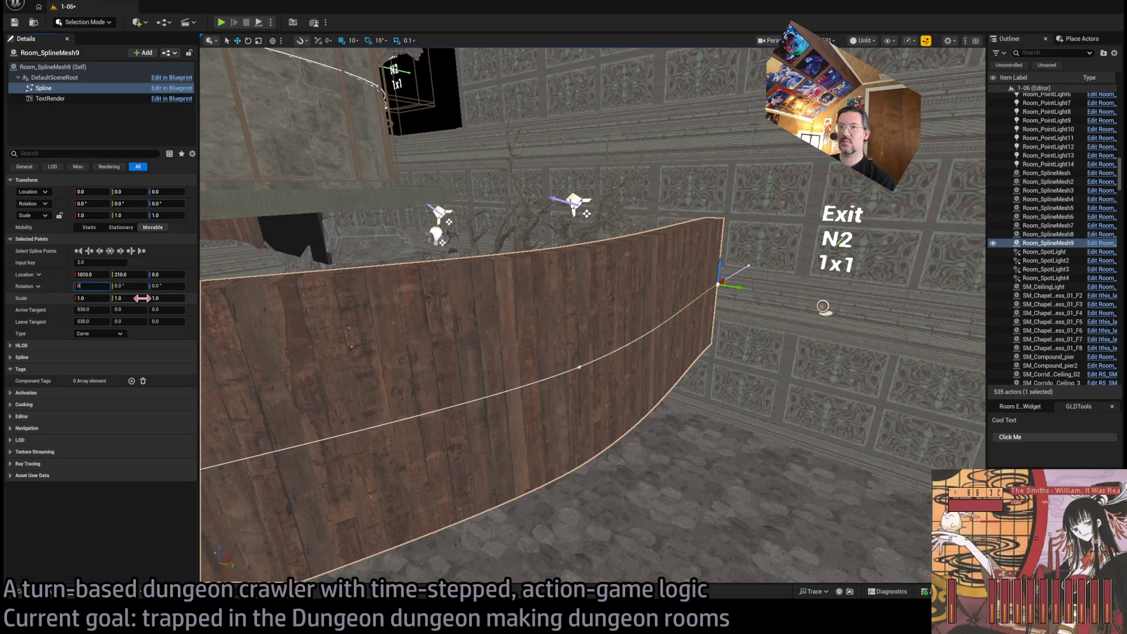
key("Return")
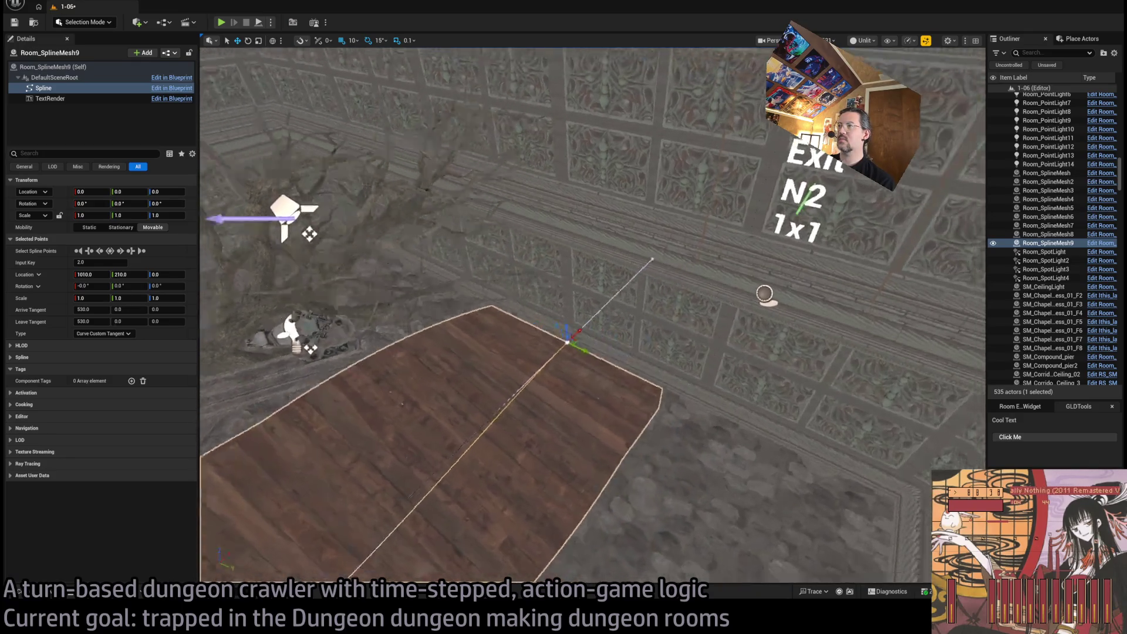
Alt-drag a new spline point toward the Exit and lower it to Z -200
left_click_drag(462, 337, 747, 265, "alt")
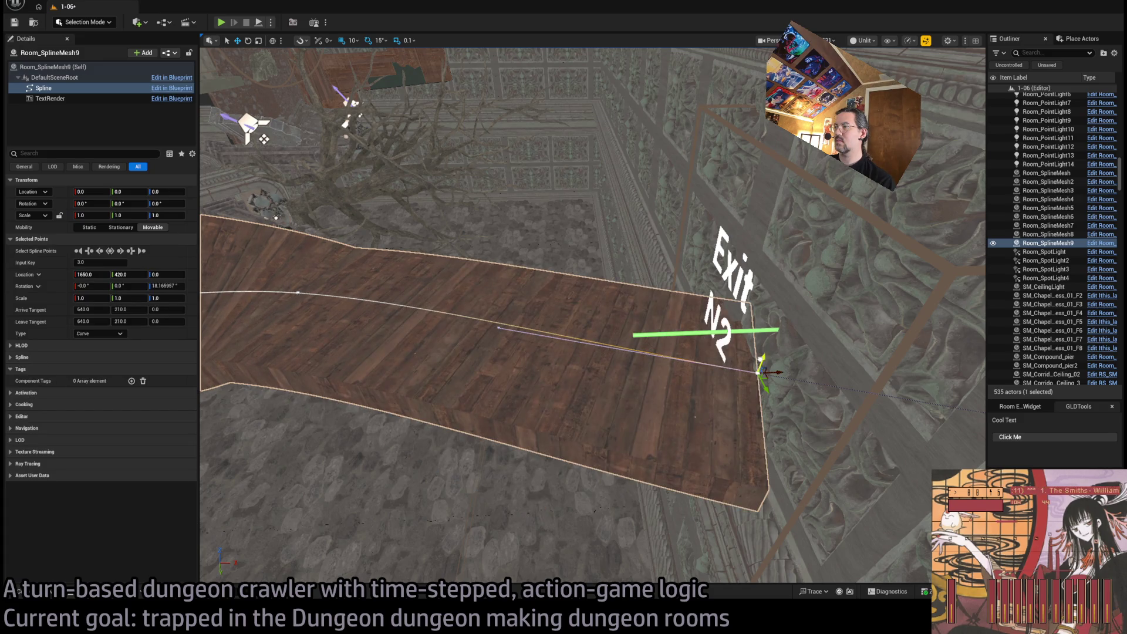
left_click_drag(761, 367, 731, 467)
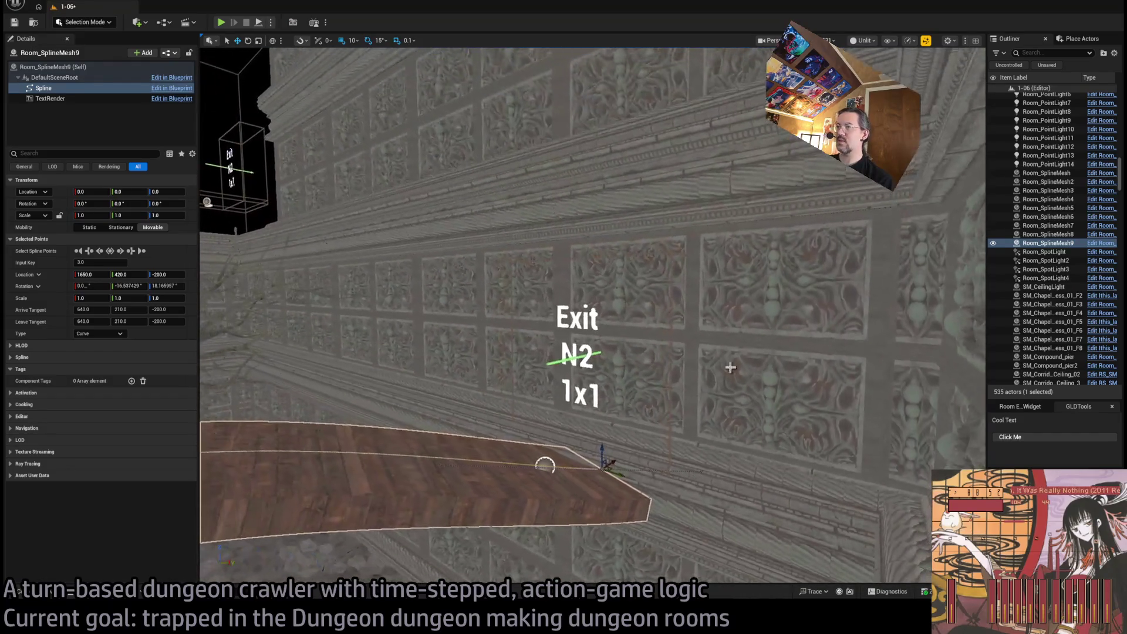
left_click(682, 256)
Delete the two wall pieces behind the Exit marker
key("Delete")
left_click(514, 242)
key("Delete")
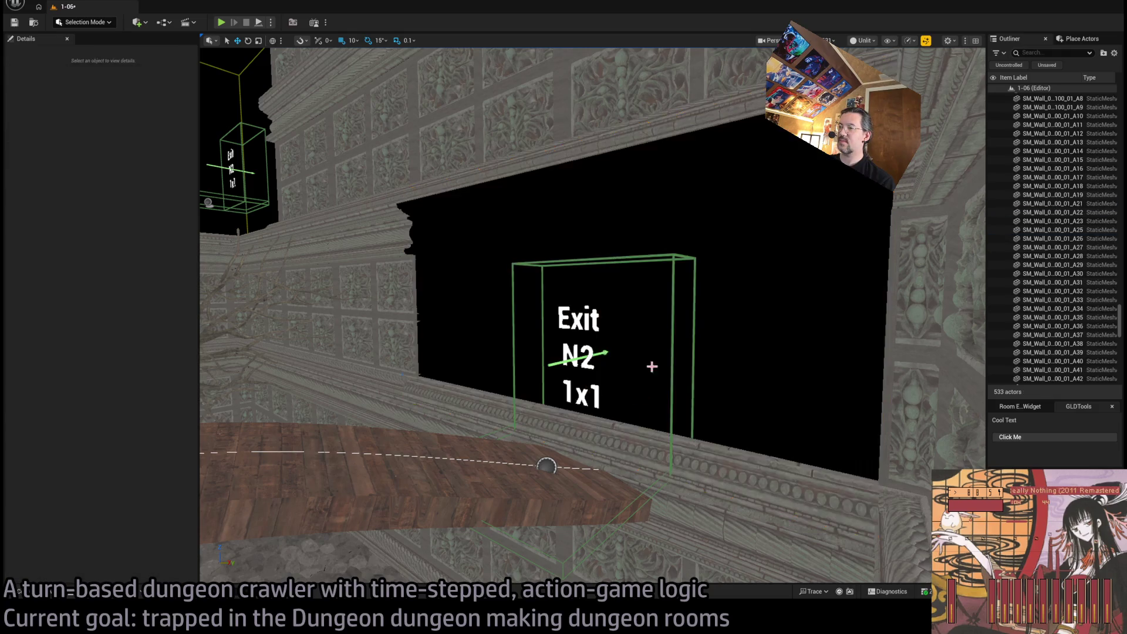
key("ctrl+z")
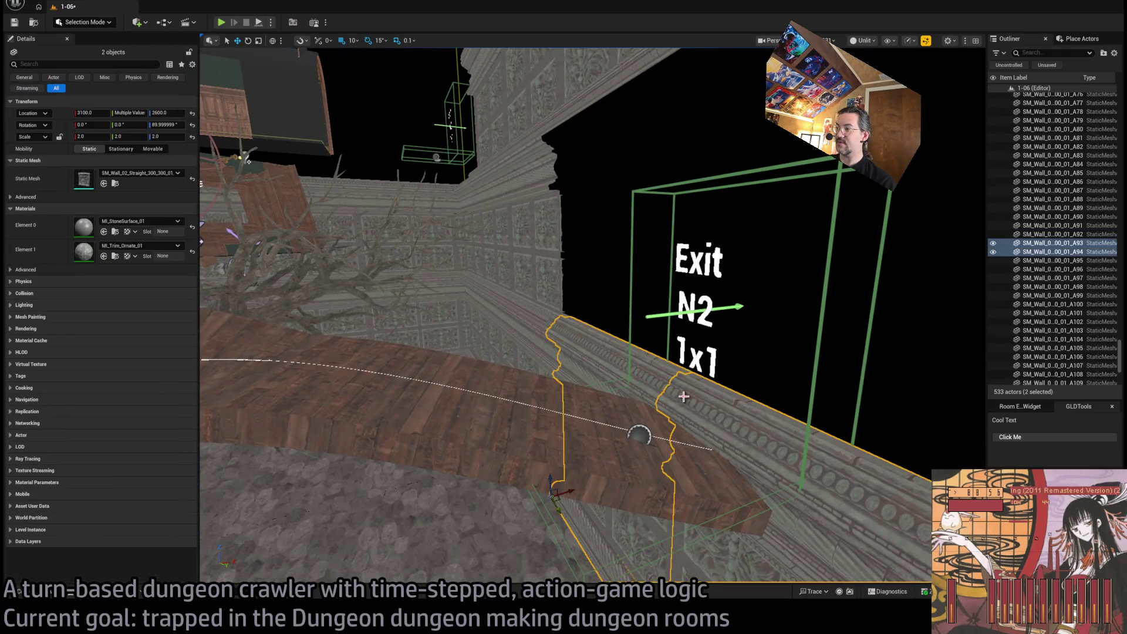
key("Delete")
Move the ramp's end spline point to 1700, 400, -150 toward the Exit
left_click(566, 456)
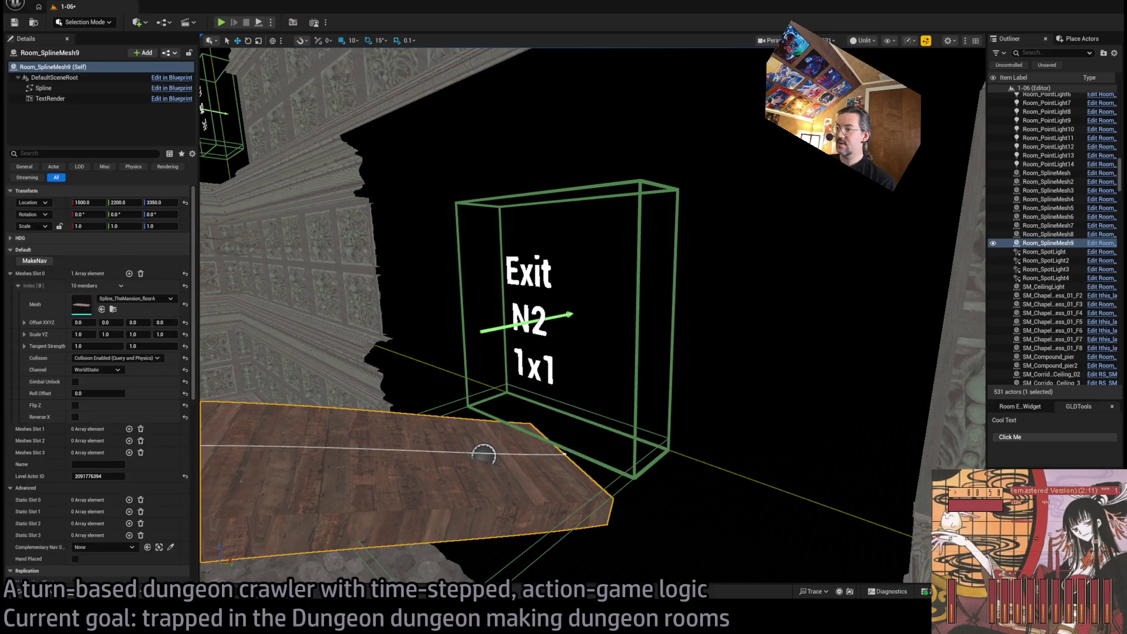
left_click(564, 454)
left_click(564, 456)
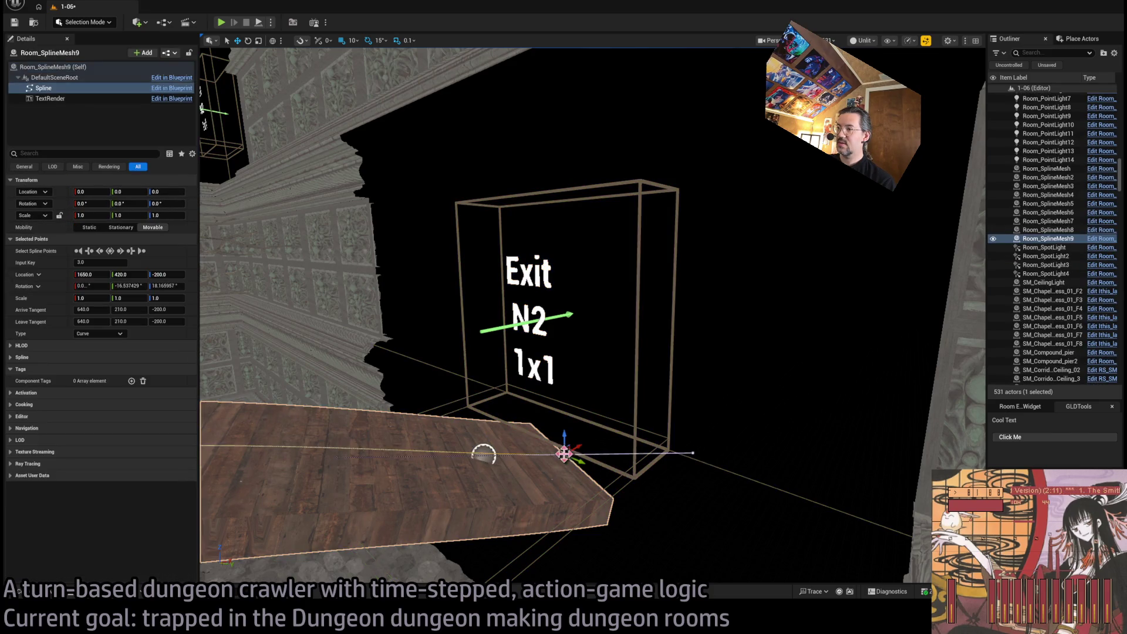
key("f")
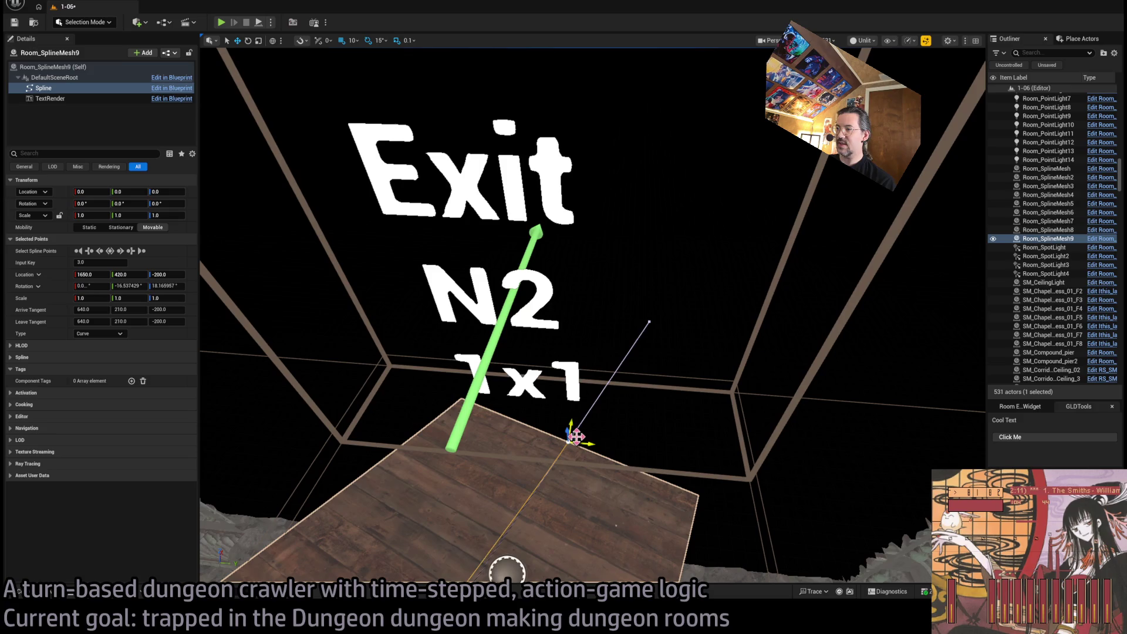
left_click_drag(555, 381, 559, 379)
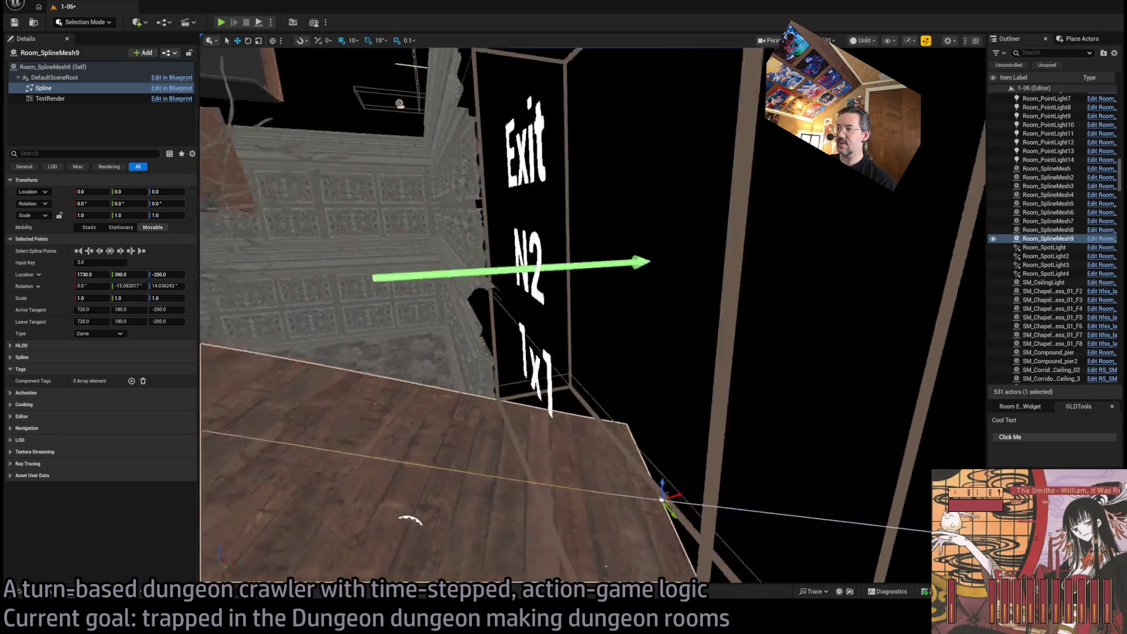
mouse_move(579, 433)
left_mouse_down()
mouse_move(537, 383)
mouse_move(556, 392)
left_mouse_up()
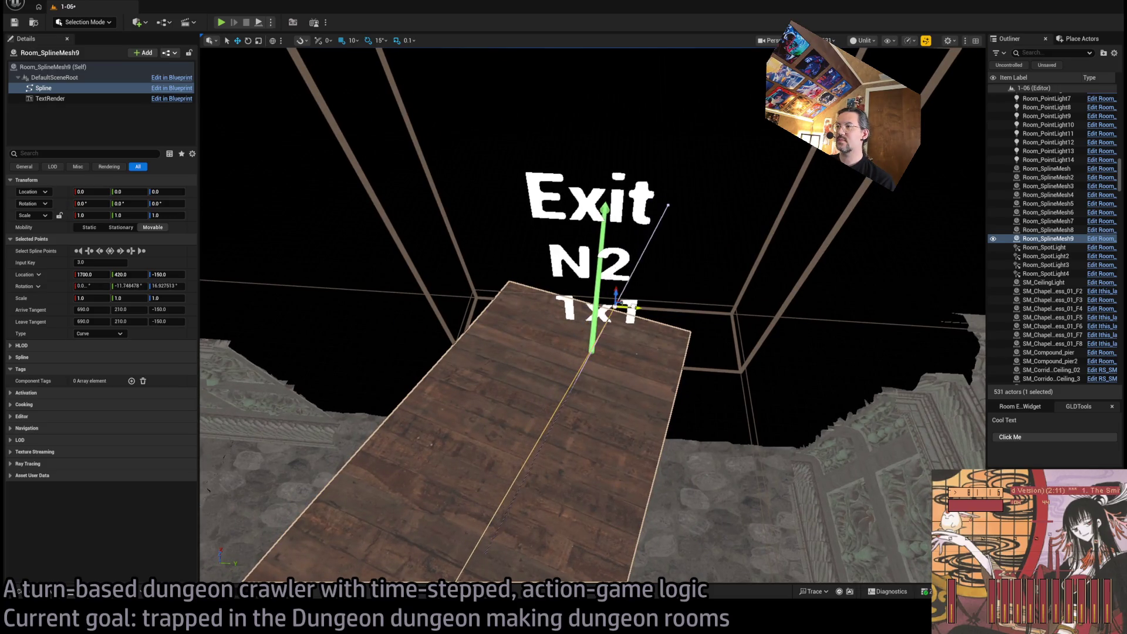
scroll(620, 314, "down", 5)
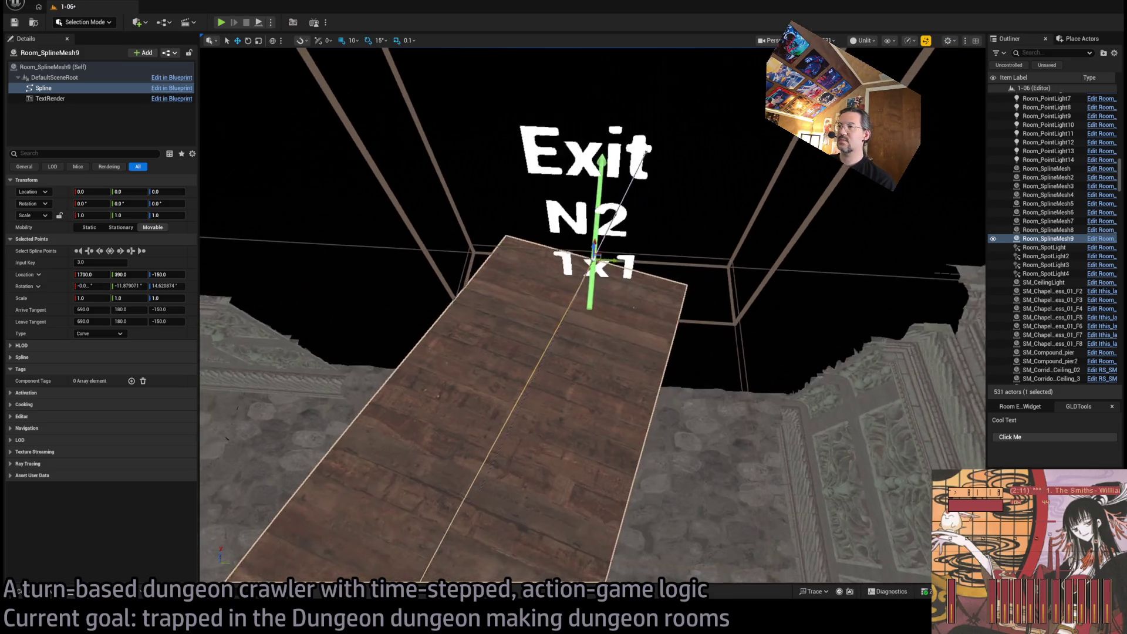
left_click_drag(622, 320, 505, 339)
scroll(626, 325, "up", 5)
scroll(685, 397, "down", 3)
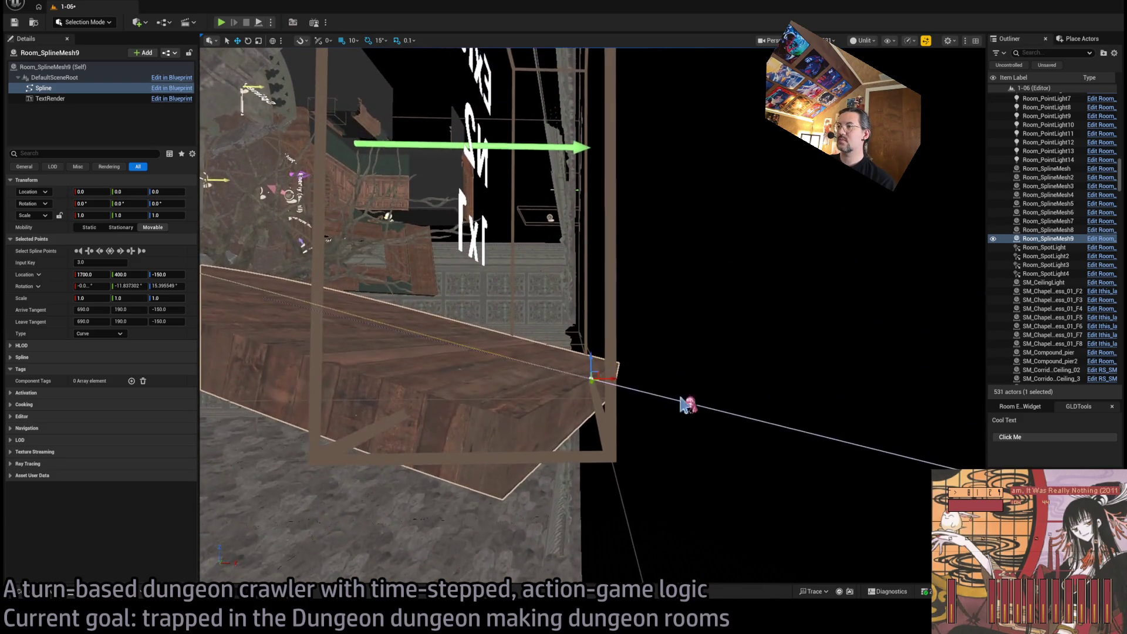
Curve the end point's tangent toward the Exit and set its arrive tangent Z to 0
mouse_move(685, 398)
left_mouse_down()
mouse_move(789, 467)
mouse_move(418, 386)
left_mouse_up()
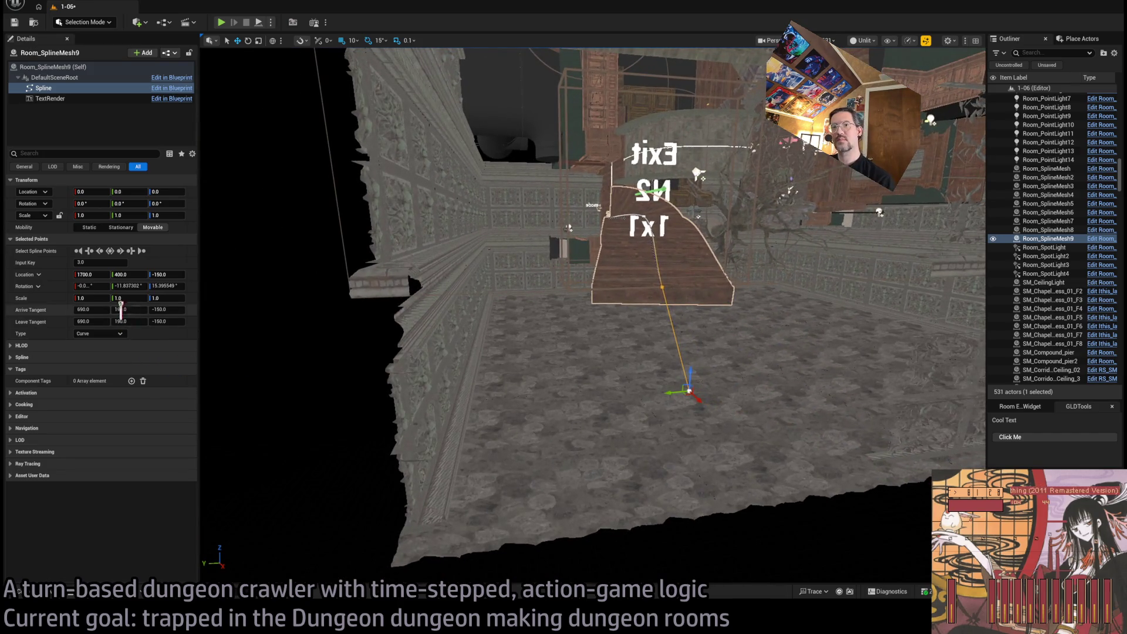
mouse_move(685, 385)
left_mouse_down()
mouse_move(728, 315)
mouse_move(715, 331)
left_mouse_up()
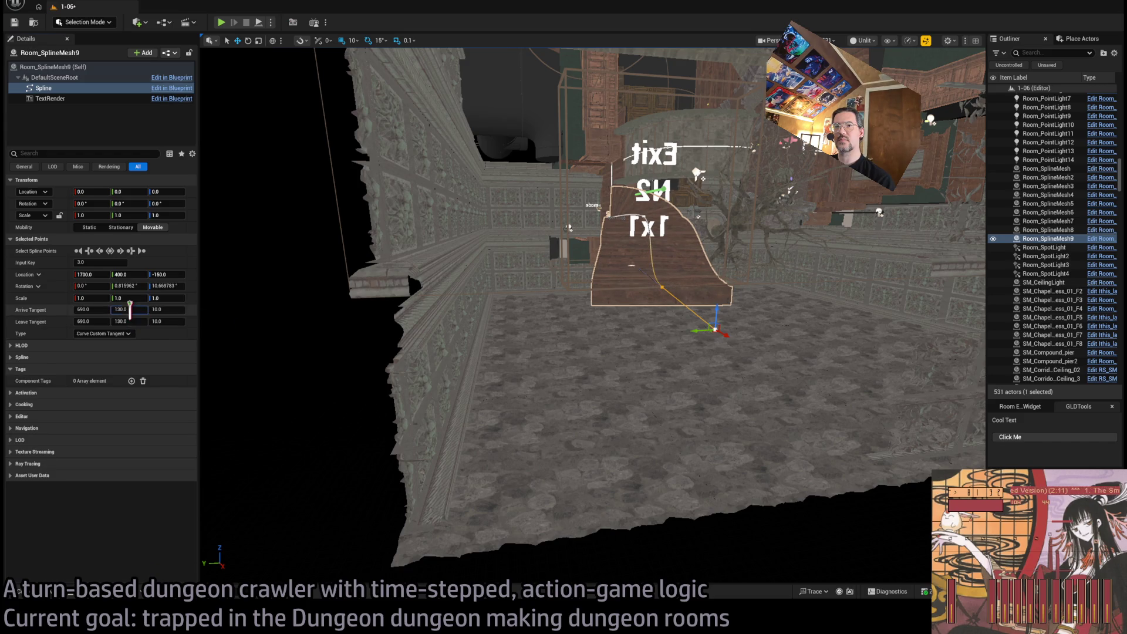
key("ctrl+z")
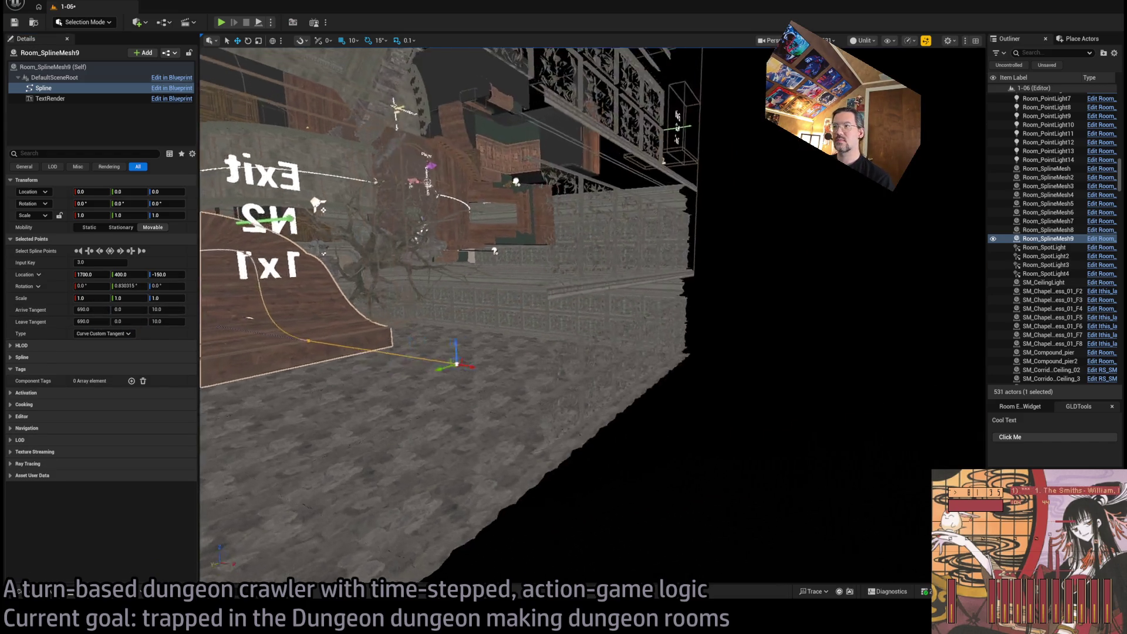
mouse_move(295, 333)
left_mouse_down()
mouse_move(328, 317)
mouse_move(319, 322)
left_mouse_up()
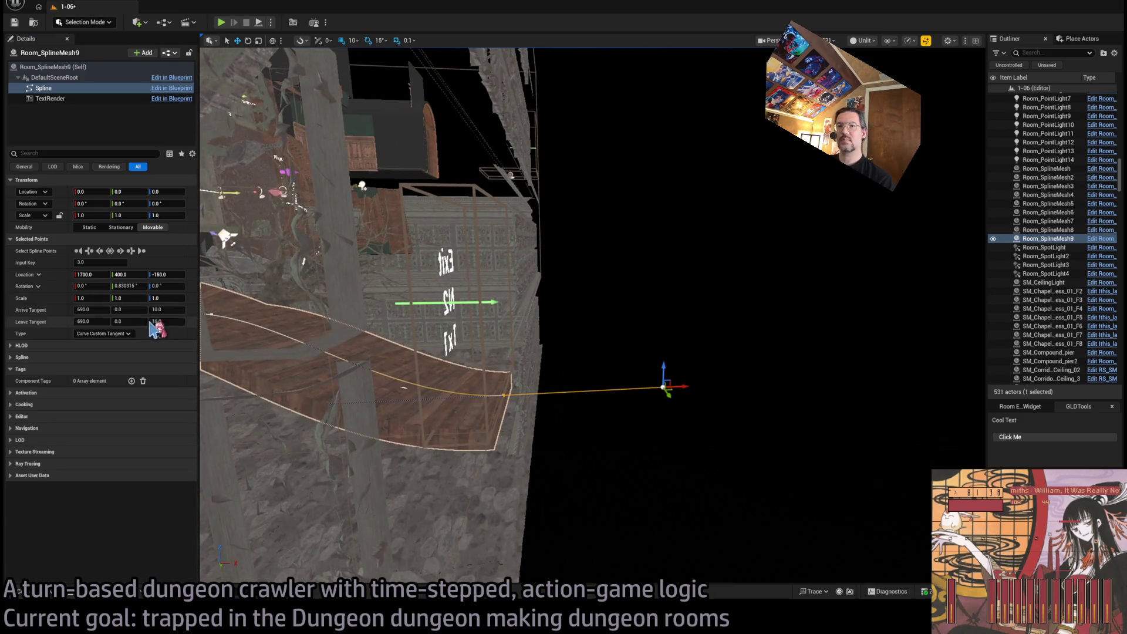
key("Return")
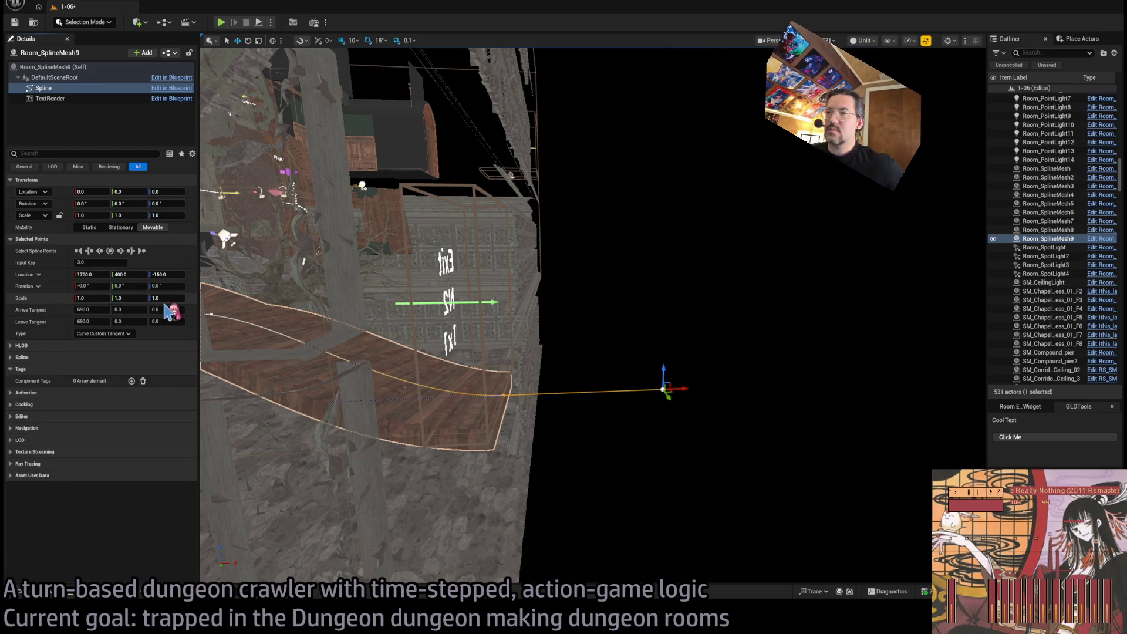
key("f")
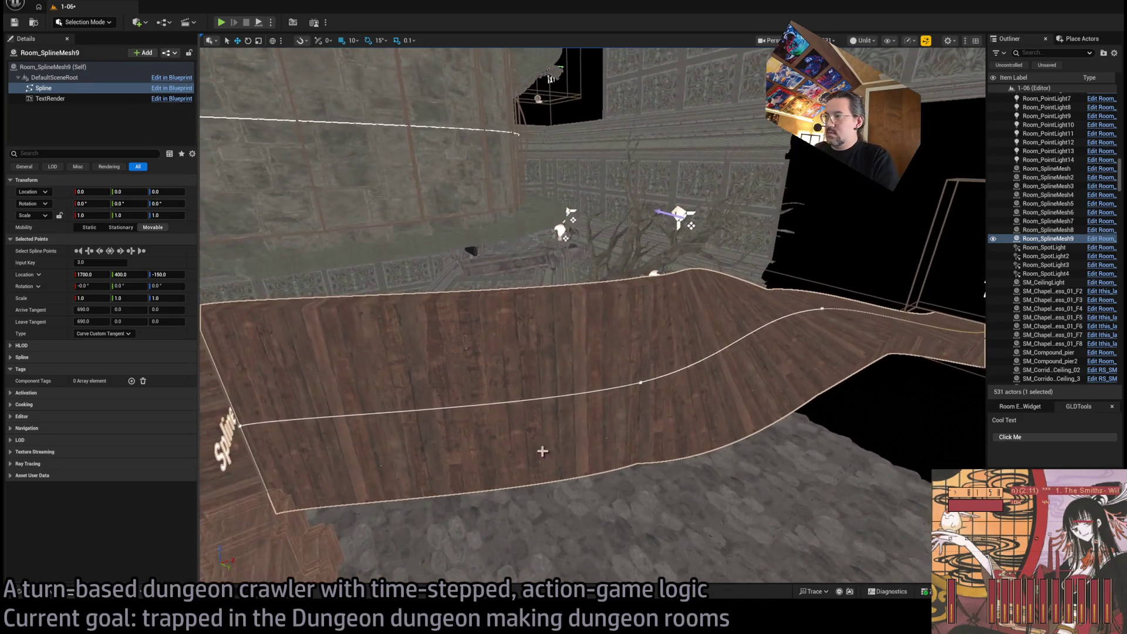
left_click(641, 384)
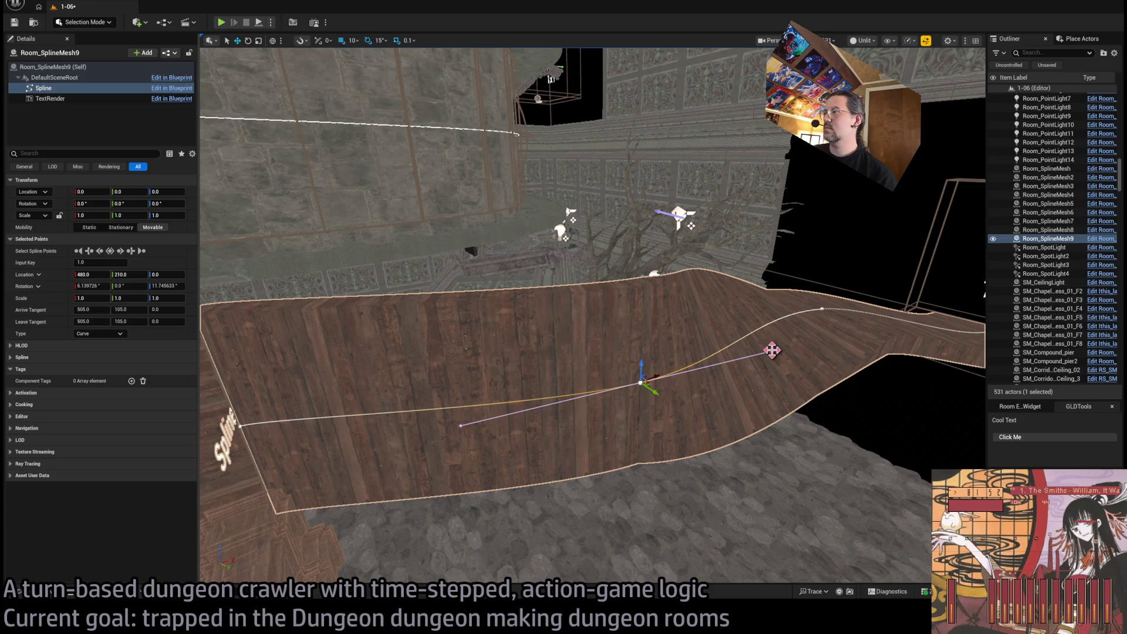
Reshape the middle spline points' tangents, shortening them to 400 for a gentler curve
left_click_drag(793, 357, 763, 353)
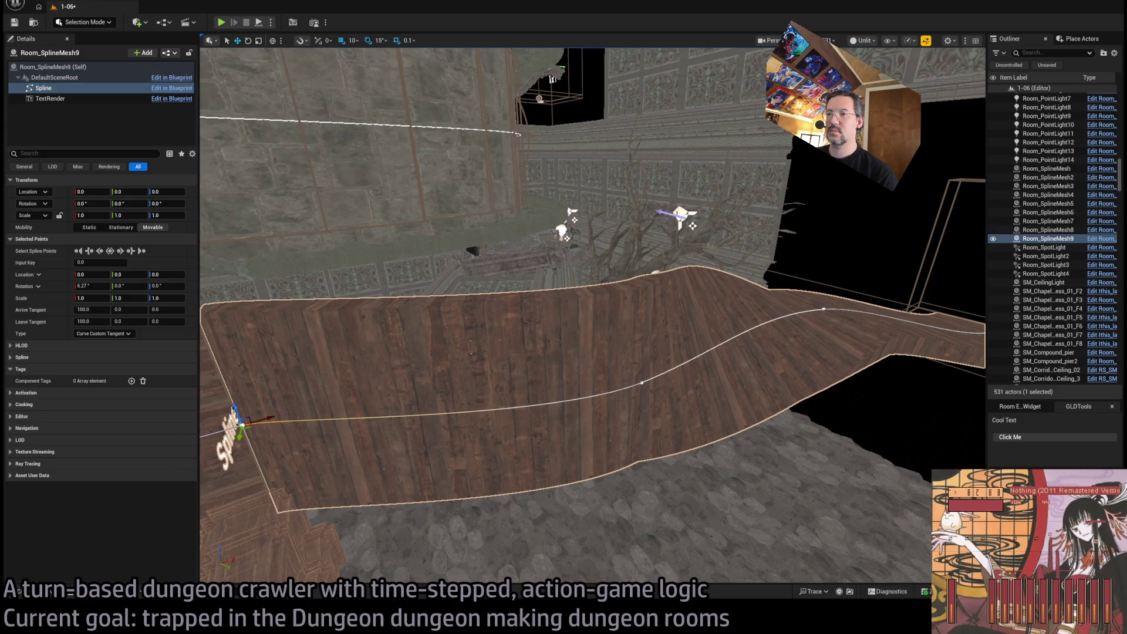
mouse_move(453, 376)
left_mouse_down()
mouse_move(435, 379)
mouse_move(399, 353)
mouse_move(435, 364)
mouse_move(446, 320)
mouse_move(458, 346)
mouse_move(452, 355)
mouse_move(434, 341)
left_mouse_up()
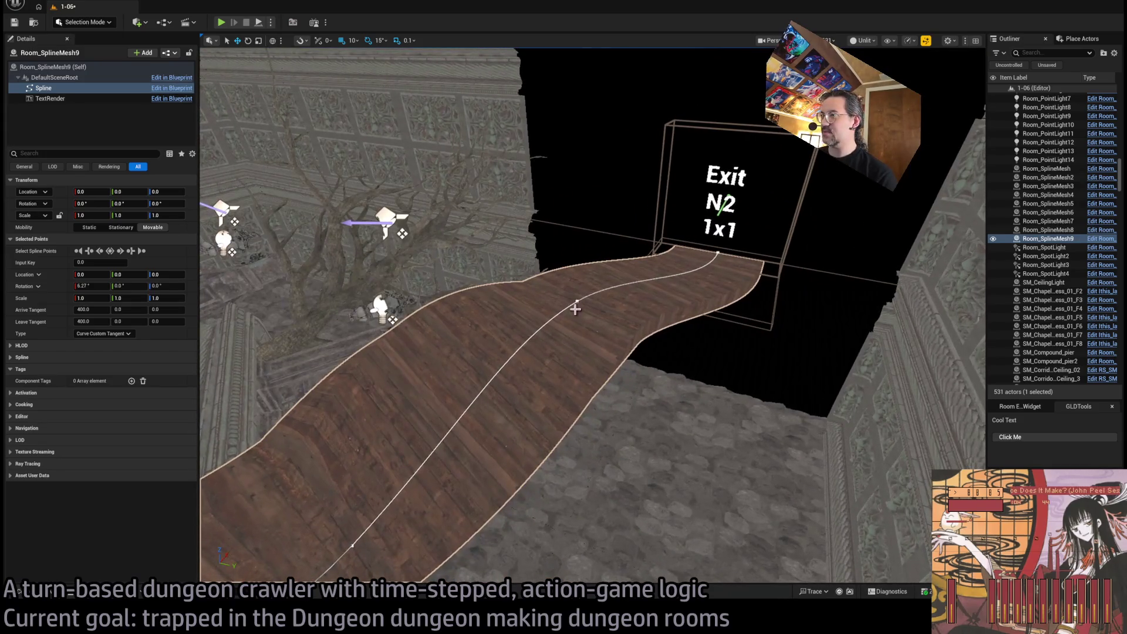
left_click(575, 302)
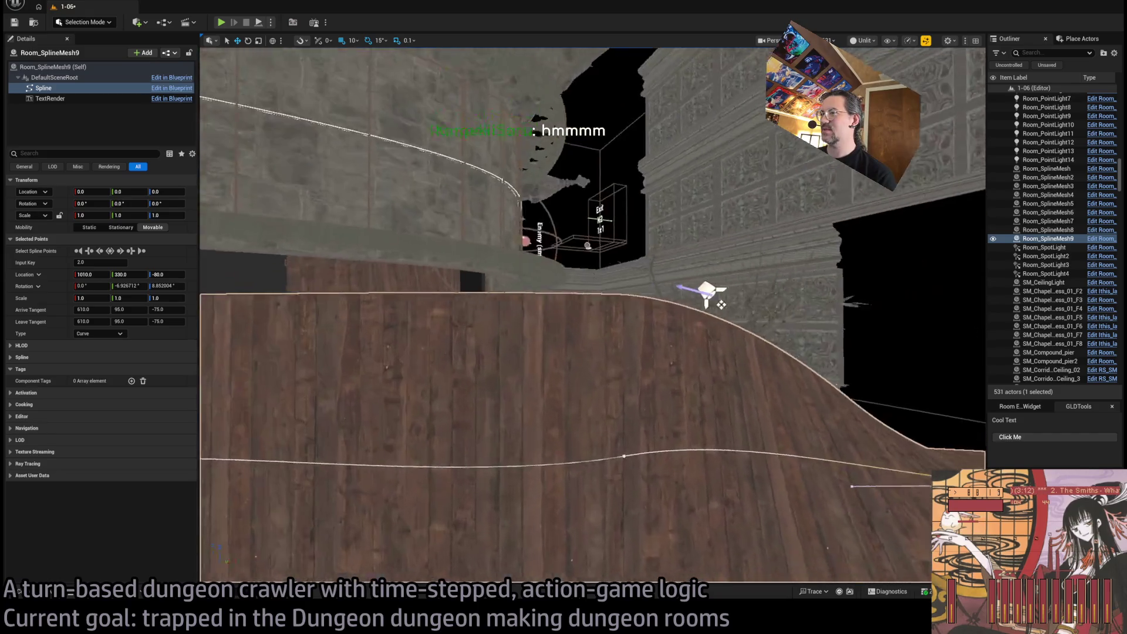
left_click(621, 352)
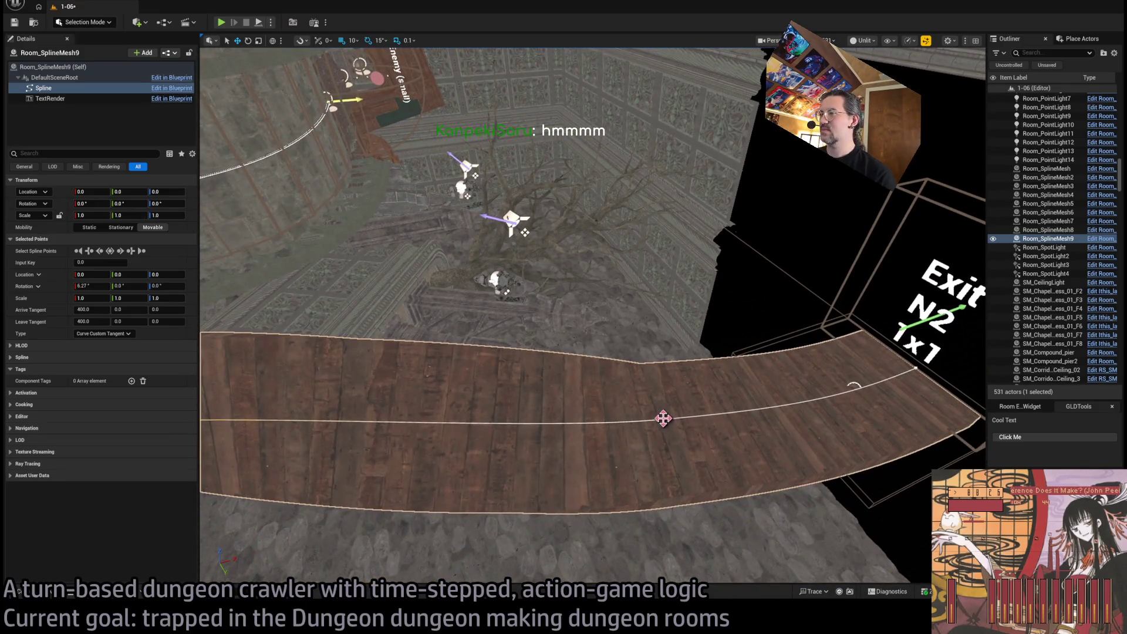
left_click(663, 418)
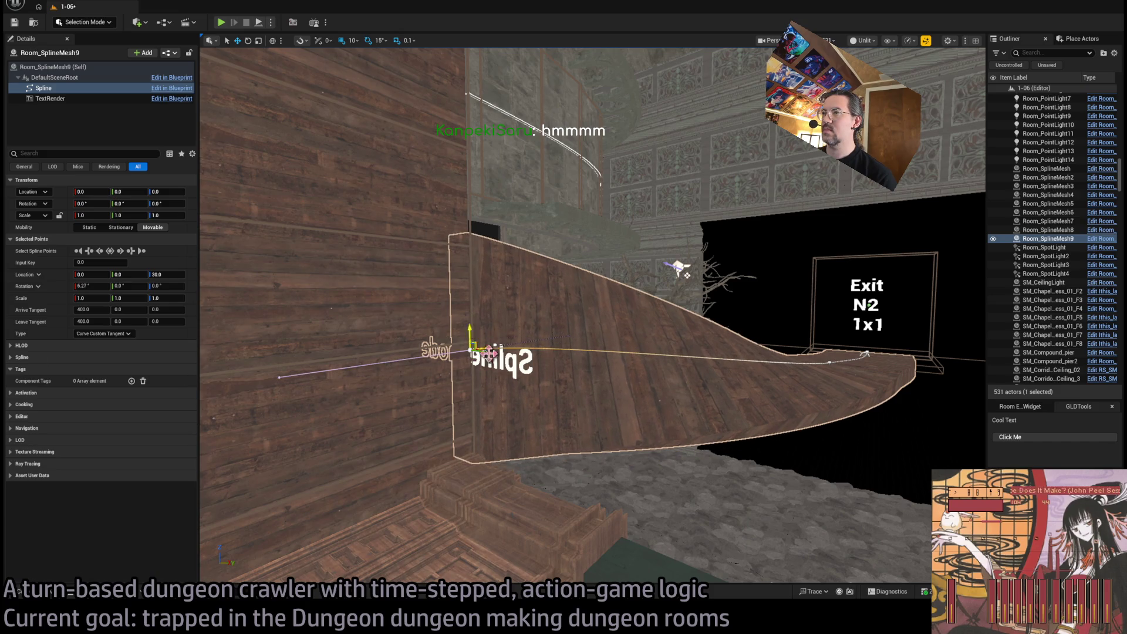
left_click_drag(587, 317, 505, 276)
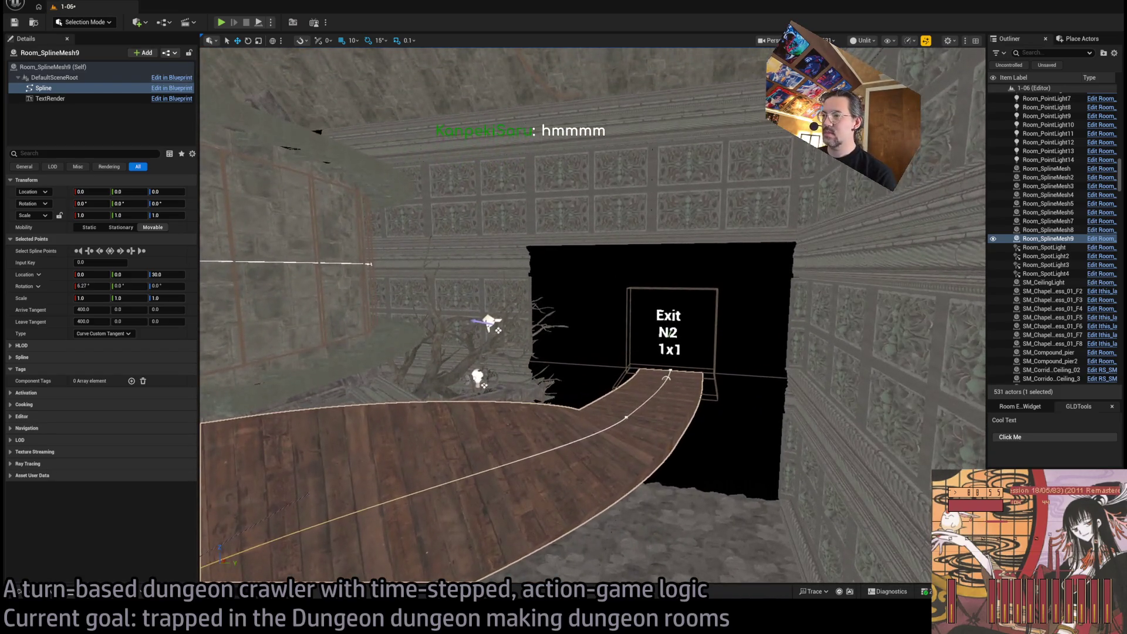
left_click_drag(539, 390, 540, 390)
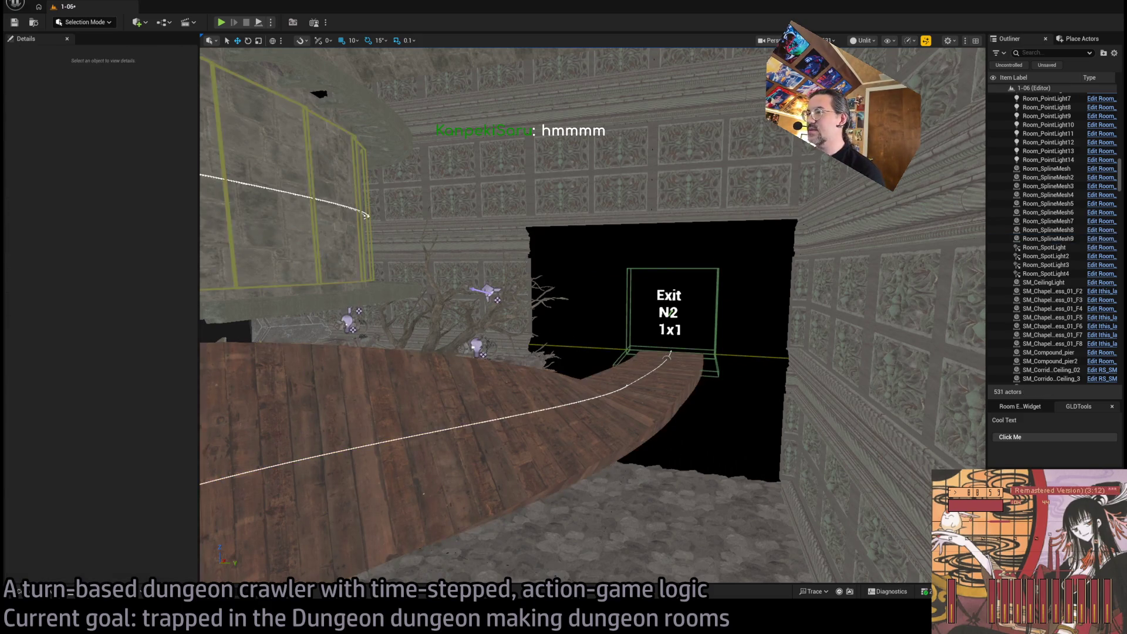
Add an Index[1] entry to Meshes Slot 1 of Room_SplineMesh9 and assign SplineTunnelA to it
left_click(53, 66)
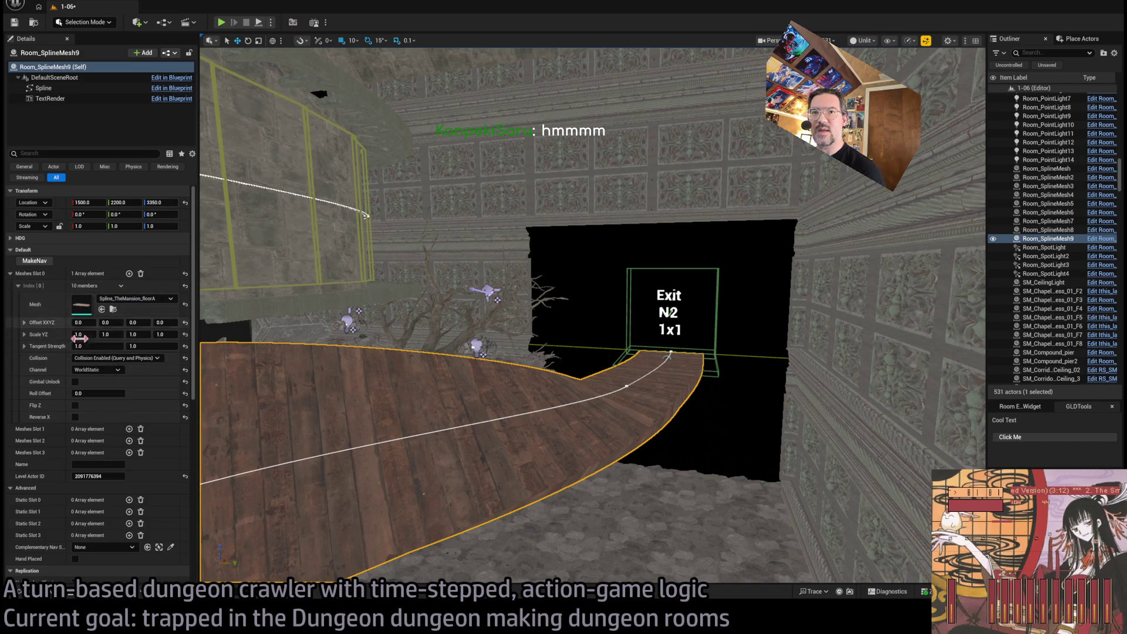
scroll(126, 405, "down", 2)
left_click(129, 373)
left_click(129, 373)
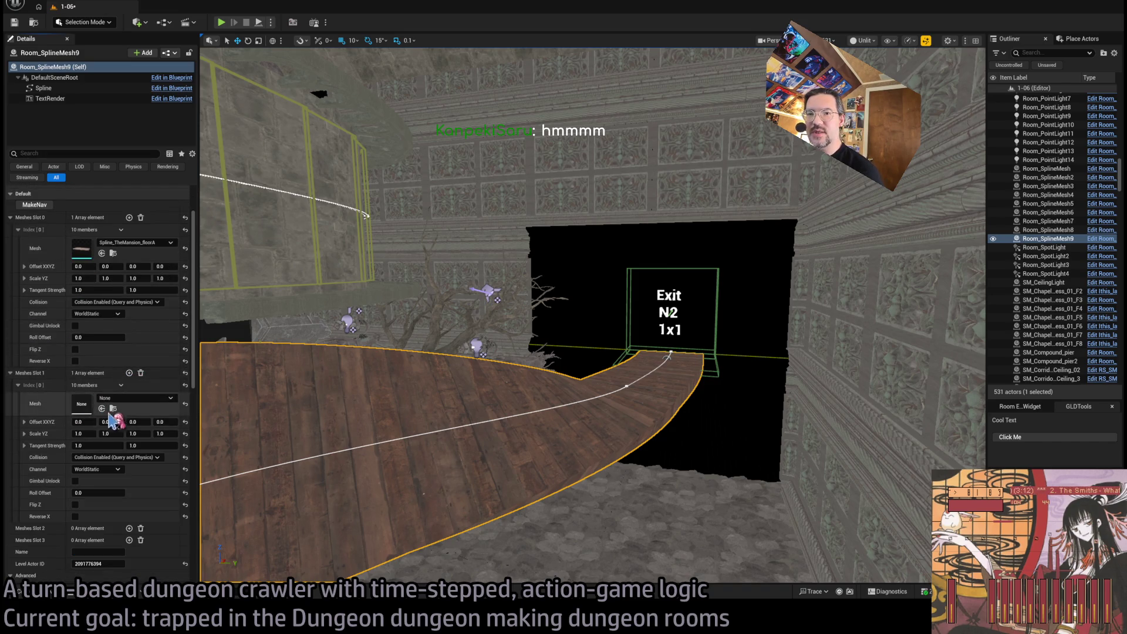
scroll(134, 483, "down", 2)
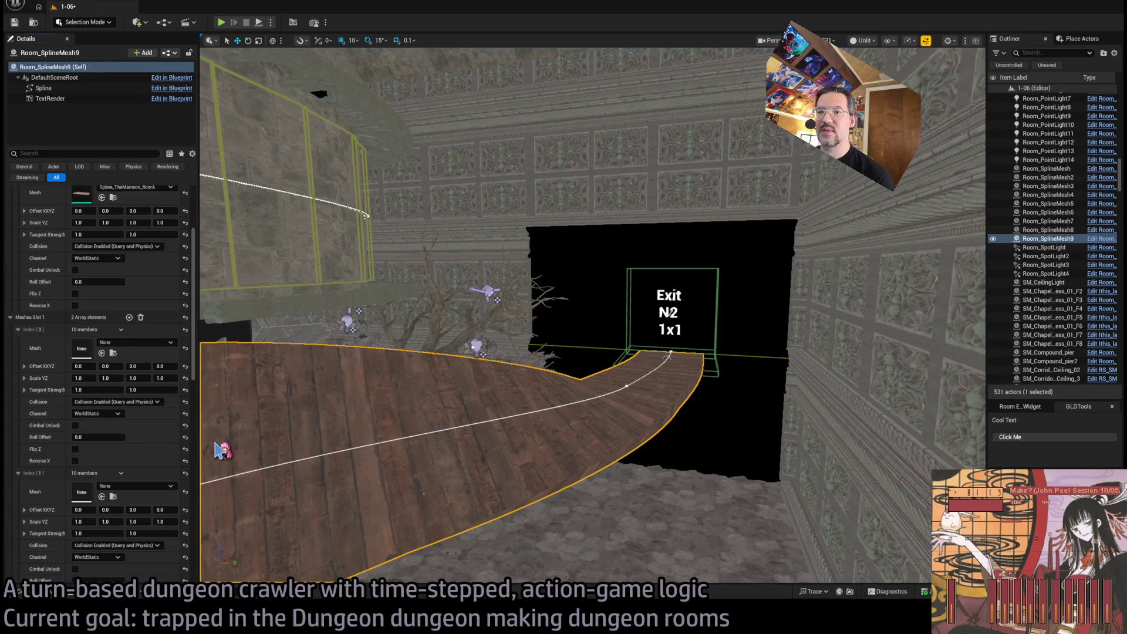
left_click_drag(205, 449, 202, 56)
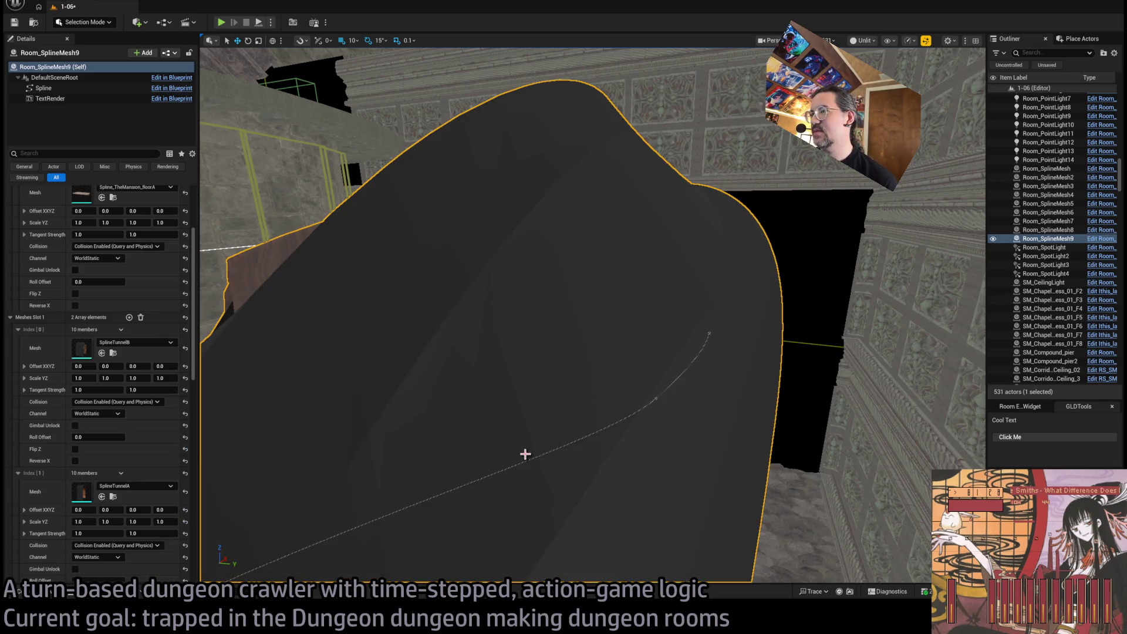
Set Meshes Slot 1 Index[0] to SplineTunnelB with Offset X 0.73
left_click_drag(524, 453, 524, 453)
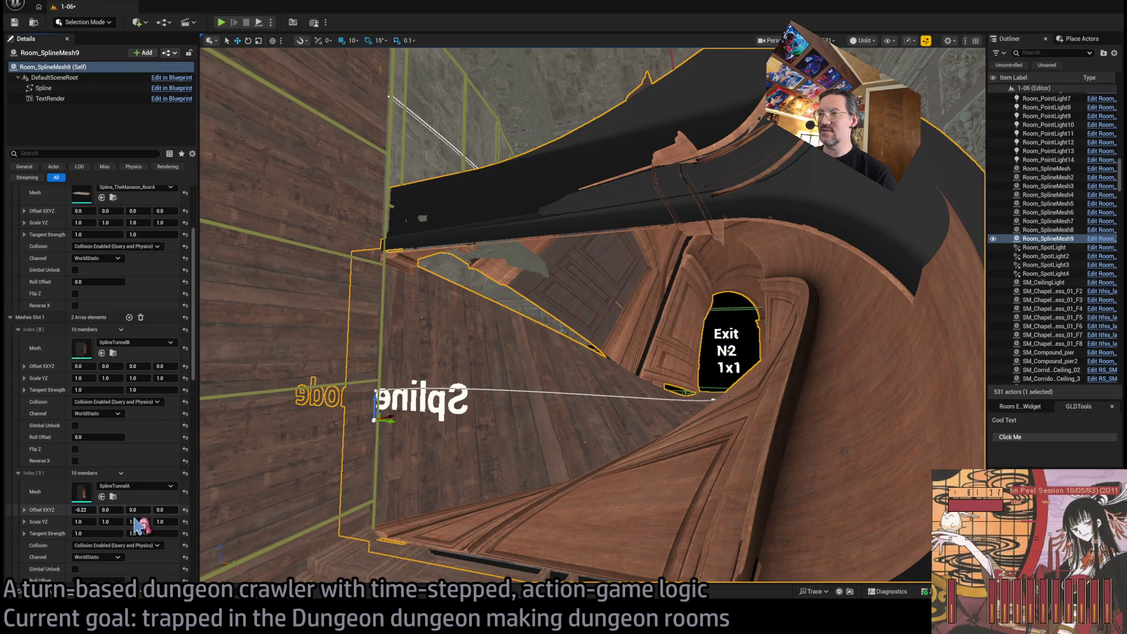
left_click_drag(82, 366, 99, 366)
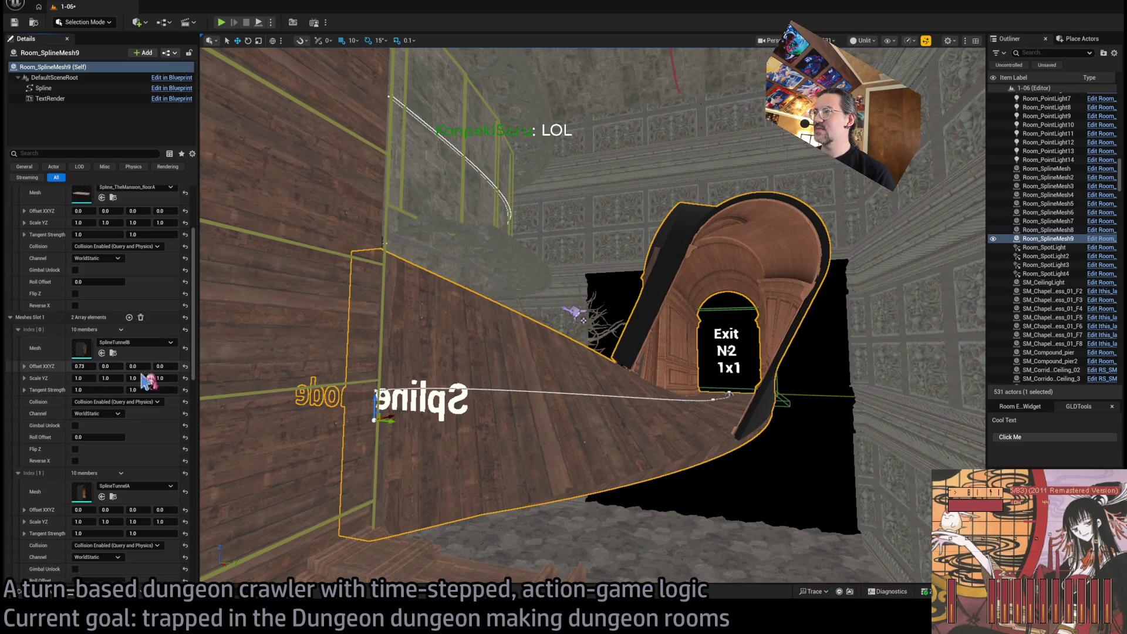
key("w")
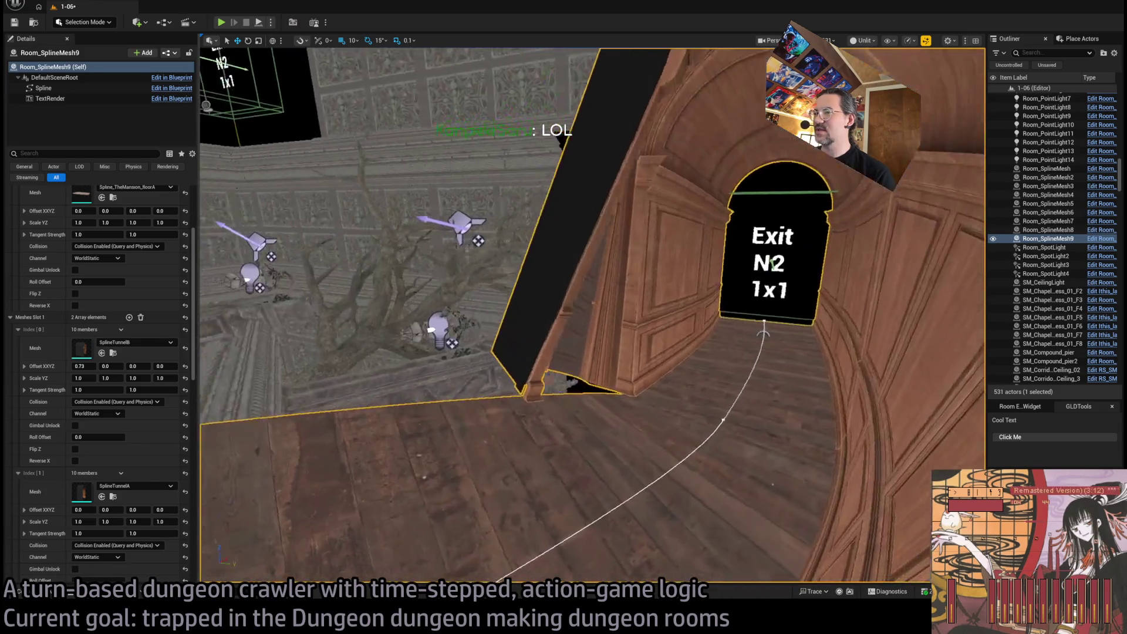
key("w")
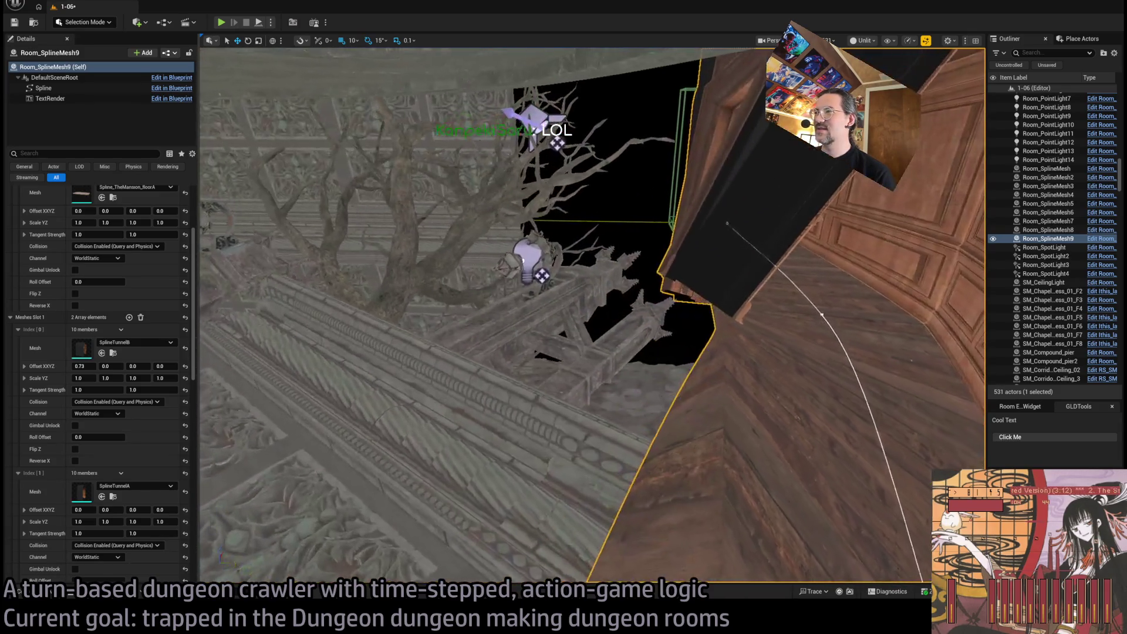
left_click_drag(606, 417, 606, 417)
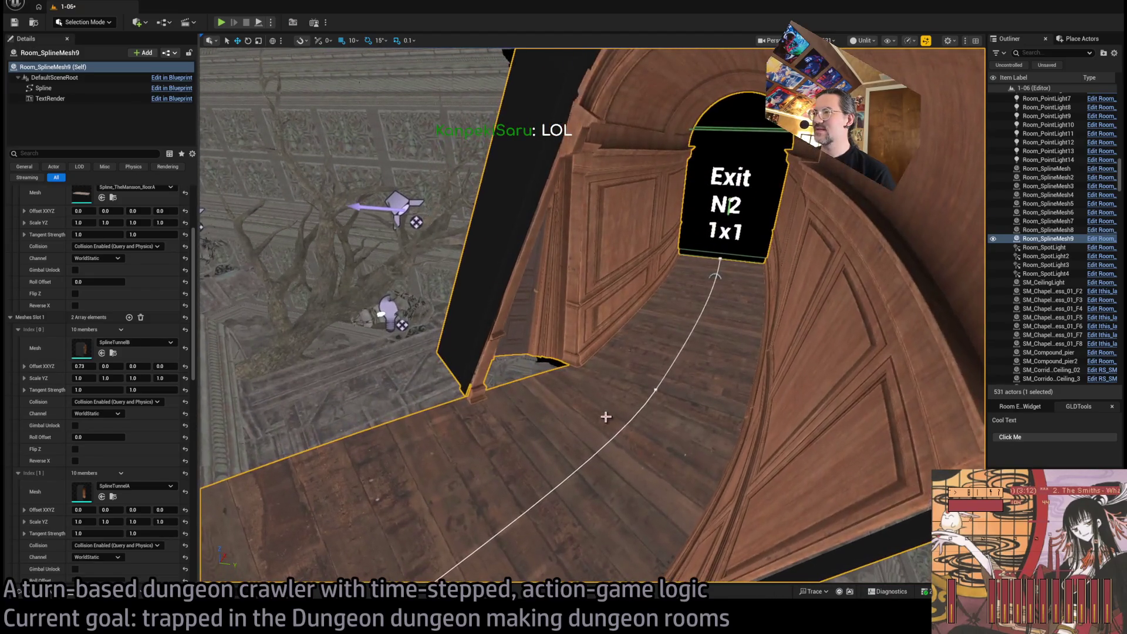
Add a second entry to Meshes Slot 0 and drag Index[0] Scale Y to 1.59626
scroll(138, 303, "up", 4)
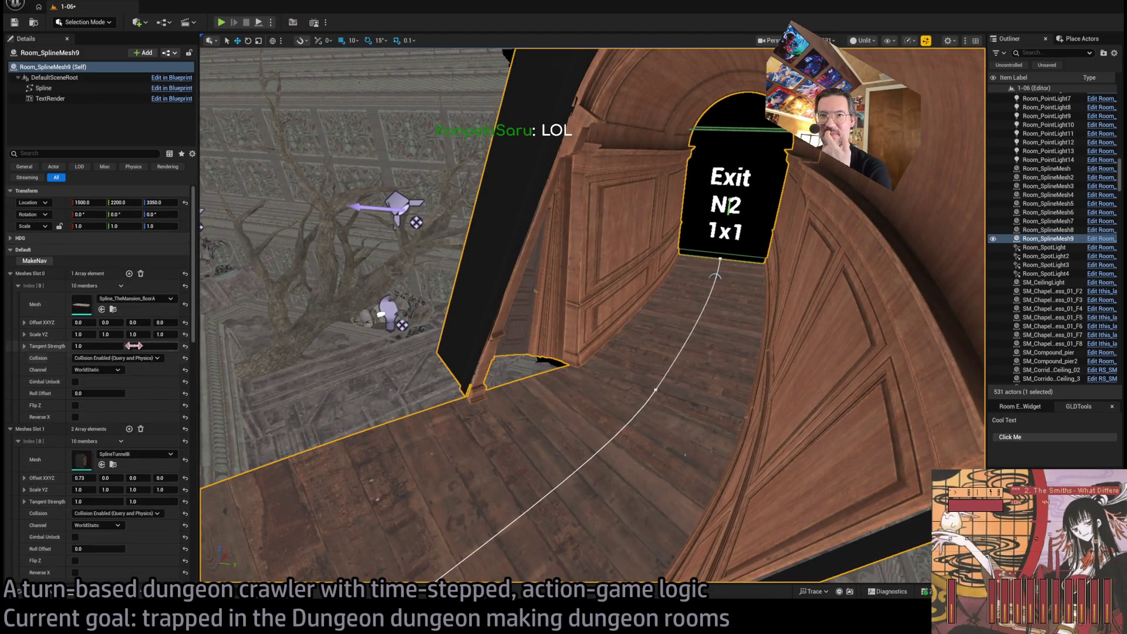
left_click(129, 273)
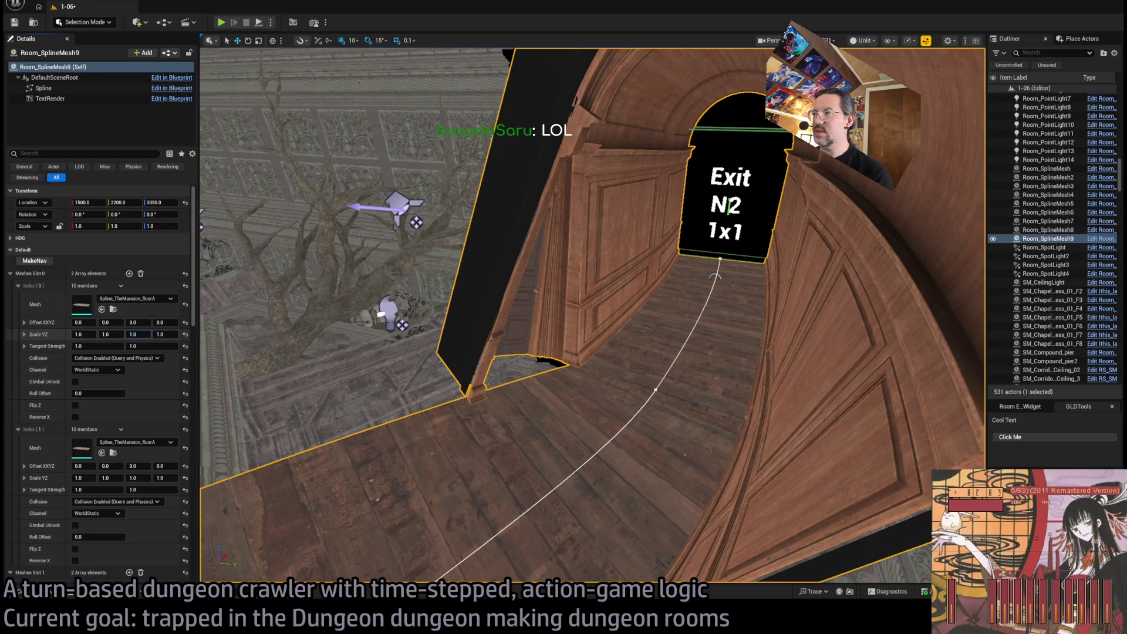
left_click_drag(138, 334, 170, 334)
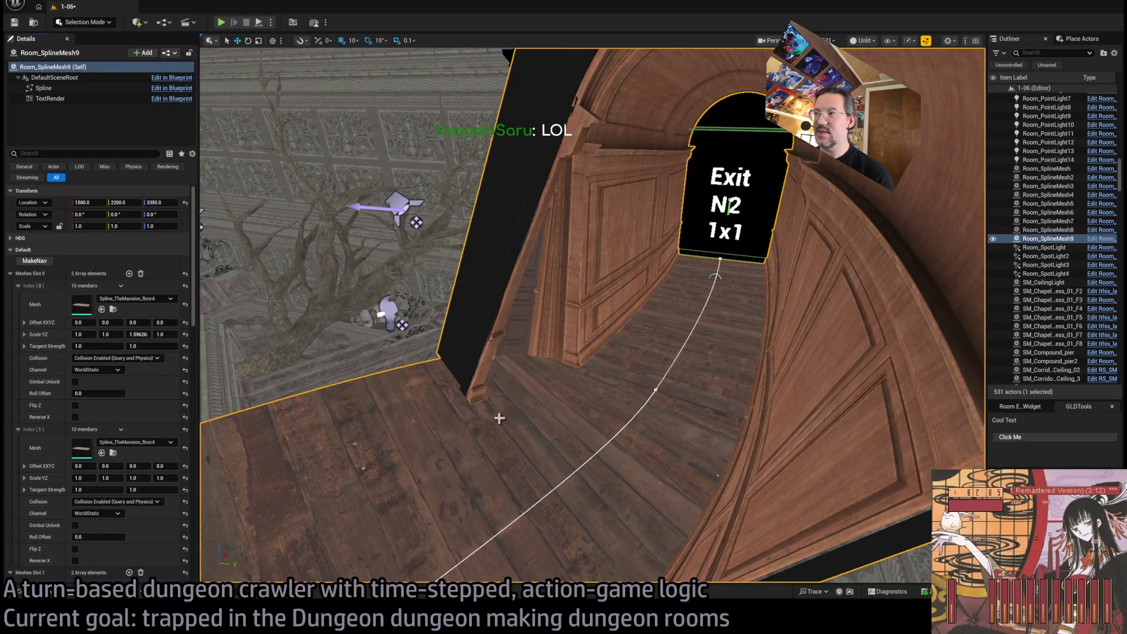
mouse_move(496, 410)
left_mouse_down()
mouse_move(423, 393)
mouse_move(496, 407)
mouse_move(529, 282)
mouse_move(481, 329)
mouse_move(528, 305)
mouse_move(552, 259)
mouse_move(699, 411)
left_mouse_up()
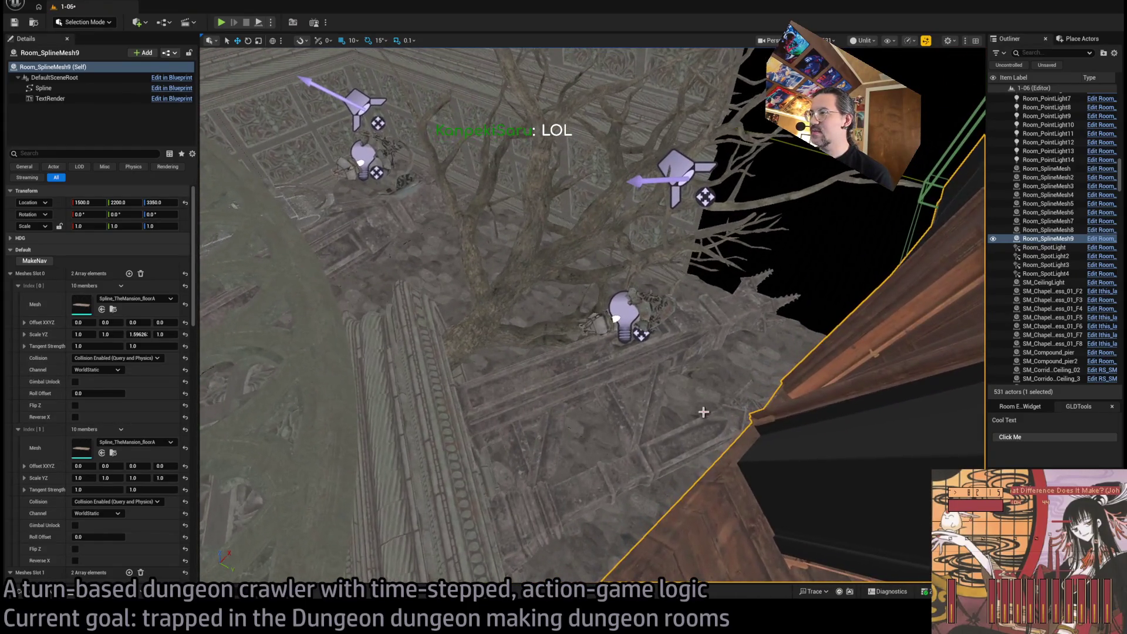
Select the chapel floor and stair railing meshes near the tree and rotate them about -6.35°
left_click(699, 410)
left_click(649, 301, "ctrl")
left_click_drag(649, 302, 517, 332)
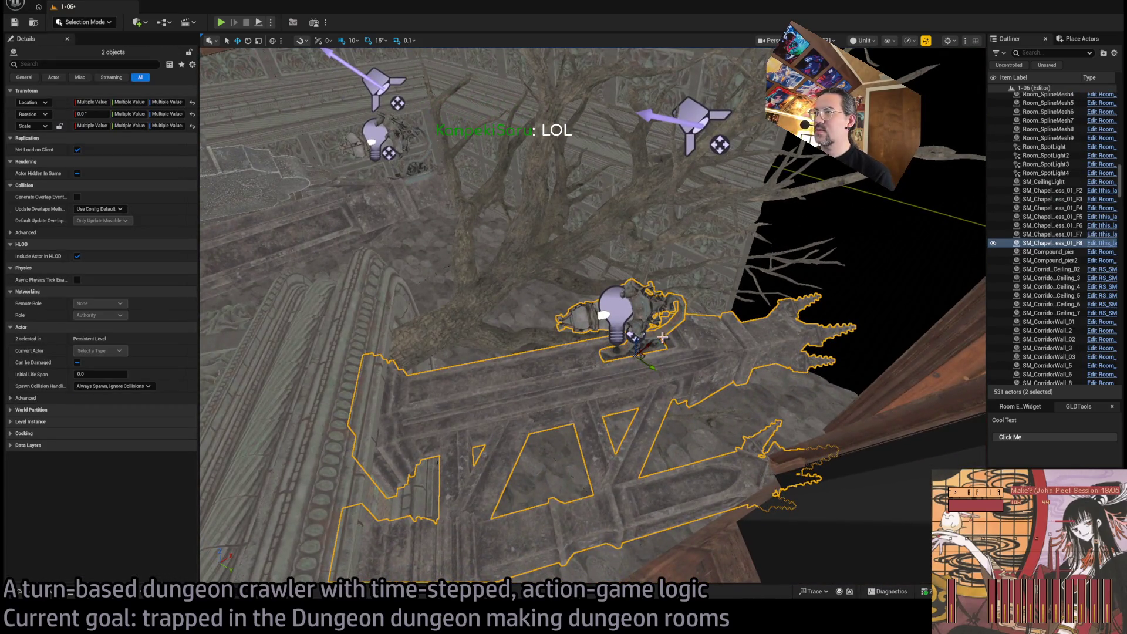
left_click(613, 307)
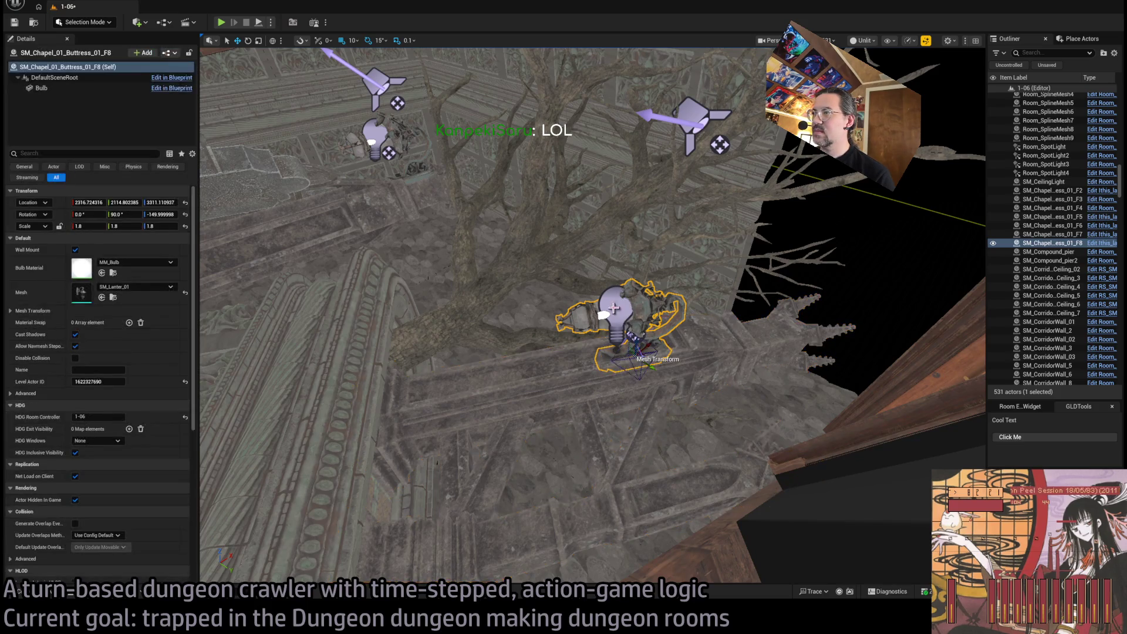
left_click(622, 312, "ctrl")
left_click(616, 311)
left_click(703, 356)
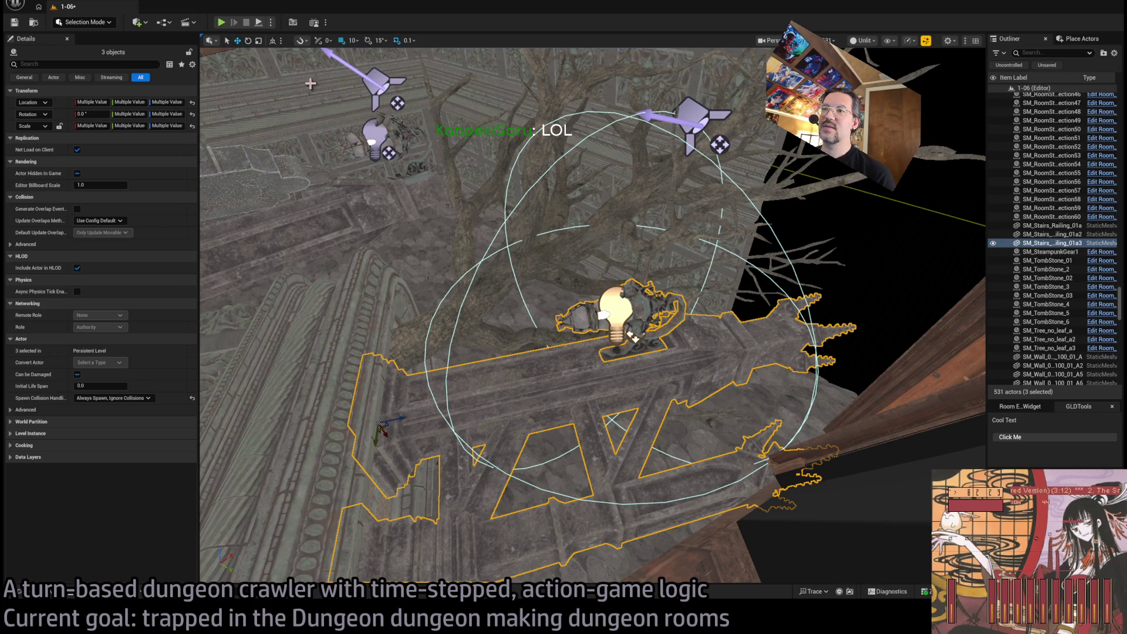
mouse_move(399, 412)
left_mouse_down()
mouse_move(388, 440)
mouse_move(452, 420)
left_mouse_up()
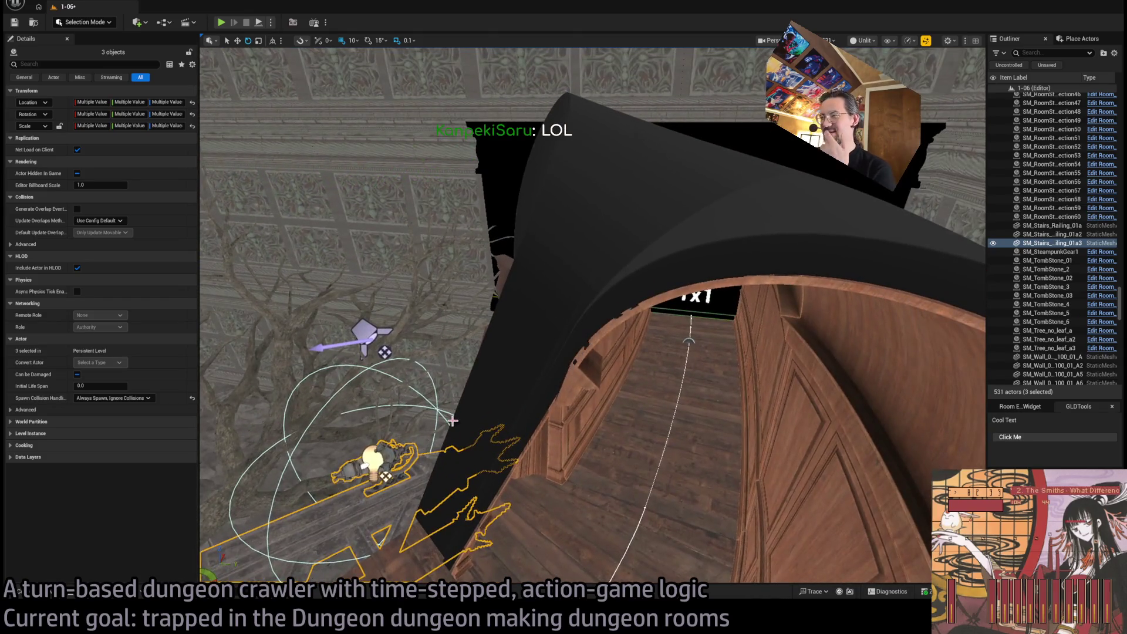
mouse_move(549, 455)
left_mouse_down()
mouse_move(552, 409)
mouse_move(550, 470)
mouse_move(516, 466)
mouse_move(543, 437)
mouse_move(511, 432)
mouse_move(511, 412)
left_mouse_up()
left_click(591, 406)
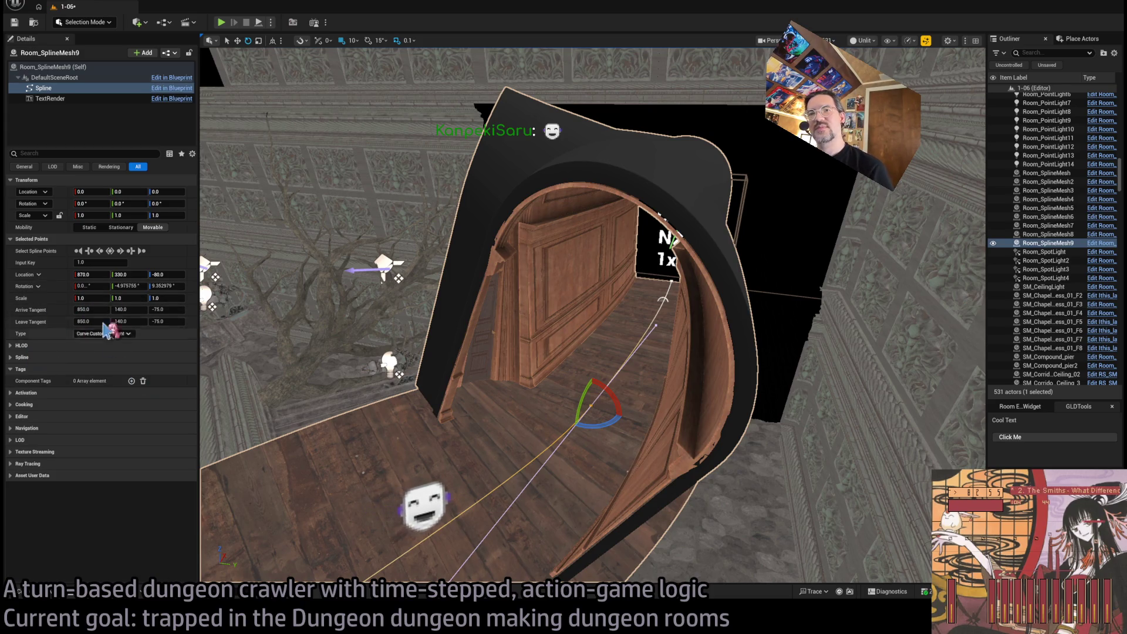
Reselect the Room_SplineMesh9 actor and narrow Meshes Slot 0 Index[0] Scale Y to 1.472947
key("Escape")
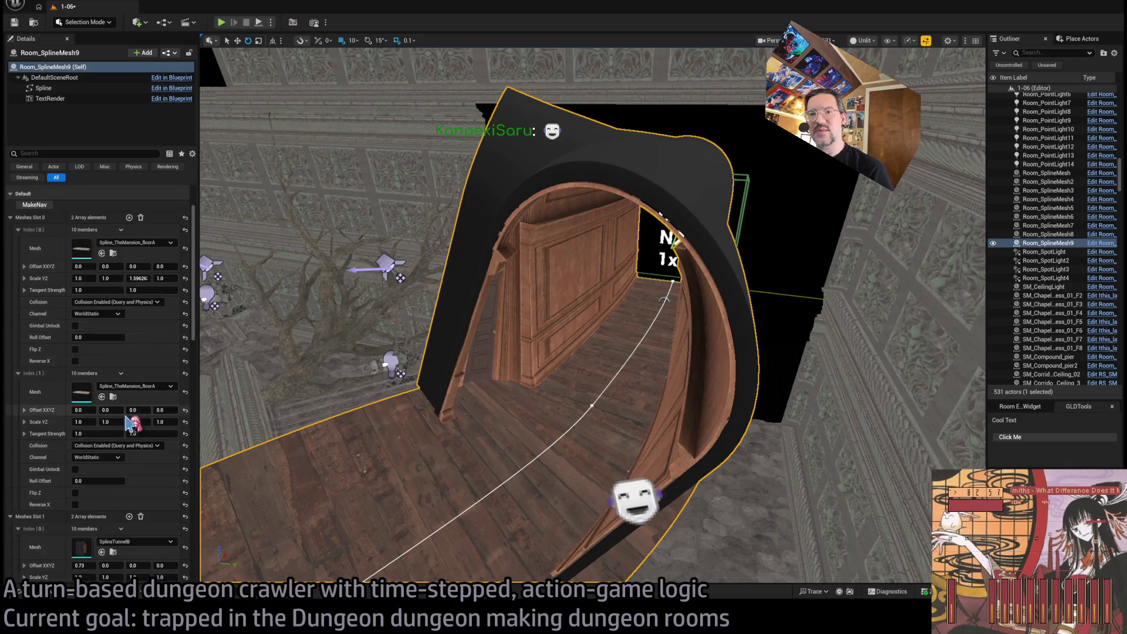
scroll(130, 422, "down", 3)
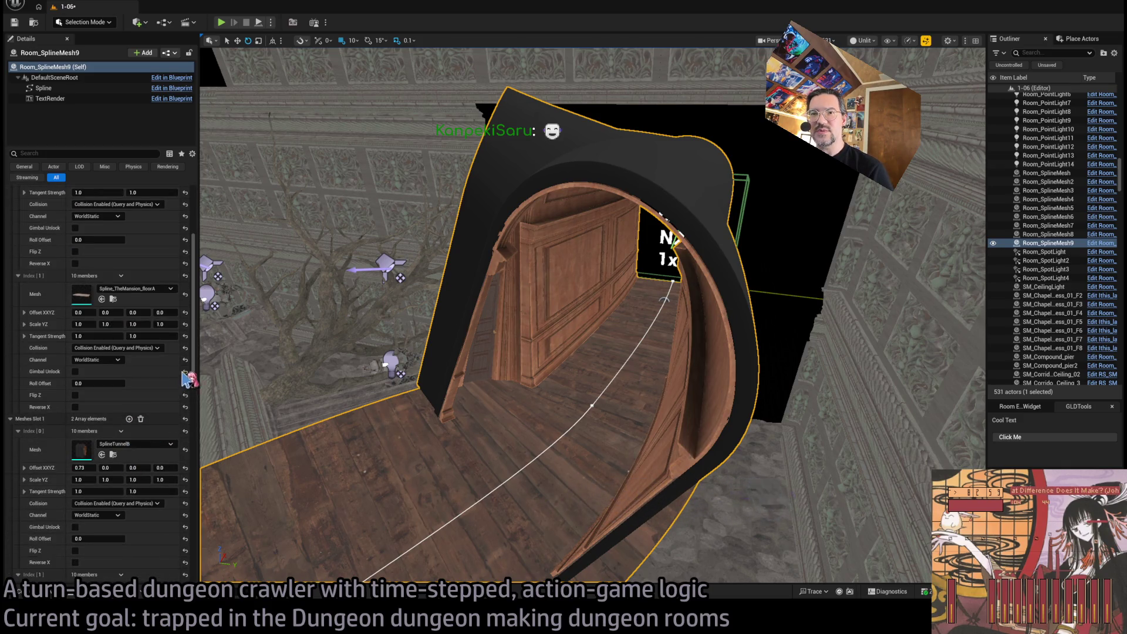
scroll(593, 393, "up", 4)
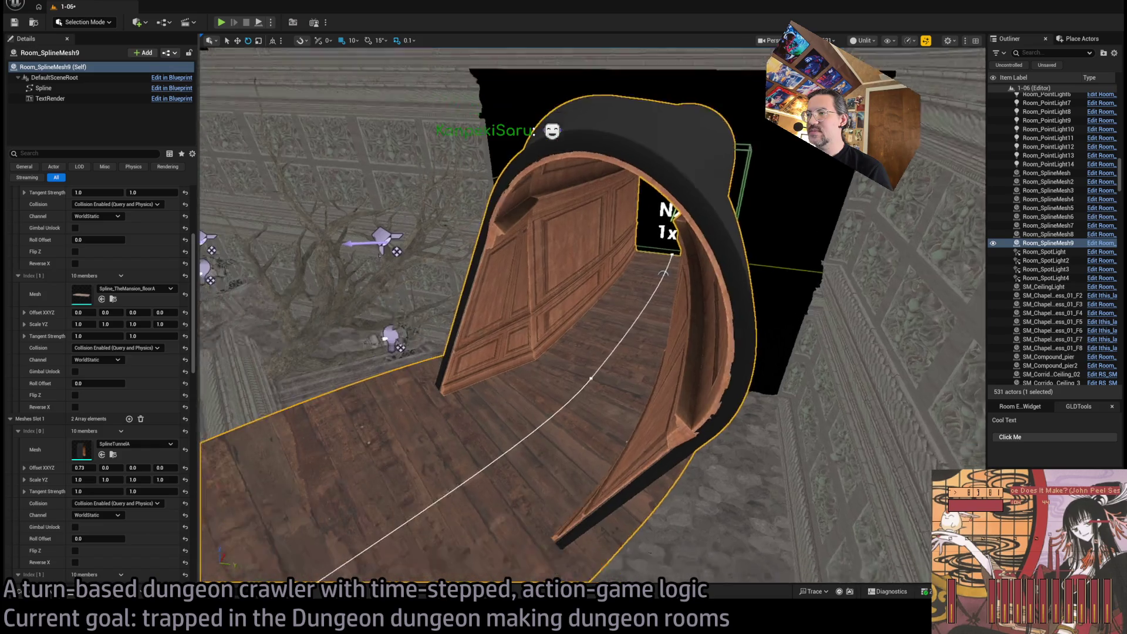
left_click(624, 348)
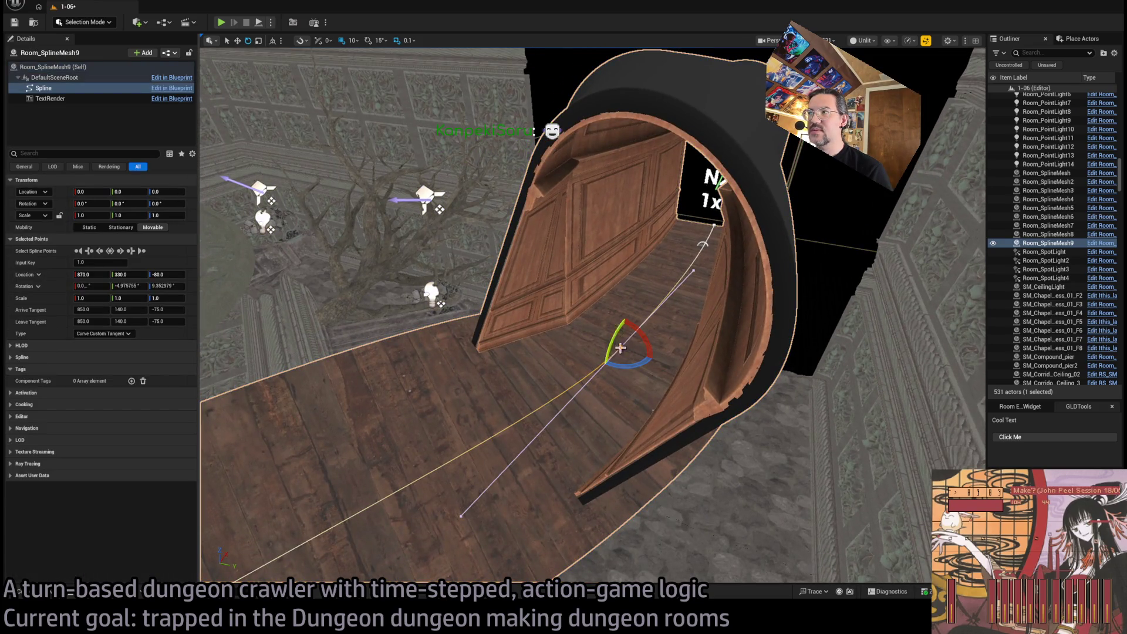
left_click_drag(620, 348, 587, 359)
left_click(673, 372)
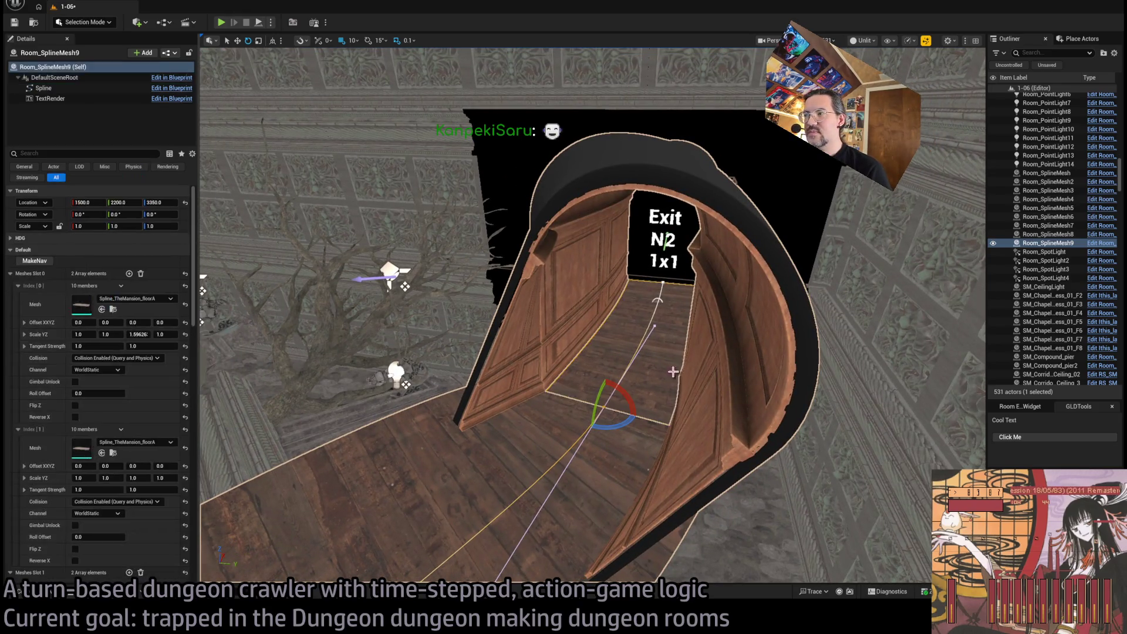
left_click(674, 372)
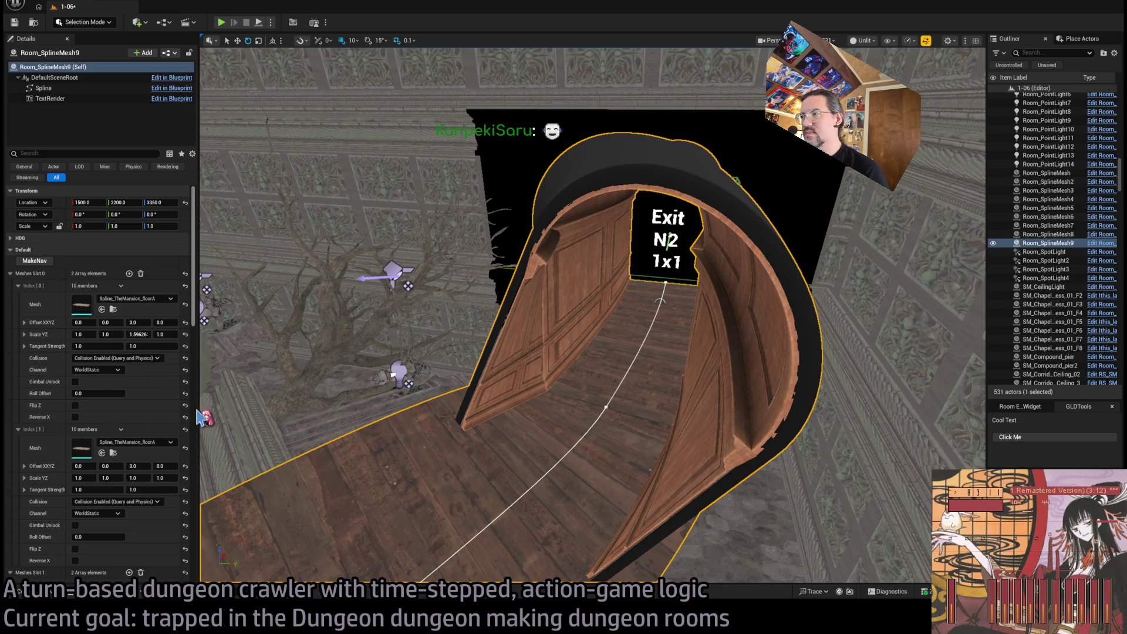
left_click_drag(202, 417, 200, 404)
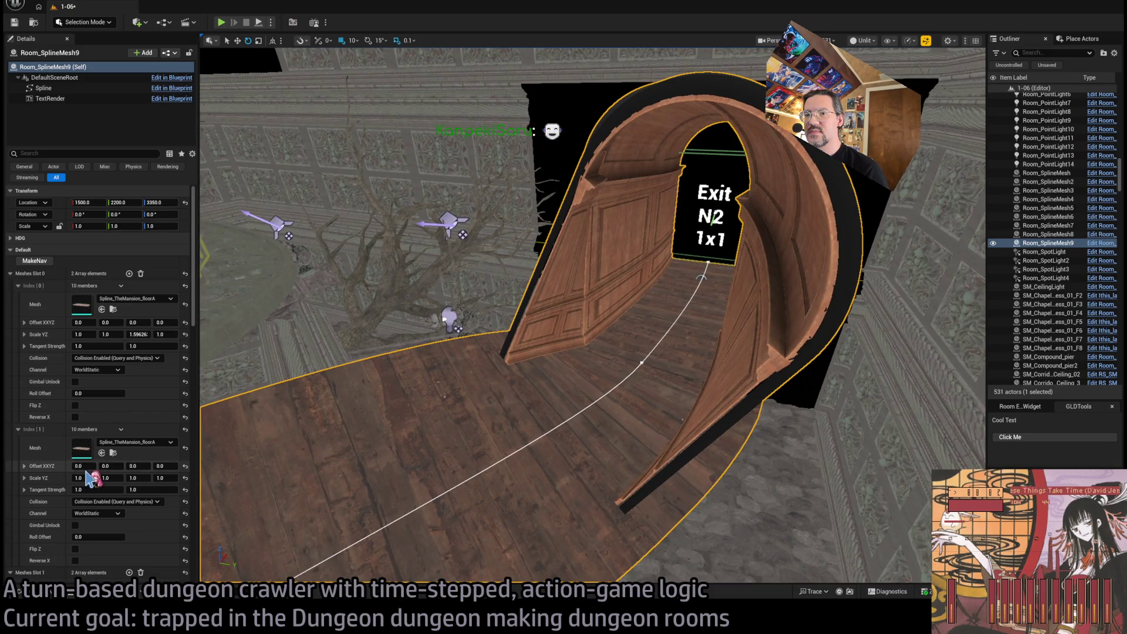
left_click_drag(139, 334, 105, 334)
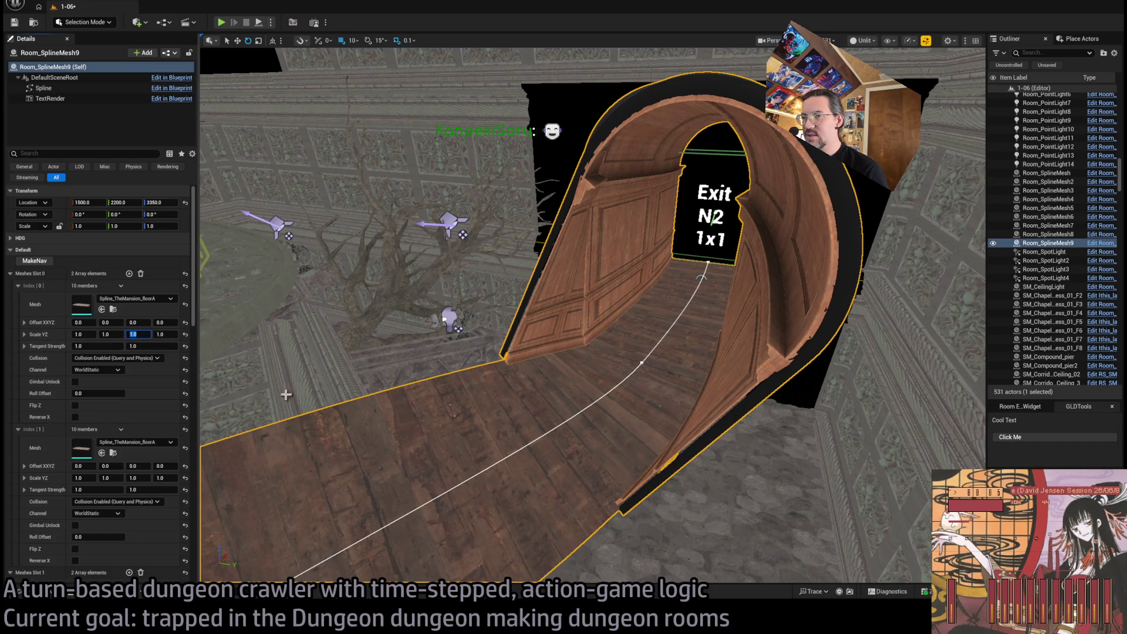
Reduce Meshes Slot 1 Index[0] Offset X to 0.58
scroll(152, 396, "down", 5)
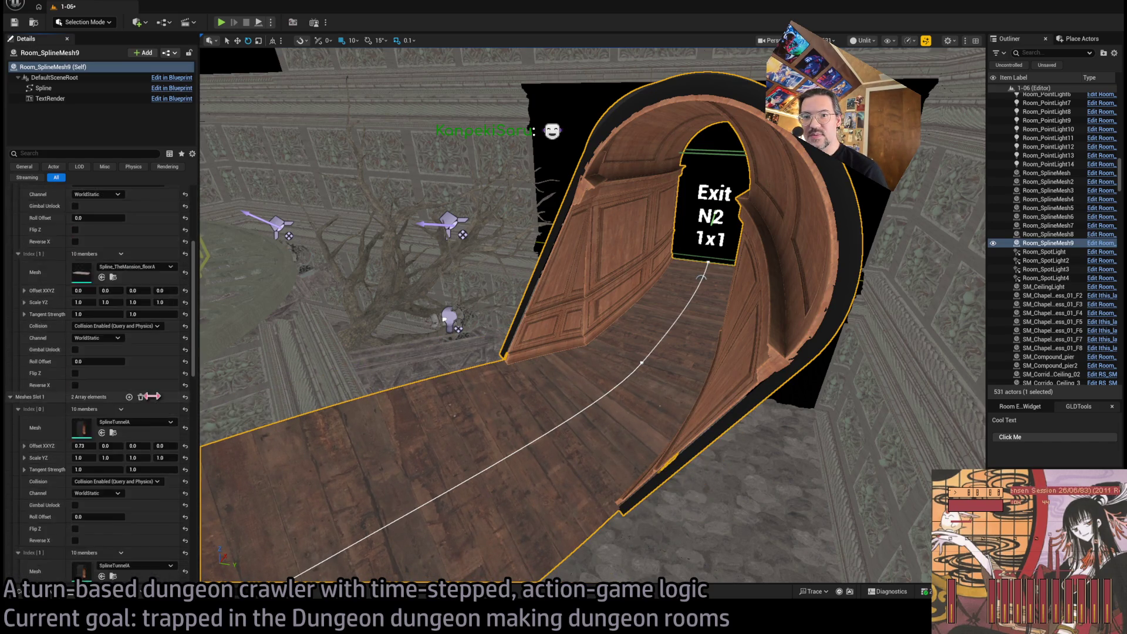
scroll(152, 396, "up", 2)
left_click_drag(82, 376, 80, 376)
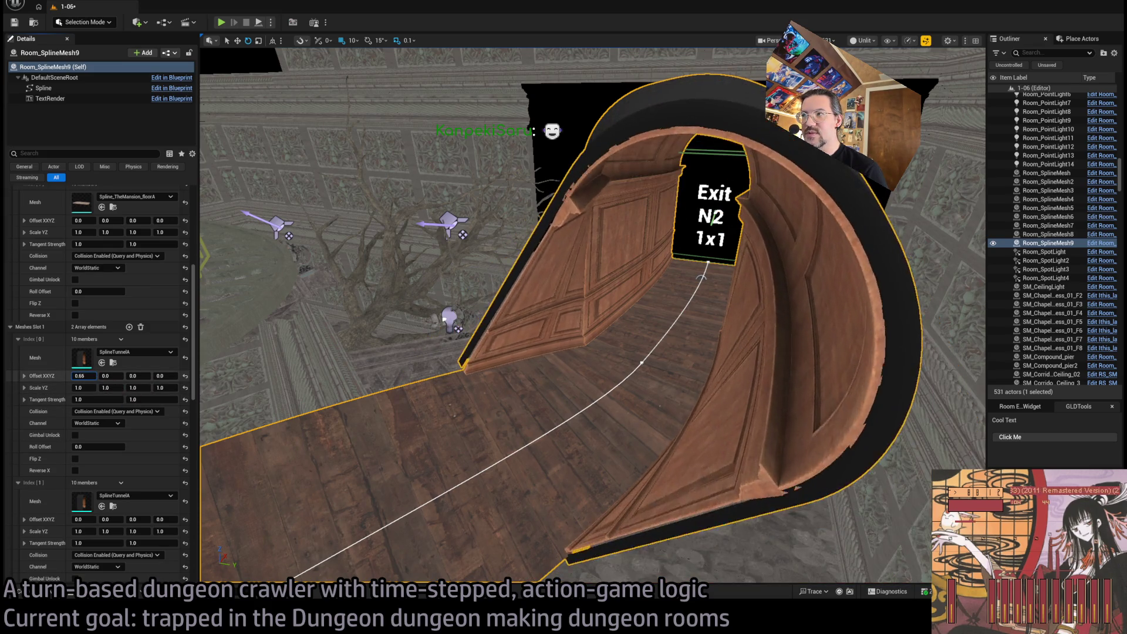
mouse_move(592, 317)
left_mouse_down()
mouse_move(592, 352)
mouse_move(546, 376)
mouse_move(587, 347)
mouse_move(581, 328)
left_mouse_up()
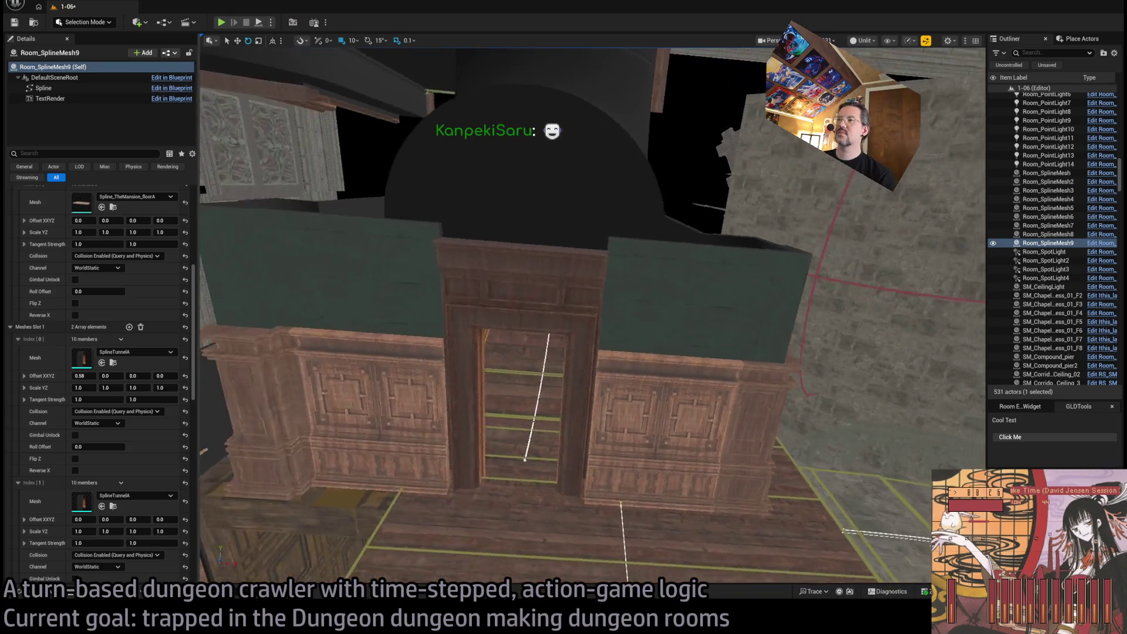
Select SM_RoomStyle02_Wall_Connection5, Connection6 and Connection7 around the exit doorway
left_click(593, 342)
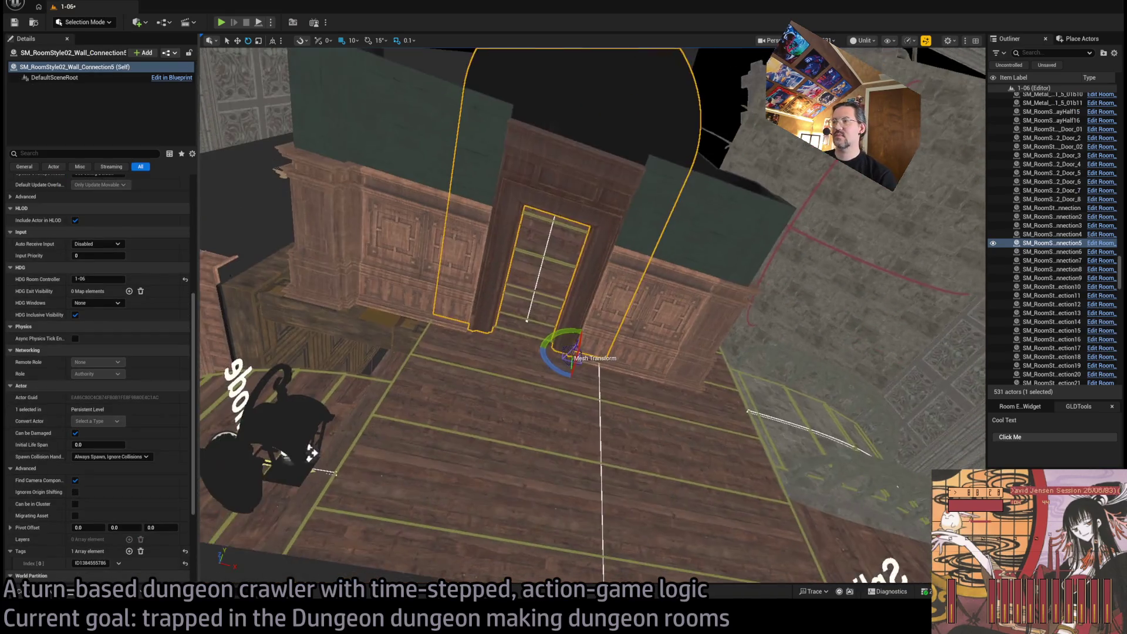
left_click(667, 362, "ctrl")
left_click(527, 341, "ctrl")
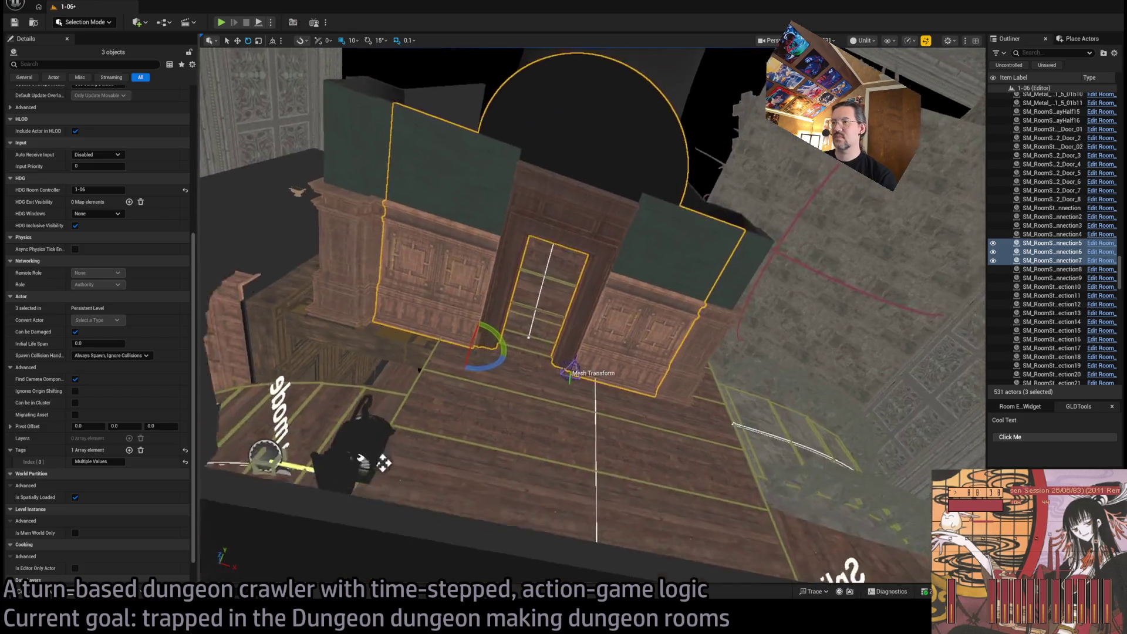
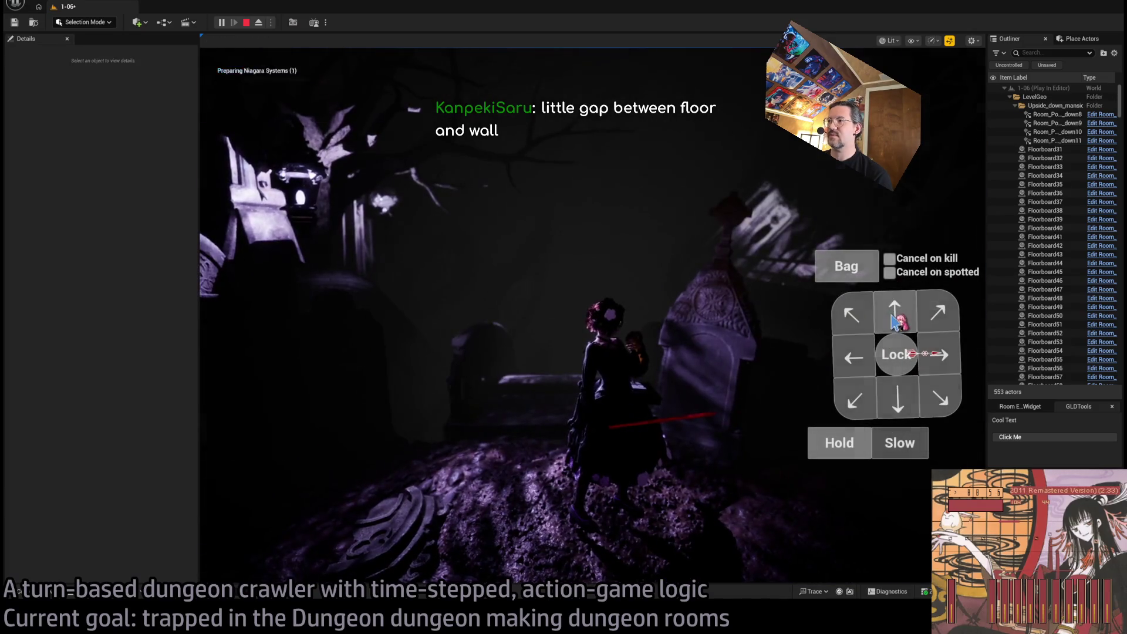
Take several movement turns through the dark mansion room in the play test, then stop Play In Editor
left_click(894, 320)
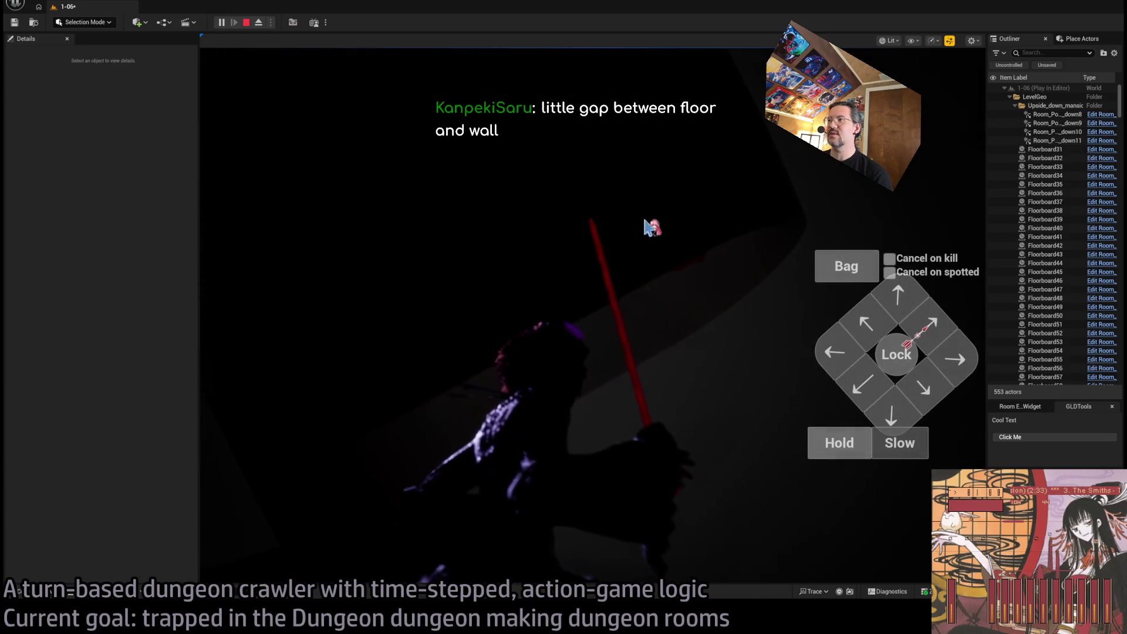
left_click(896, 324)
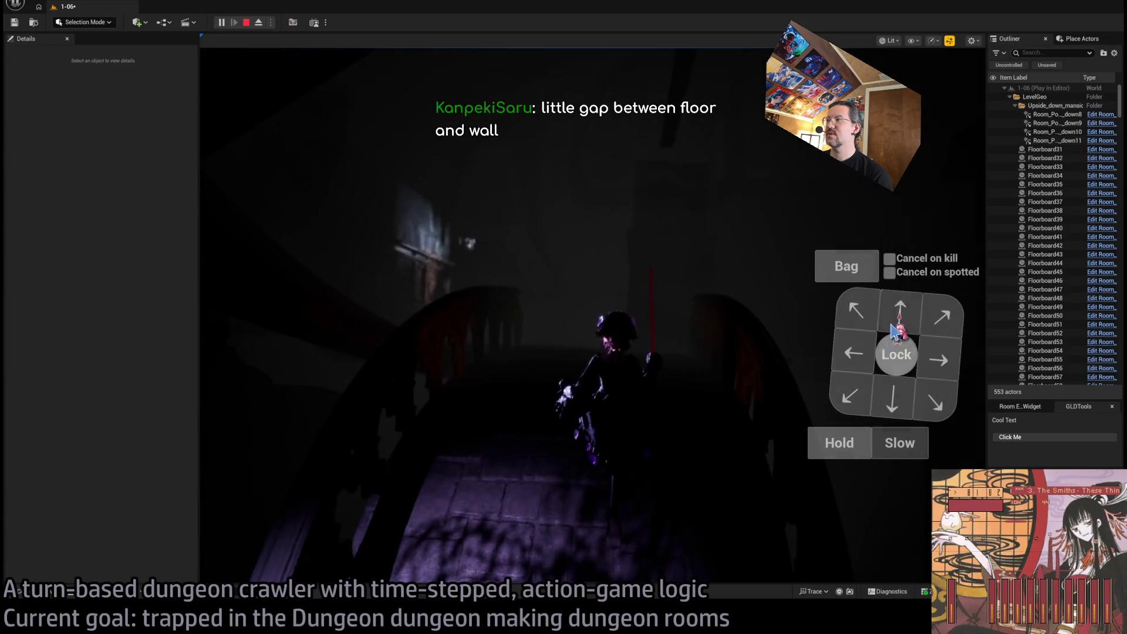
left_click(894, 331)
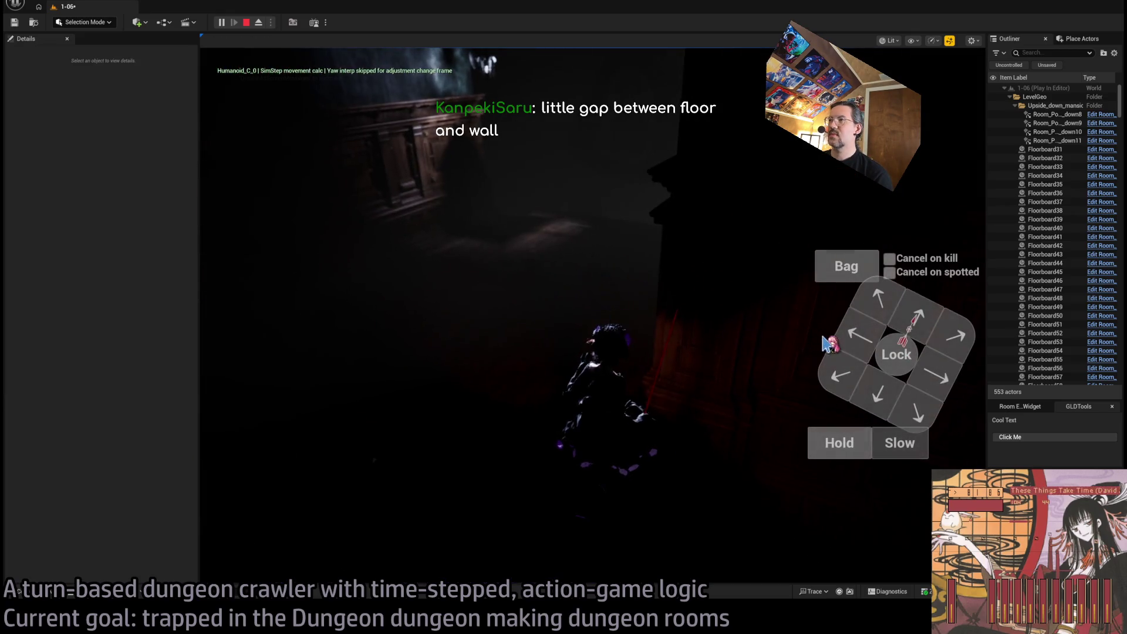
left_click(828, 340)
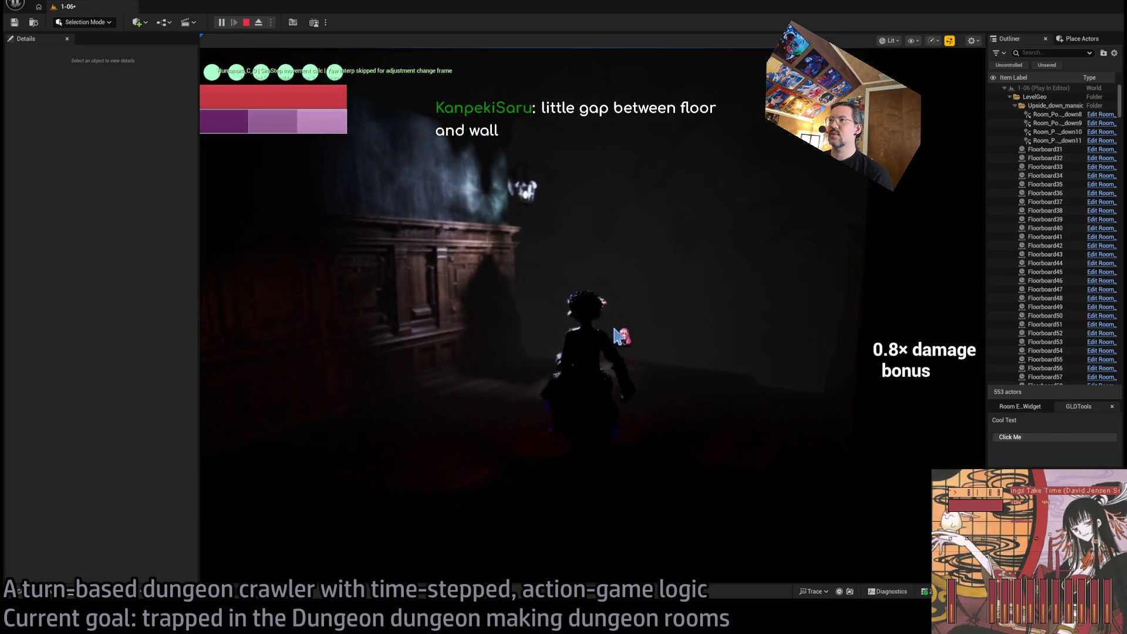
left_click(898, 314)
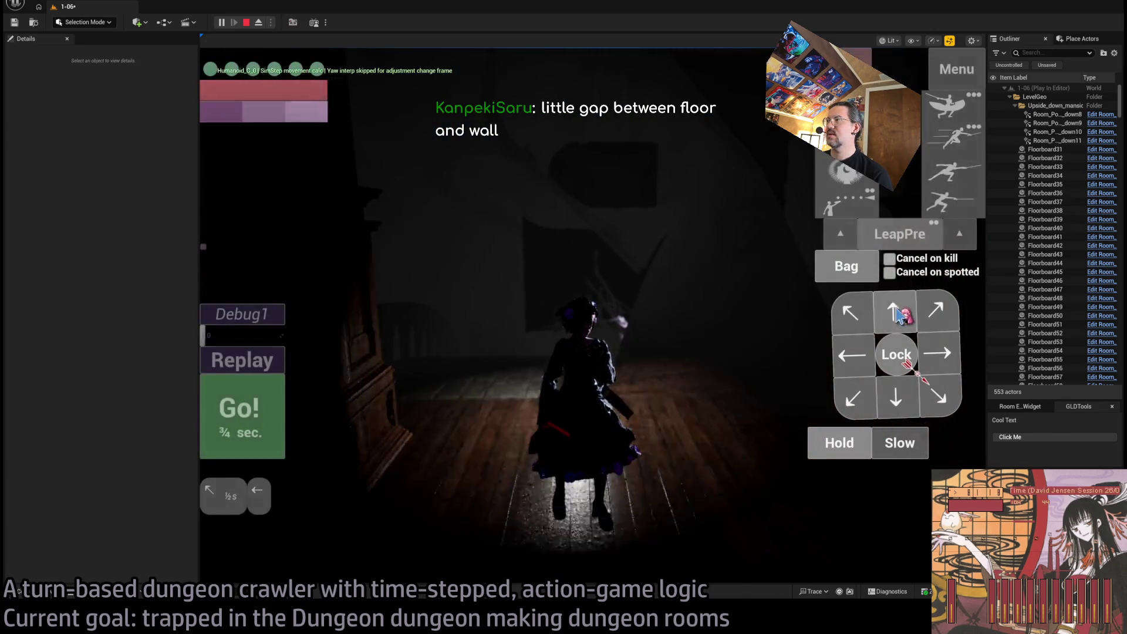
left_click(272, 422)
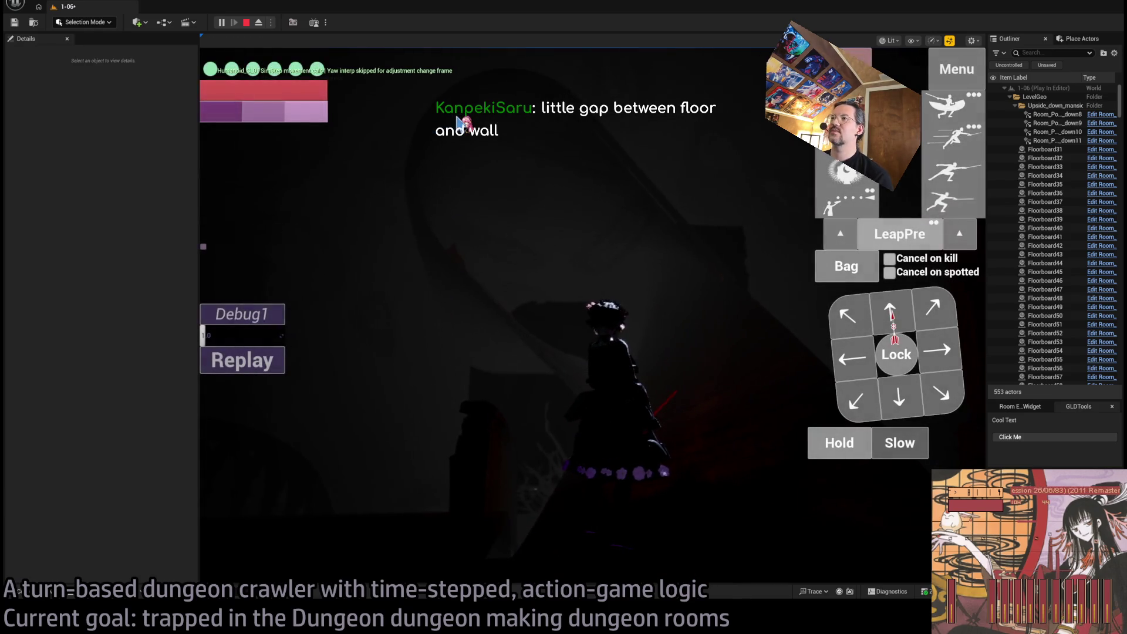
key("Escape")
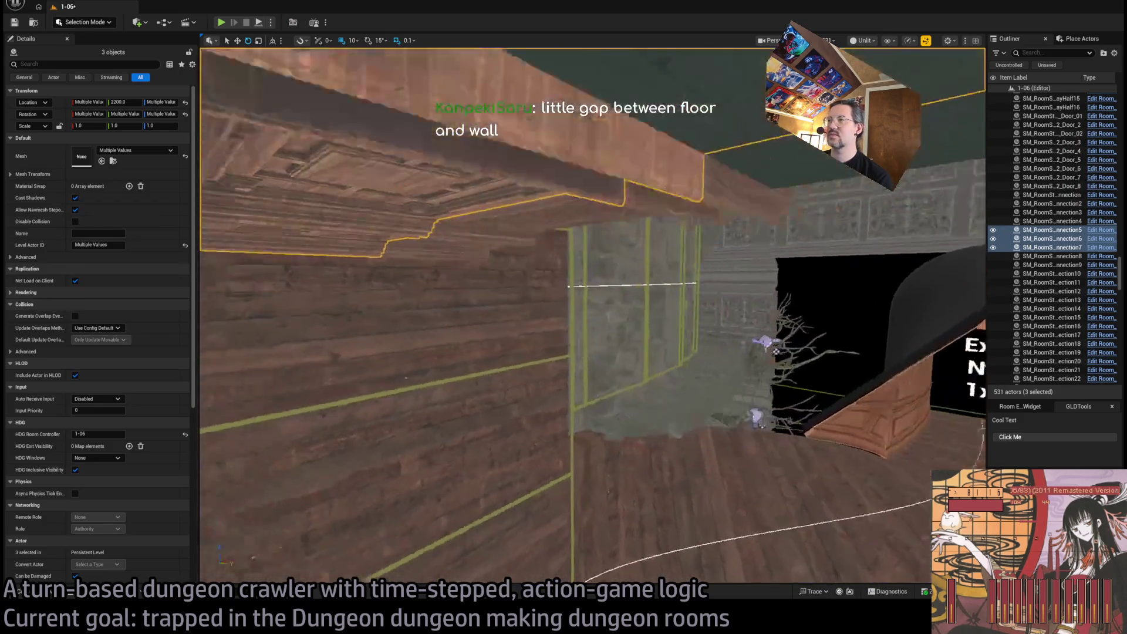
Duplicate the door wall-connection piece and set the copy's Y rotation to -90
left_click_drag(566, 268, 465, 257)
left_click(566, 268)
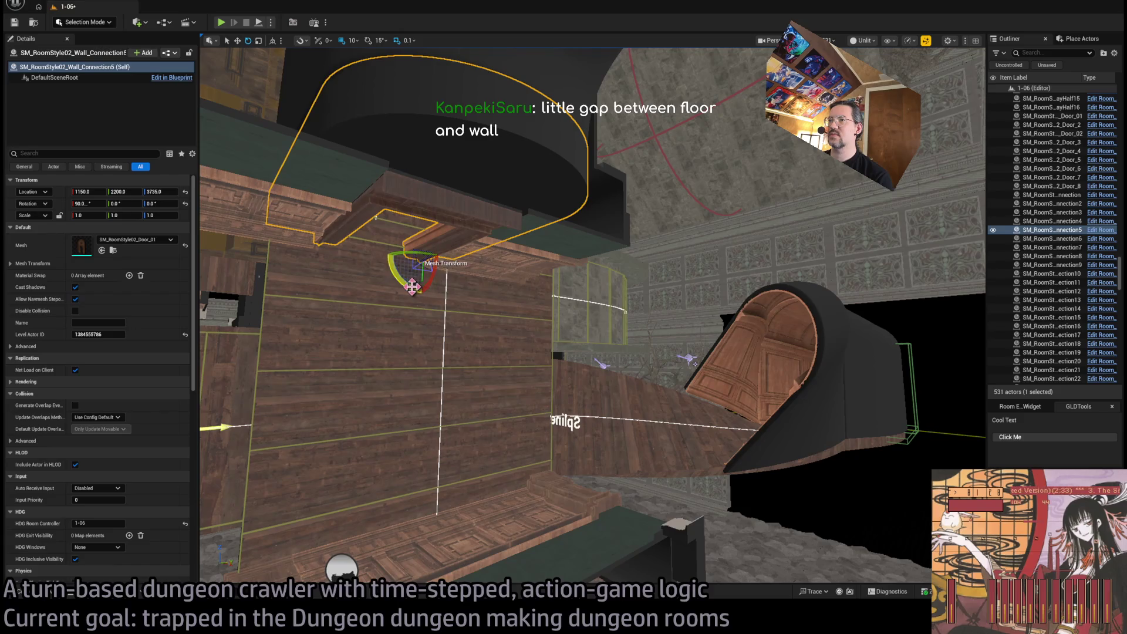
left_click_drag(413, 287, 428, 302)
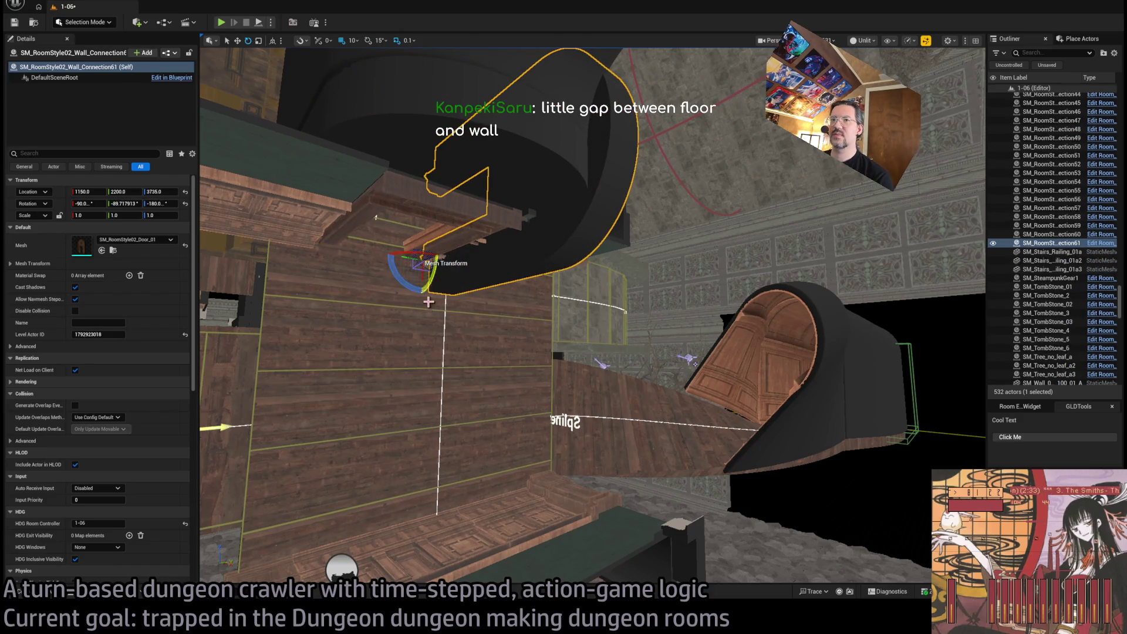
left_click(123, 203)
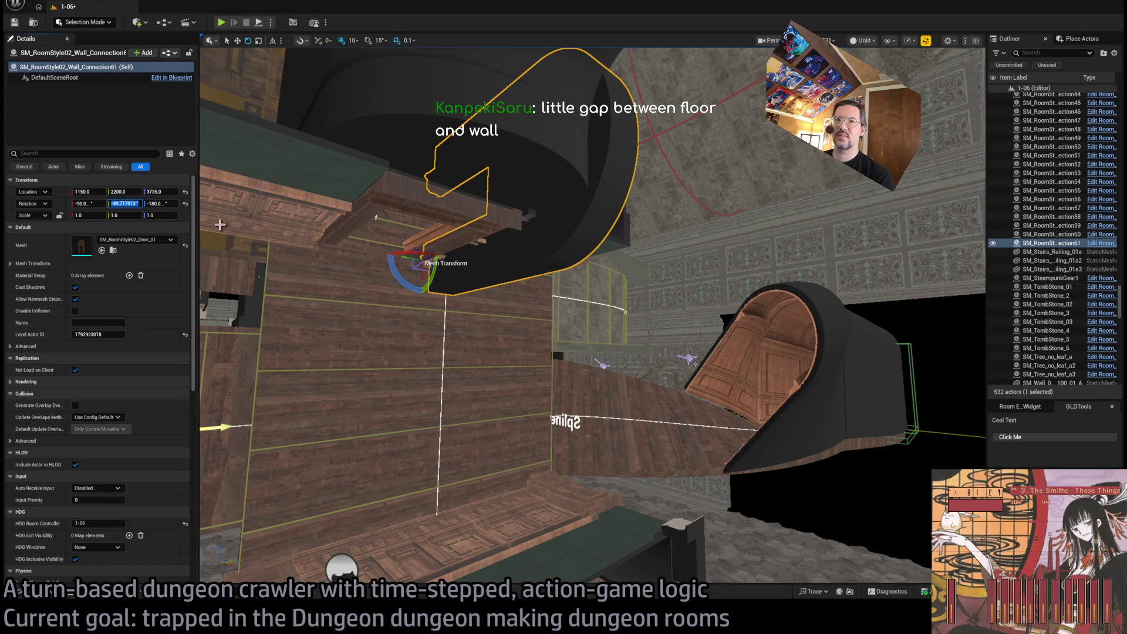
type("-90")
key("Return")
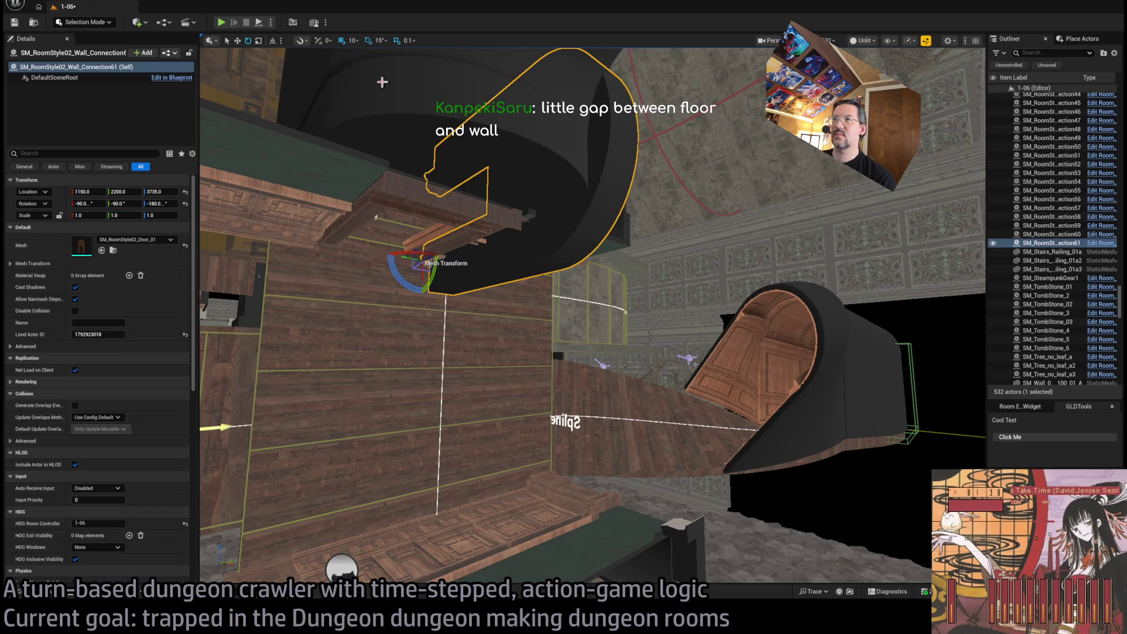
Move the copy down to the lower right, near 1840, 2426, 3260, and frame it
key("w")
mouse_move(417, 264)
left_mouse_down()
mouse_move(681, 411)
mouse_move(759, 385)
mouse_move(682, 349)
mouse_move(587, 345)
mouse_move(581, 433)
mouse_move(573, 415)
mouse_move(502, 492)
mouse_move(541, 470)
mouse_move(503, 490)
left_mouse_up()
key("e")
key("f")
Rotate the duplicated door piece to about -47°
key("e")
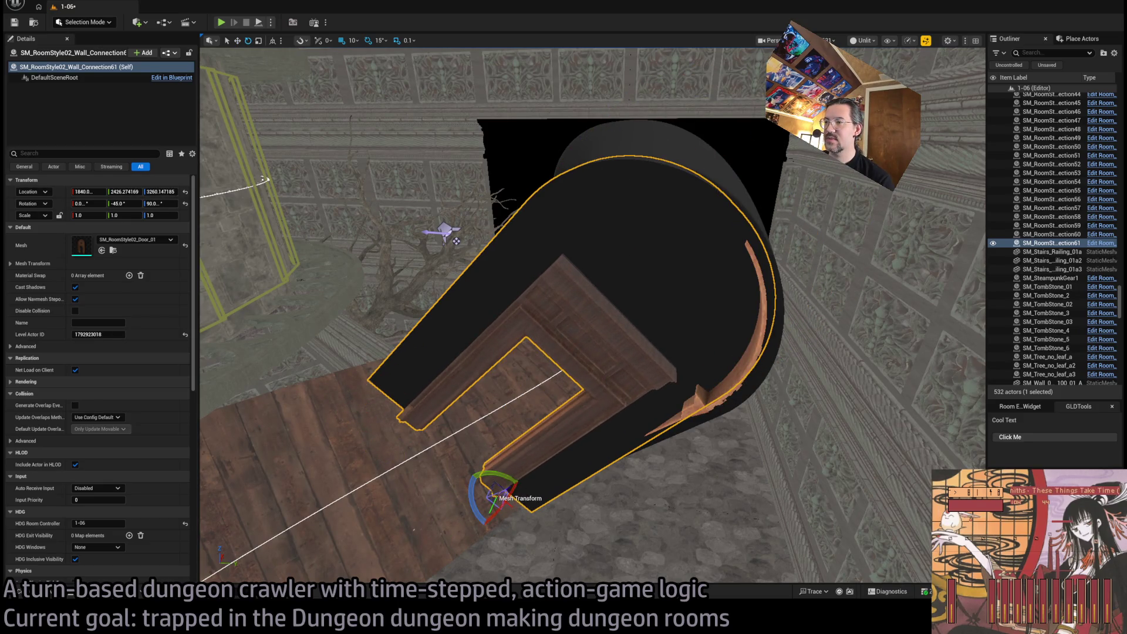
key("f")
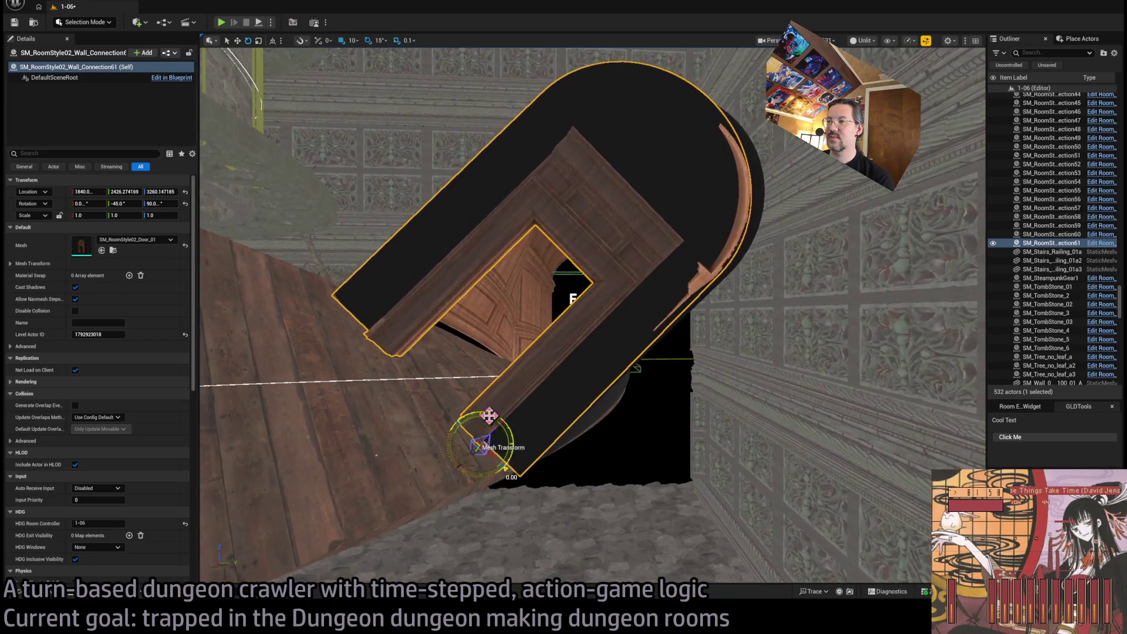
left_click_drag(486, 415, 496, 416)
key("f")
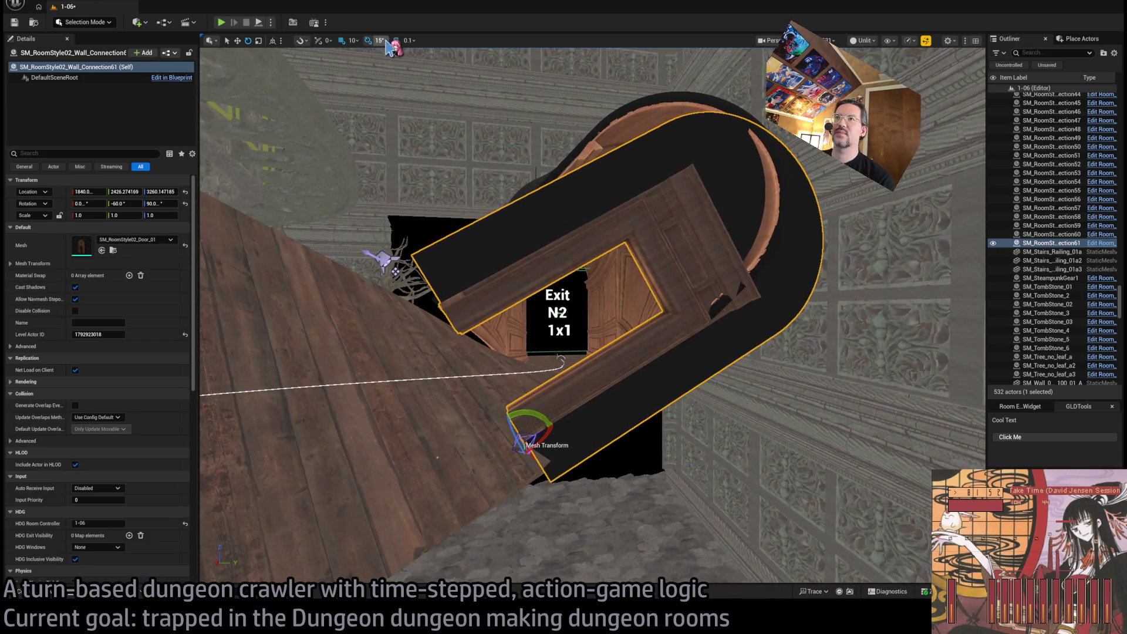
left_click_drag(531, 418, 543, 469)
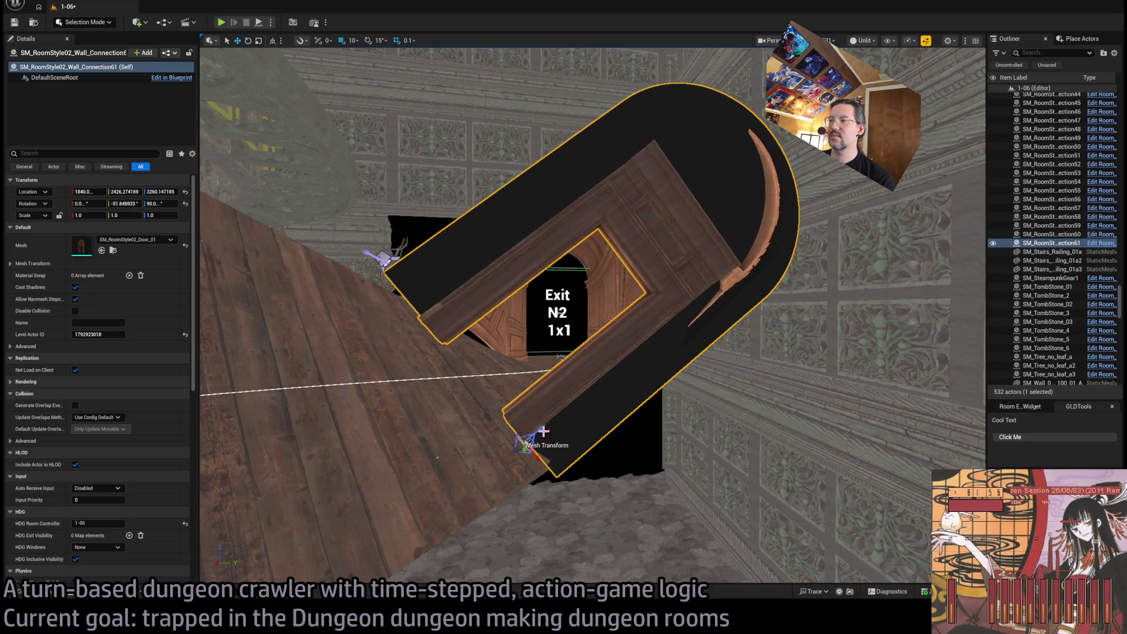
Slide, raise and tilt the door piece into the arched opening, then switch to the web browser
mouse_move(544, 432)
left_mouse_down()
mouse_move(525, 448)
mouse_move(526, 485)
left_mouse_up()
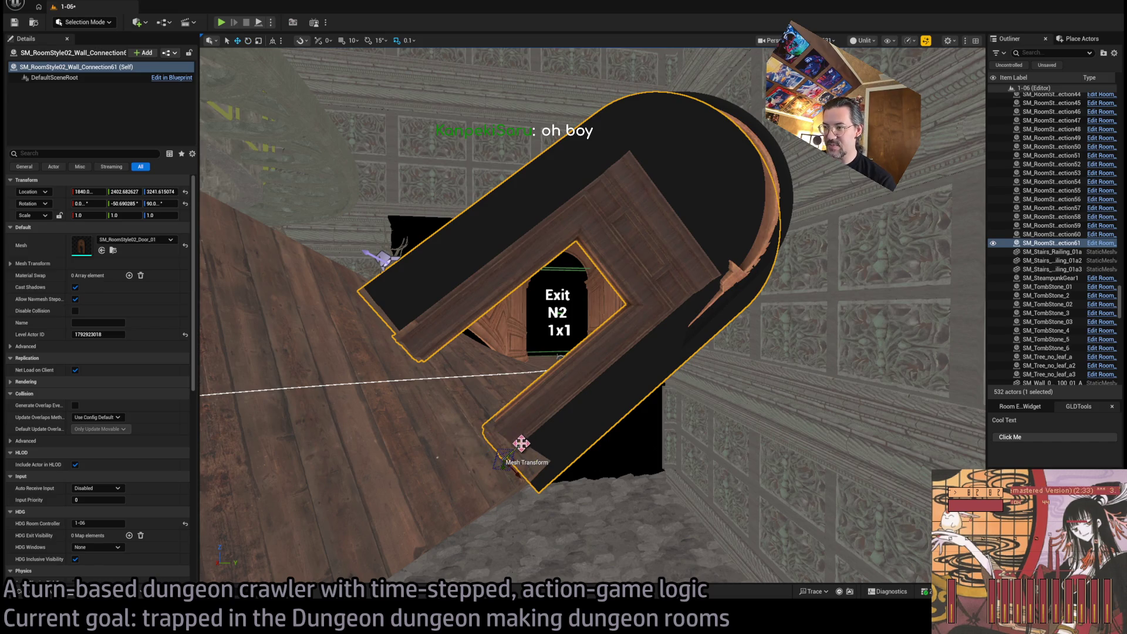
mouse_move(522, 443)
left_mouse_down()
mouse_move(512, 461)
mouse_move(533, 438)
mouse_move(474, 492)
left_mouse_up()
mouse_move(479, 451)
left_mouse_down()
mouse_move(503, 491)
mouse_move(504, 470)
left_mouse_up()
left_click_drag(365, 470, 359, 472)
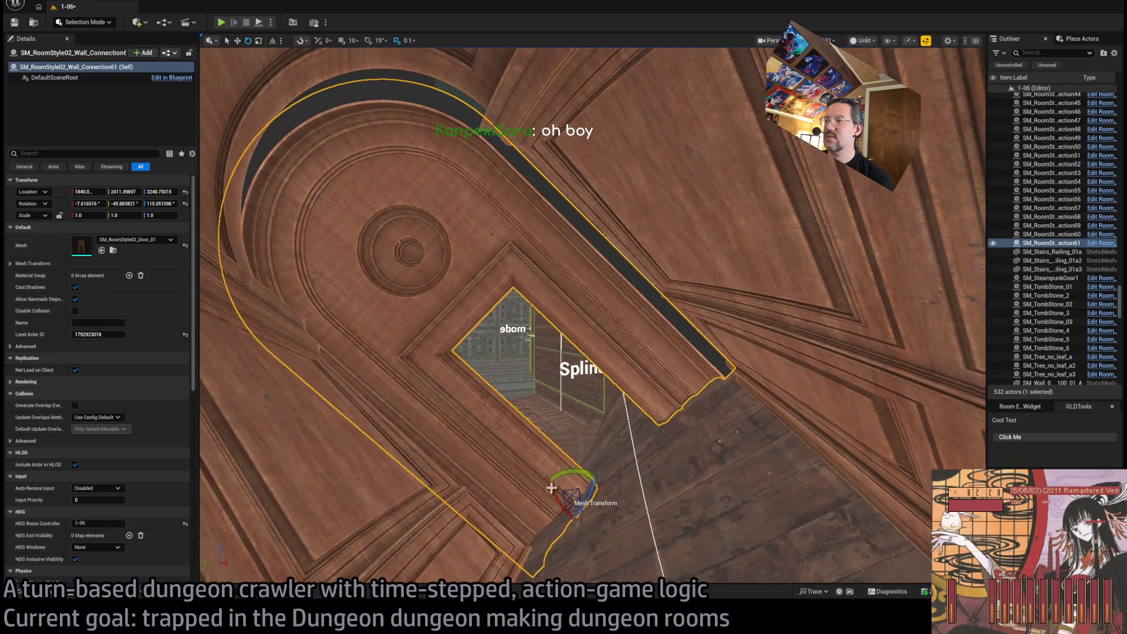
mouse_move(574, 501)
left_mouse_down()
mouse_move(586, 478)
mouse_move(572, 479)
mouse_move(592, 481)
mouse_move(583, 468)
left_mouse_up()
key("e")
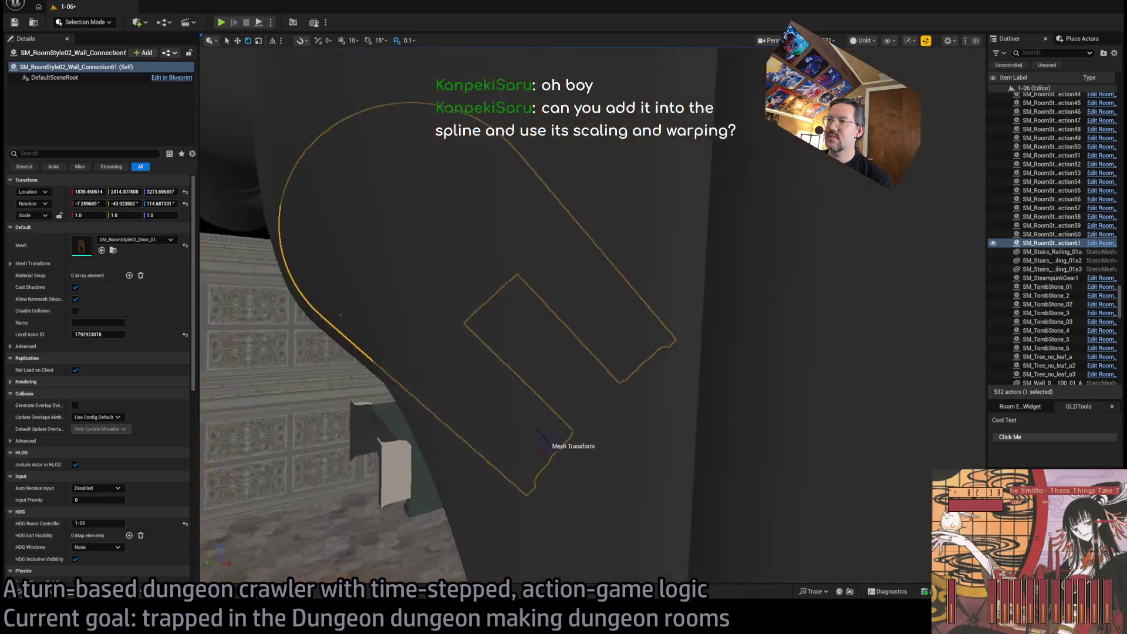
scroll(434, 497, "up", 3)
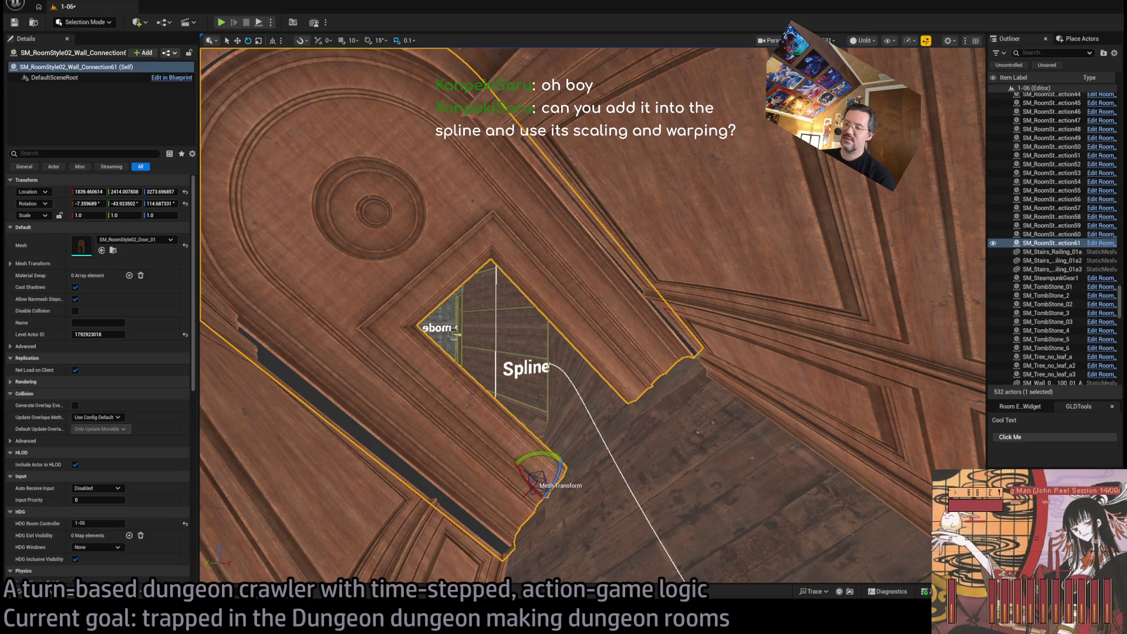
key("alt+Tab")
key("ctrl+l")
Go to Google Docs and open the GLD: To-Do document
type("do")
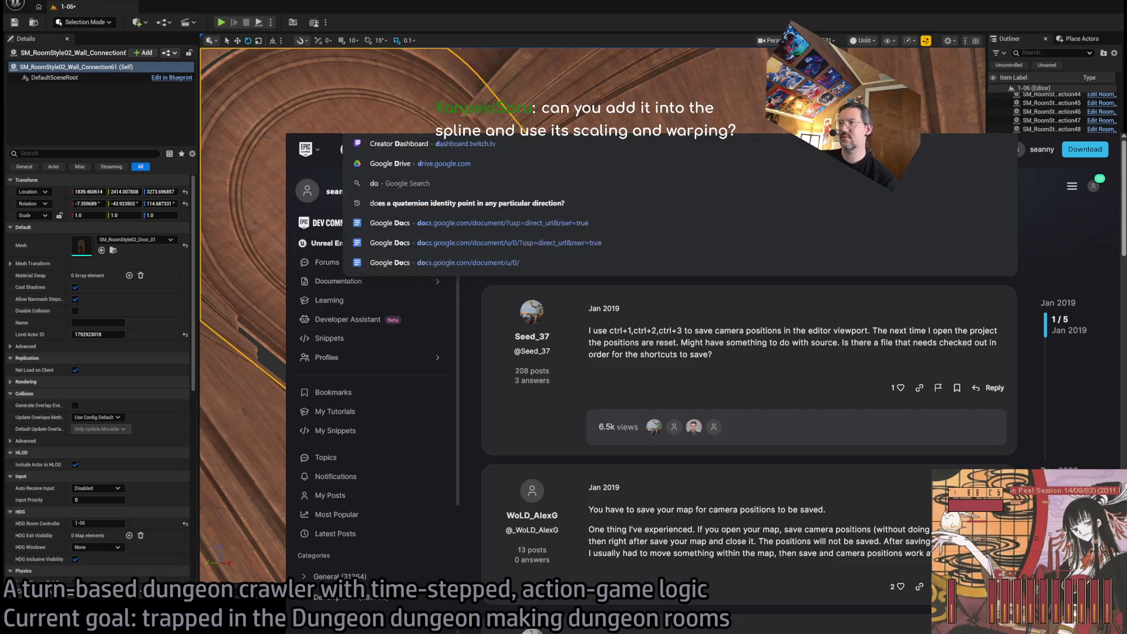
key("Return")
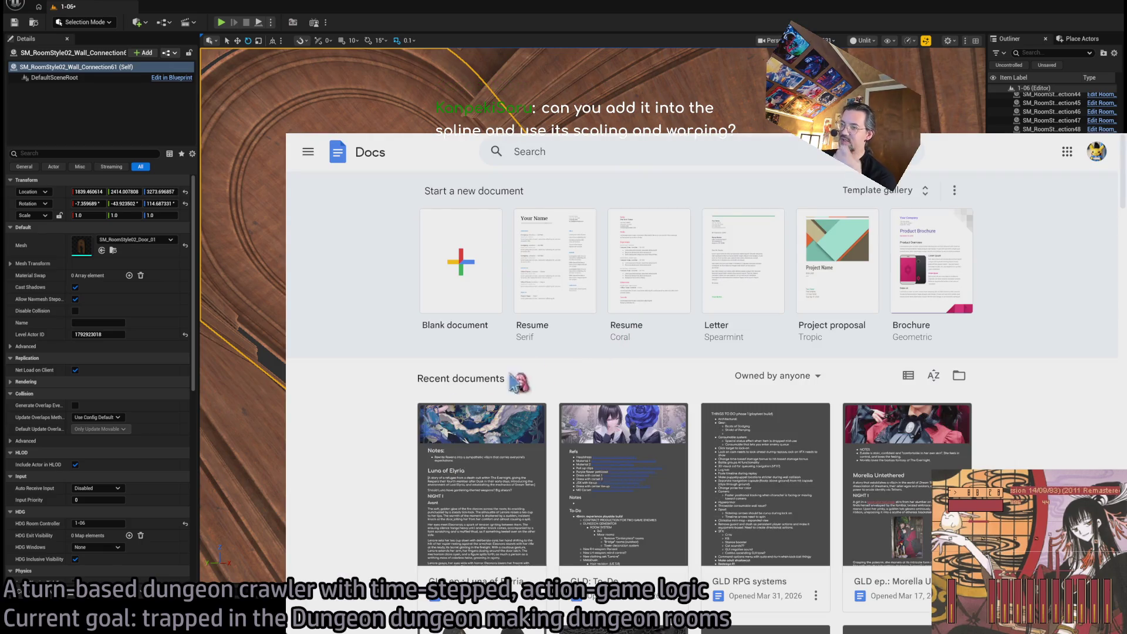
left_click(642, 464)
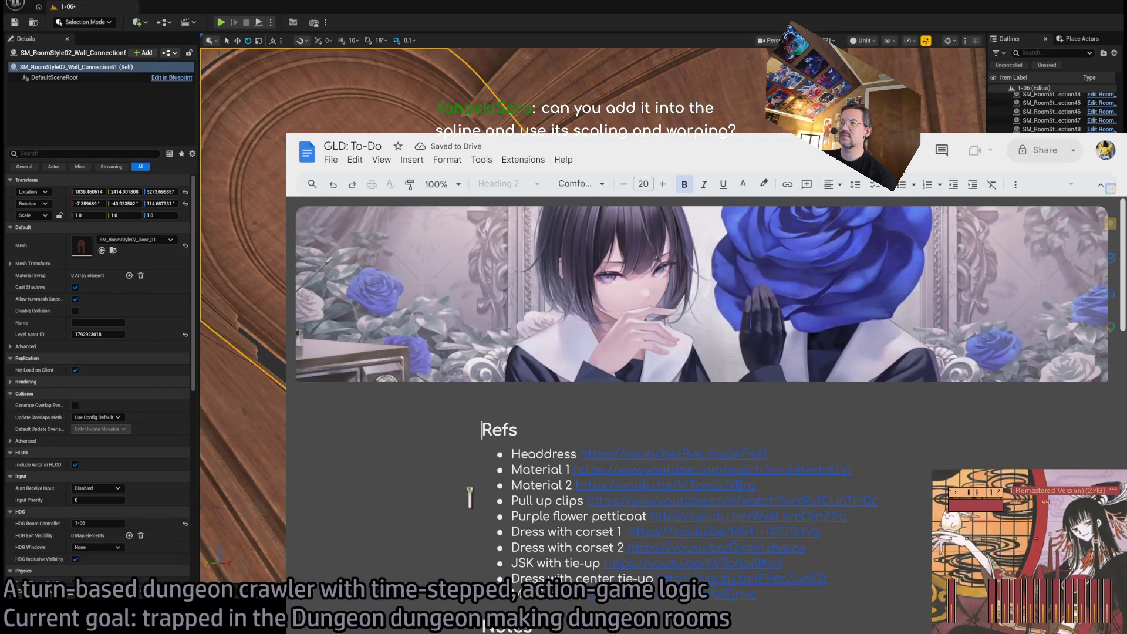
scroll(479, 495, "down", 15)
scroll(485, 489, "up", 5)
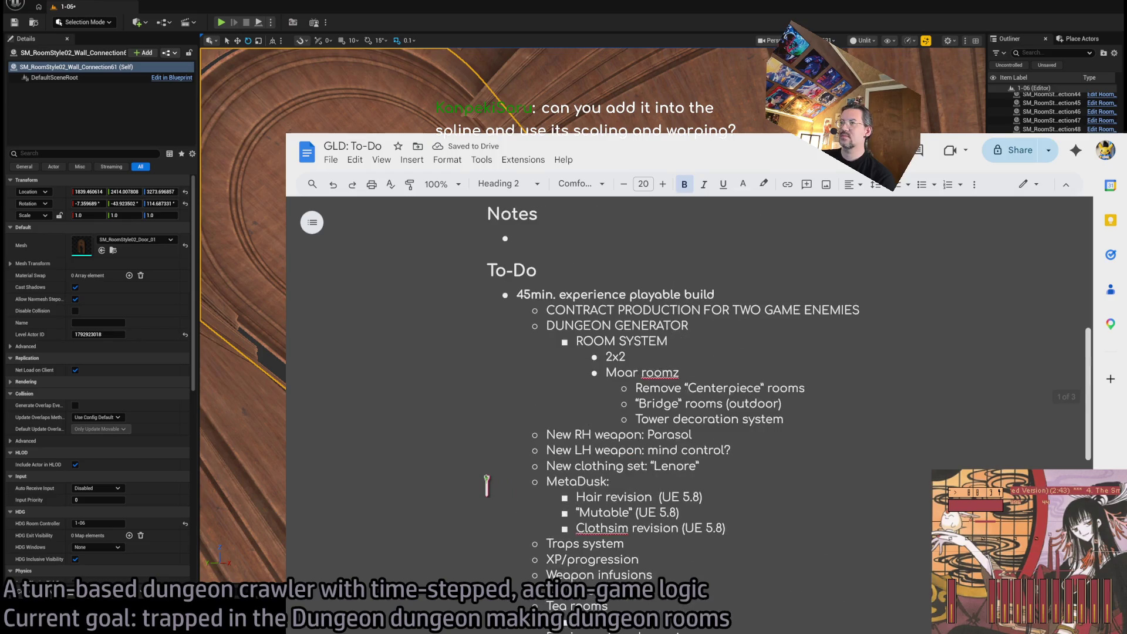
scroll(501, 478, "down", 7)
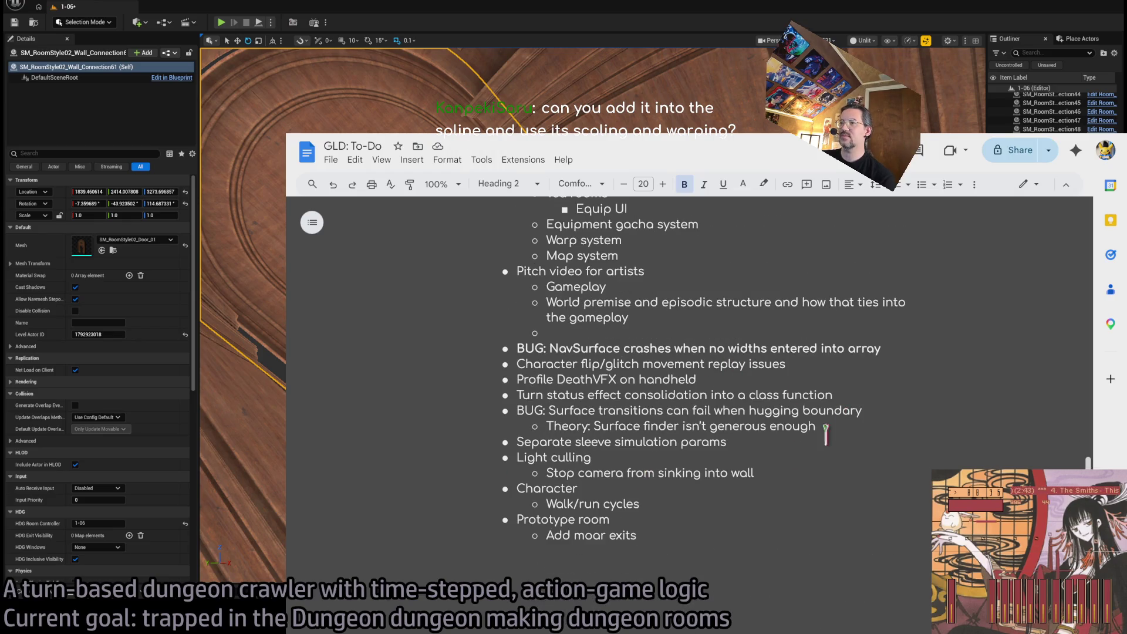
At 125% zoom, add a SPLINE MESH FEATURE bullet after 'Add moar exits', then return to Unreal
left_click(707, 540)
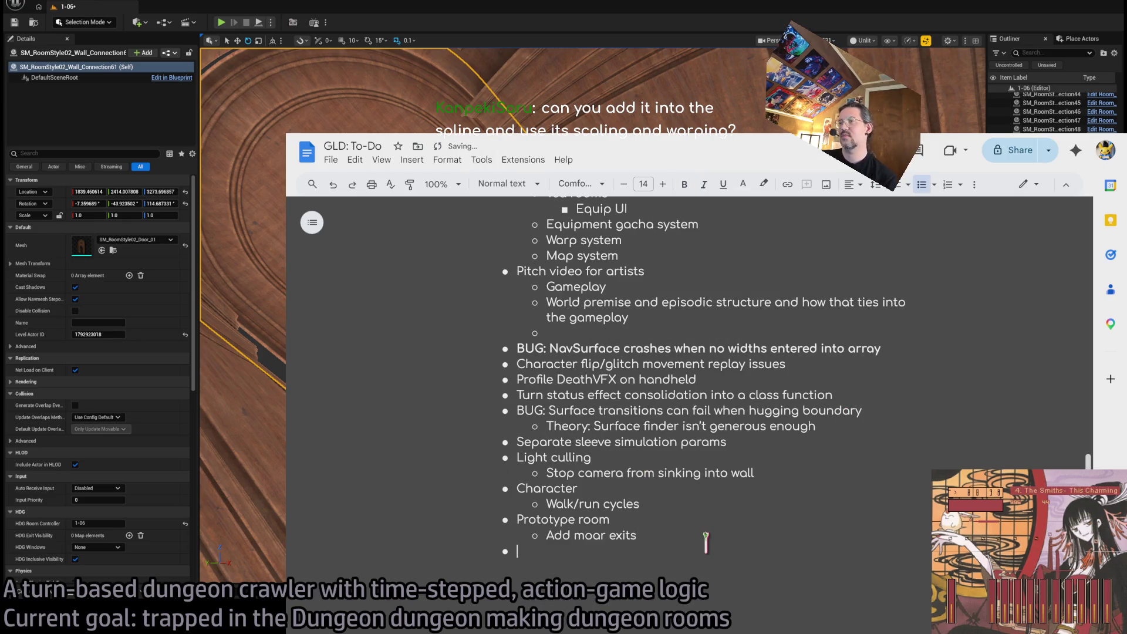
left_click(447, 183)
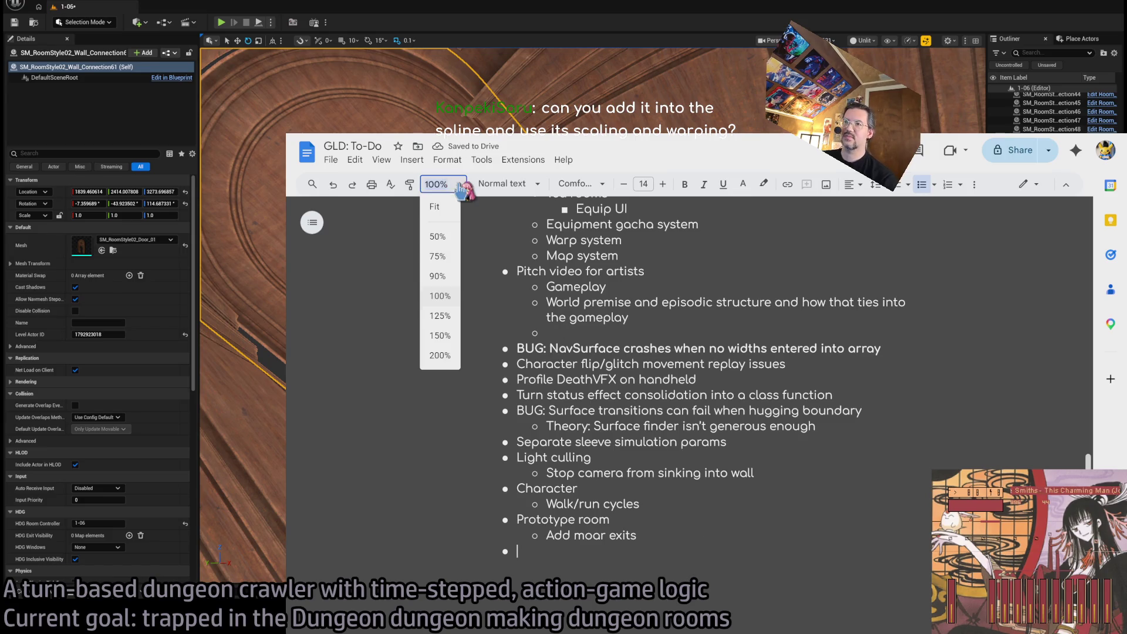
left_click(442, 333)
scroll(578, 441, "up", 2)
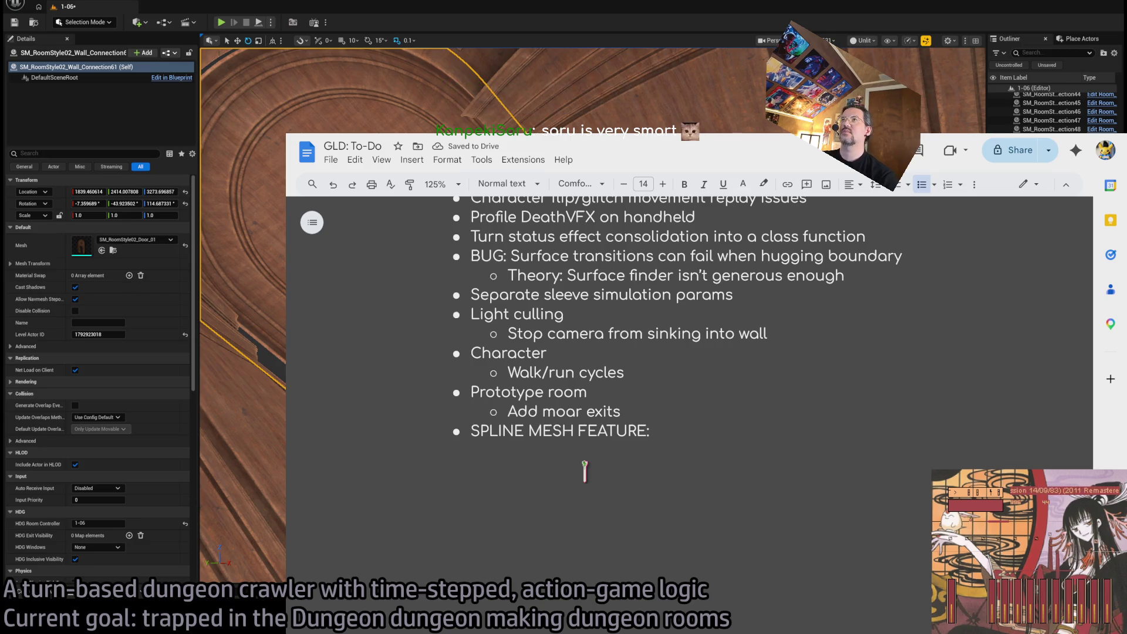
type(" Sta")
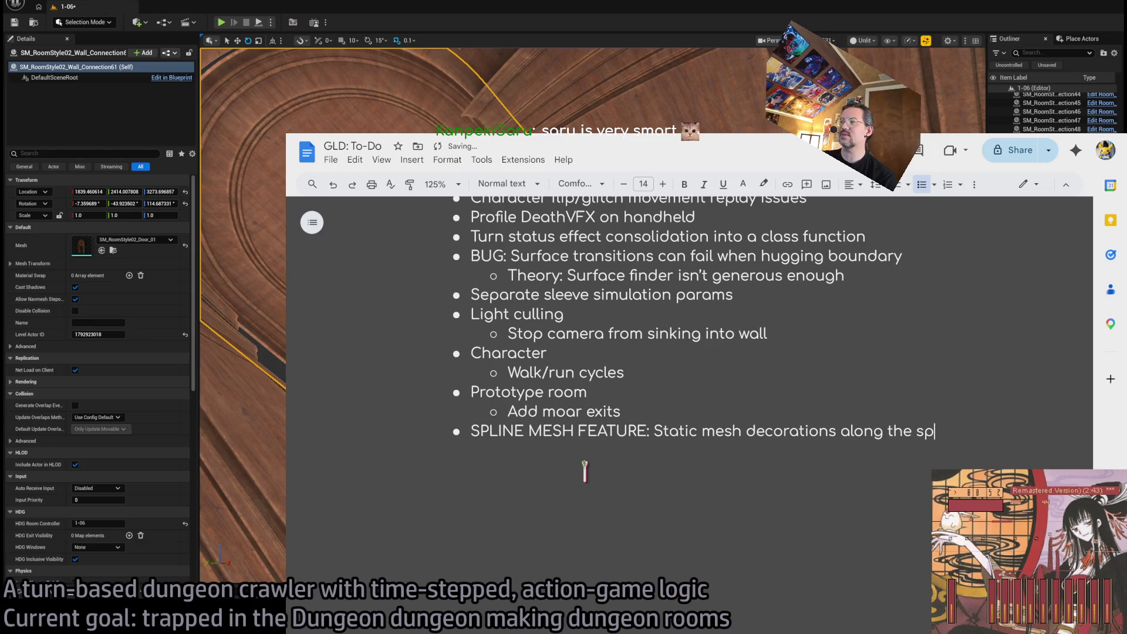
key("alt+Tab")
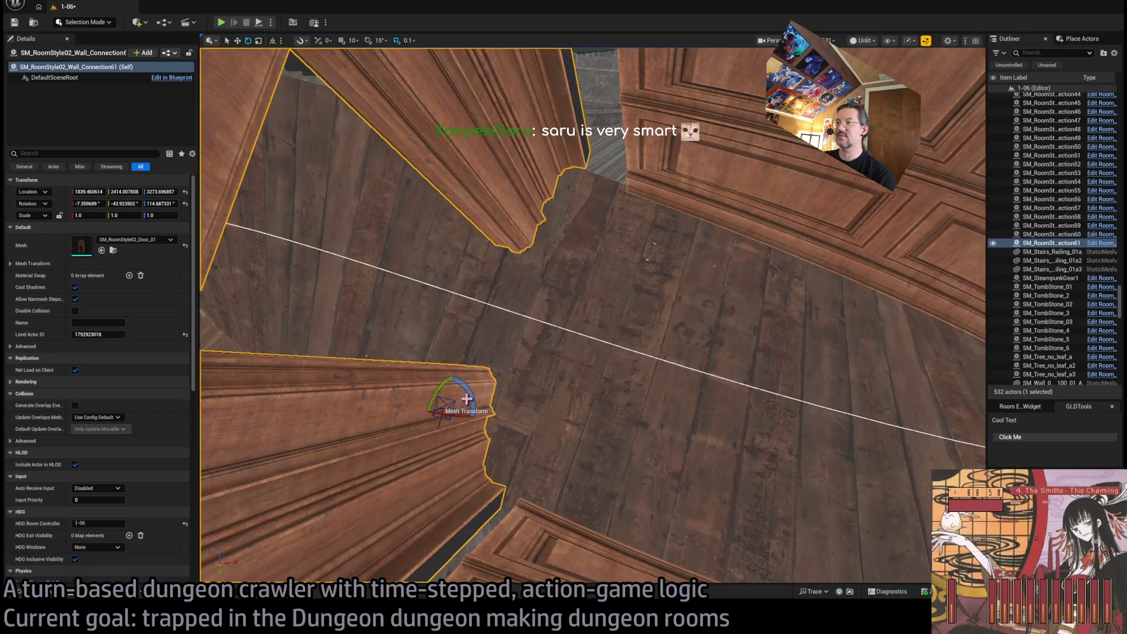
Tilt the selected wall piece slightly and reselect the door wall piece
mouse_move(466, 400)
left_mouse_down()
mouse_move(473, 423)
mouse_move(442, 405)
mouse_move(453, 409)
left_mouse_up()
key("w")
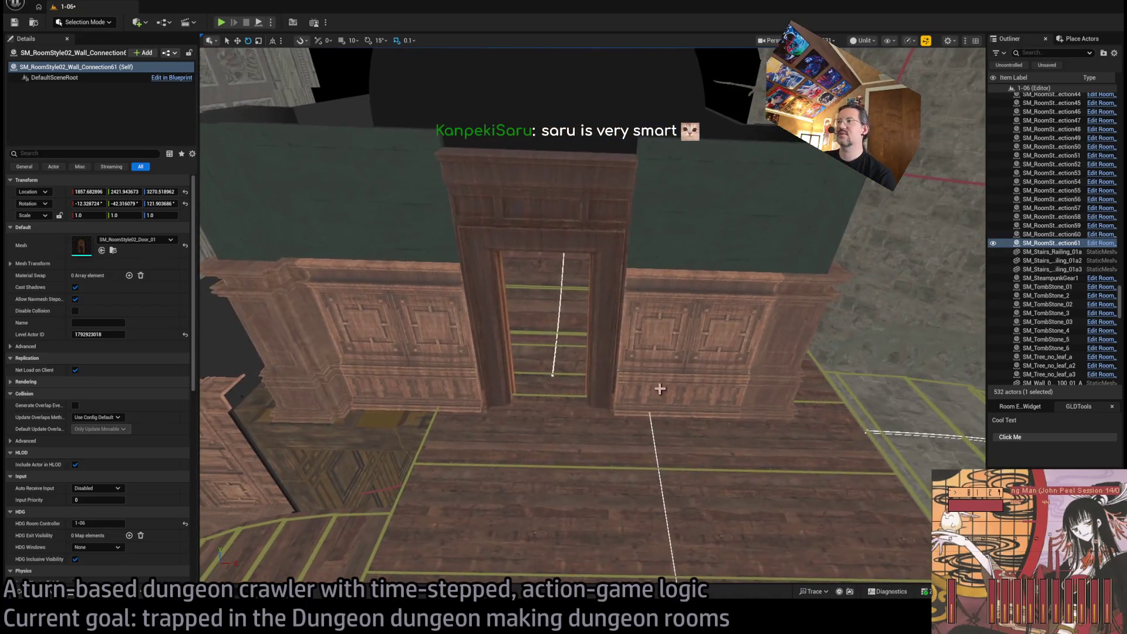
left_click(660, 389)
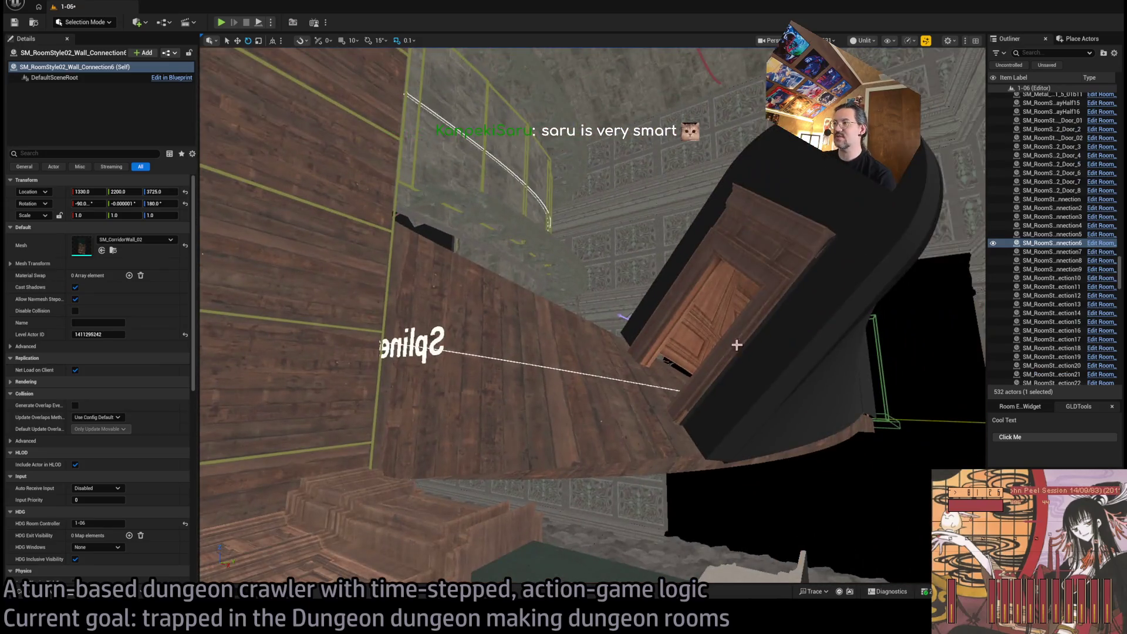
left_click(737, 345)
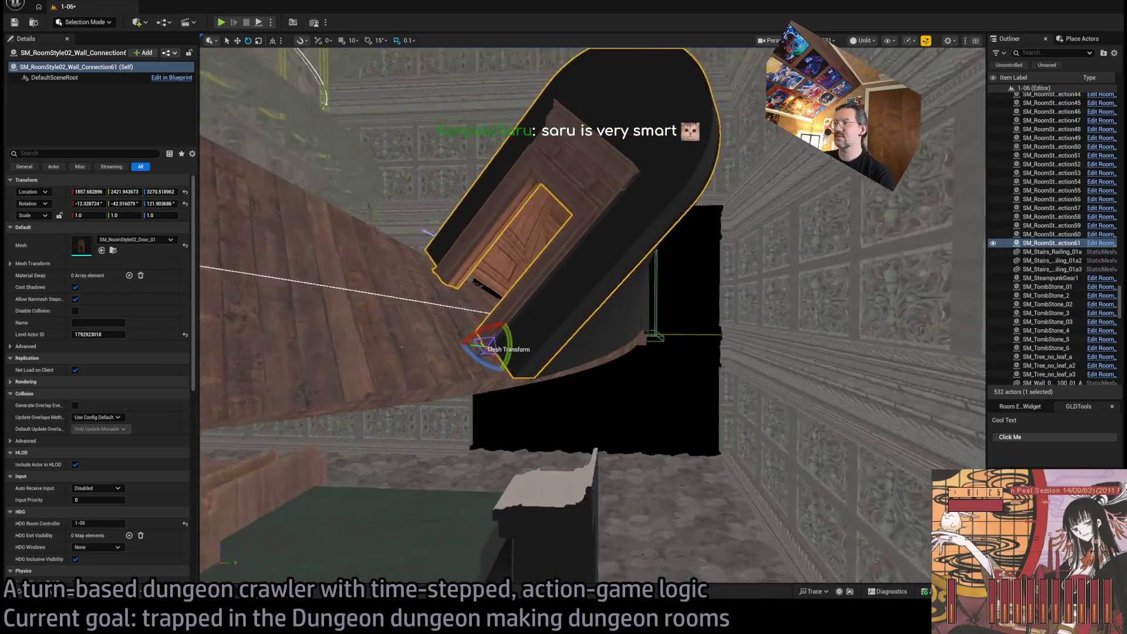
Duplicate the door wall piece as SM_RoomStyle02_Wall_Connection62 and show its DiningRoom mesh folder
left_click_drag(485, 336, 504, 356, "alt")
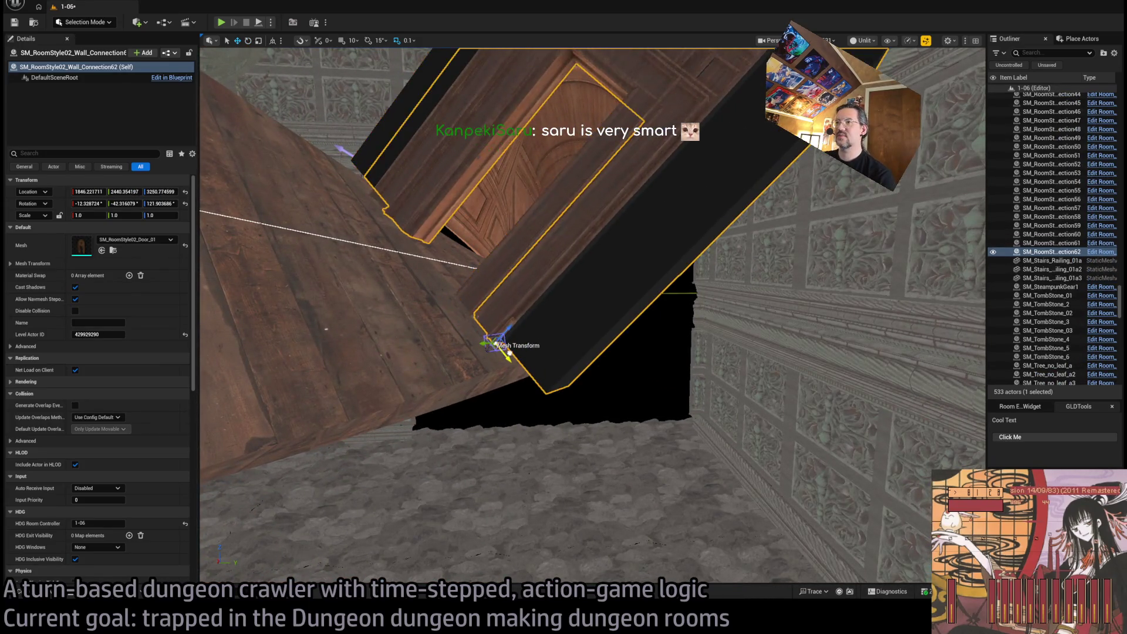
left_click(114, 251)
left_click(61, 522)
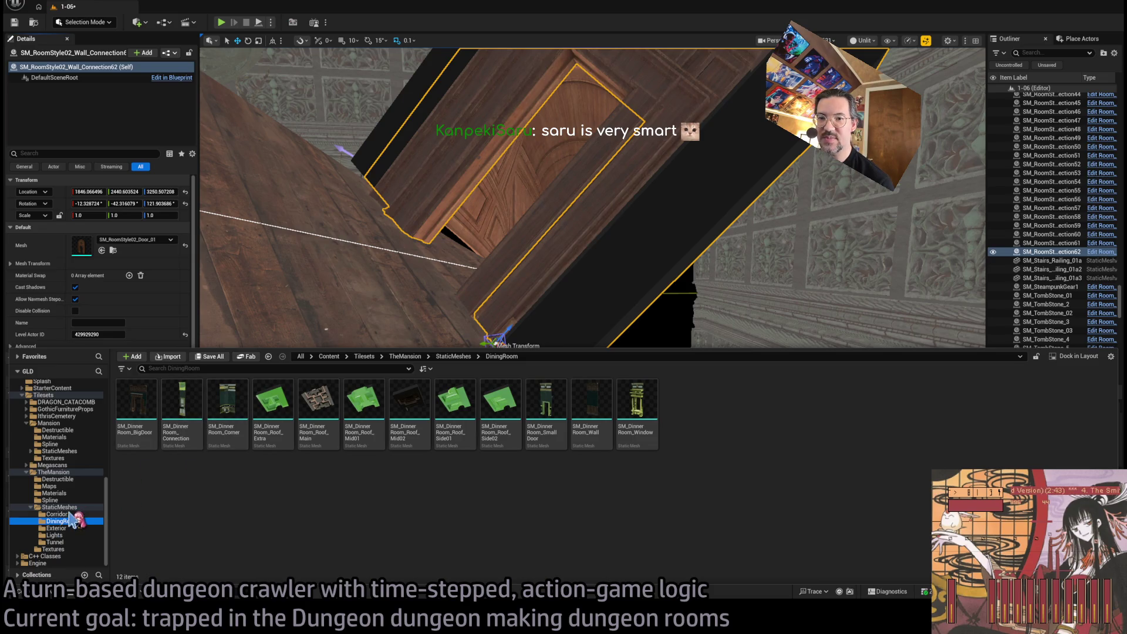
Replace the copy's door mesh with SM_CorridorWall_Column from the Corridor folder
left_click(58, 514)
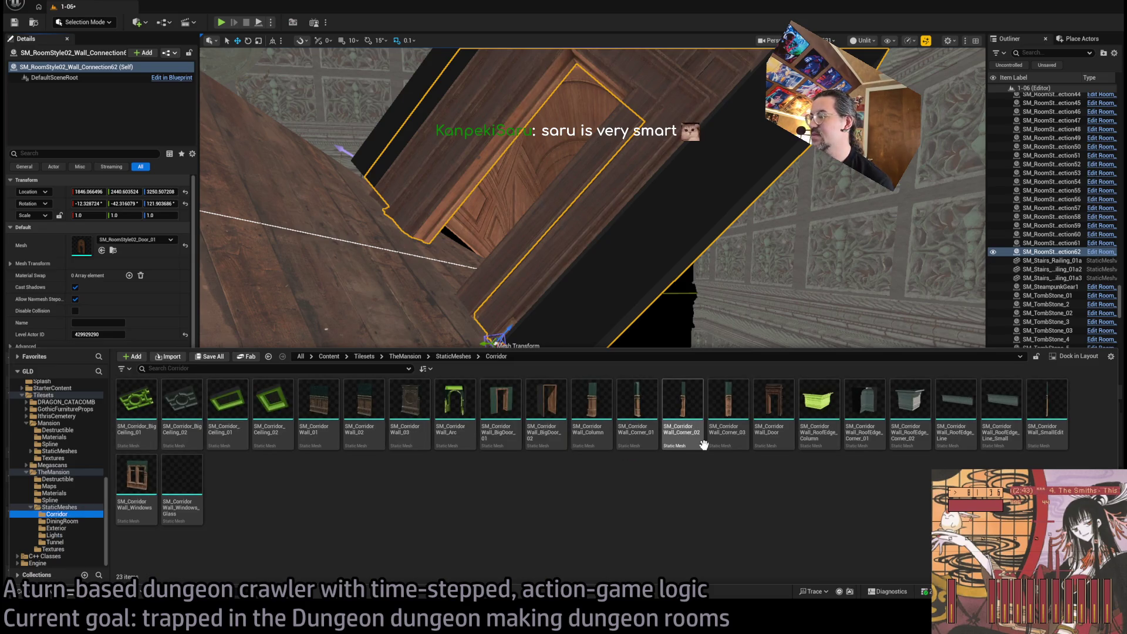
left_click(602, 415)
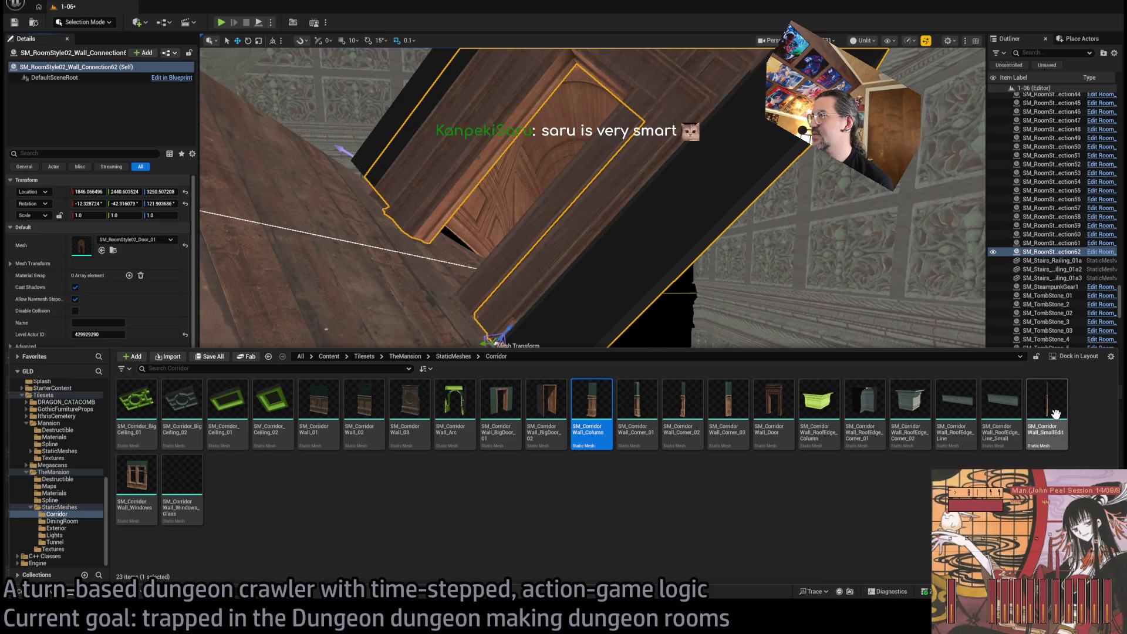
key("ctrl+space")
left_click(101, 250)
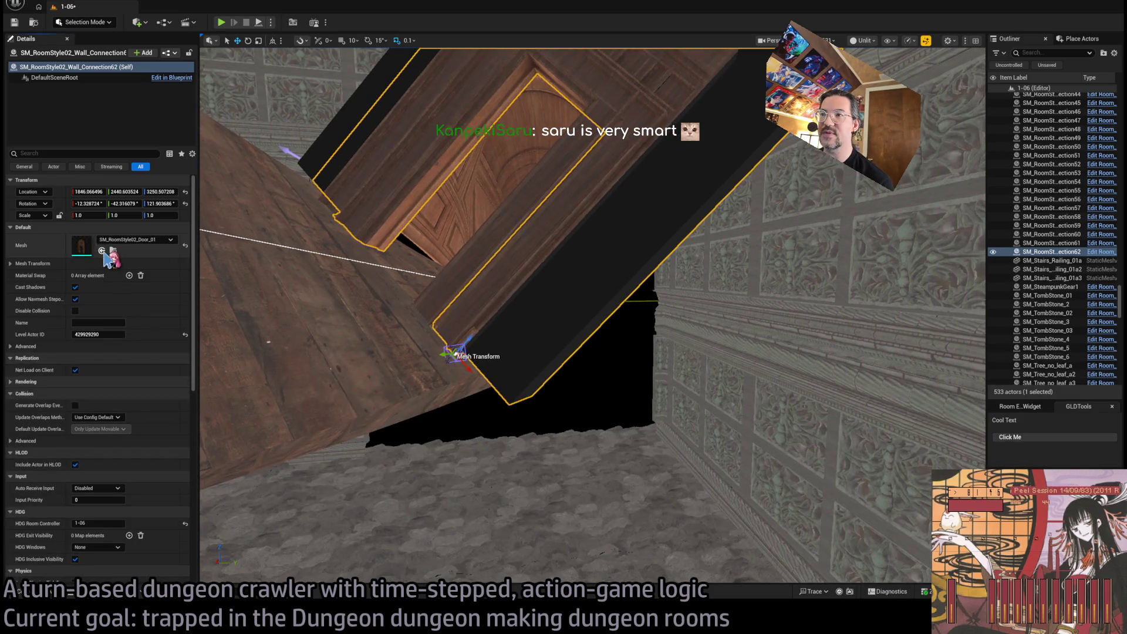
Slide the corridor column along the wall
left_click_drag(500, 374, 492, 367)
scroll(492, 368, "up", 3)
scroll(502, 418, "up", 5)
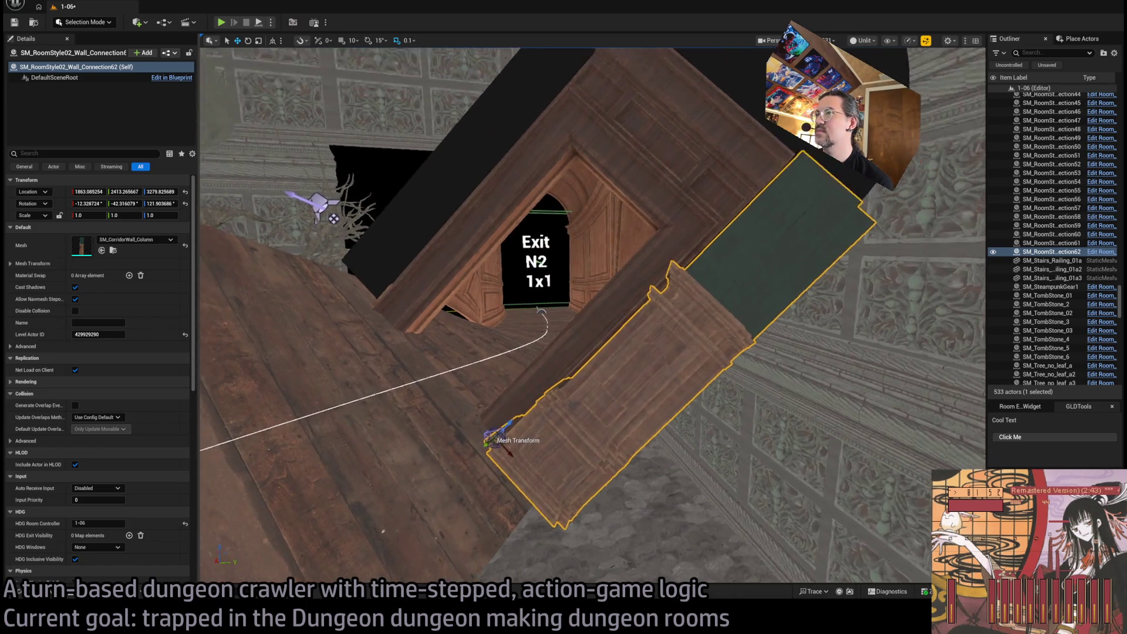
scroll(502, 418, "up", 3)
scroll(502, 418, "down", 3)
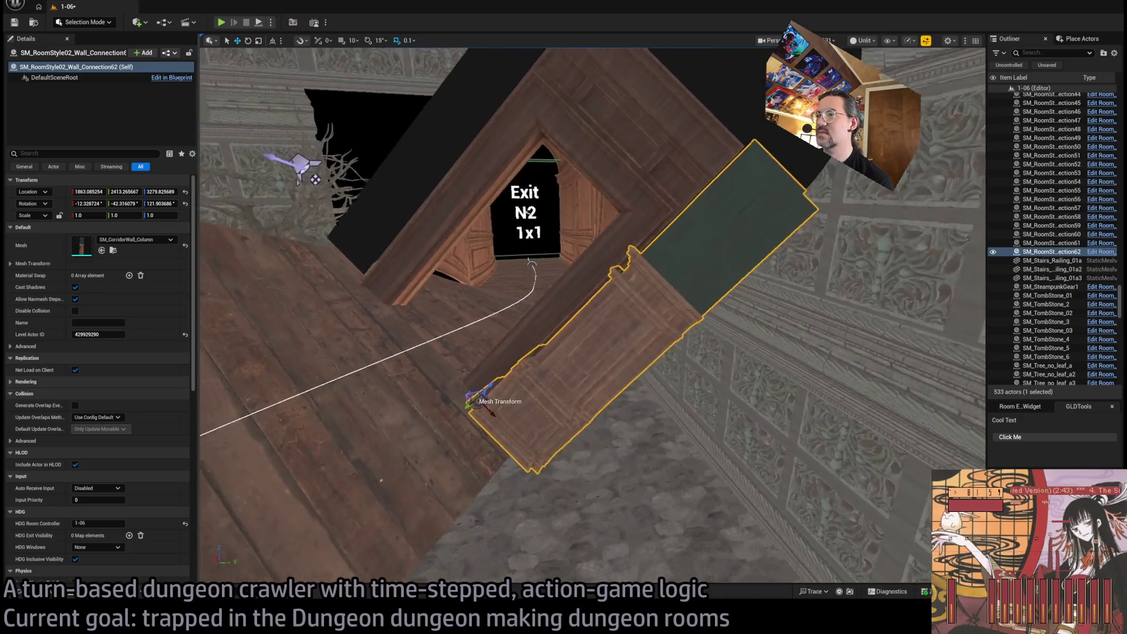
scroll(570, 478, "down", 3)
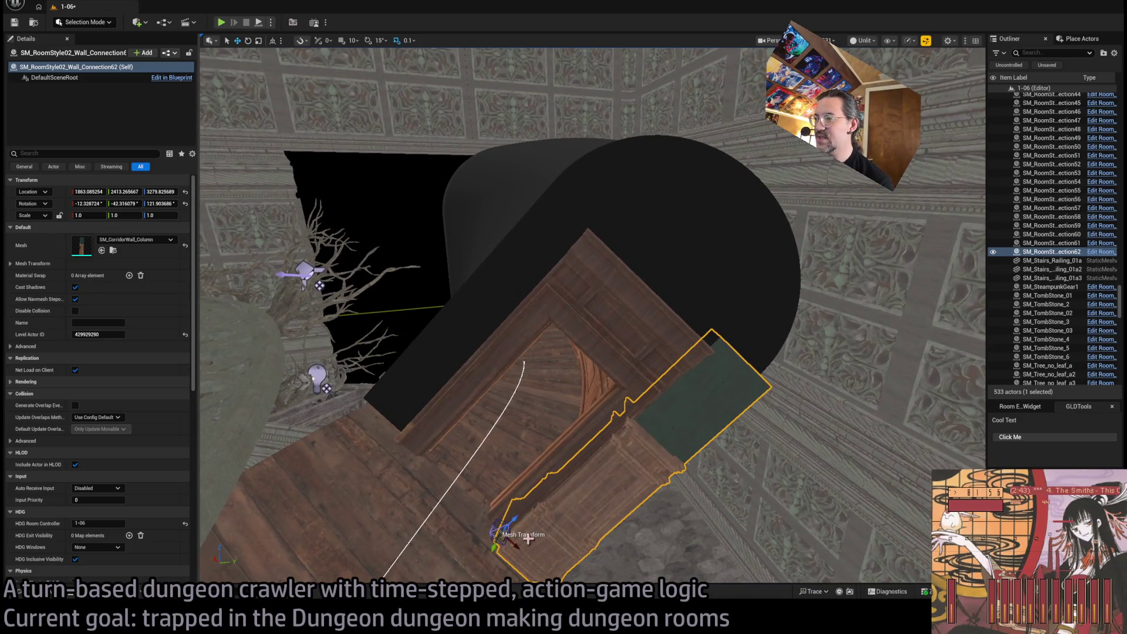
key("e")
key("w")
Duplicate the column, restore its wall-aligned rotation, enable 15° rotation snapping, and move the copy
mouse_move(503, 534)
left_mouse_down()
mouse_move(368, 402)
mouse_move(345, 404)
left_mouse_up()
key("e")
key("ctrl+z")
left_click(367, 41)
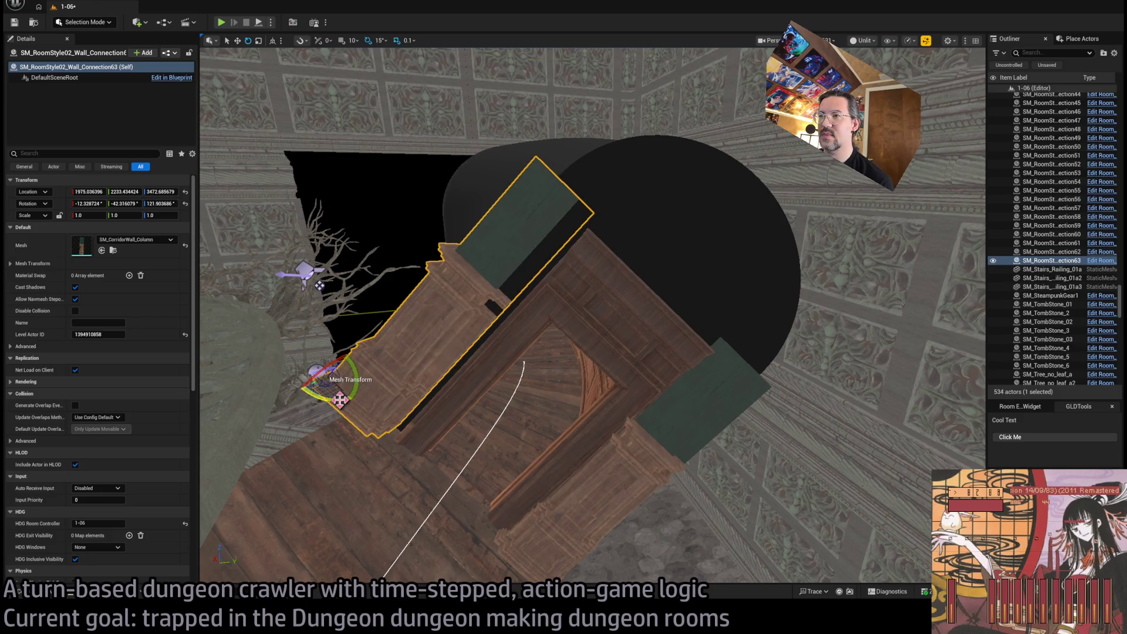
key("w")
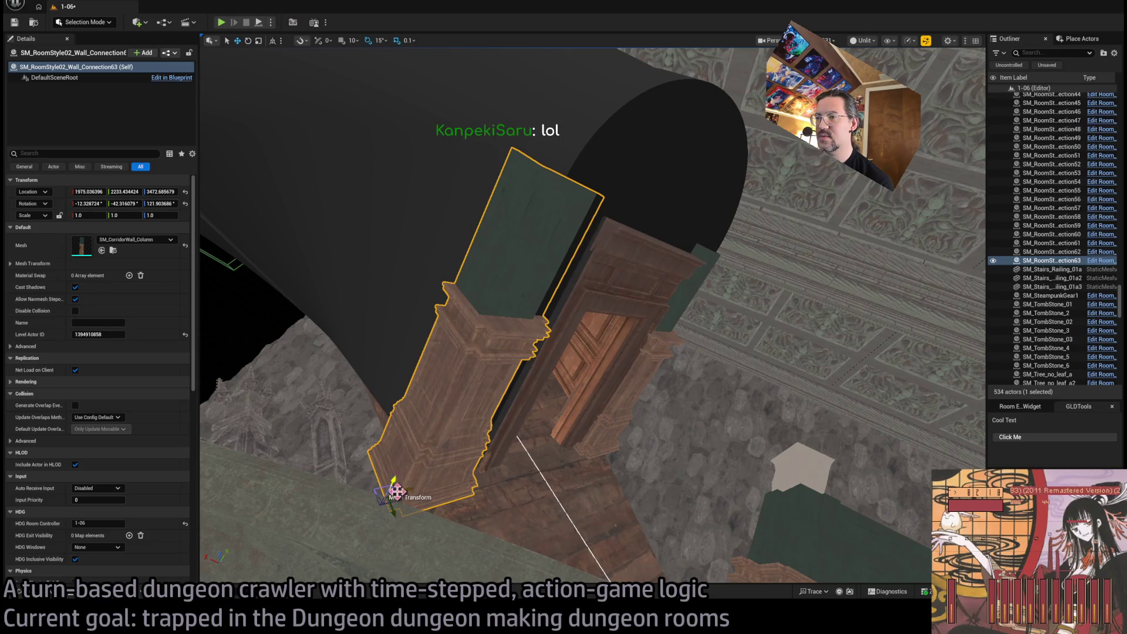
mouse_move(406, 487)
left_mouse_down()
mouse_move(430, 494)
mouse_move(415, 496)
left_mouse_up()
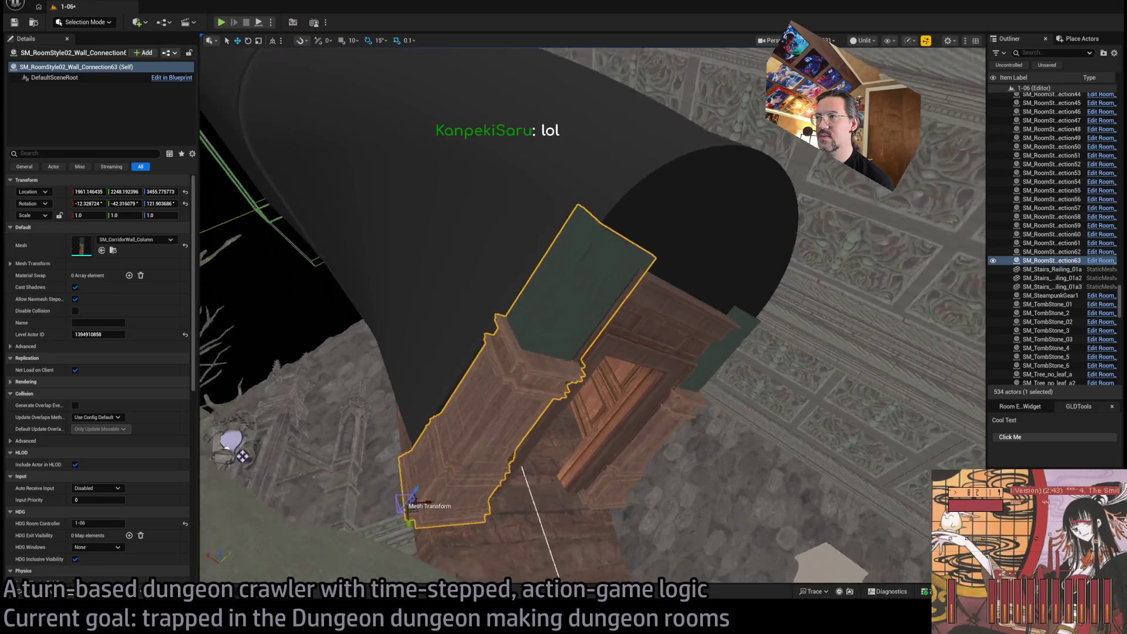
Nudge the column copy into place near 1958, 2237, 3466, then select the lower column
scroll(529, 317, "up", 2)
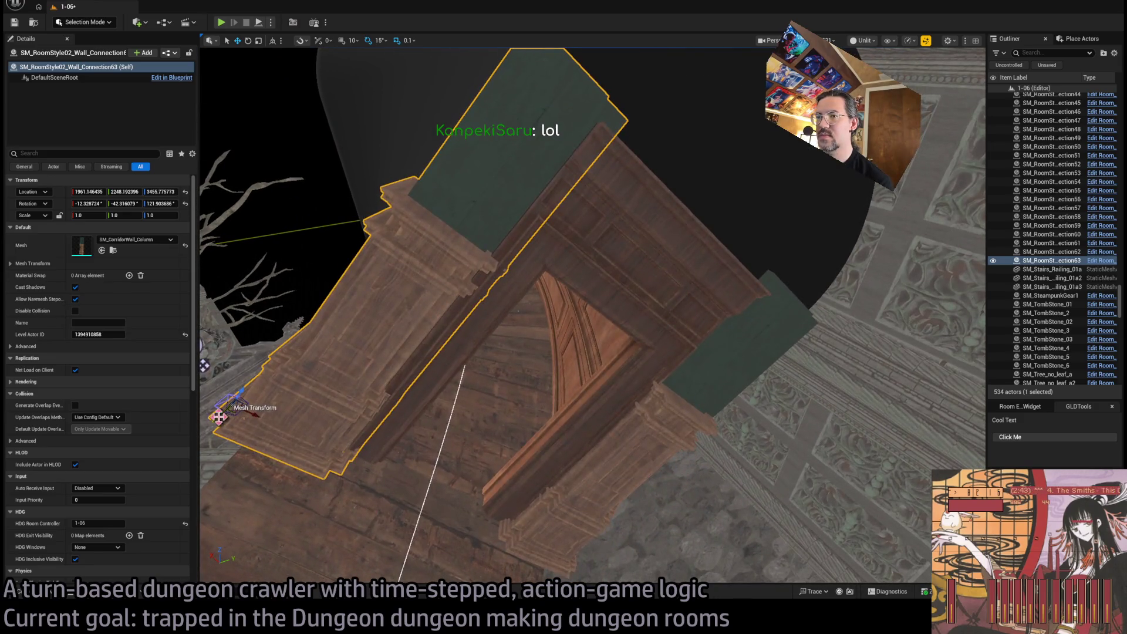
mouse_move(226, 406)
left_mouse_down()
mouse_move(215, 417)
mouse_move(222, 403)
mouse_move(388, 378)
mouse_move(470, 302)
mouse_move(414, 378)
mouse_move(414, 276)
mouse_move(370, 282)
mouse_move(400, 282)
mouse_move(381, 317)
left_mouse_up()
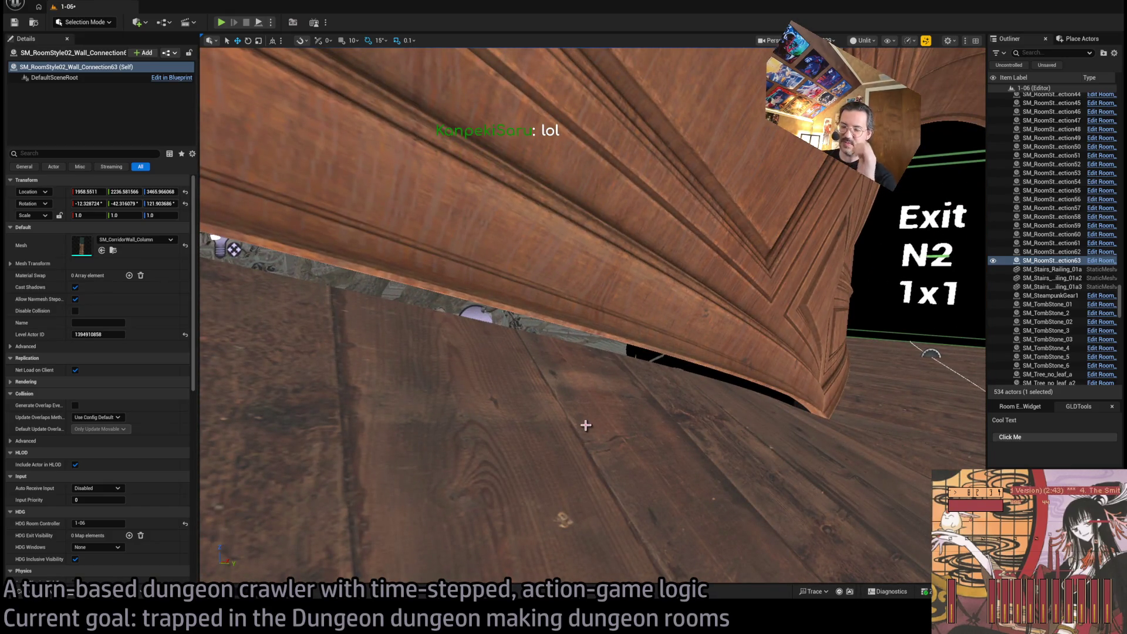
left_click_drag(585, 425, 589, 390)
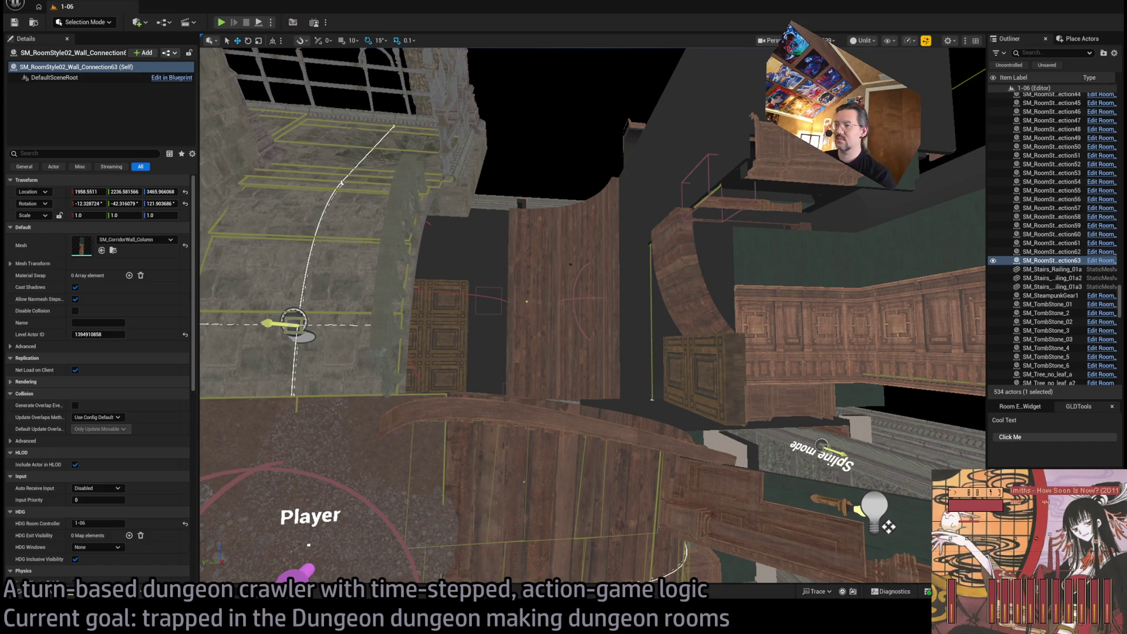
mouse_move(593, 212)
left_mouse_down()
mouse_move(593, 306)
mouse_move(566, 306)
mouse_move(566, 282)
mouse_move(566, 316)
left_mouse_up()
scroll(517, 340, "up", 5)
left_click(604, 447)
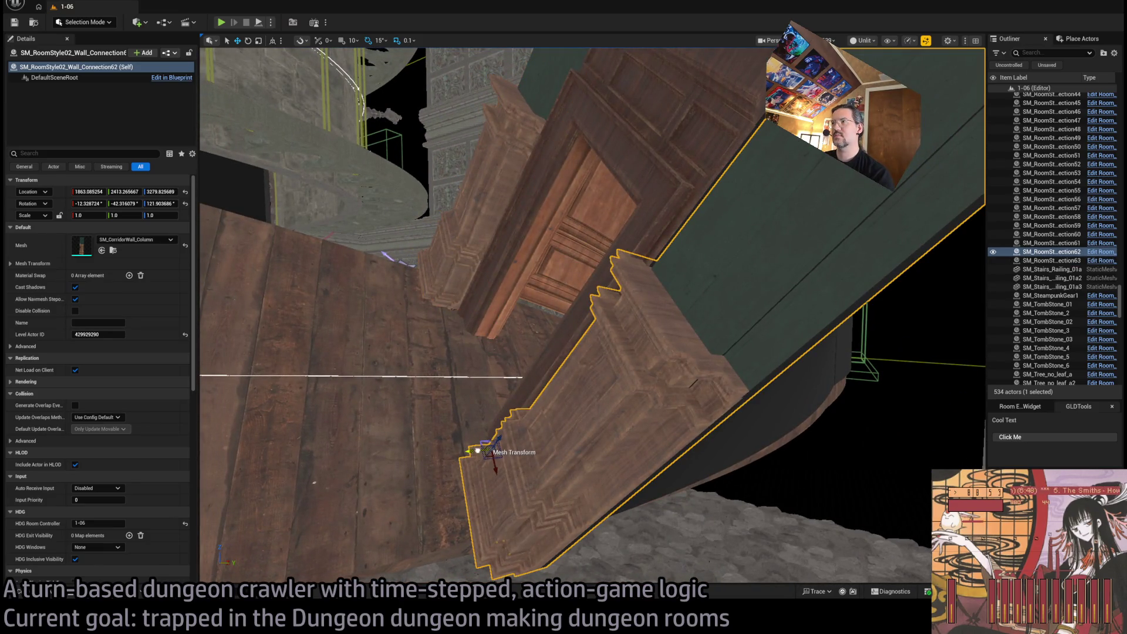
Delete the lower wall column SM_RoomStyle02_Wall_Connection62
mouse_move(478, 451)
left_mouse_down()
mouse_move(579, 307)
mouse_move(543, 337)
left_mouse_up()
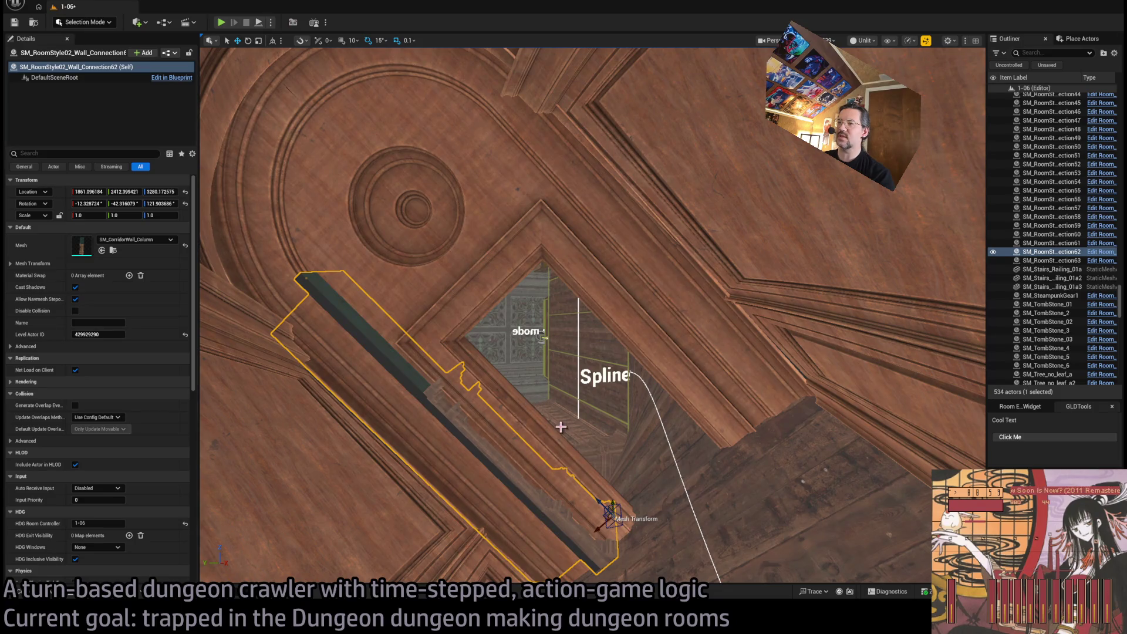
left_click_drag(560, 427, 560, 370)
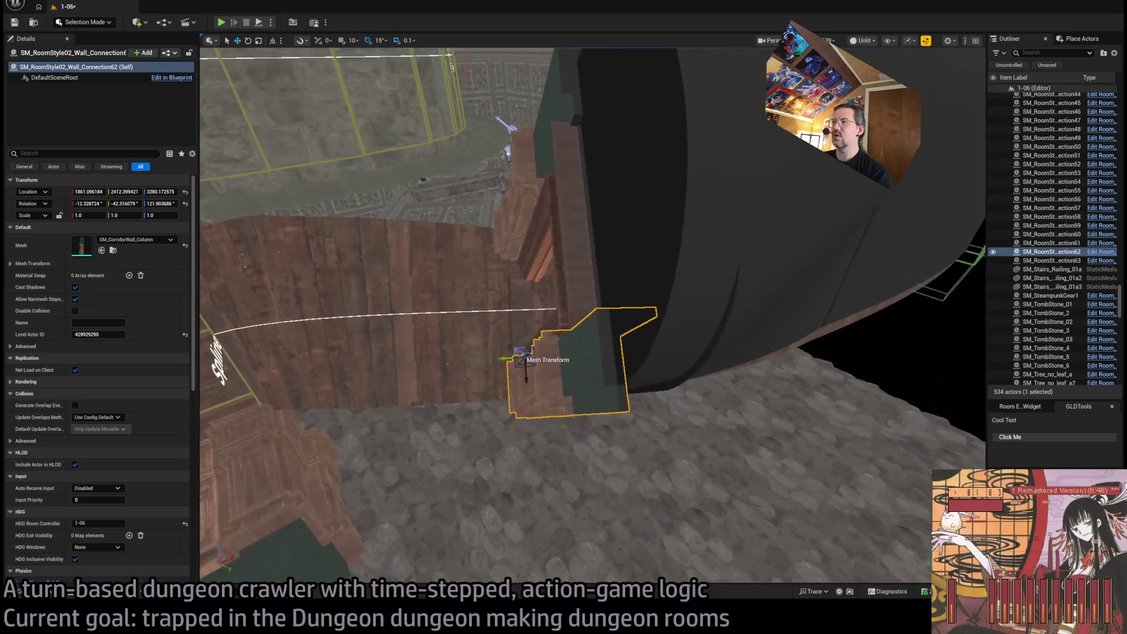
left_click_drag(639, 428, 639, 429)
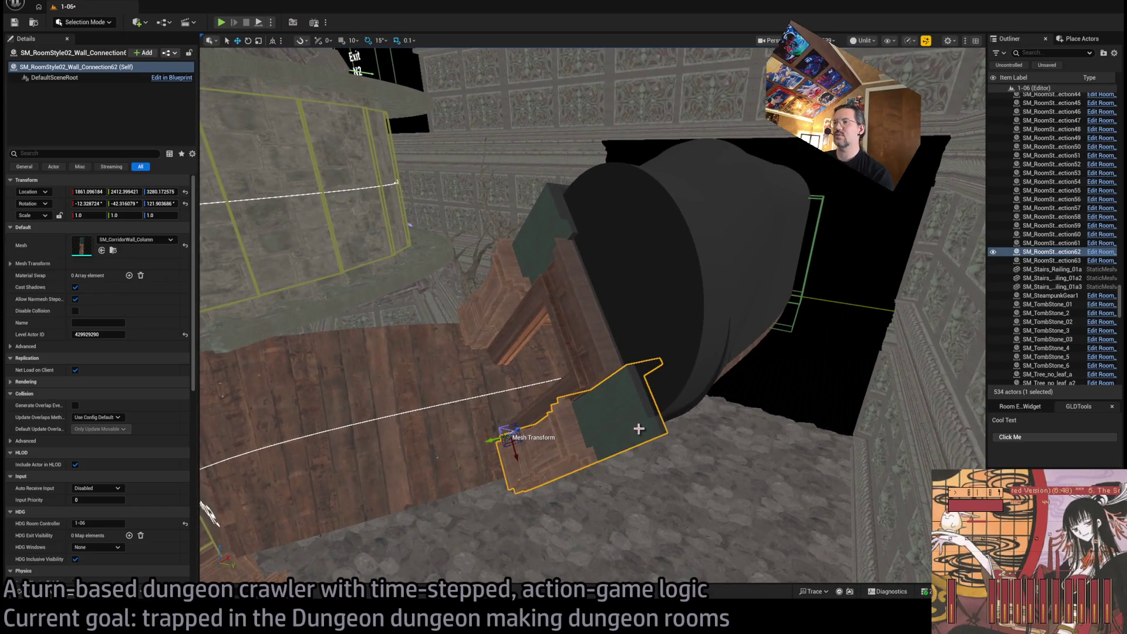
key("Delete")
Make a mirrored copy of the remaining column with negative X scale and move it by the doorway
left_click(541, 254)
key("e")
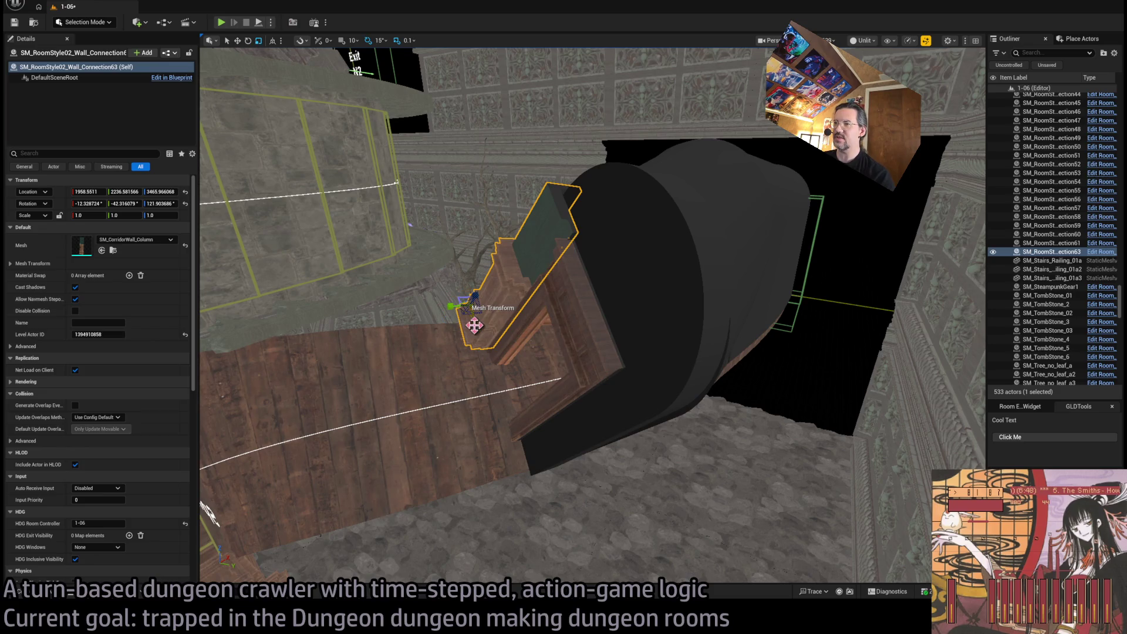
mouse_move(474, 322)
left_mouse_down()
mouse_move(491, 337)
mouse_move(481, 349)
left_mouse_up()
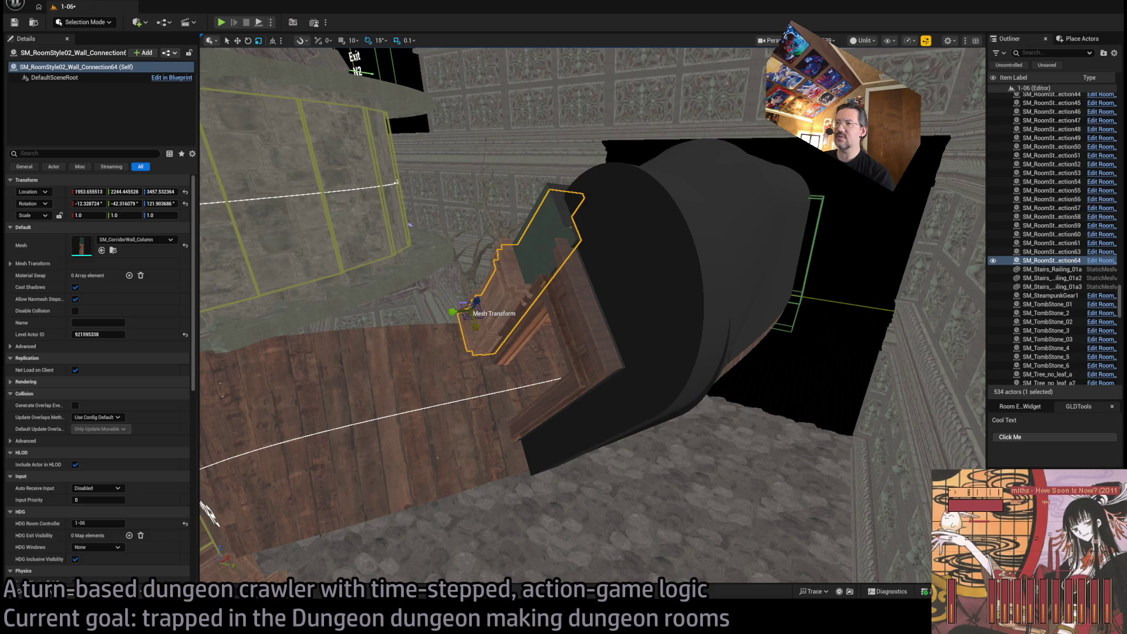
key("w")
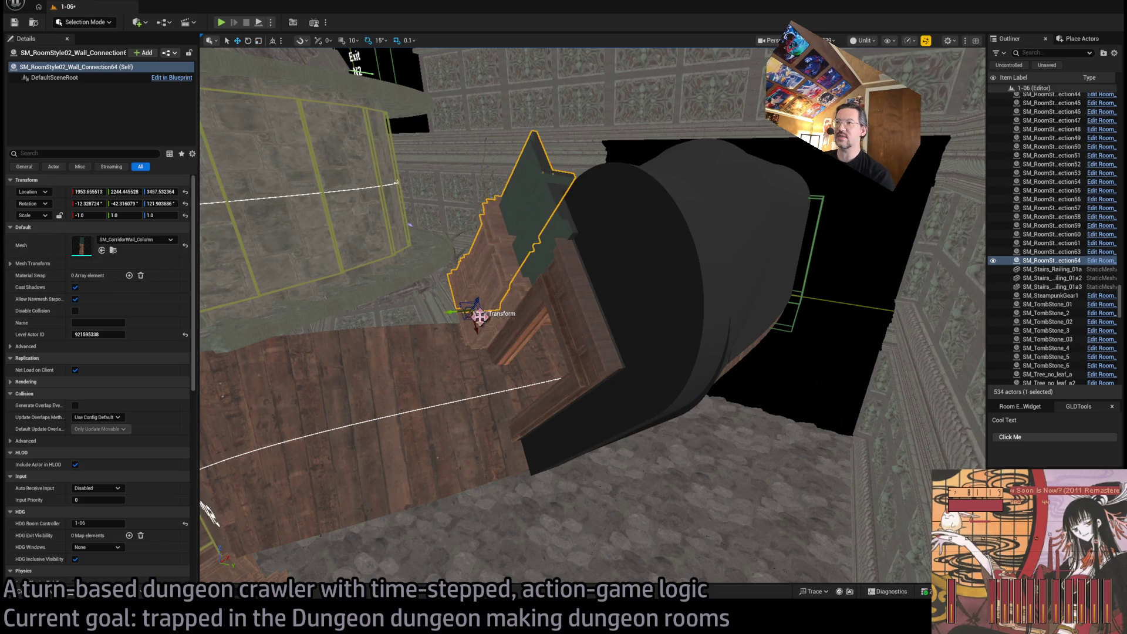
left_click_drag(478, 337, 554, 523)
key("f")
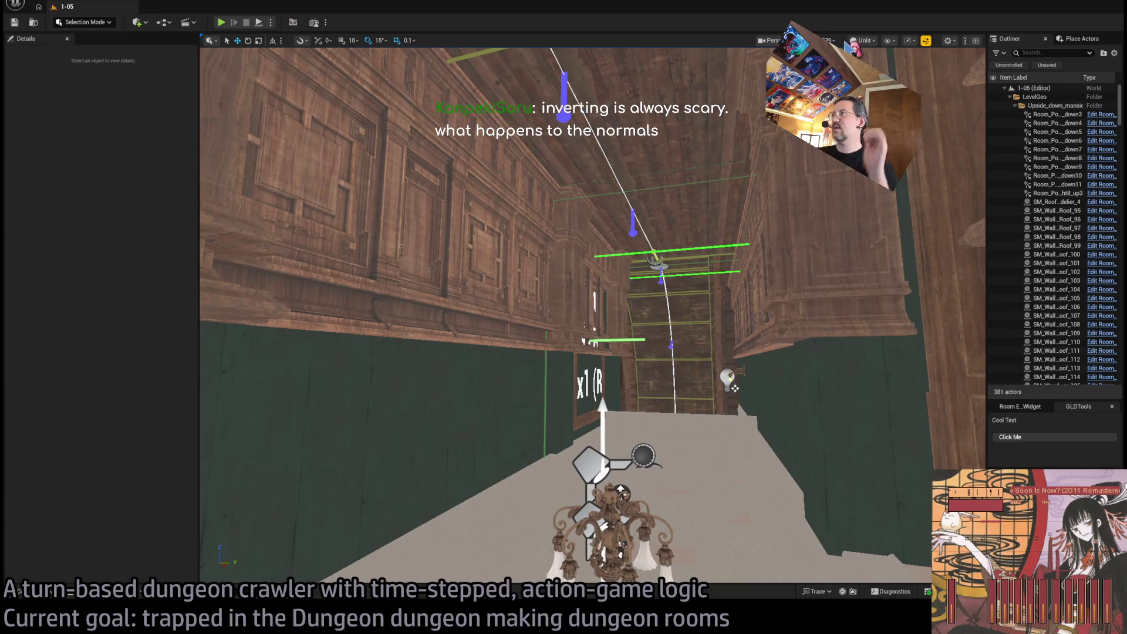
In lit view, select Room_PointLight6 together with SM_CeilingLight
key("alt+4")
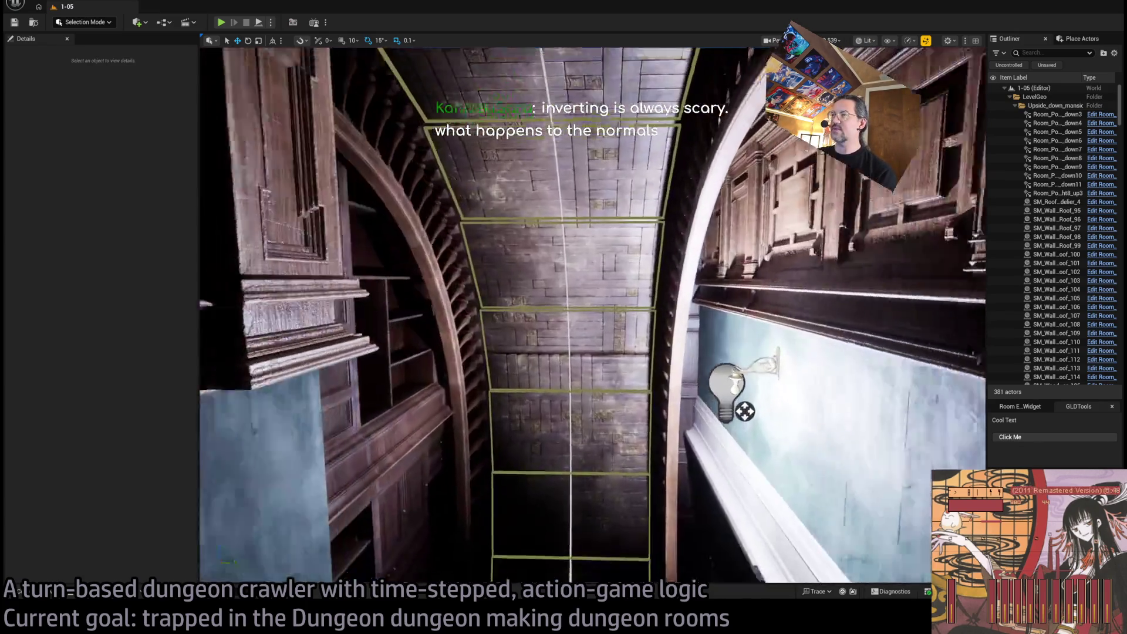
mouse_move(587, 317)
left_mouse_down()
mouse_move(563, 328)
mouse_move(516, 305)
mouse_move(575, 323)
mouse_move(540, 314)
mouse_move(571, 337)
left_mouse_up()
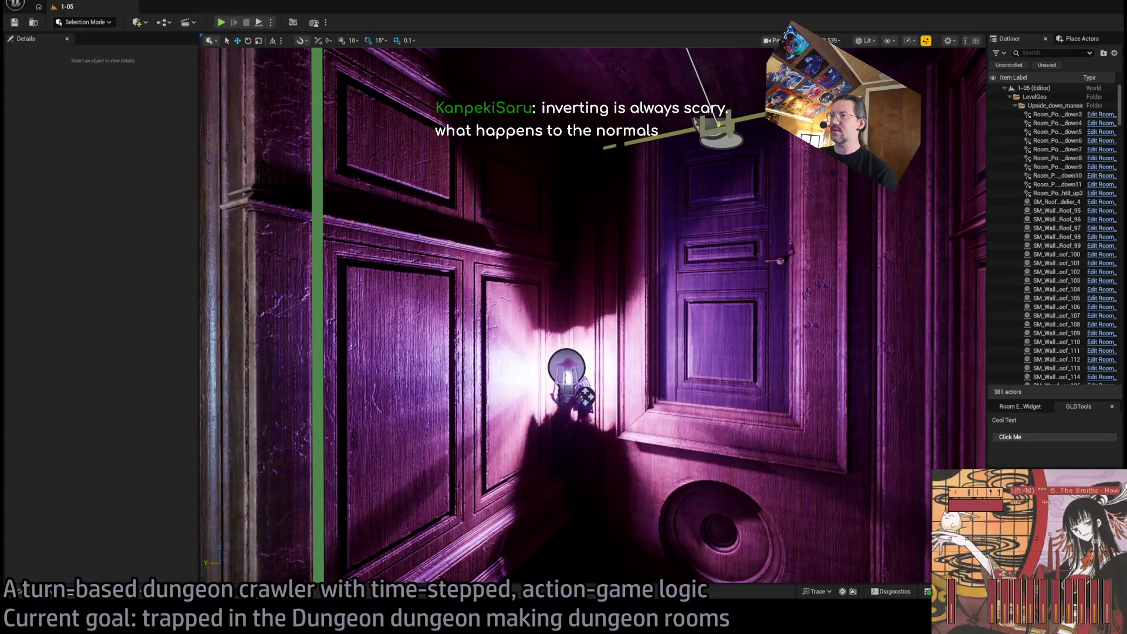
left_click(572, 415)
left_click(585, 397, "ctrl")
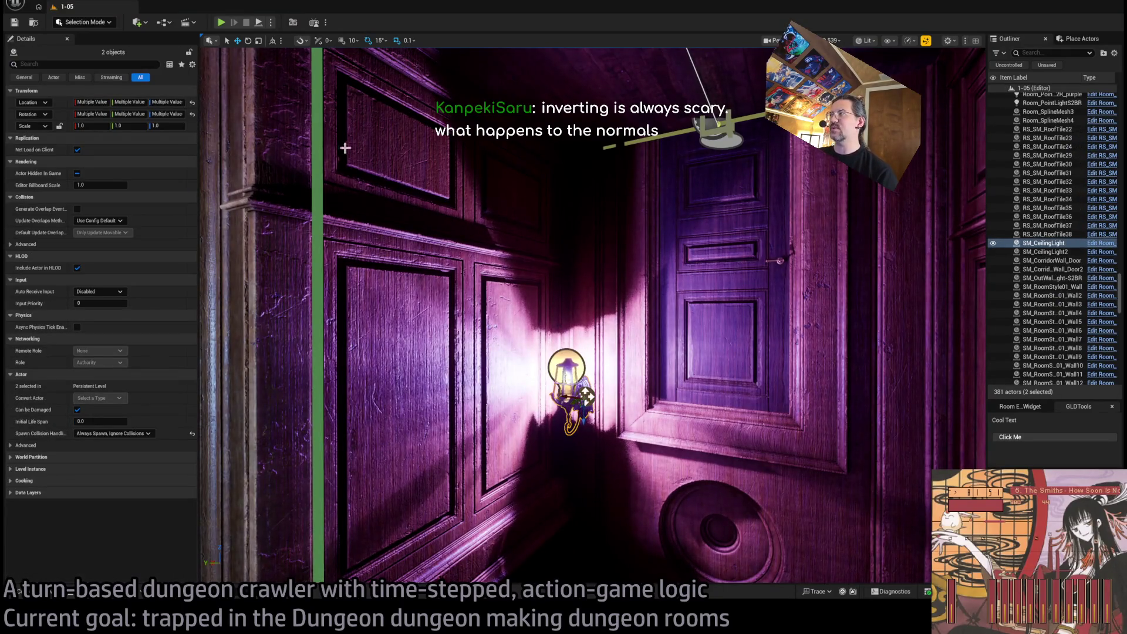
Frame the selected lamp and light, then select the wall light beside the arched door
left_click_drag(411, 293, 360, 402)
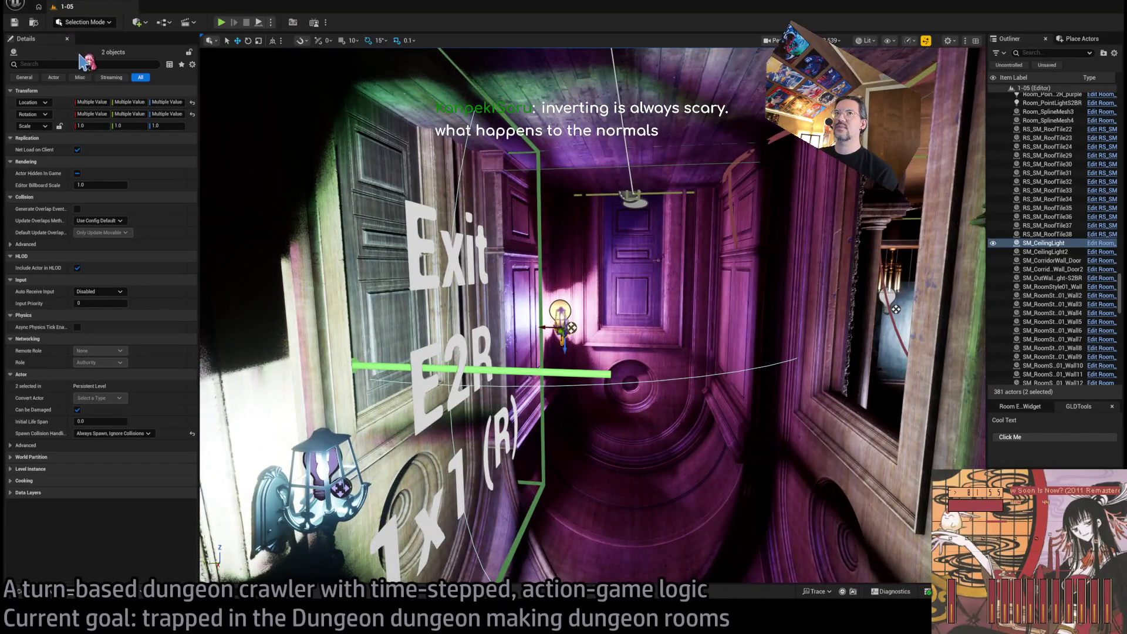
left_click_drag(246, 109, 258, 64)
key("f")
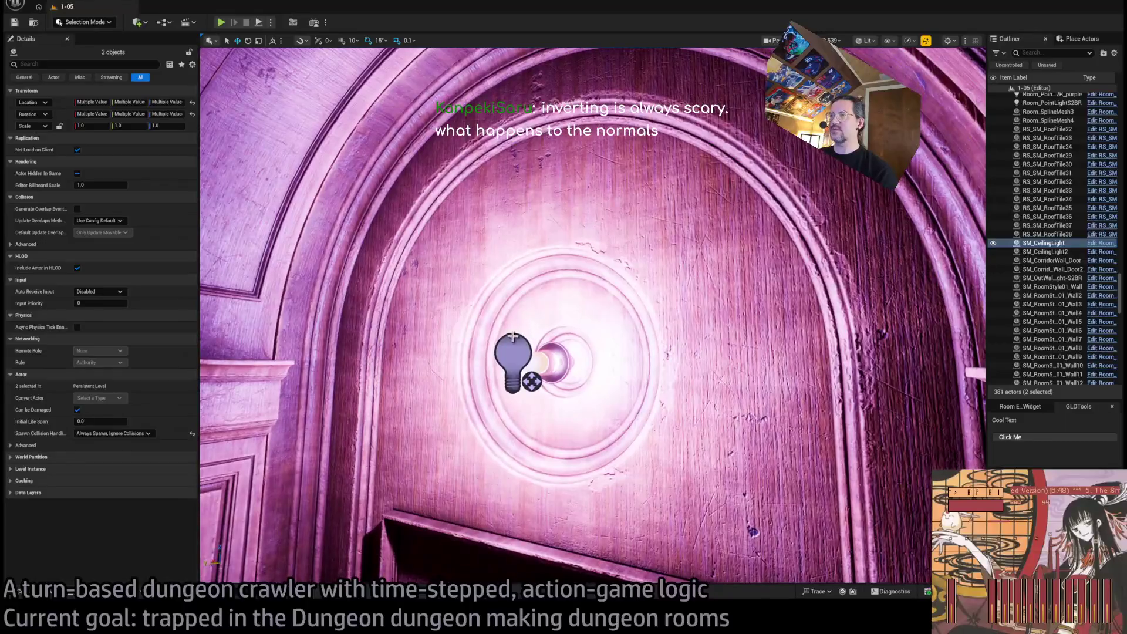
left_click(514, 359)
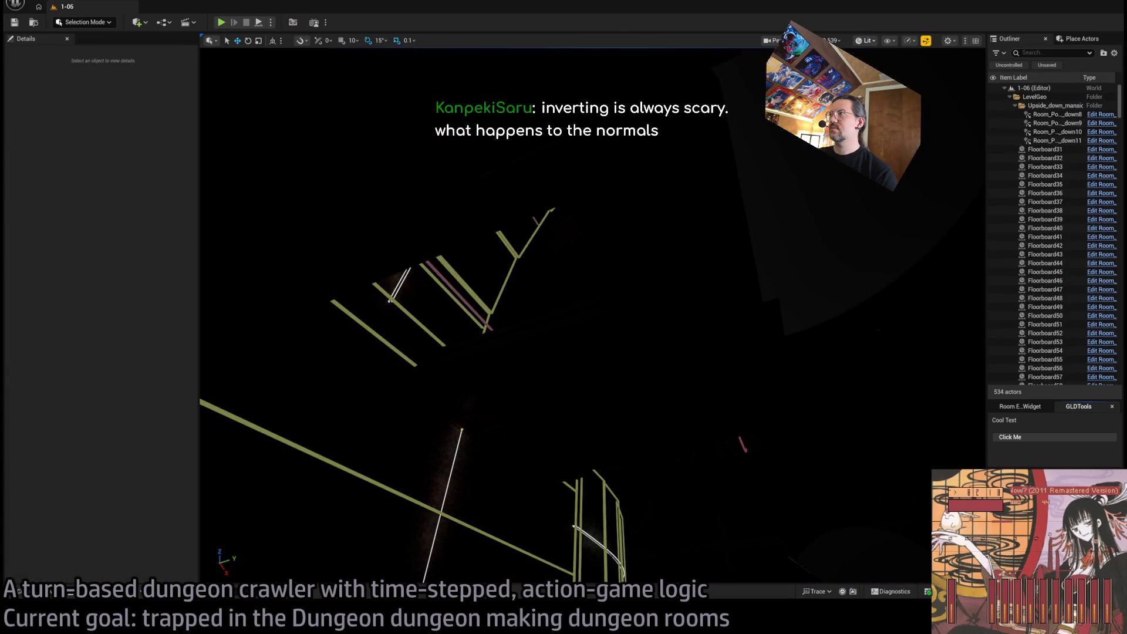
key("alt+3")
Paste the copied light fixture and point light and move them toward the wall
key("ctrl+v")
key("f")
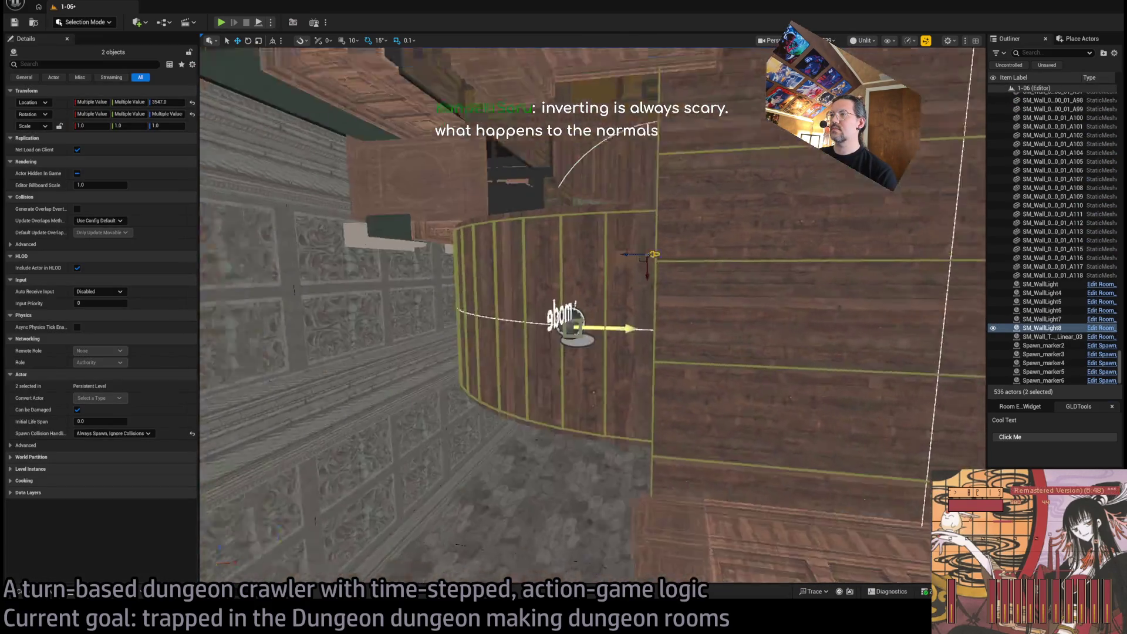
left_click_drag(364, 337, 364, 337)
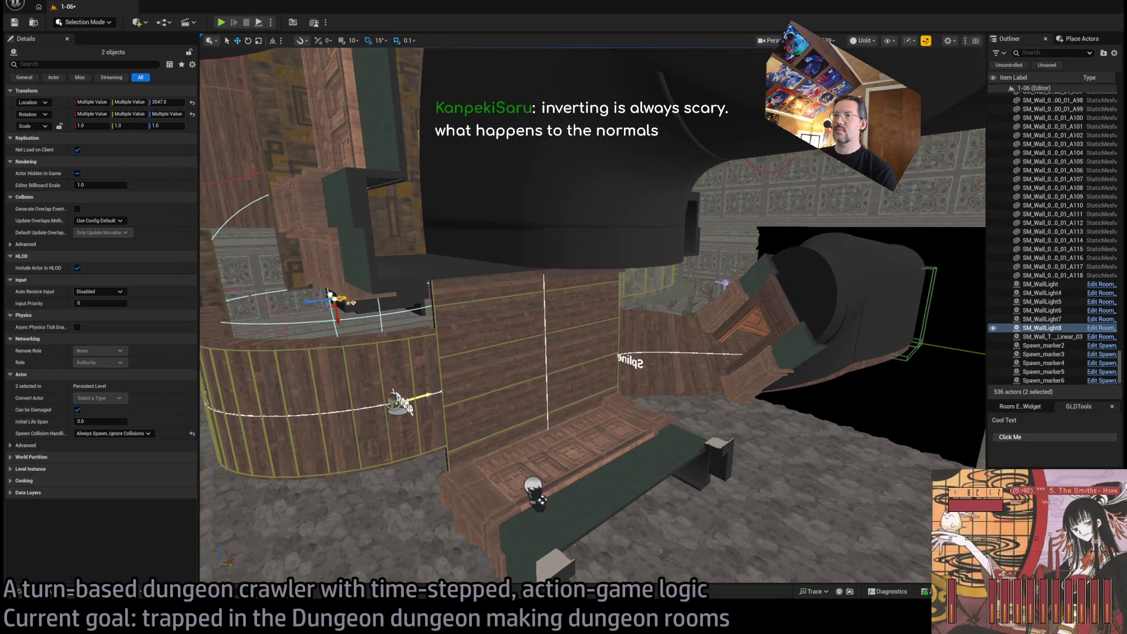
mouse_move(329, 291)
left_mouse_down()
mouse_move(623, 453)
mouse_move(593, 433)
left_mouse_up()
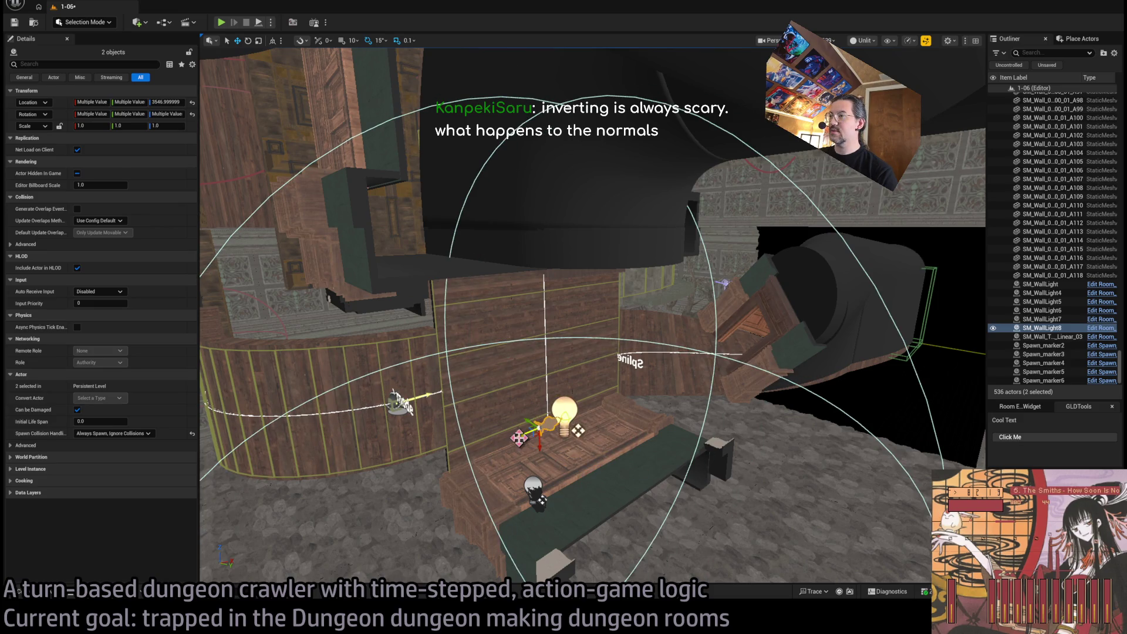
mouse_move(519, 437)
left_mouse_down()
mouse_move(769, 332)
mouse_move(821, 327)
mouse_move(724, 332)
left_mouse_up()
key("f")
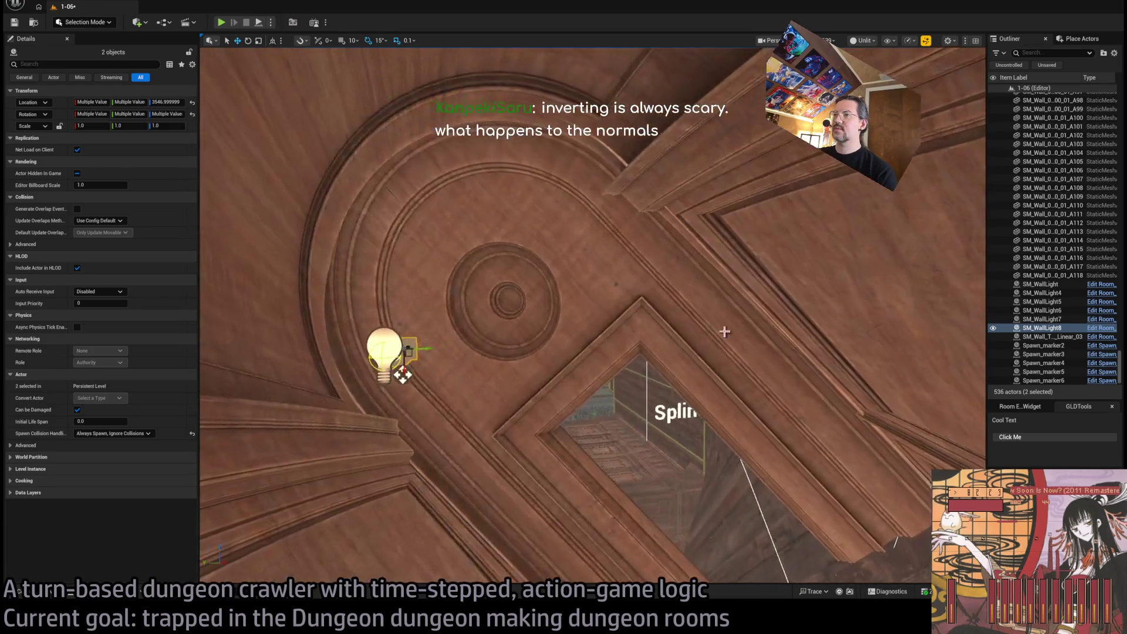
Place the pasted lights in the centre of the round ceiling medallion
mouse_move(403, 376)
left_mouse_down()
mouse_move(514, 331)
mouse_move(682, 317)
mouse_move(536, 317)
mouse_move(502, 288)
mouse_move(455, 407)
mouse_move(558, 329)
mouse_move(554, 338)
mouse_move(735, 266)
mouse_move(566, 307)
mouse_move(592, 281)
left_mouse_up()
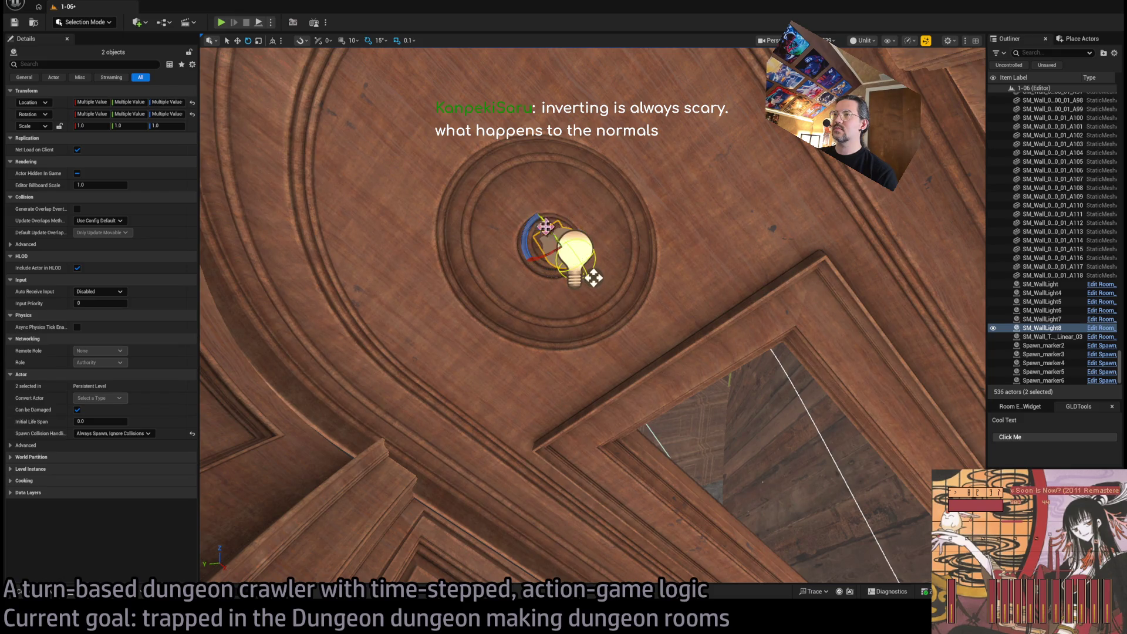
mouse_move(545, 304)
left_mouse_down()
mouse_move(466, 214)
mouse_move(526, 369)
mouse_move(674, 327)
mouse_move(650, 443)
mouse_move(636, 418)
mouse_move(670, 427)
mouse_move(530, 311)
mouse_move(559, 307)
mouse_move(537, 282)
left_mouse_up()
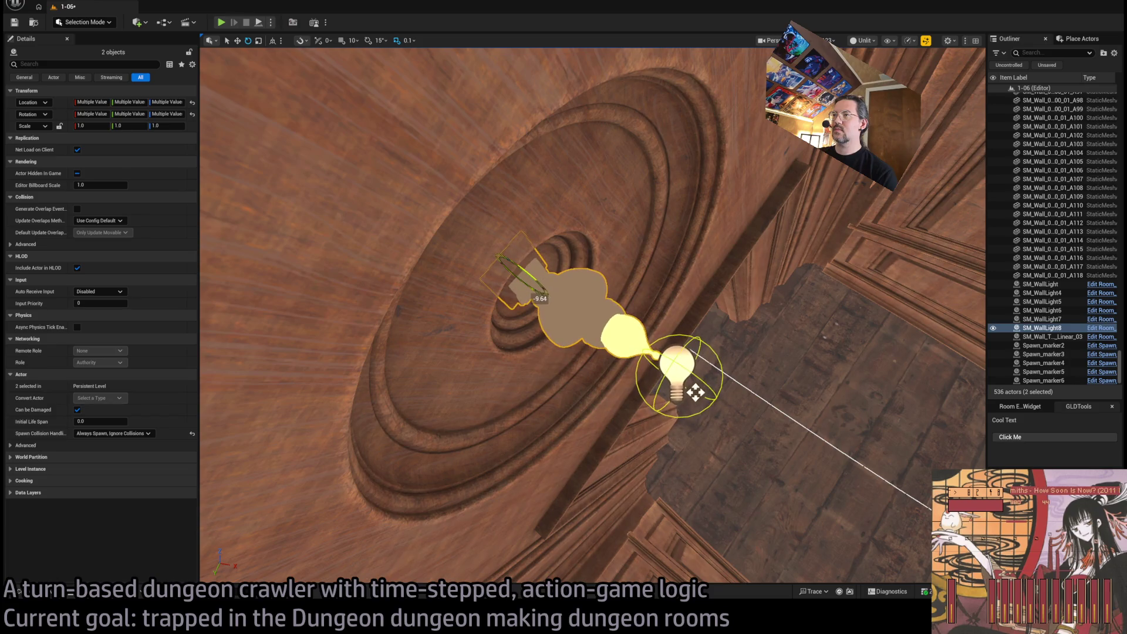
scroll(538, 281, "up", 2)
mouse_move(792, 480)
left_mouse_down()
mouse_move(800, 421)
mouse_move(629, 327)
mouse_move(540, 332)
mouse_move(509, 416)
left_mouse_up()
scroll(508, 416, "down", 3)
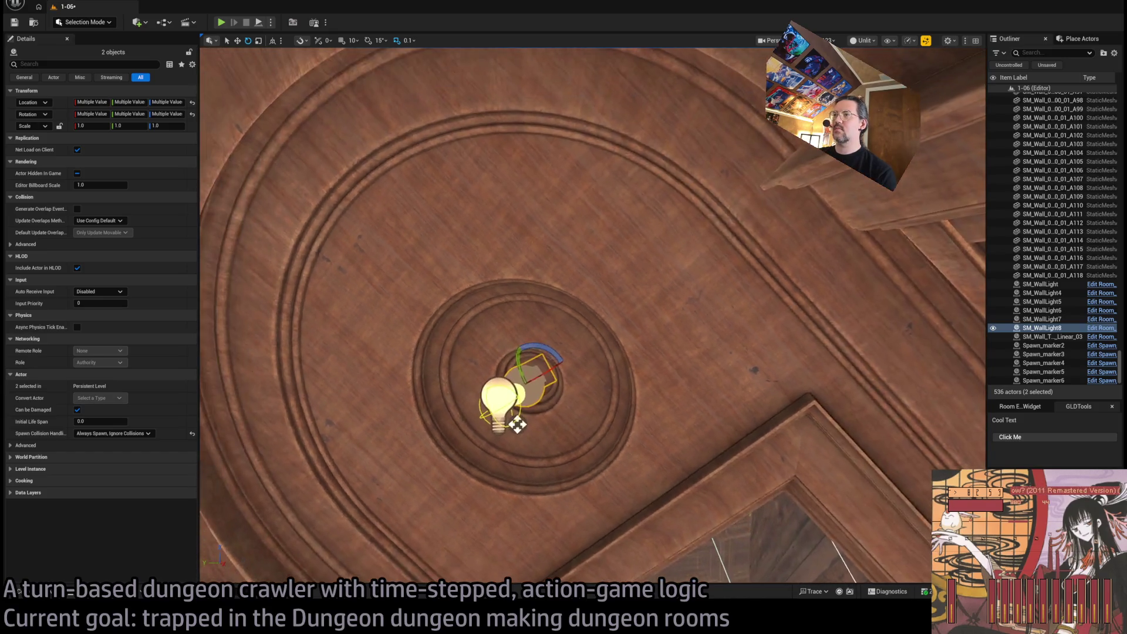
Set SM_WallLight8's Y rotation to -42.316079, then select the pasted Room_PointLight15
left_click(562, 256)
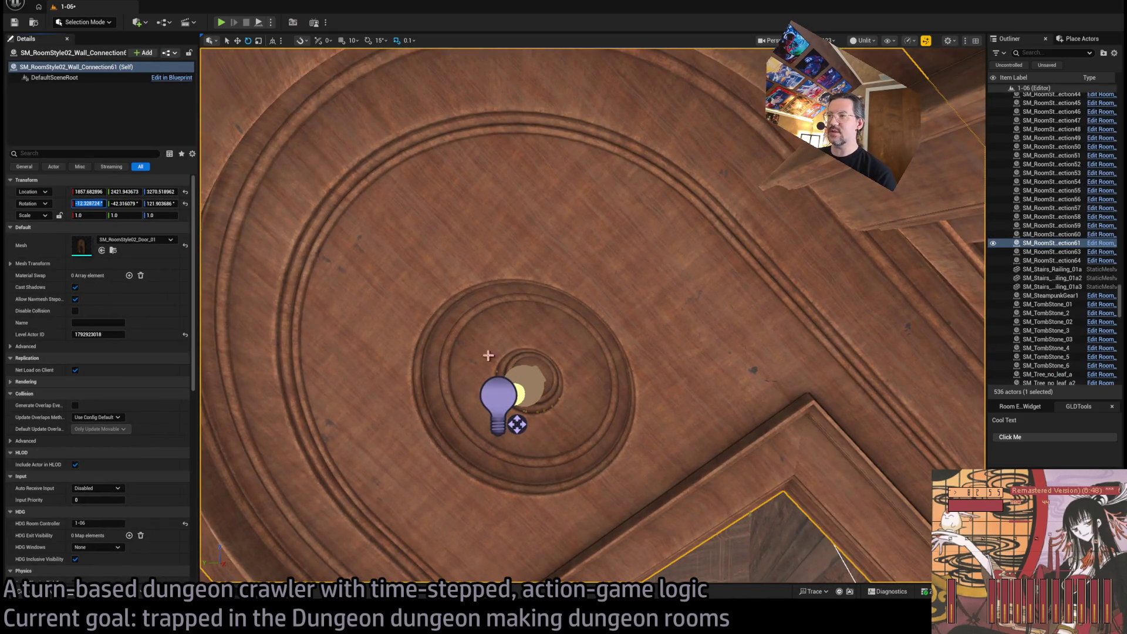
left_click(488, 356)
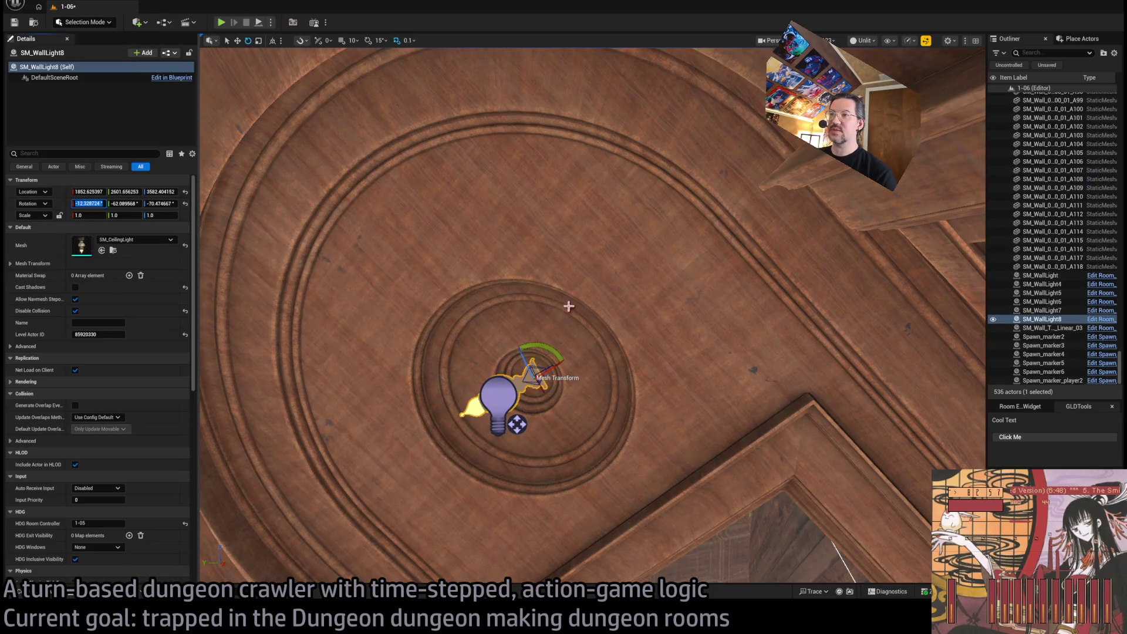
key("Return")
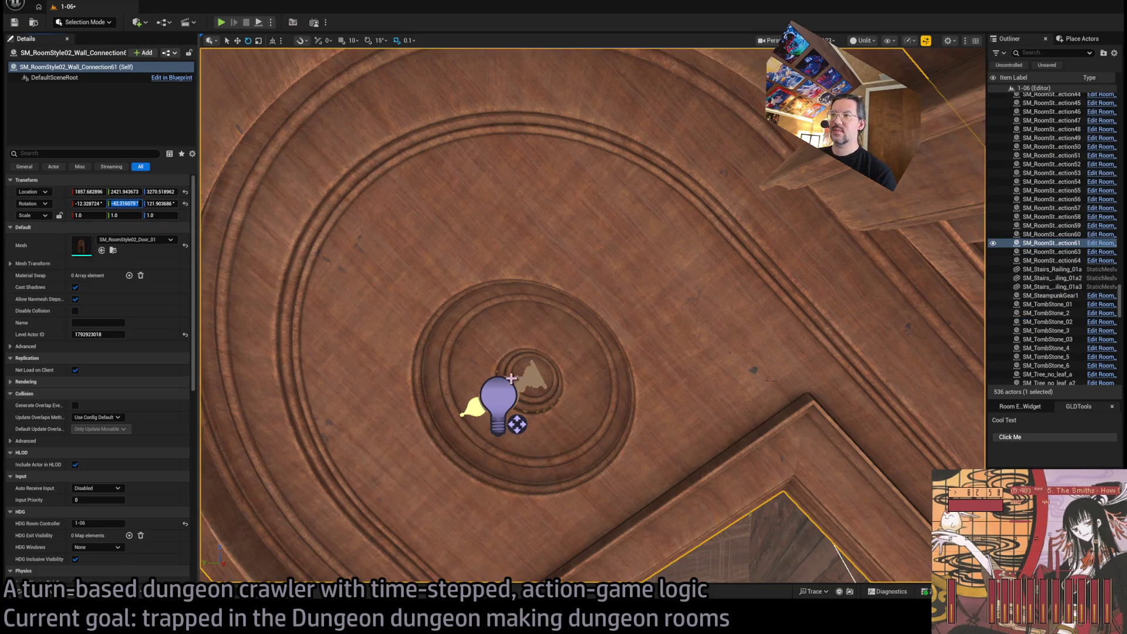
key("Tab")
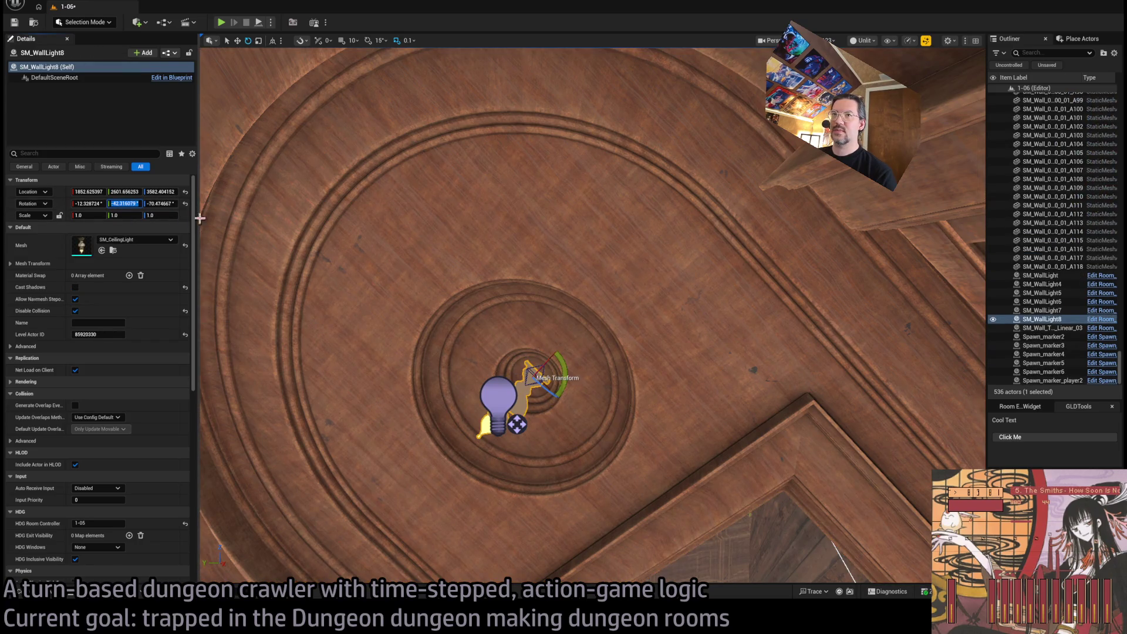
left_click(210, 224)
left_click(514, 374)
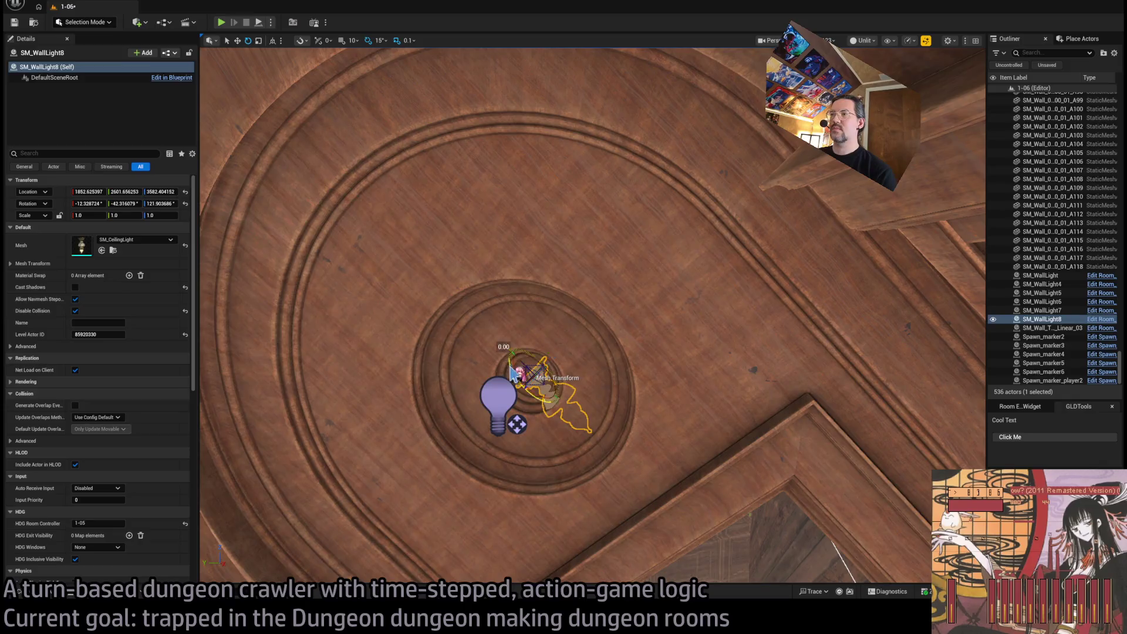
scroll(539, 383, "up", 5)
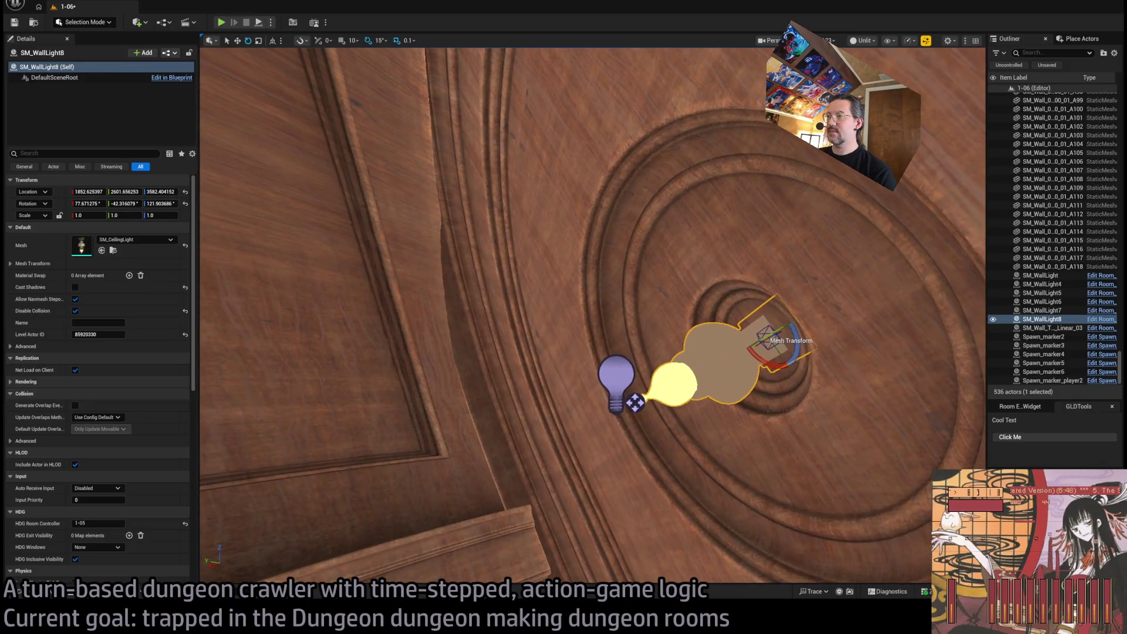
left_click(635, 403)
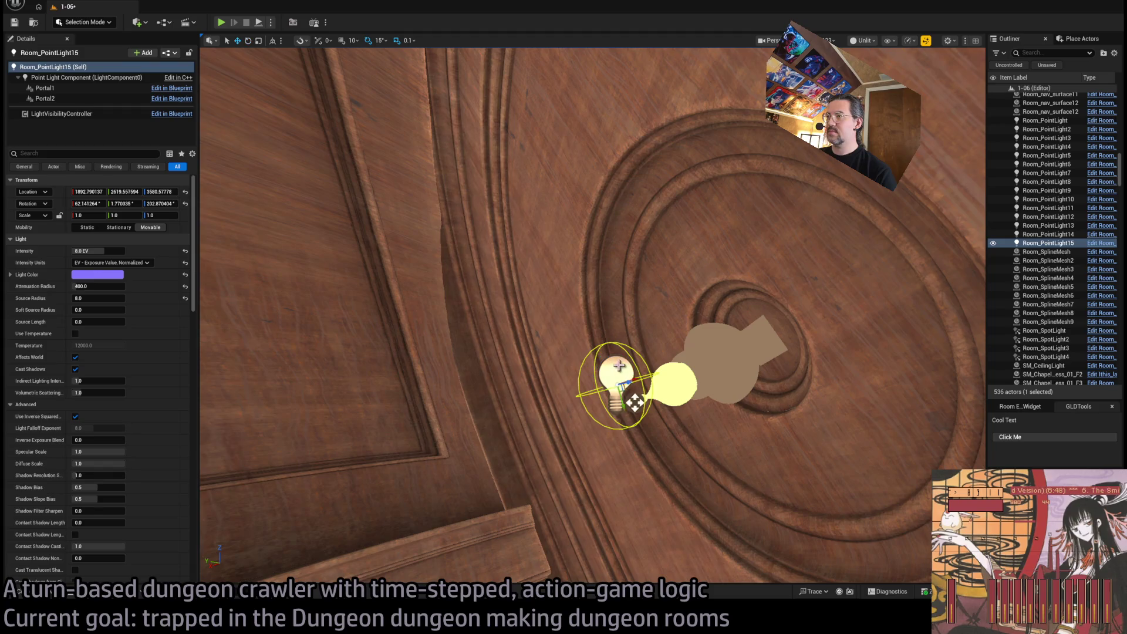
With lighting shown, set Room_PointLight15's Point Light Component intensity to 10.0 EV
mouse_move(635, 403)
left_mouse_down()
mouse_move(679, 395)
mouse_move(625, 397)
mouse_move(607, 423)
mouse_move(622, 468)
mouse_move(668, 290)
mouse_move(607, 305)
mouse_move(549, 267)
mouse_move(452, 170)
mouse_move(382, 156)
mouse_move(603, 269)
left_mouse_up()
key("alt+4")
mouse_move(684, 264)
left_mouse_down()
mouse_move(601, 194)
mouse_move(537, 253)
mouse_move(603, 201)
mouse_move(579, 189)
mouse_move(703, 194)
mouse_move(529, 177)
mouse_move(290, 128)
left_mouse_up()
left_click(45, 88)
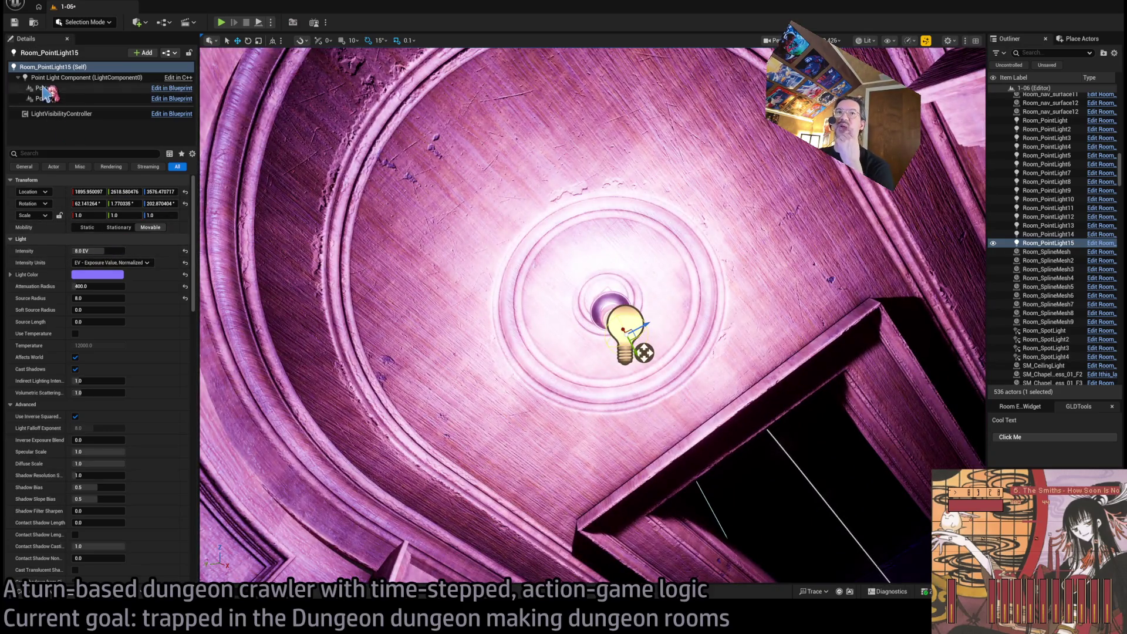
key("f")
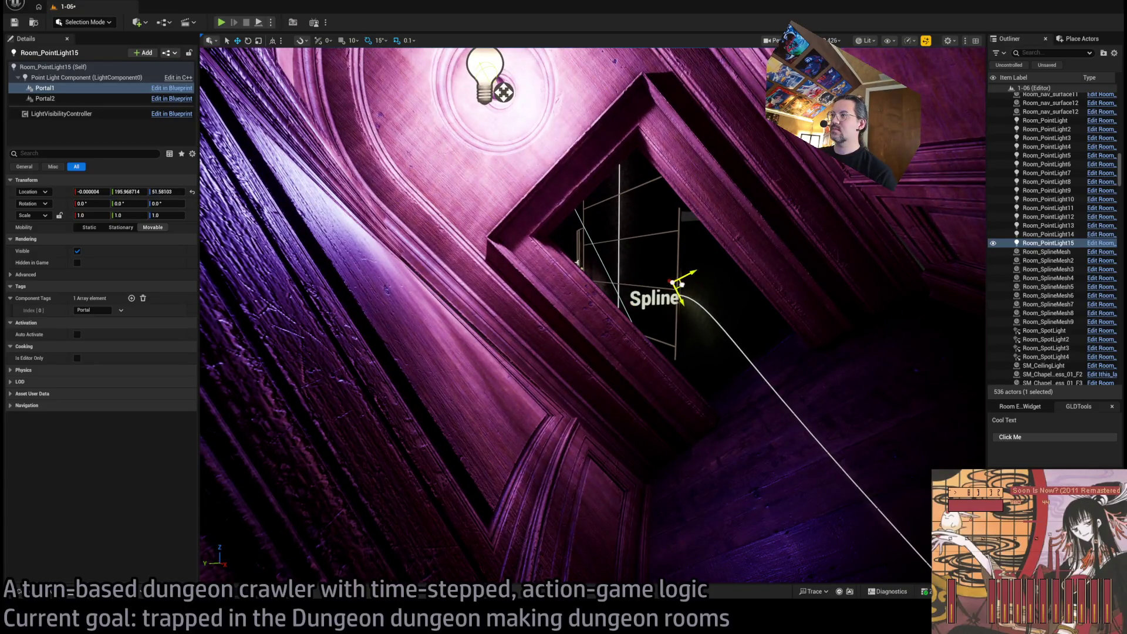
left_click_drag(593, 352, 529, 265)
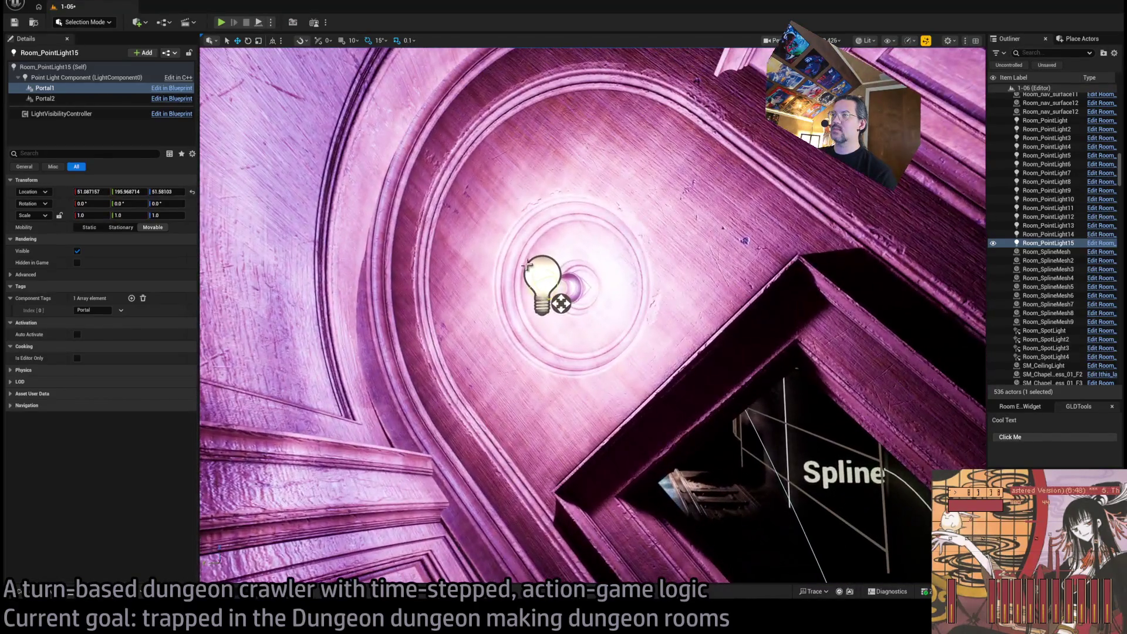
left_click(86, 78)
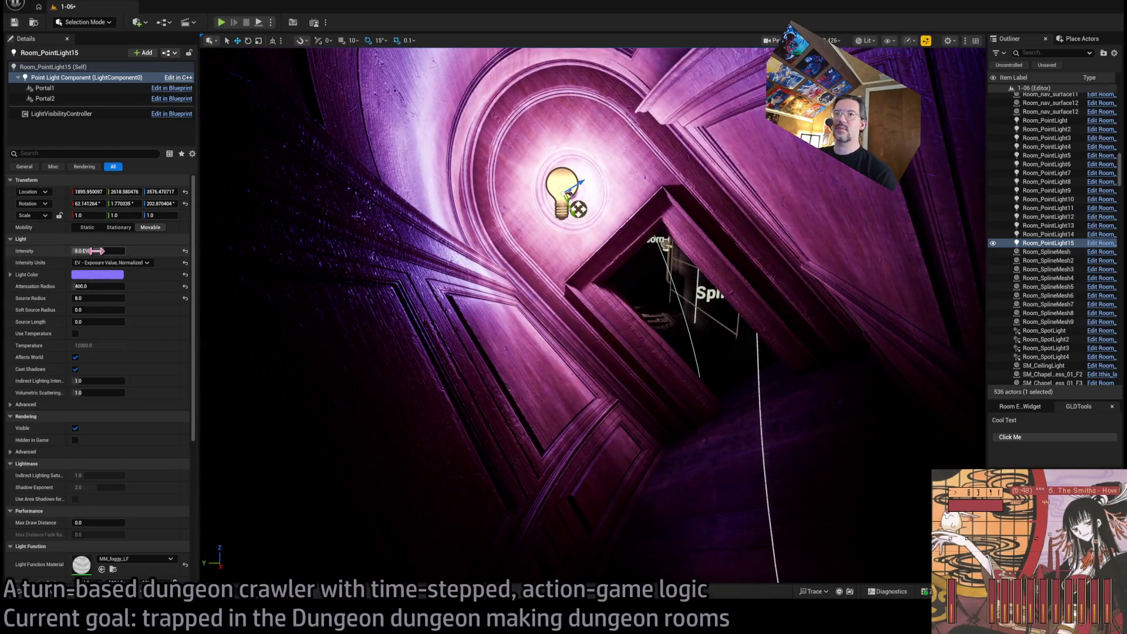
left_click(98, 250)
type("10")
key("Return")
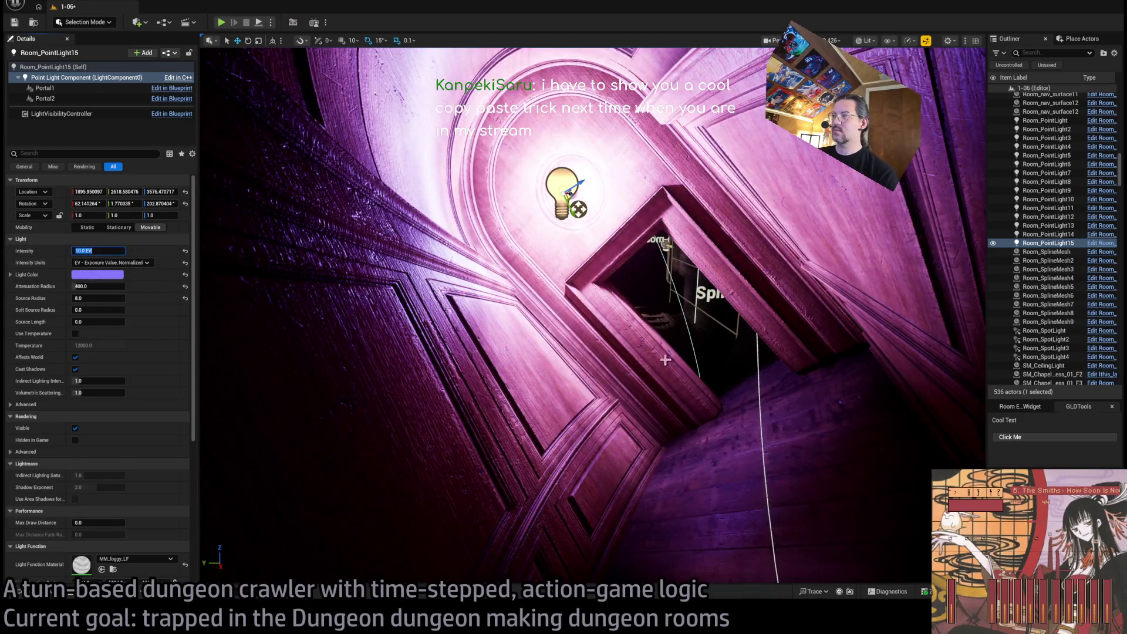
Reframe the point light and set its attenuation radius to 500
left_click(665, 360)
key("f")
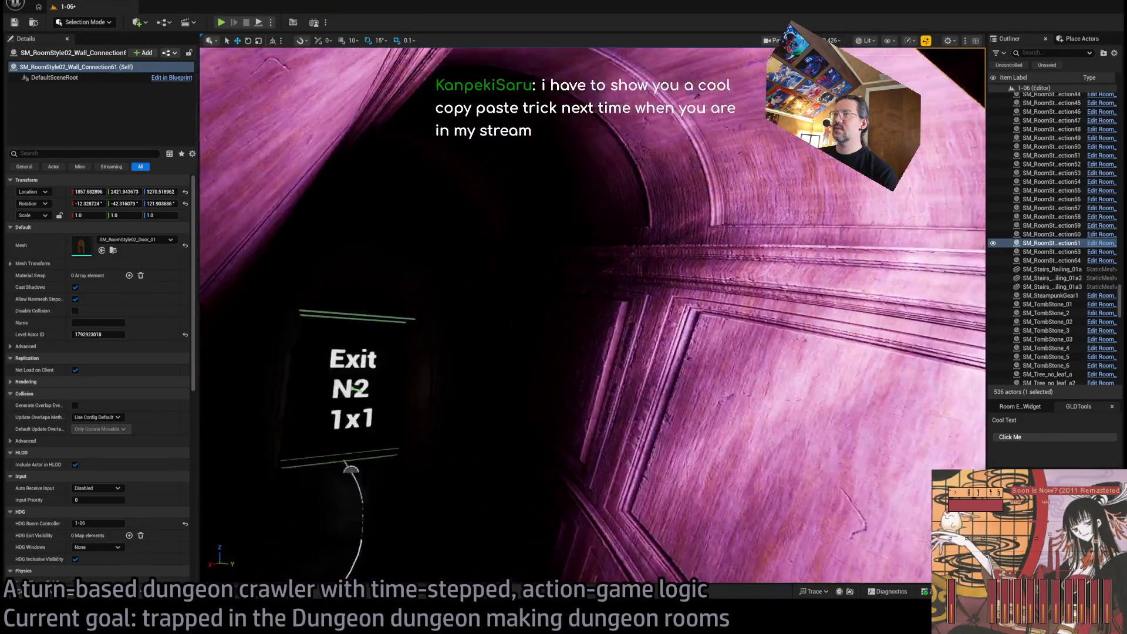
left_click(641, 334)
key("f")
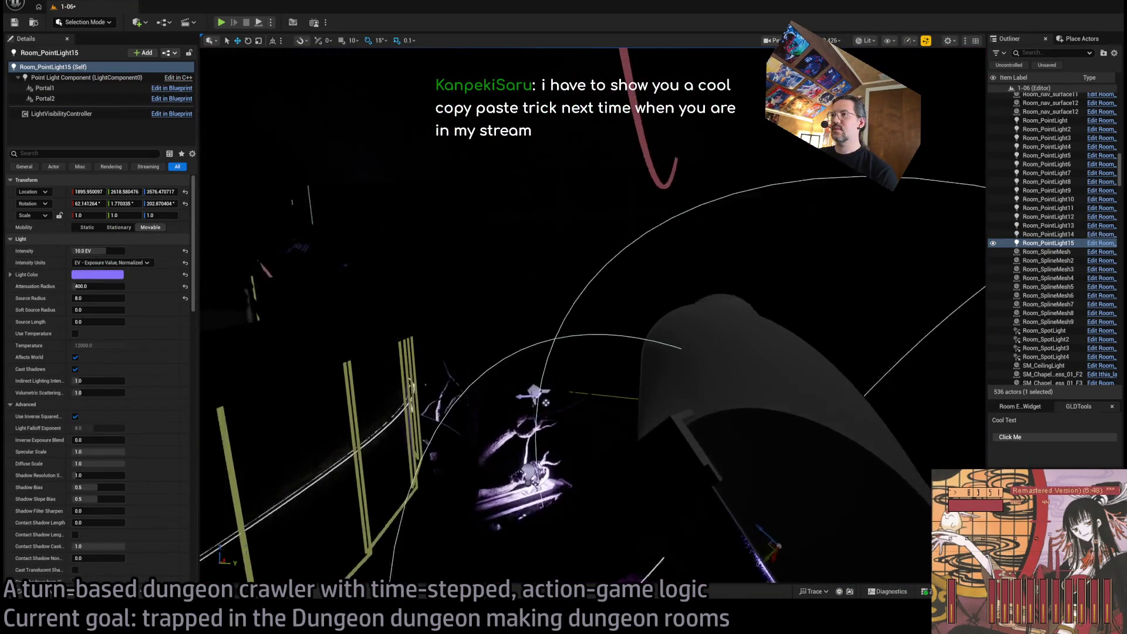
left_click(94, 251)
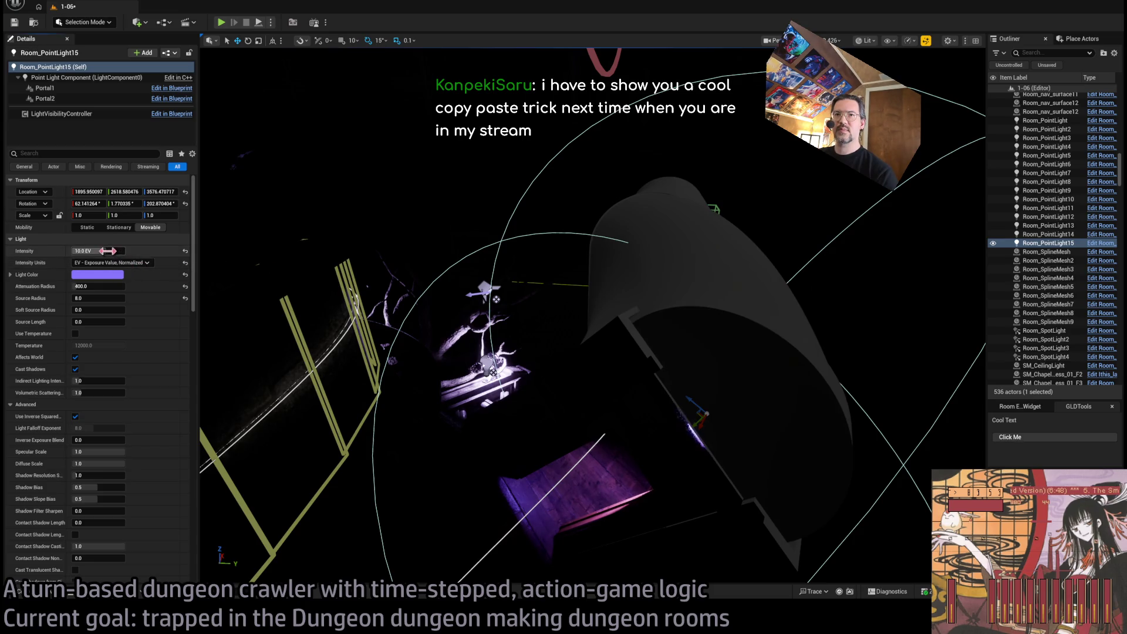
type("500")
key("Return")
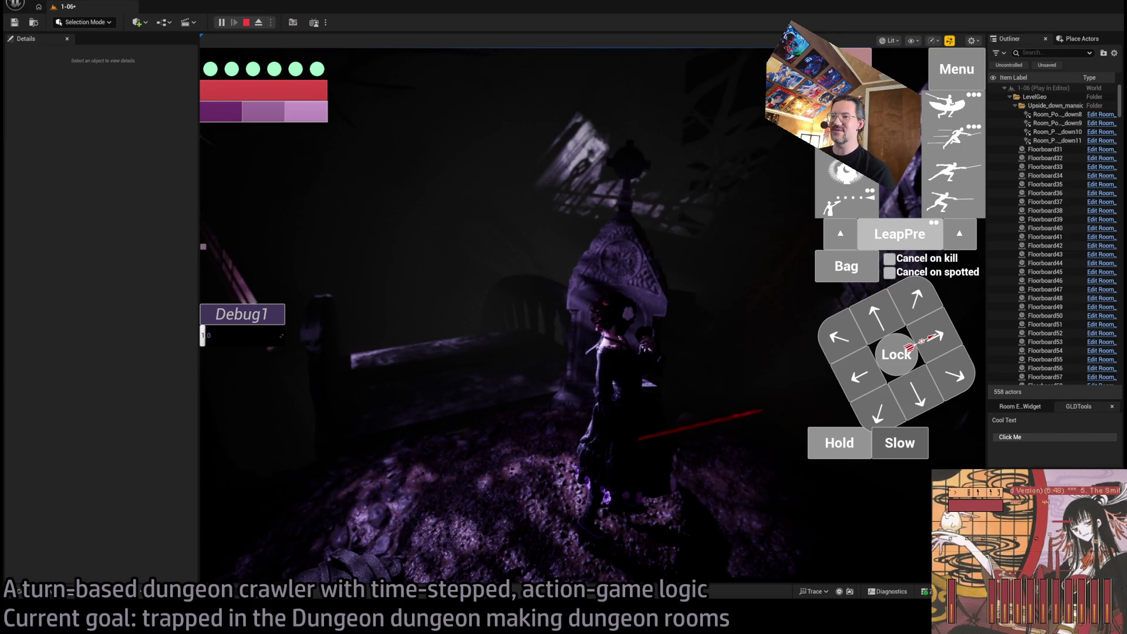
Play-test the room, walking the character forward and up-left into the darker area, then stop
left_click(894, 316)
left_click(893, 316)
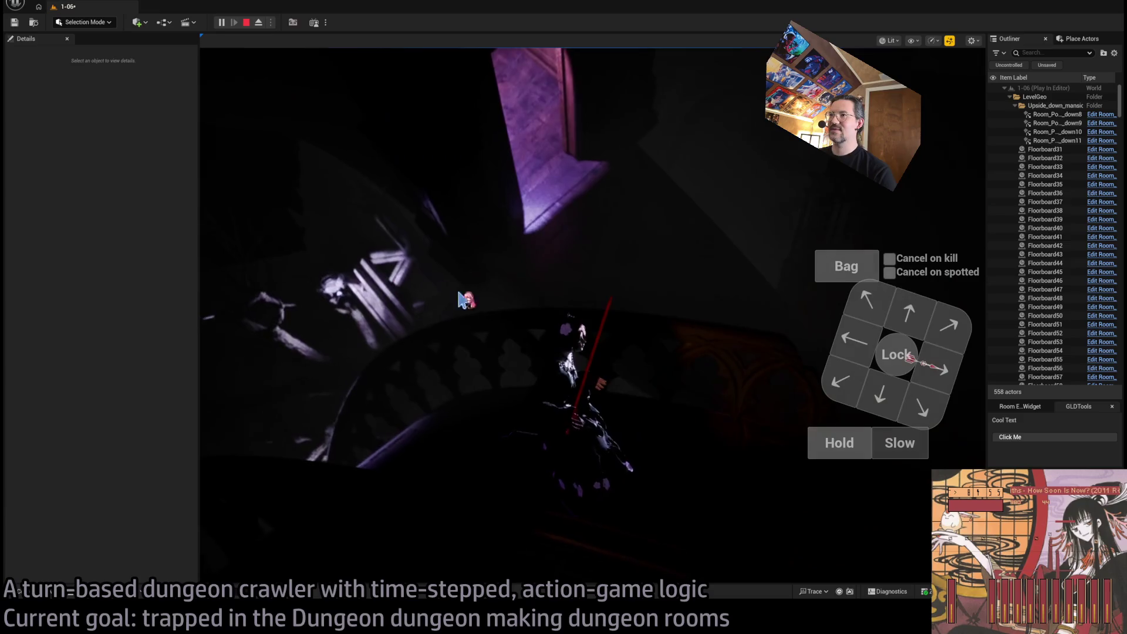
mouse_move(460, 300)
left_mouse_down()
mouse_move(722, 304)
mouse_move(715, 341)
left_mouse_up()
key("w")
key("q")
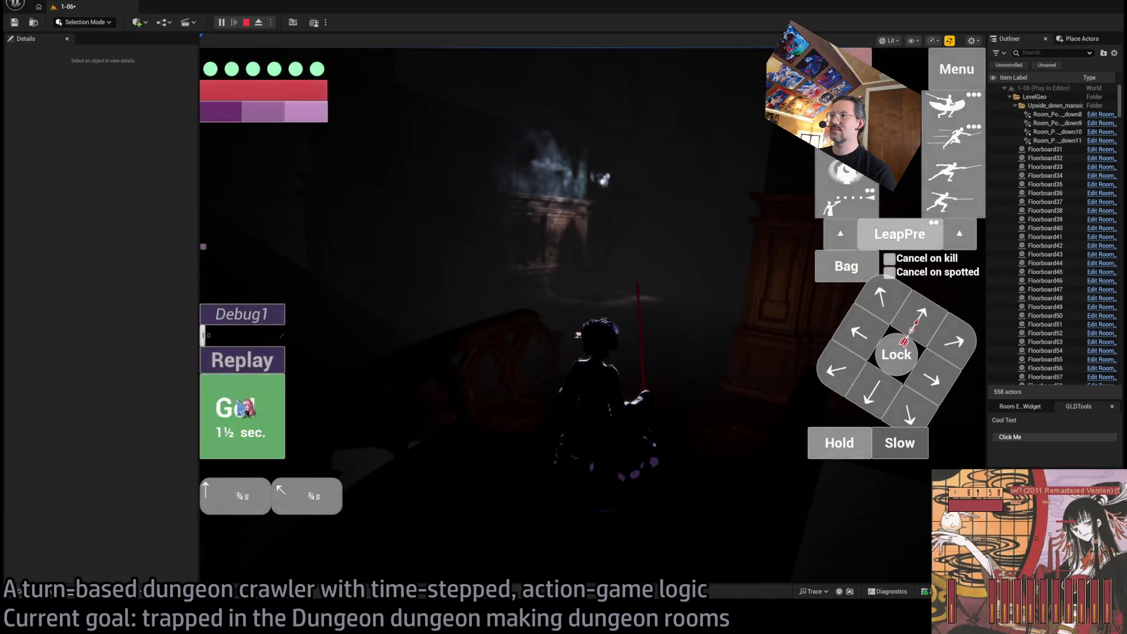
left_click(241, 408)
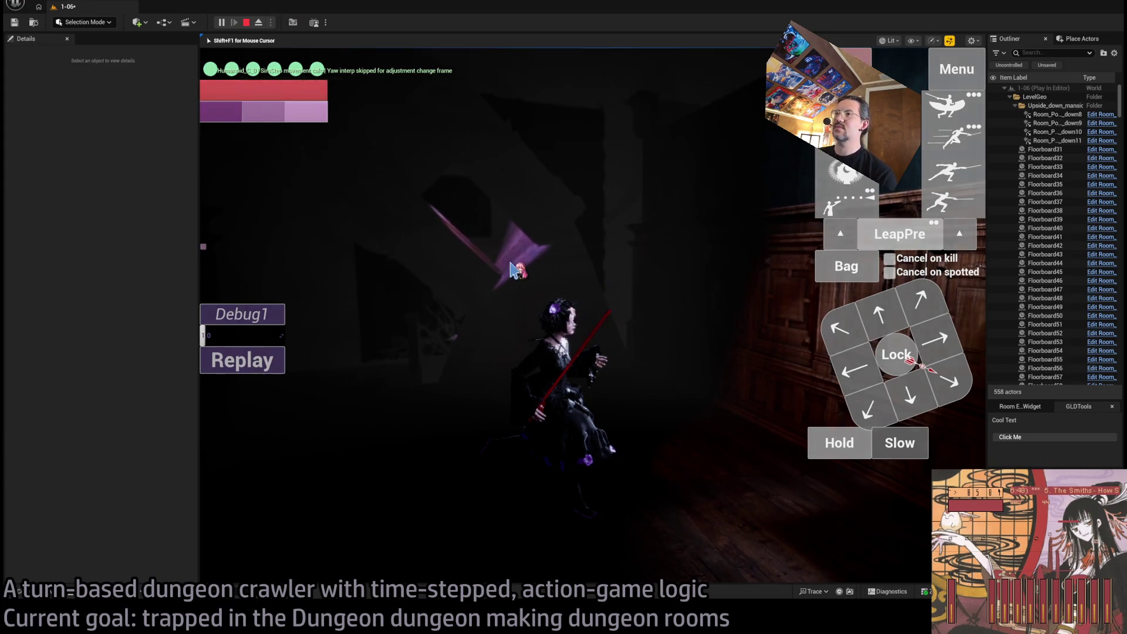
left_click(862, 336)
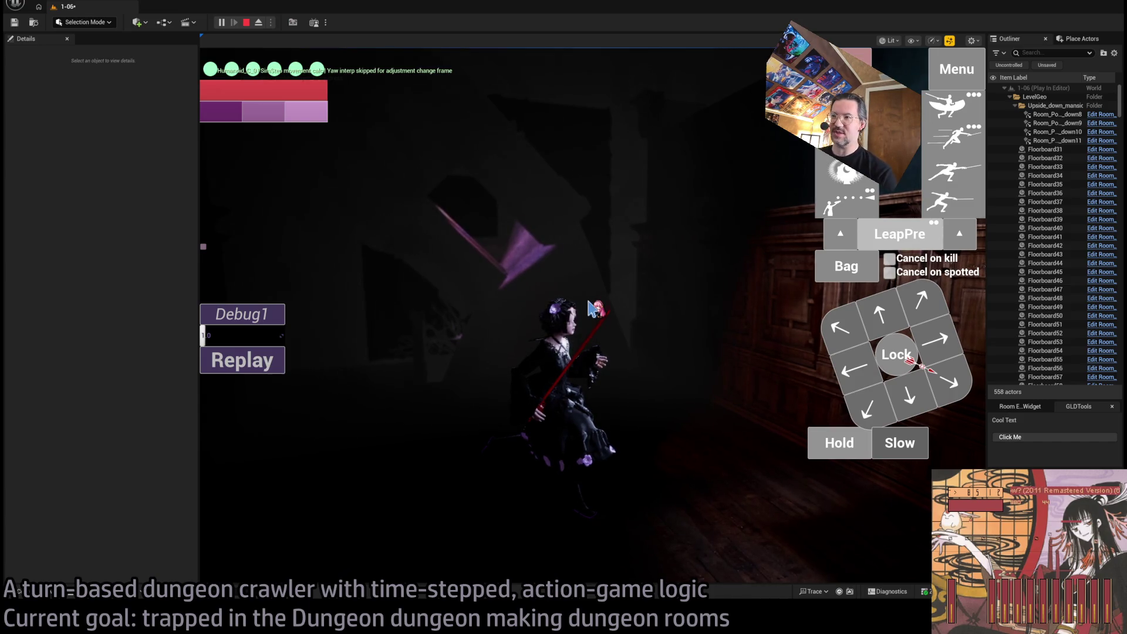
key("Escape")
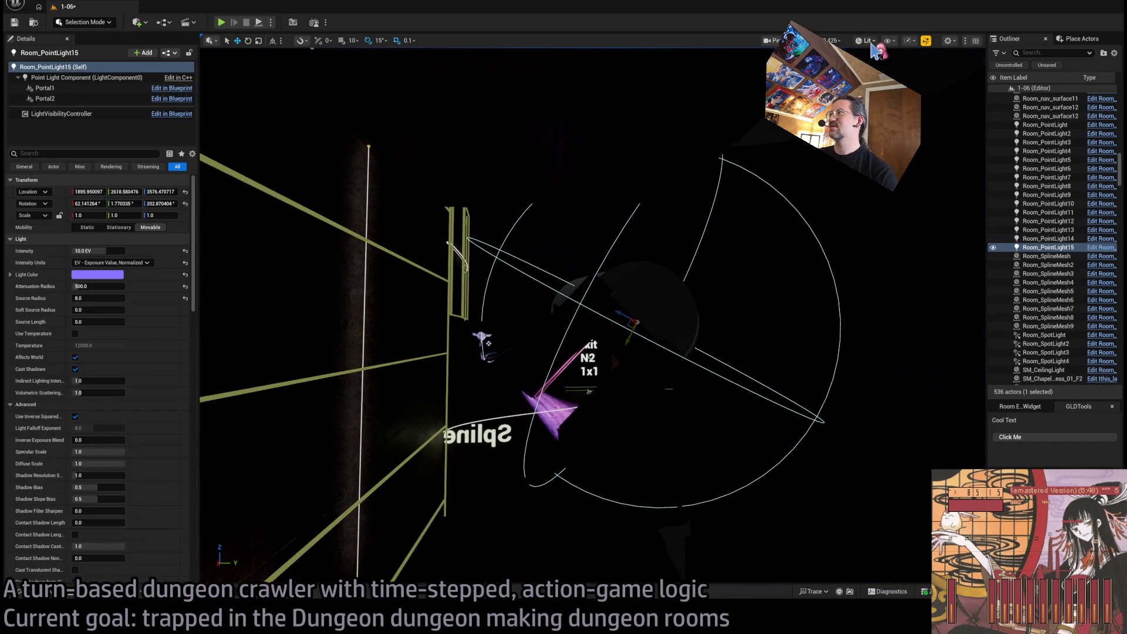
key("alt+3")
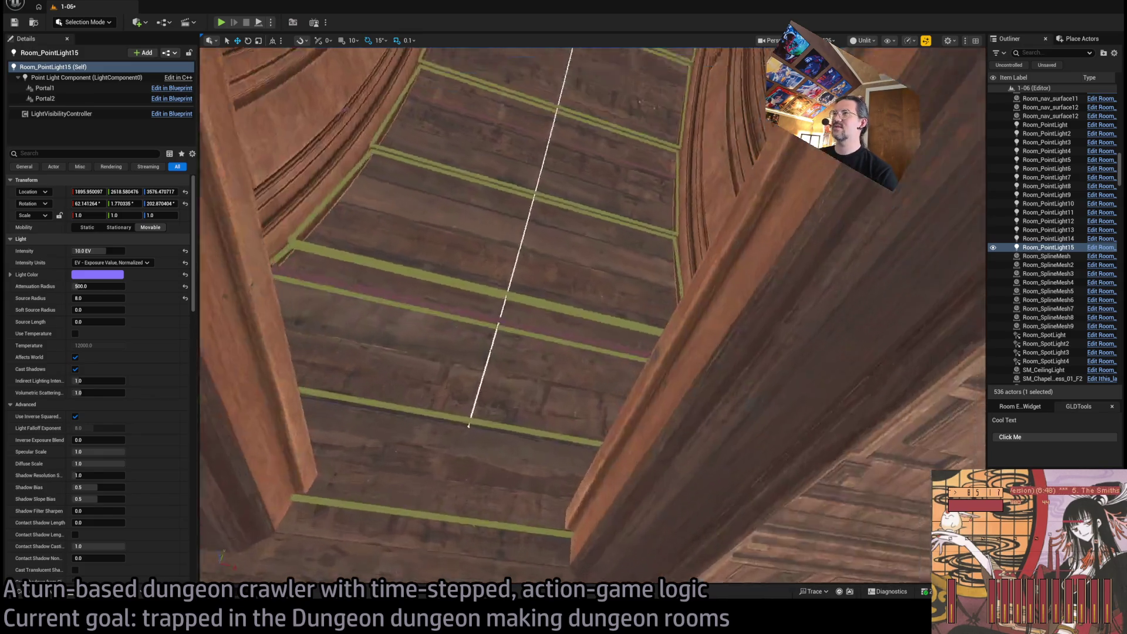
mouse_move(729, 375)
left_mouse_down()
mouse_move(559, 381)
mouse_move(567, 310)
left_mouse_up()
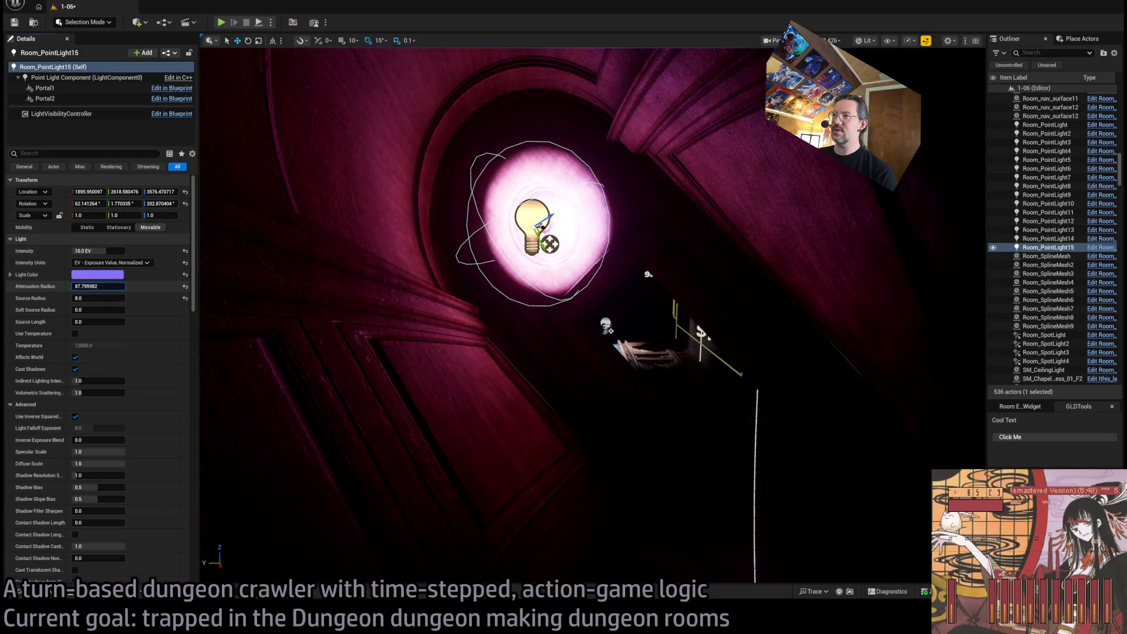
left_click_drag(114, 287, 147, 287)
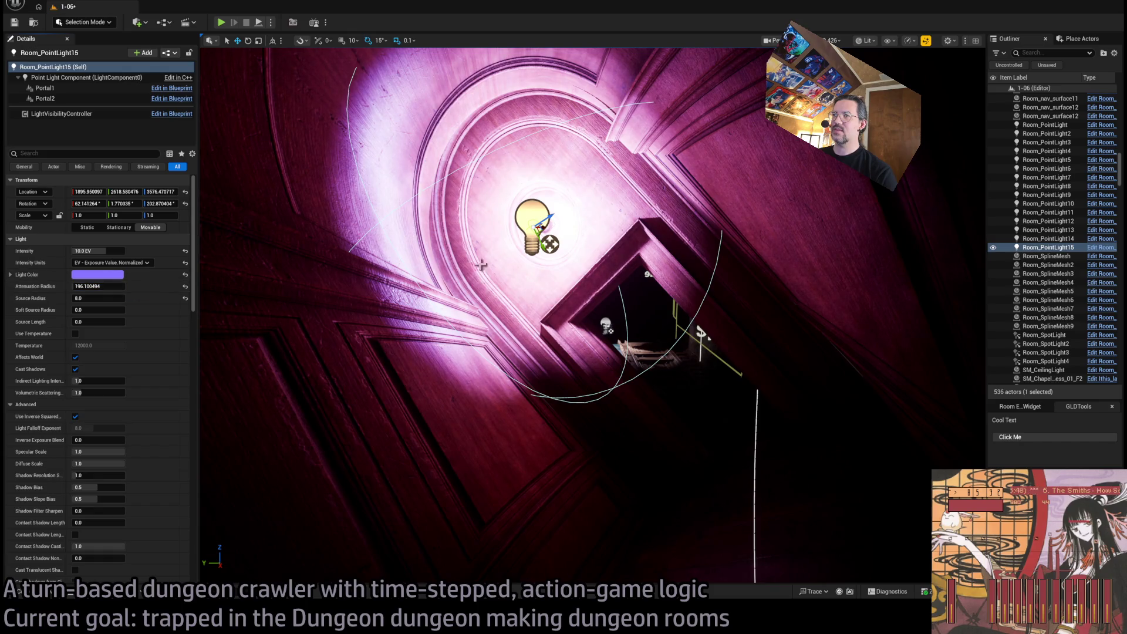
left_click_drag(553, 306, 558, 309)
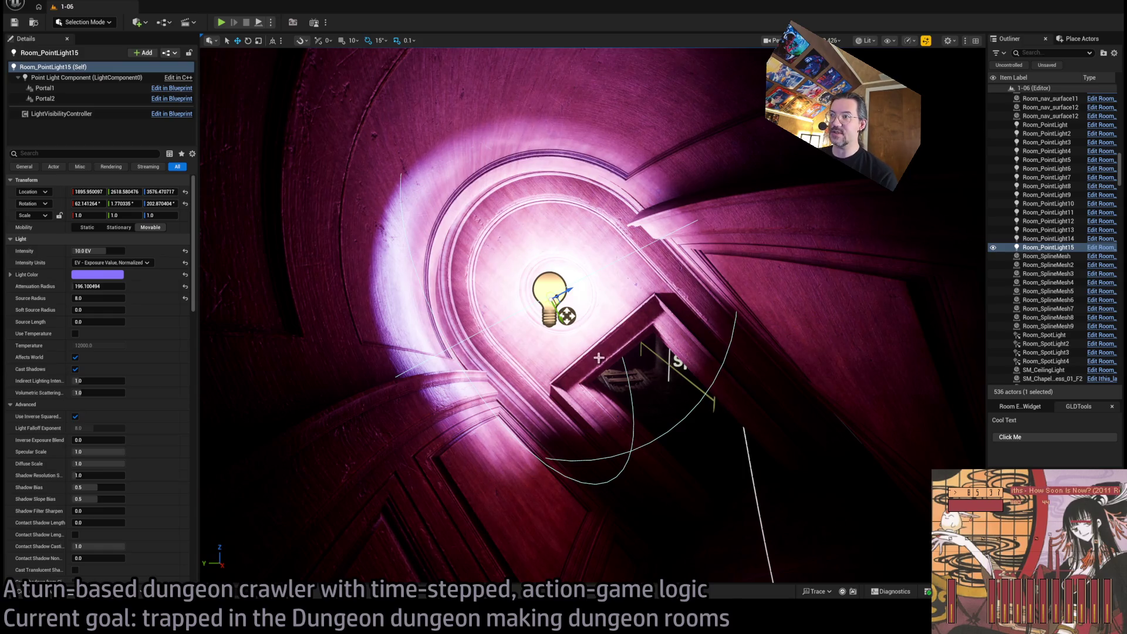
mouse_move(599, 357)
left_mouse_down()
mouse_move(558, 320)
mouse_move(505, 302)
mouse_move(470, 331)
left_mouse_up()
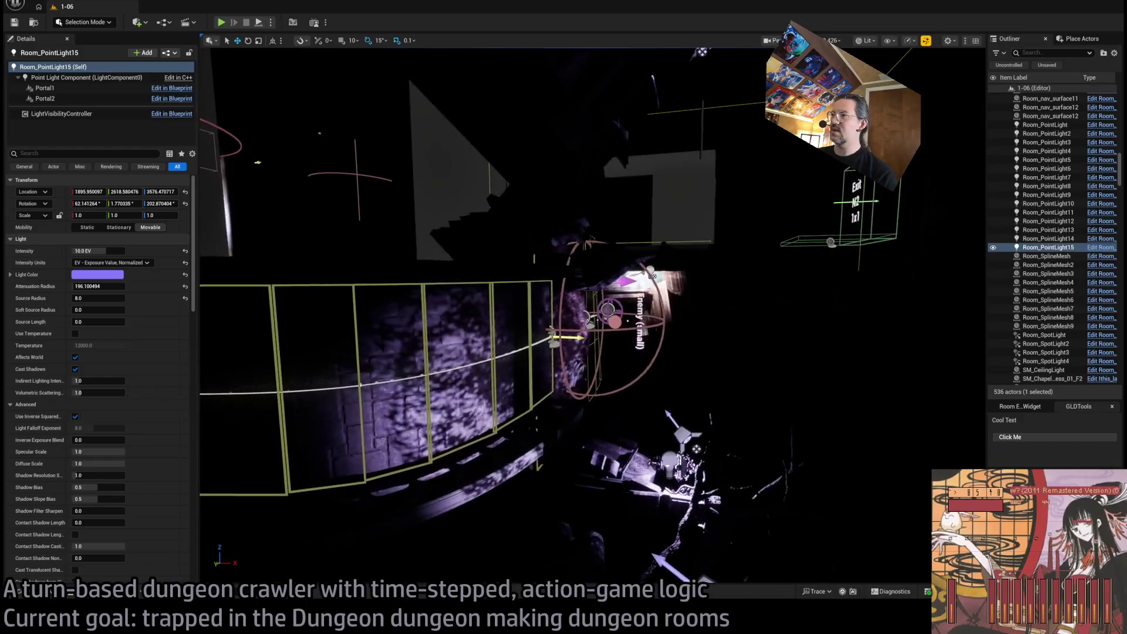
left_click(675, 405)
key("ctrl+d")
left_click_drag(675, 405, 323, 519)
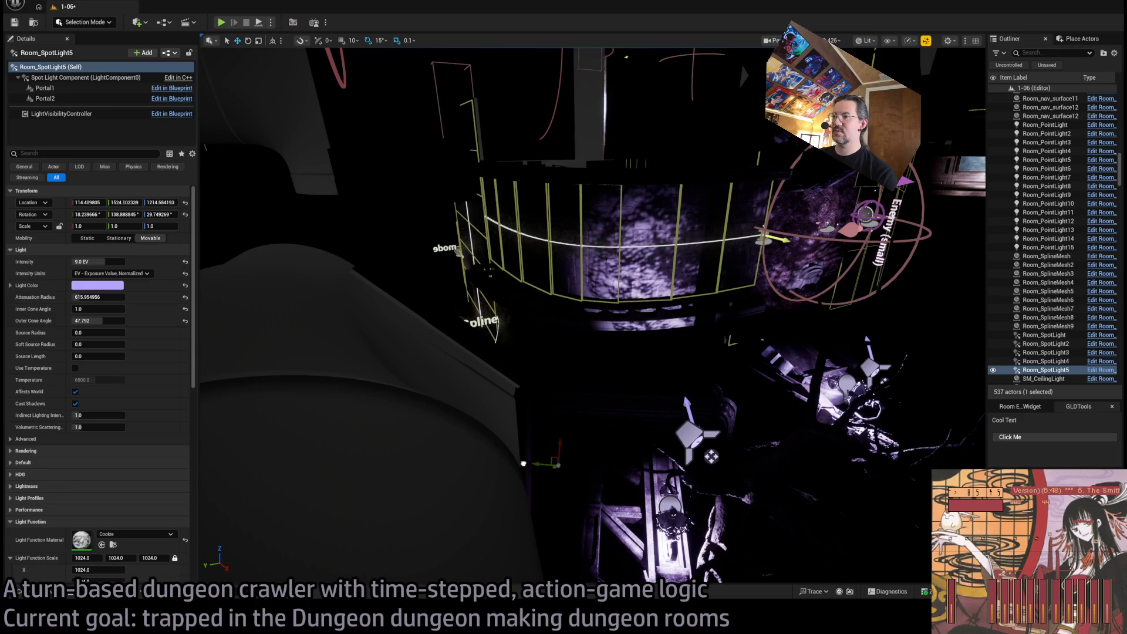
Redo the spotlight copy as Room_SpotLight5 and zero its Rotation Y
key("ctrl+z")
left_click_drag(860, 371, 552, 261)
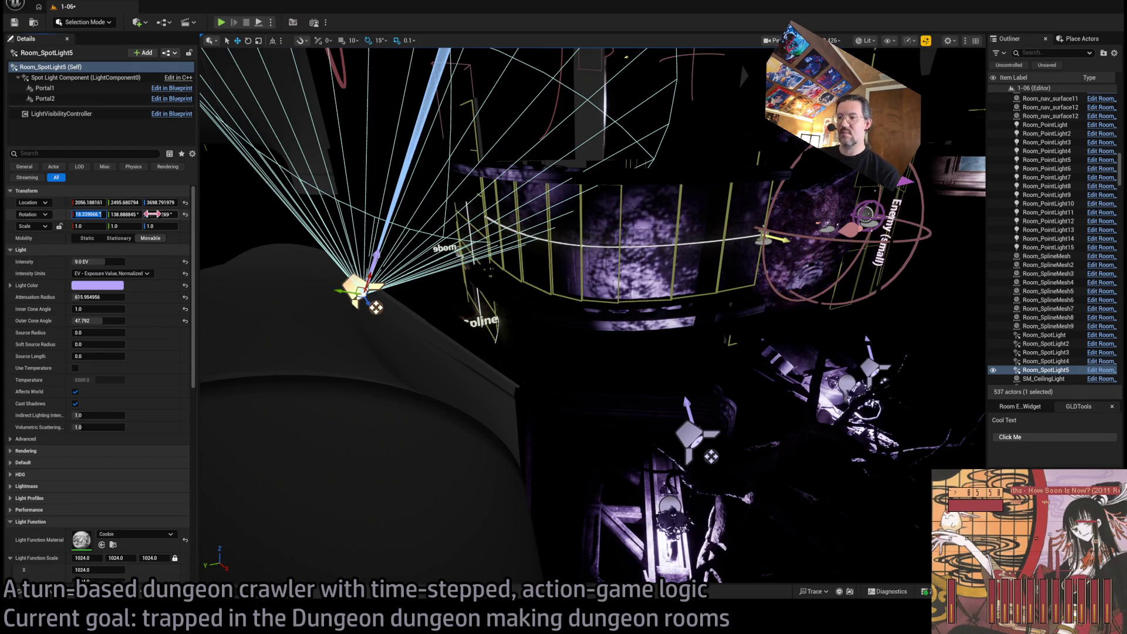
key("Tab")
type("0")
key("Return")
Raise Room_SpotLight5 under the arched ceiling beside the purple point light and frame it
left_click_drag(202, 238, 203, 170)
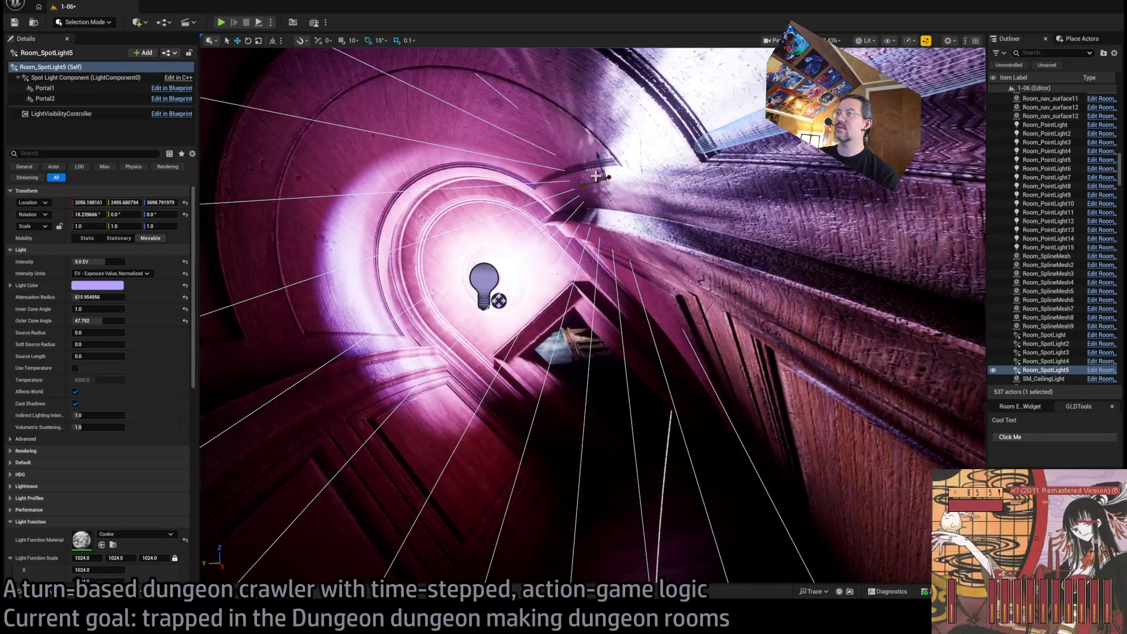
mouse_move(449, 306)
left_mouse_down()
mouse_move(517, 370)
mouse_move(461, 267)
mouse_move(532, 326)
mouse_move(473, 272)
mouse_move(462, 288)
mouse_move(546, 268)
mouse_move(799, 275)
mouse_move(828, 294)
mouse_move(681, 252)
mouse_move(681, 288)
mouse_move(626, 232)
mouse_move(592, 264)
mouse_move(491, 156)
mouse_move(578, 256)
mouse_move(582, 295)
left_mouse_up()
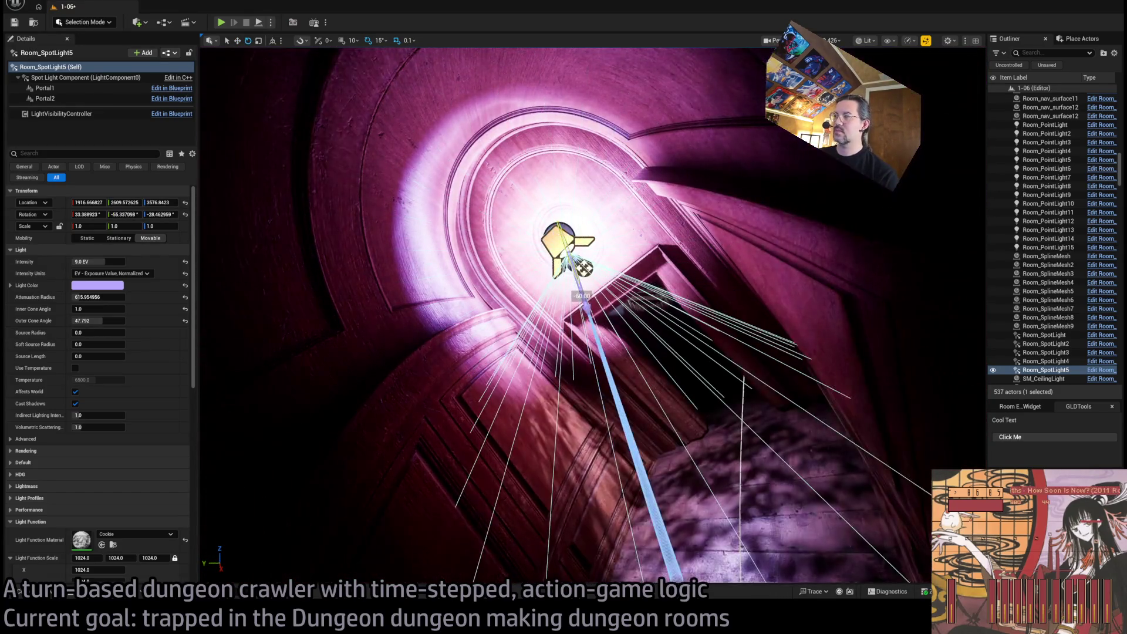
mouse_move(561, 235)
left_mouse_down()
mouse_move(540, 200)
mouse_move(499, 247)
mouse_move(499, 329)
left_mouse_up()
key("f")
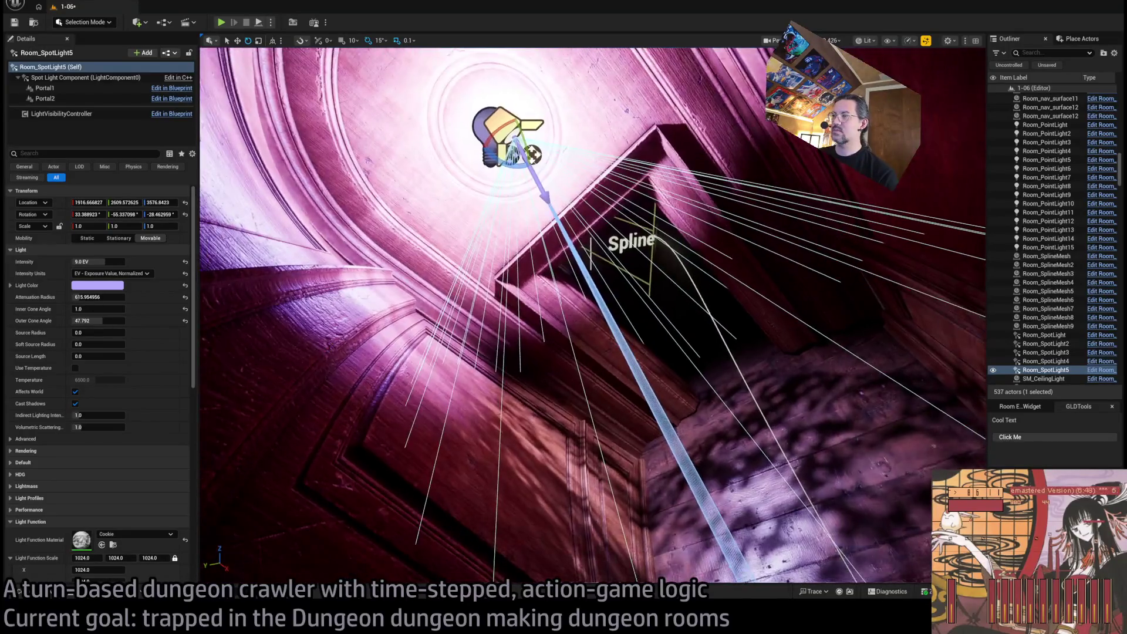
scroll(130, 470, "down", 3)
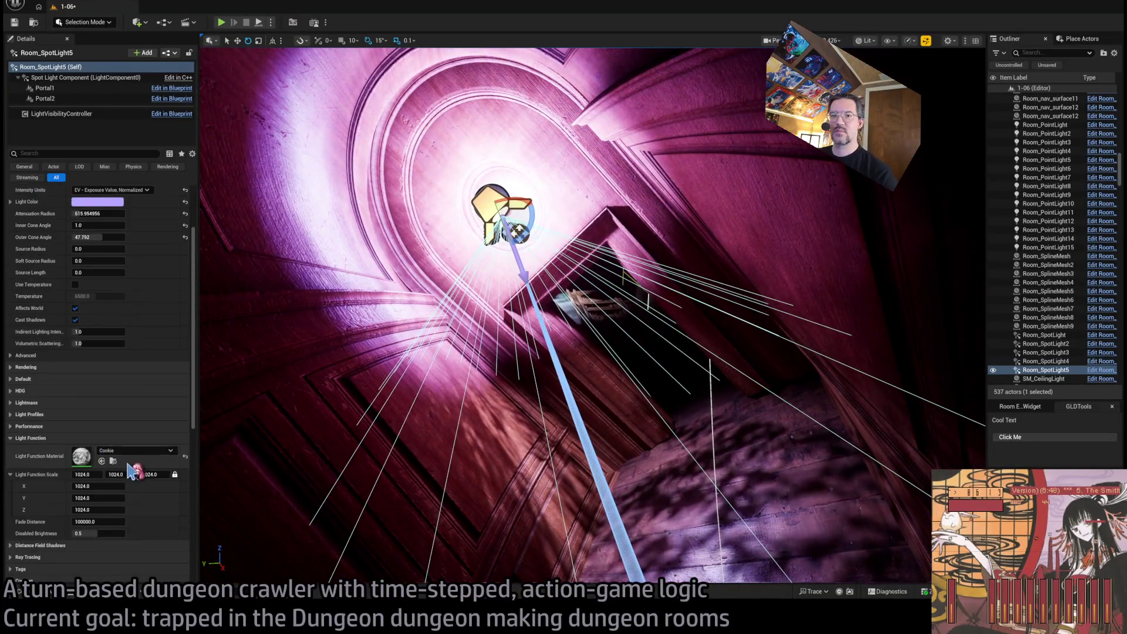
Compare Room_PointLight15's settings, then return to Room_SpotLight5's M_foggy_spot_med_LF light function
scroll(147, 461, "down", 6)
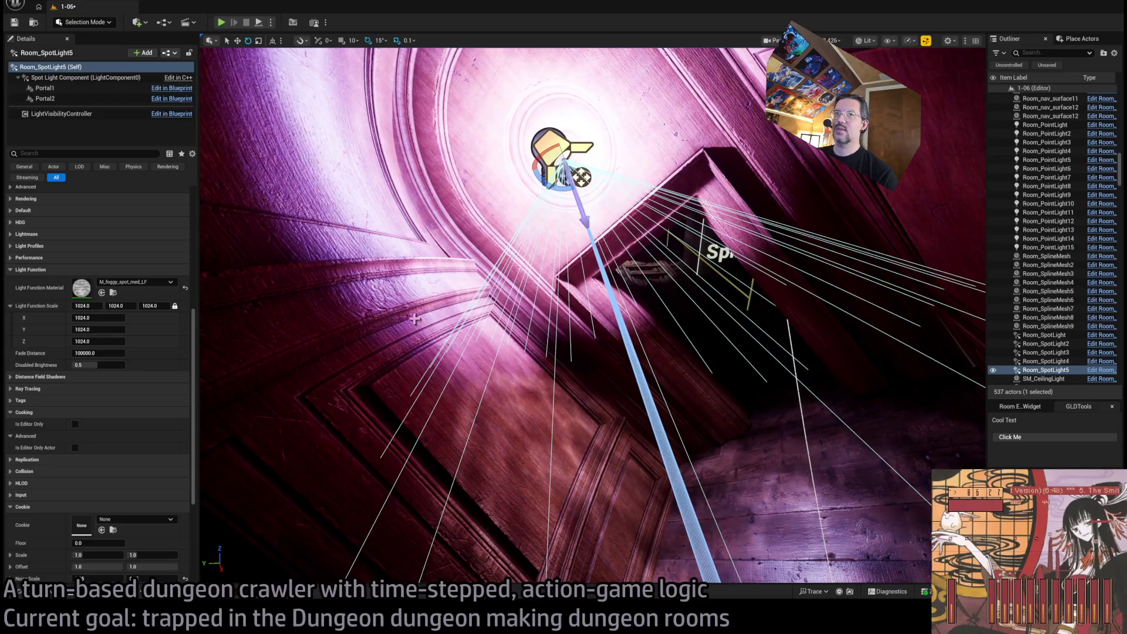
scroll(99, 329, "up", 5)
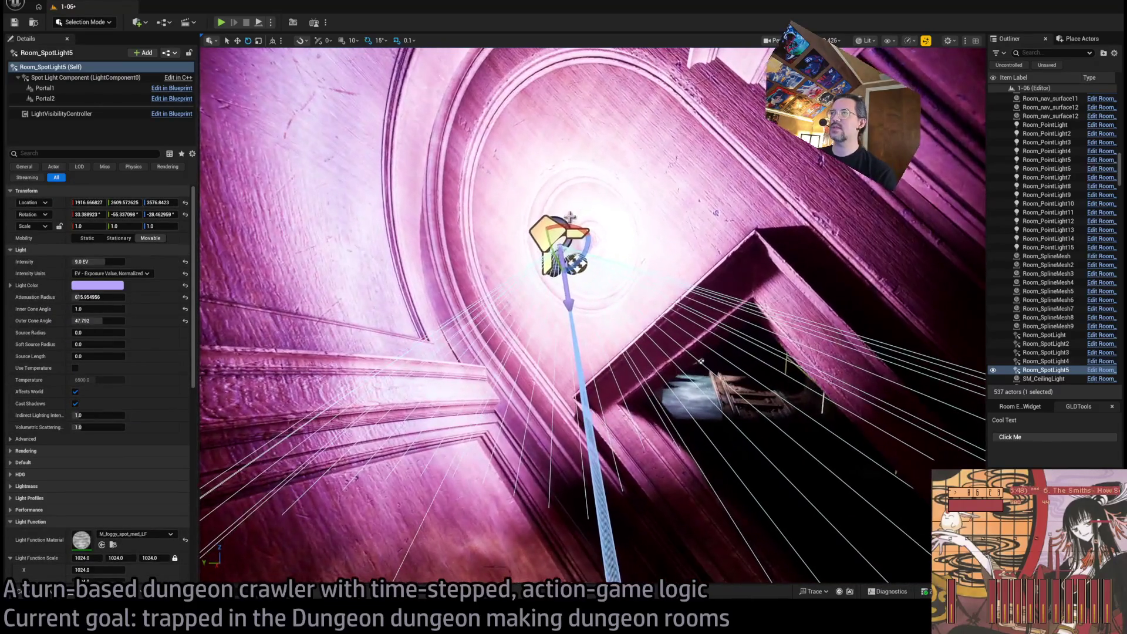
left_click(555, 238)
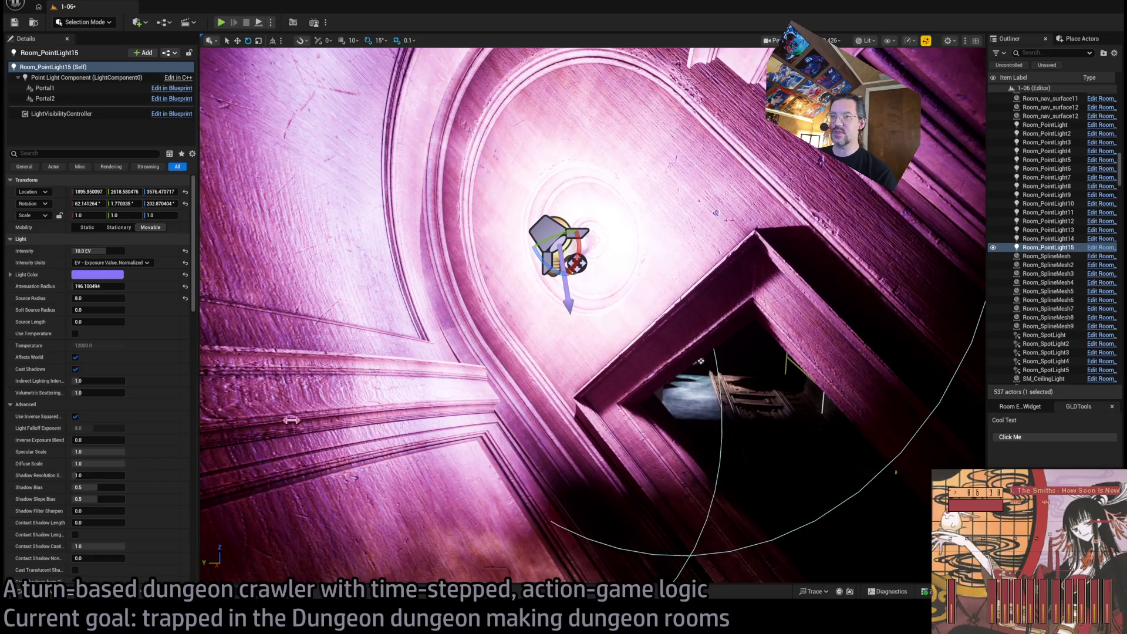
left_click(555, 237)
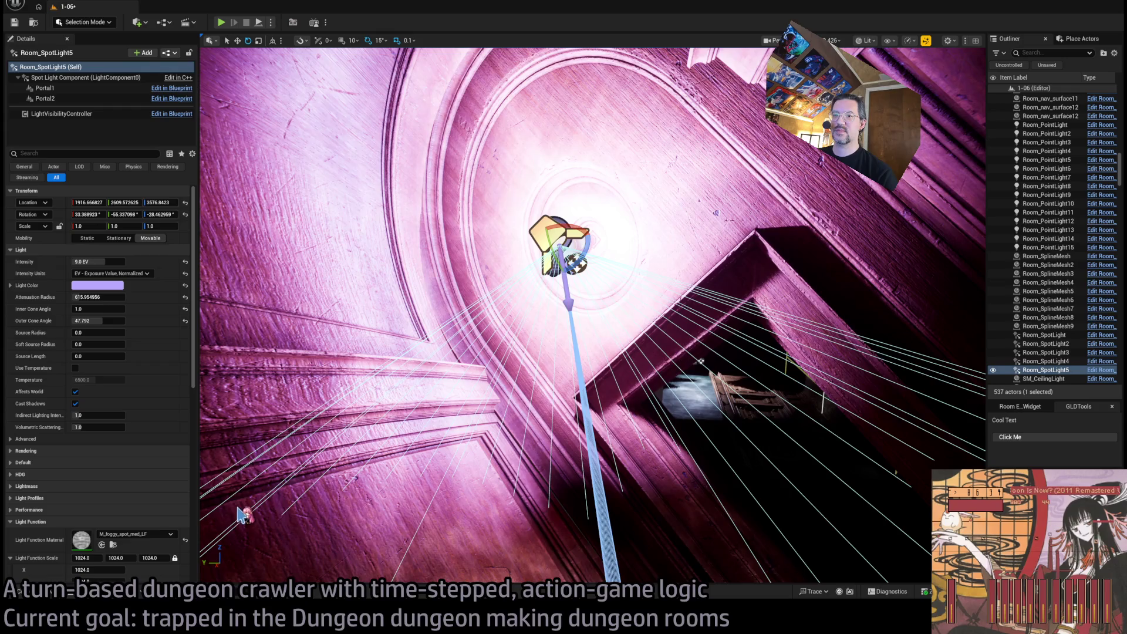
mouse_move(507, 411)
left_mouse_down()
mouse_move(496, 382)
mouse_move(517, 311)
mouse_move(566, 409)
mouse_move(566, 378)
mouse_move(587, 418)
left_mouse_up()
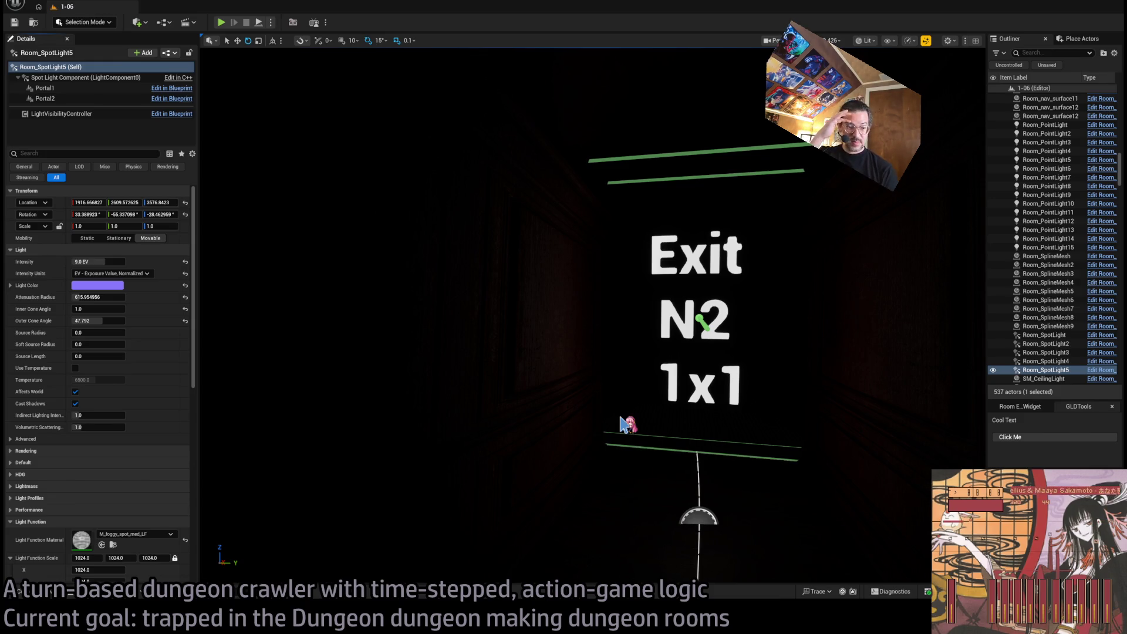
Switch the viewport to Unlit, fly past the Exit N2 door into the room, and add the fixture's point light to the selection
mouse_move(623, 424)
left_mouse_down()
mouse_move(619, 352)
mouse_move(807, 247)
left_mouse_up()
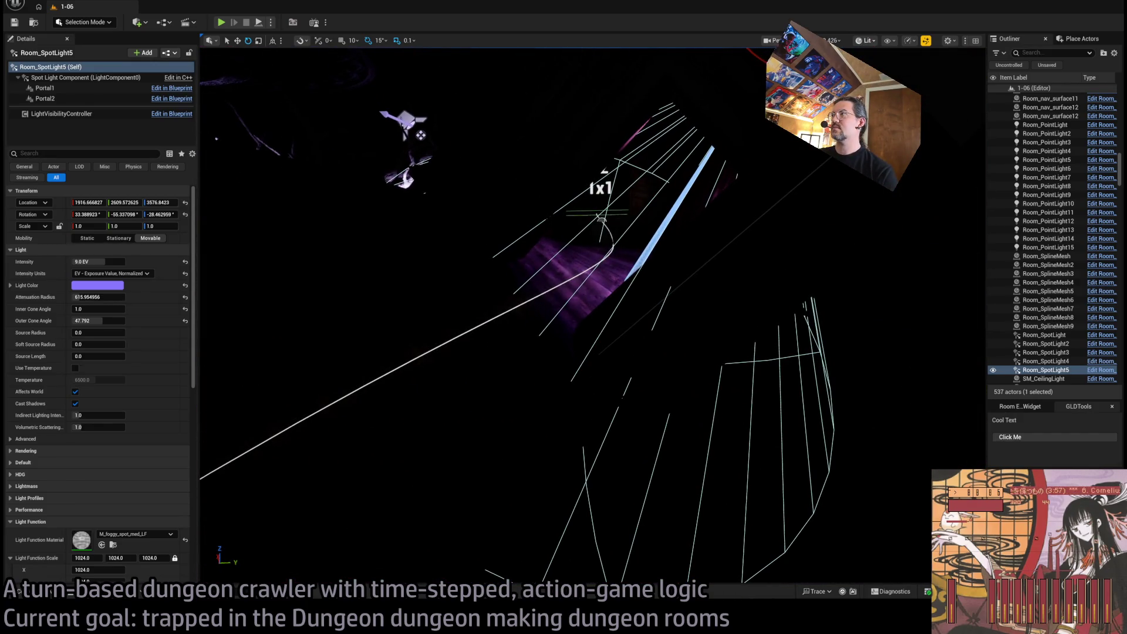
key("alt+3")
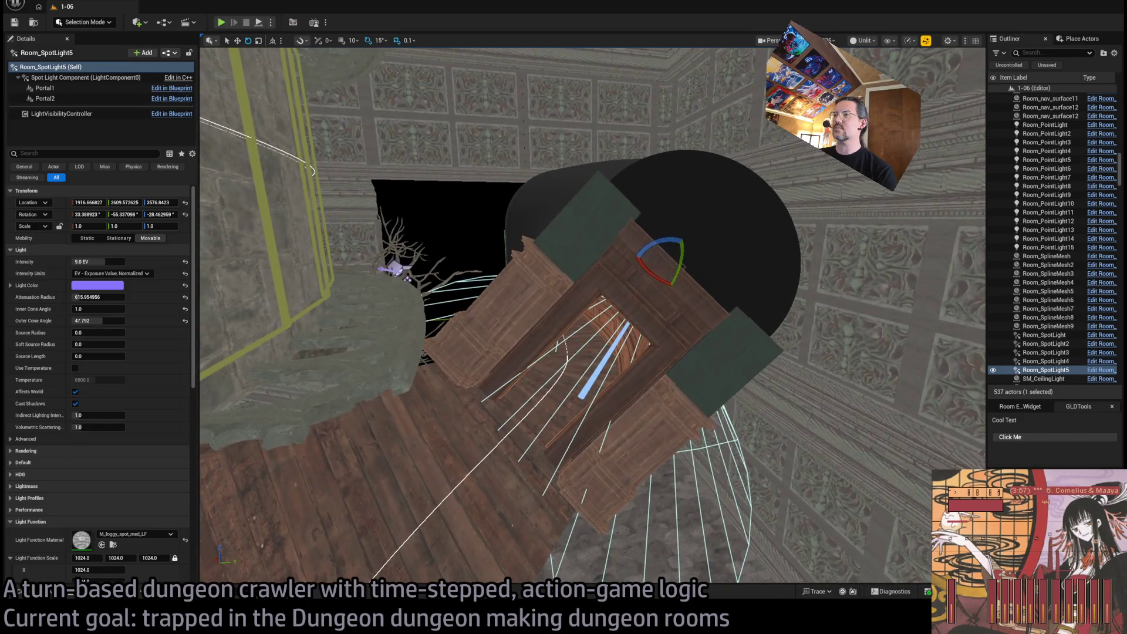
mouse_move(854, 225)
left_mouse_down()
mouse_move(839, 246)
mouse_move(854, 225)
left_mouse_up()
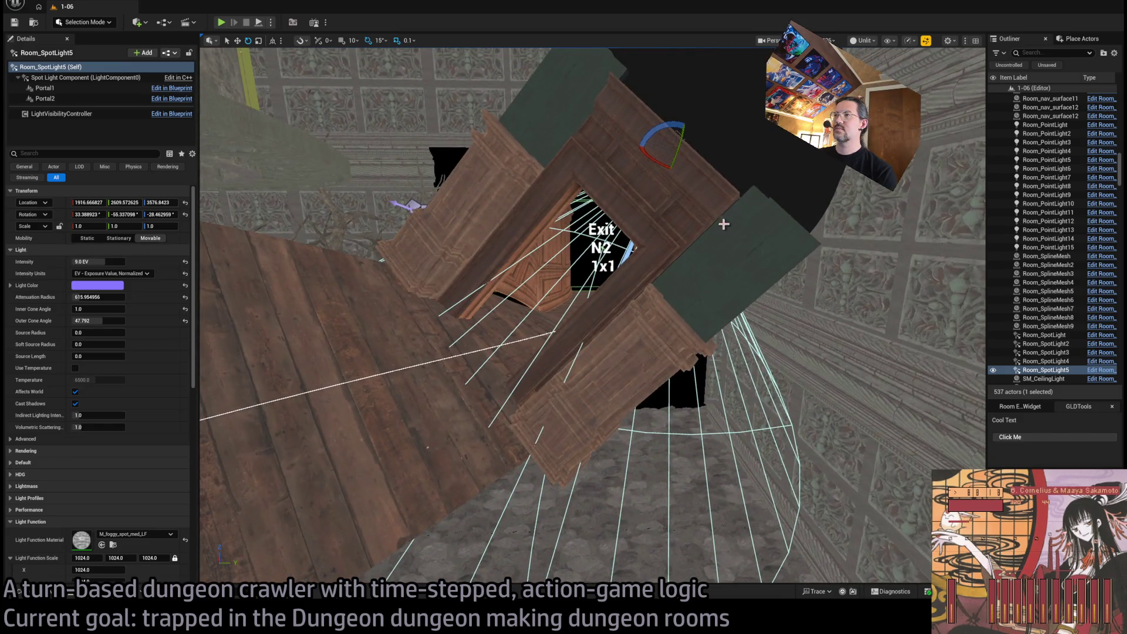
left_click_drag(724, 224, 633, 239)
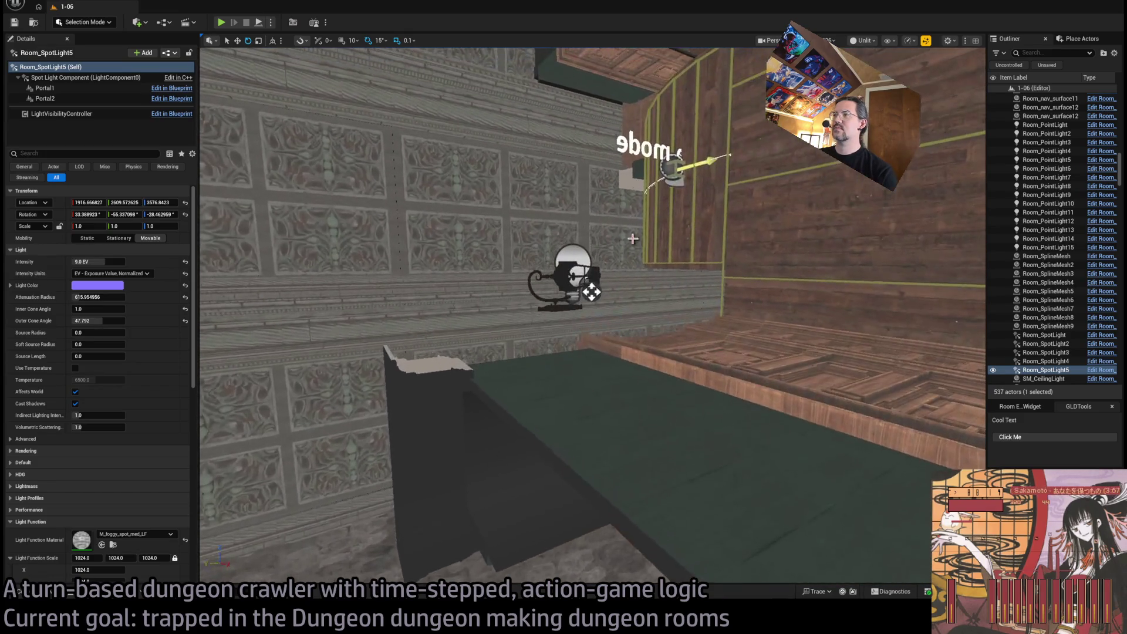
left_click(585, 302, "ctrl")
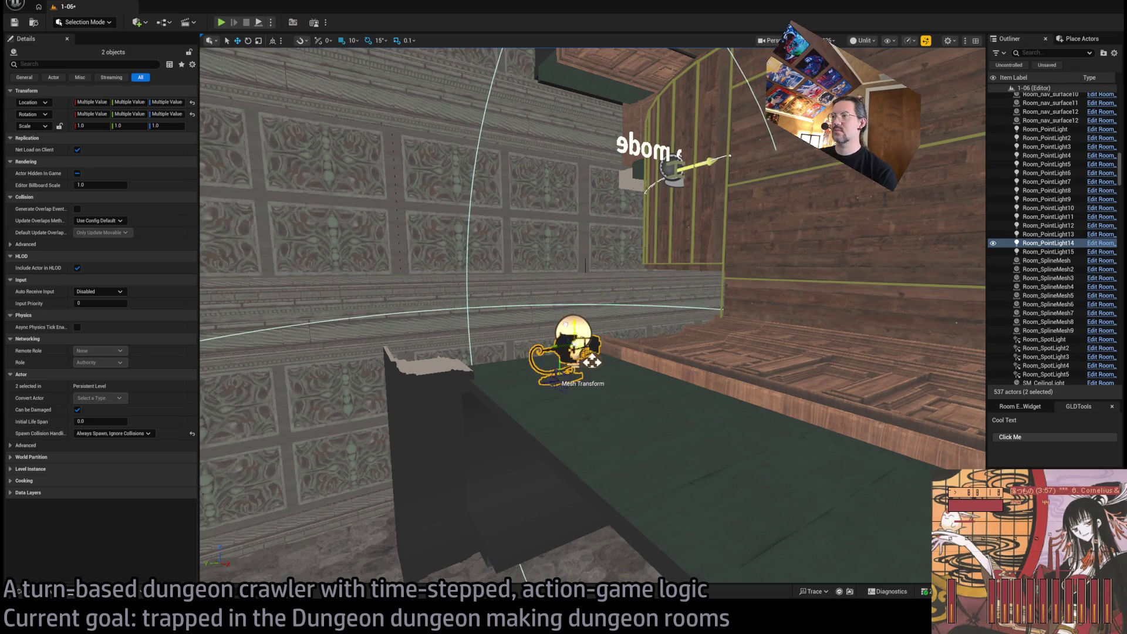
Duplicate the wall light fixture with its point light and slide the copy along the wall
mouse_move(592, 351)
left_mouse_down()
mouse_move(498, 344)
mouse_move(551, 334)
mouse_move(352, 409)
left_mouse_up()
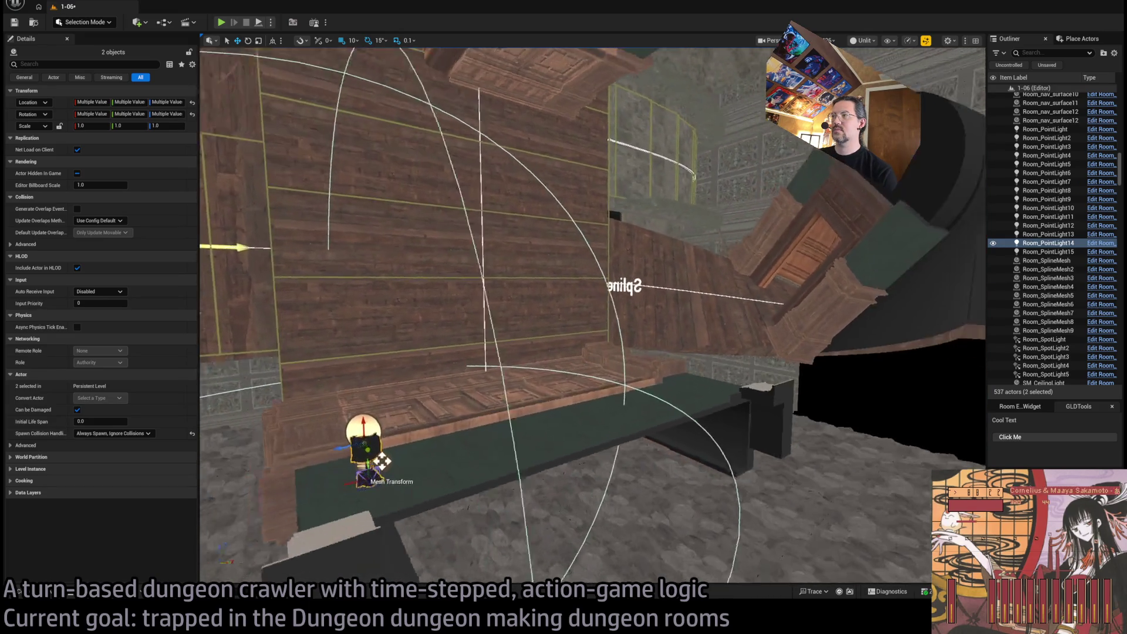
left_click_drag(410, 432, 411, 435)
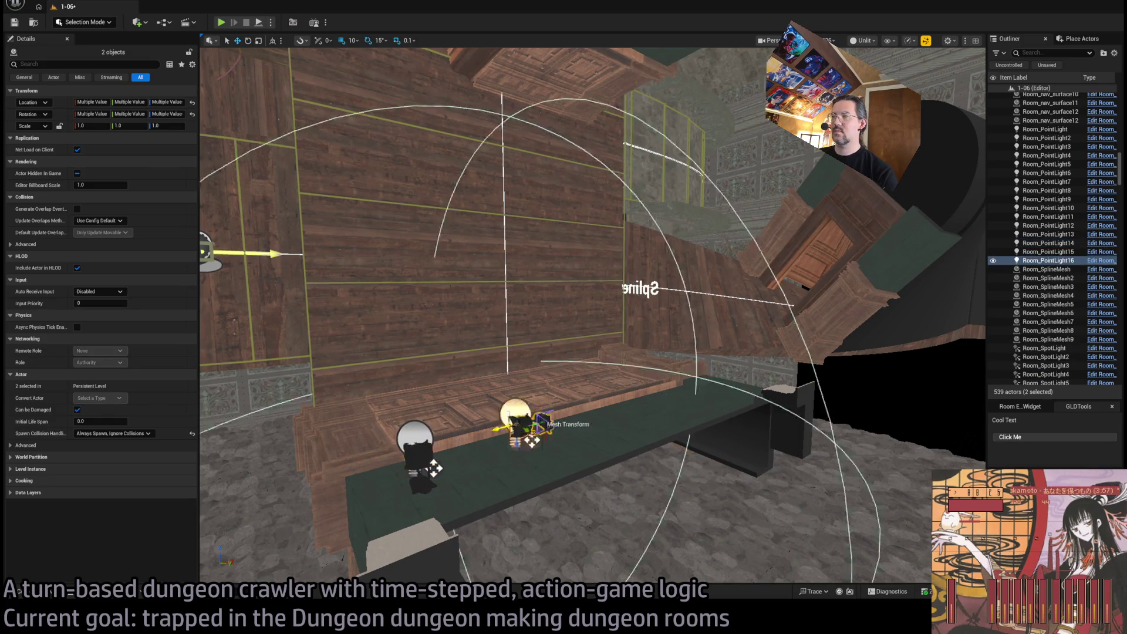
mouse_move(435, 468)
left_mouse_down()
mouse_move(387, 458)
mouse_move(358, 428)
mouse_move(708, 310)
mouse_move(646, 331)
mouse_move(672, 184)
left_mouse_up()
mouse_move(620, 274)
left_mouse_down()
mouse_move(496, 312)
mouse_move(521, 318)
mouse_move(532, 341)
mouse_move(487, 348)
mouse_move(644, 317)
left_mouse_up()
left_click(644, 317)
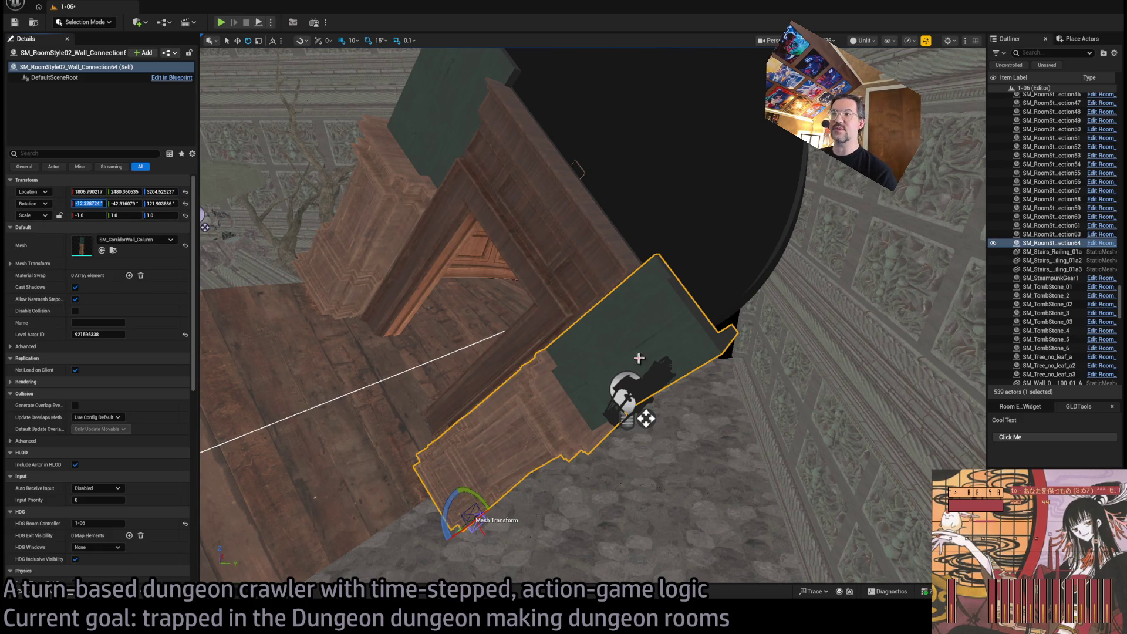
Compare the wall light fixture's rotation with the wall column, then select Room_PointLight16
left_click(619, 379)
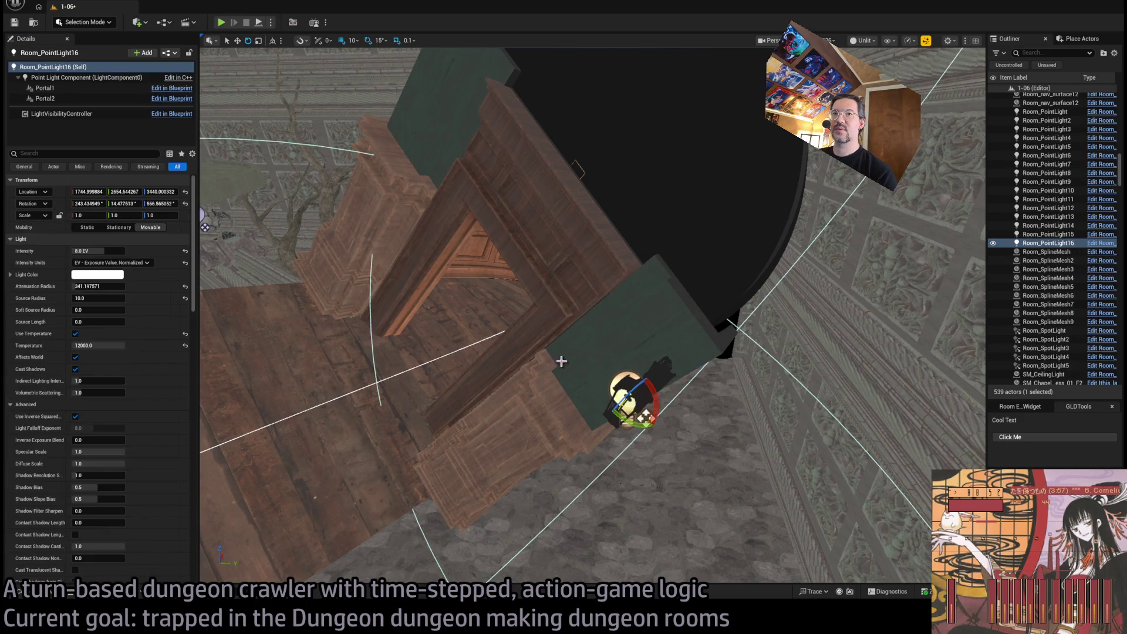
left_click(663, 378)
left_click(663, 378)
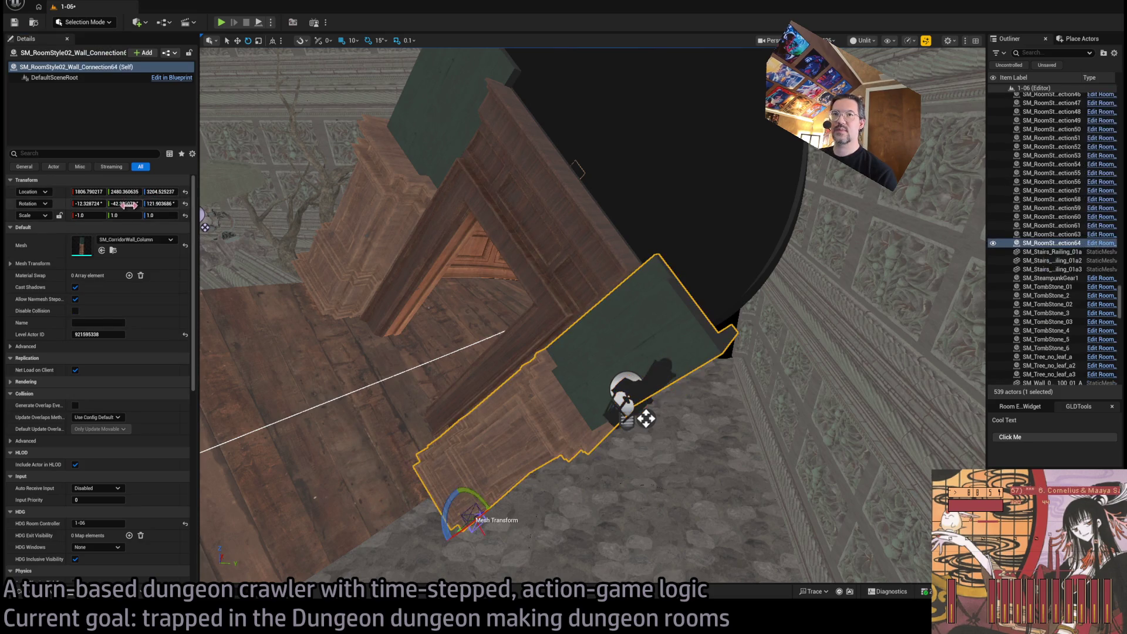
left_click(660, 370)
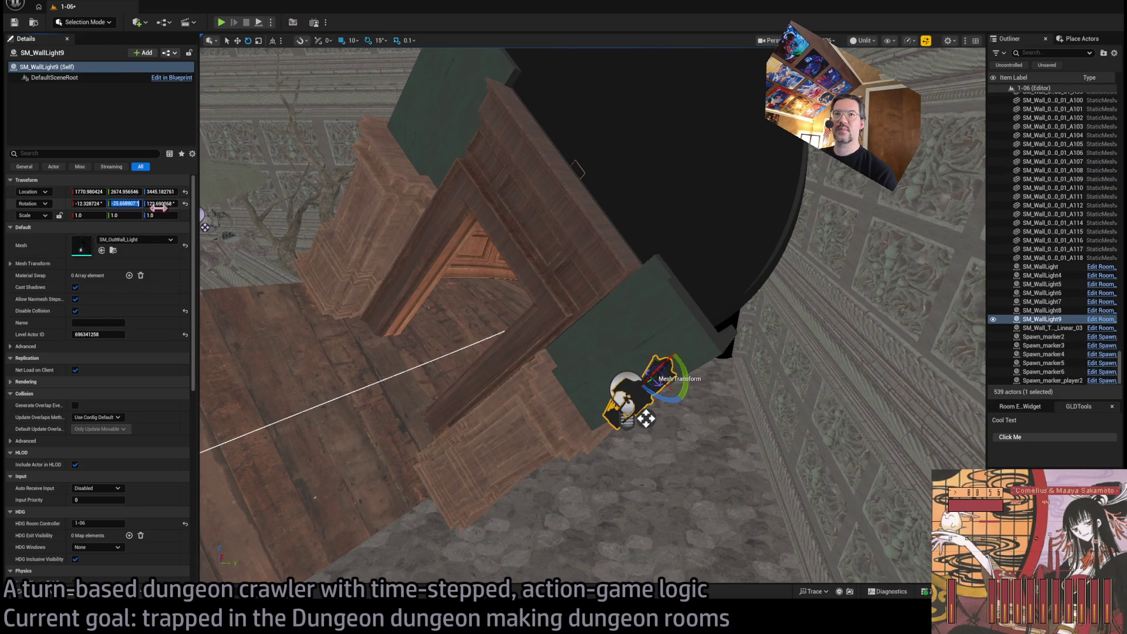
left_click(653, 324)
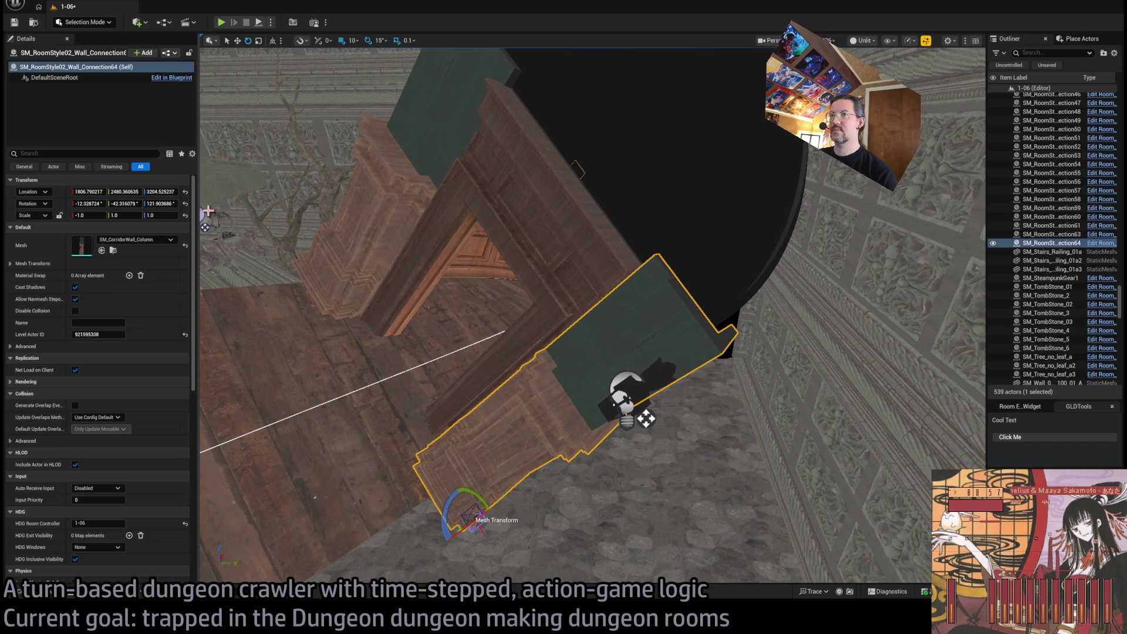
left_click(623, 366)
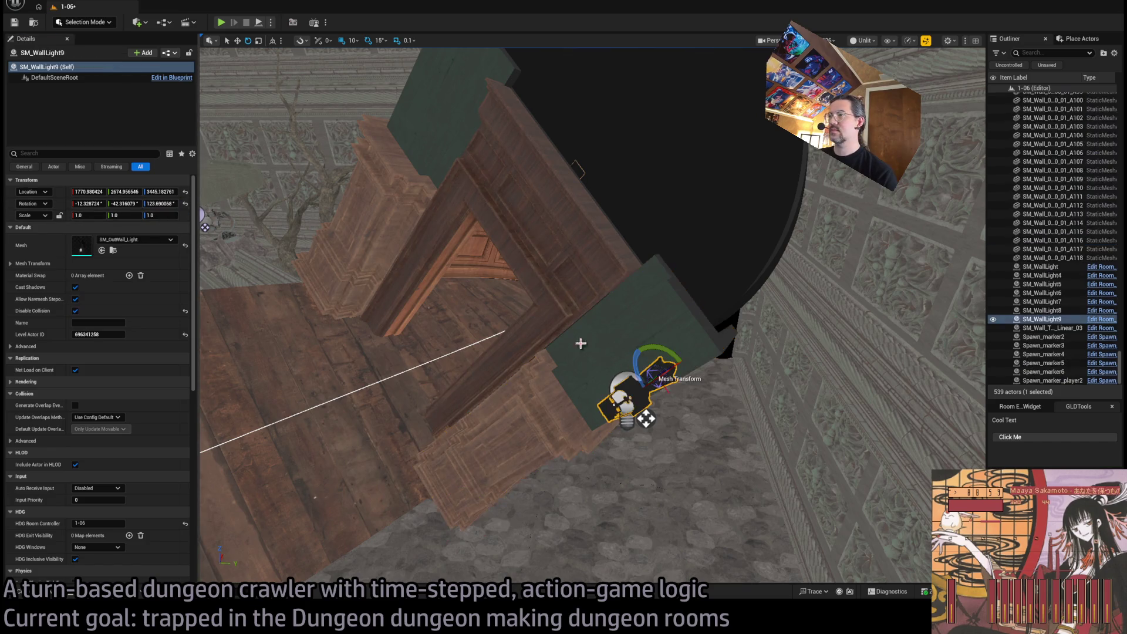
left_click(646, 411)
left_click(643, 414)
left_click(640, 411)
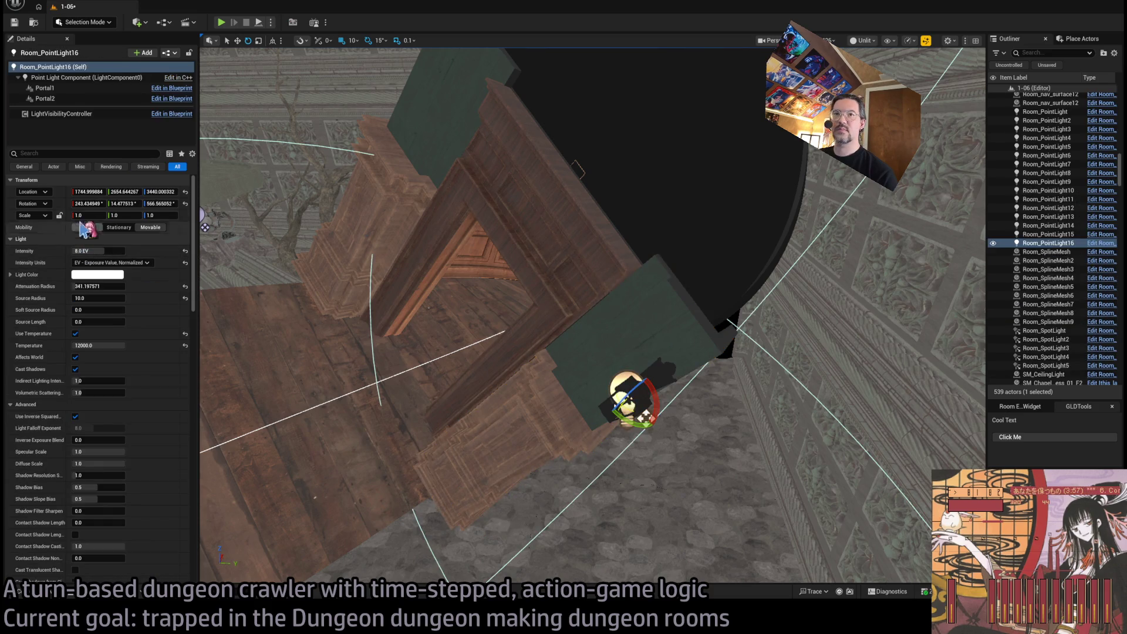
Zero all of Room_PointLight16's rotation values
key("Tab")
type("0")
key("Tab")
type("0")
key("Tab")
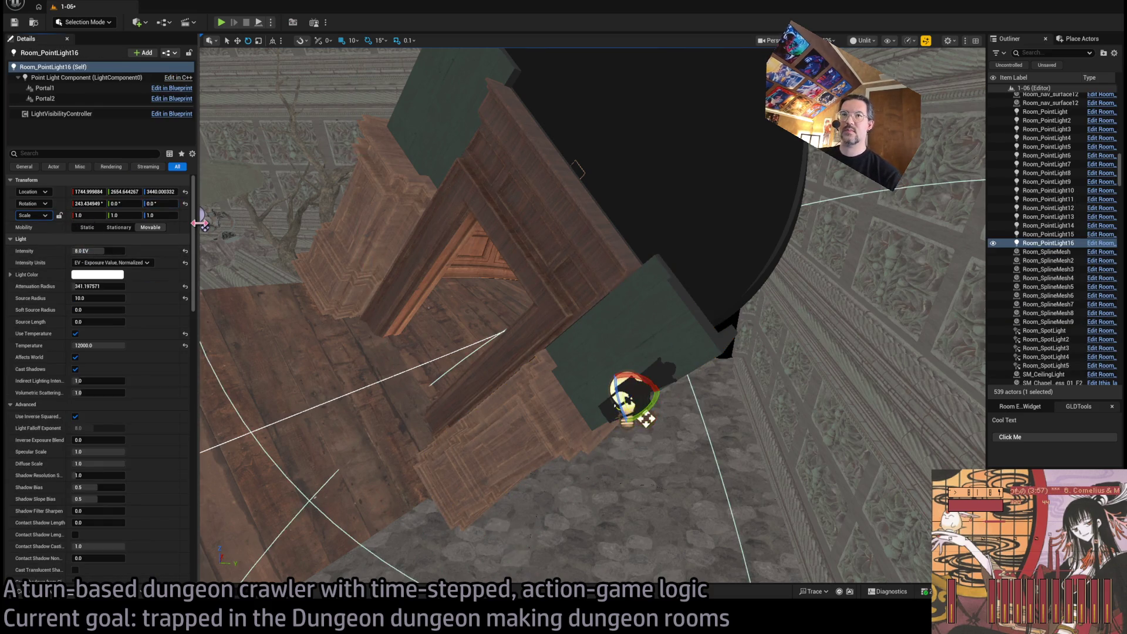
type("0")
key("Return")
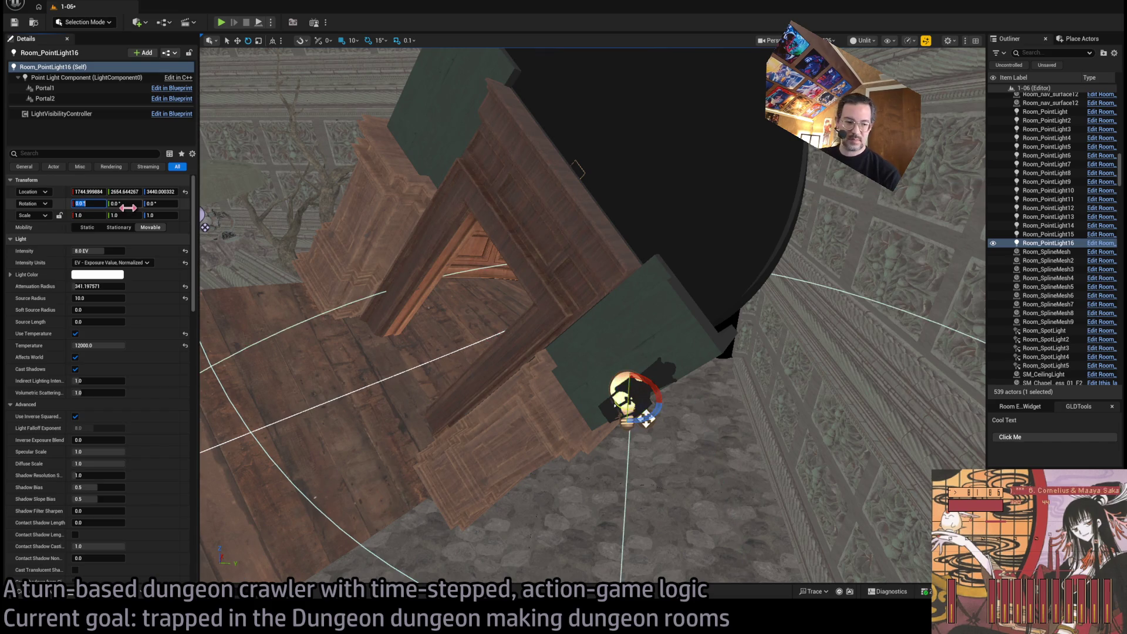
Raise SM_WallLight9 up the wall and place Room_PointLight16 beside it under Lit shading
left_click(684, 376)
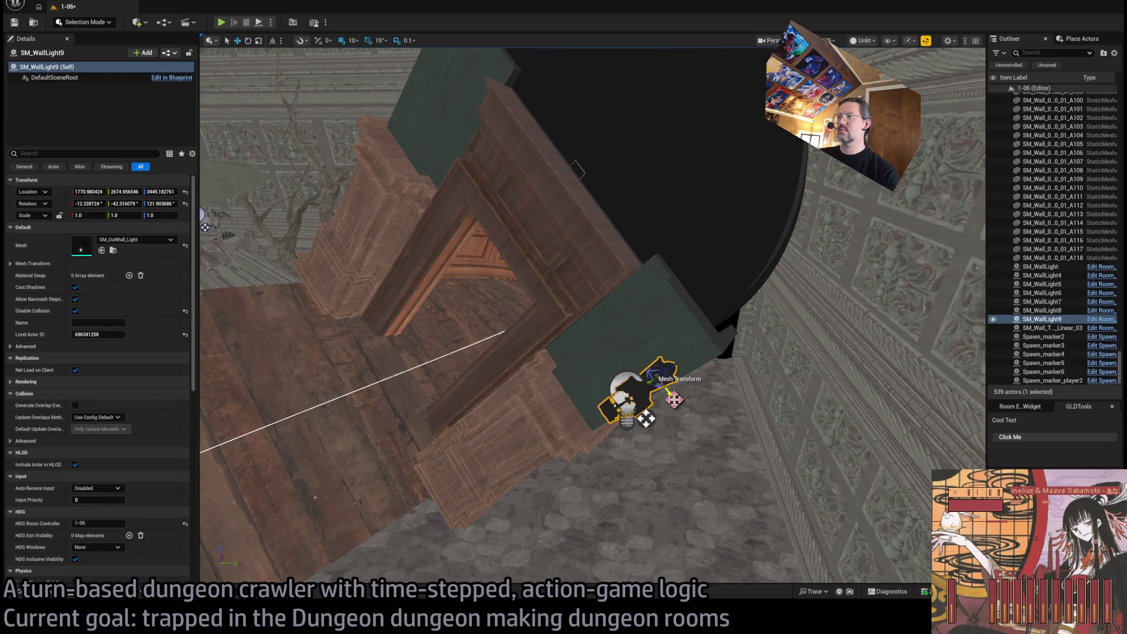
left_click_drag(669, 393, 646, 362)
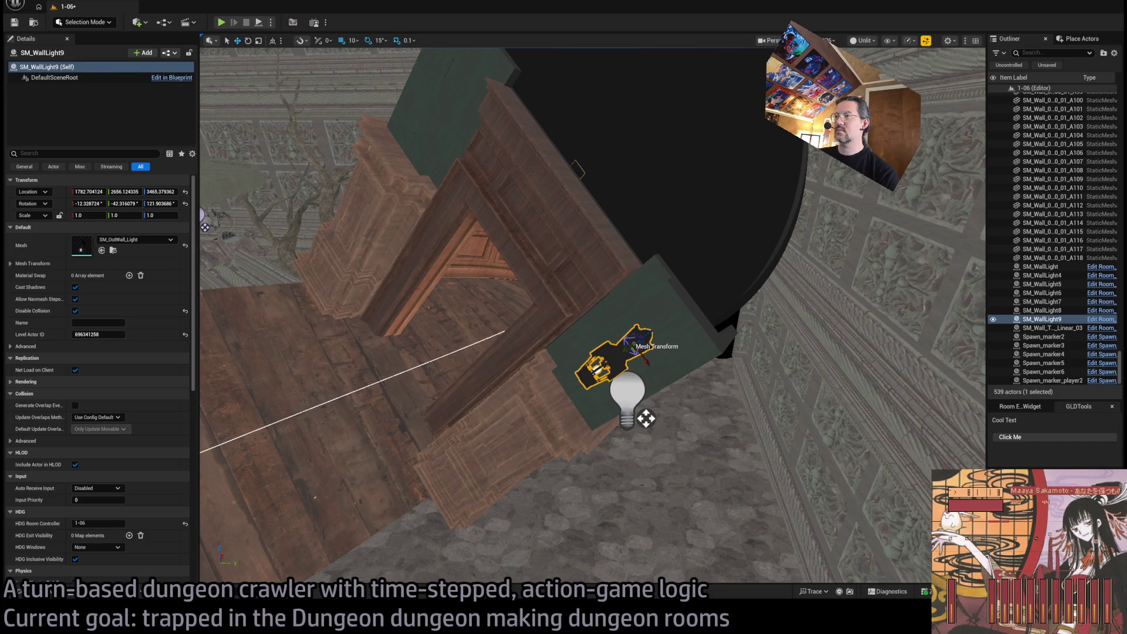
left_click(640, 414)
key("f")
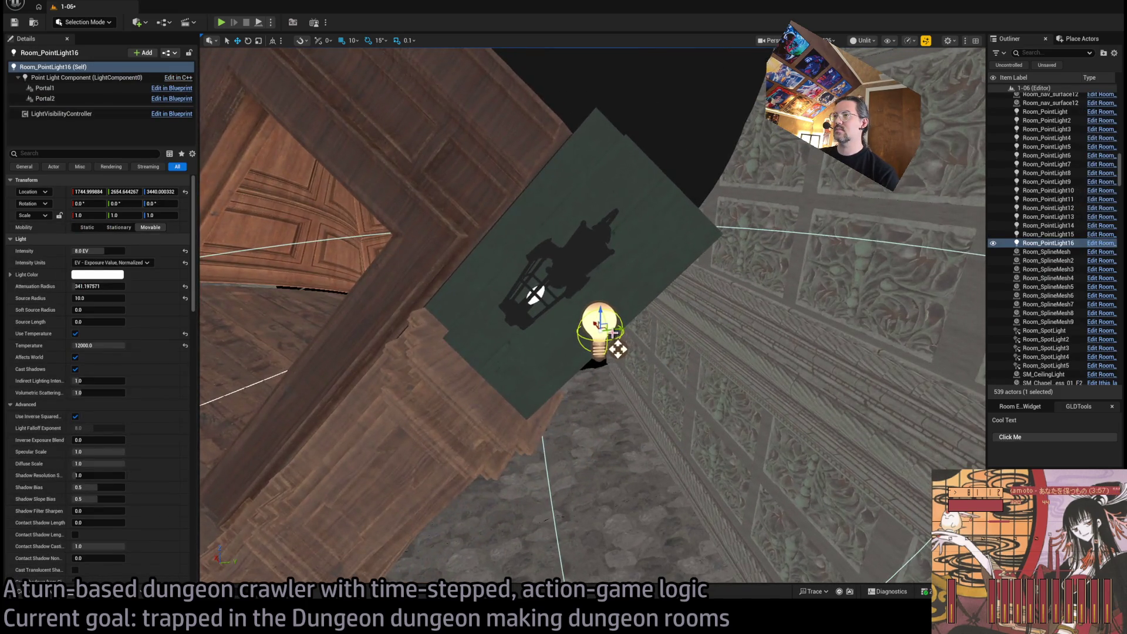
left_click_drag(618, 349, 545, 309)
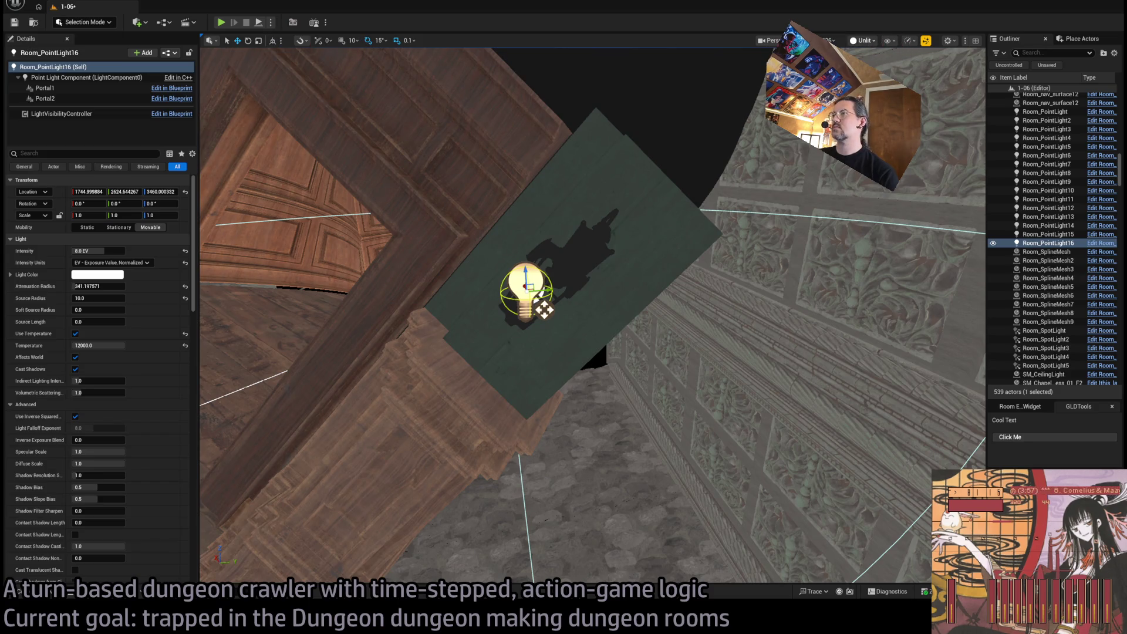
key("alt+4")
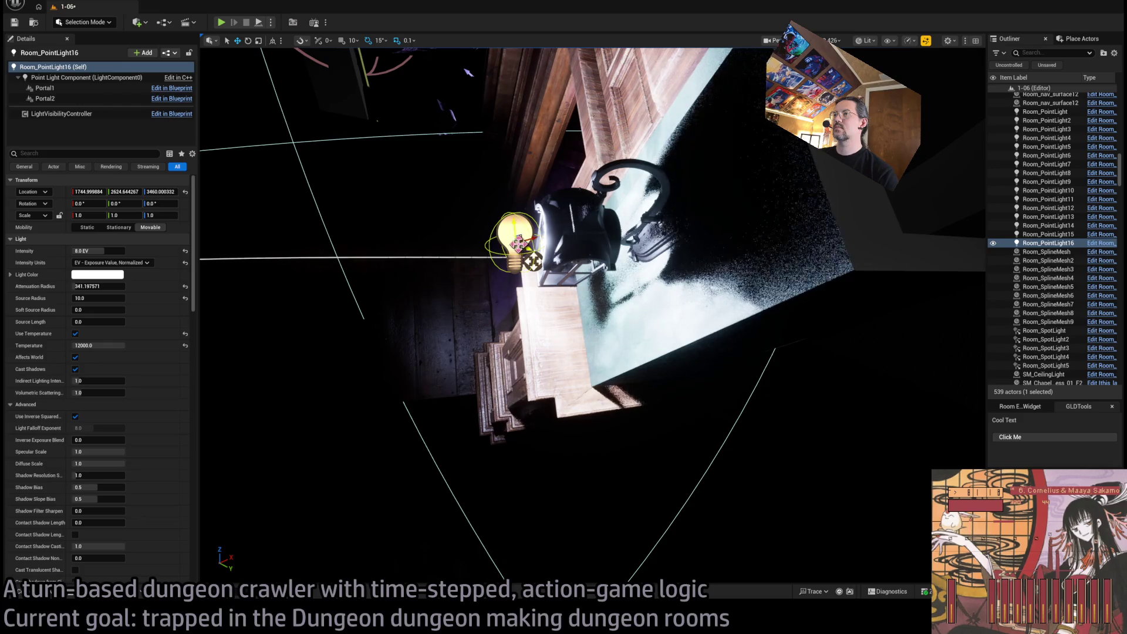
mouse_move(516, 243)
left_mouse_down()
mouse_move(556, 254)
mouse_move(519, 247)
mouse_move(571, 235)
left_mouse_up()
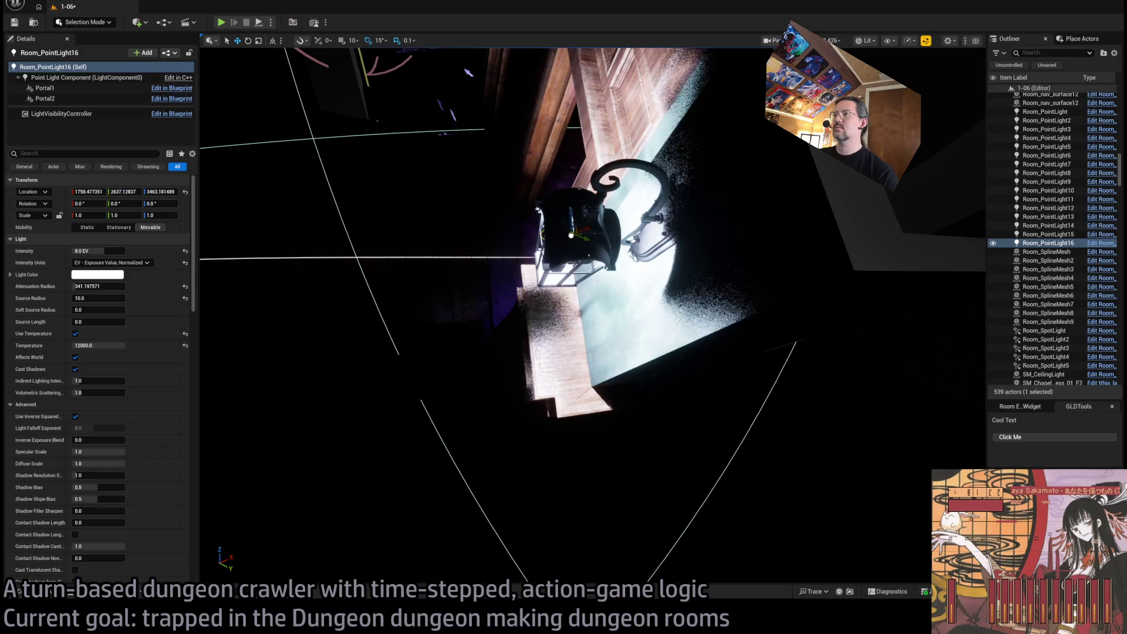
scroll(623, 235, "up", 10)
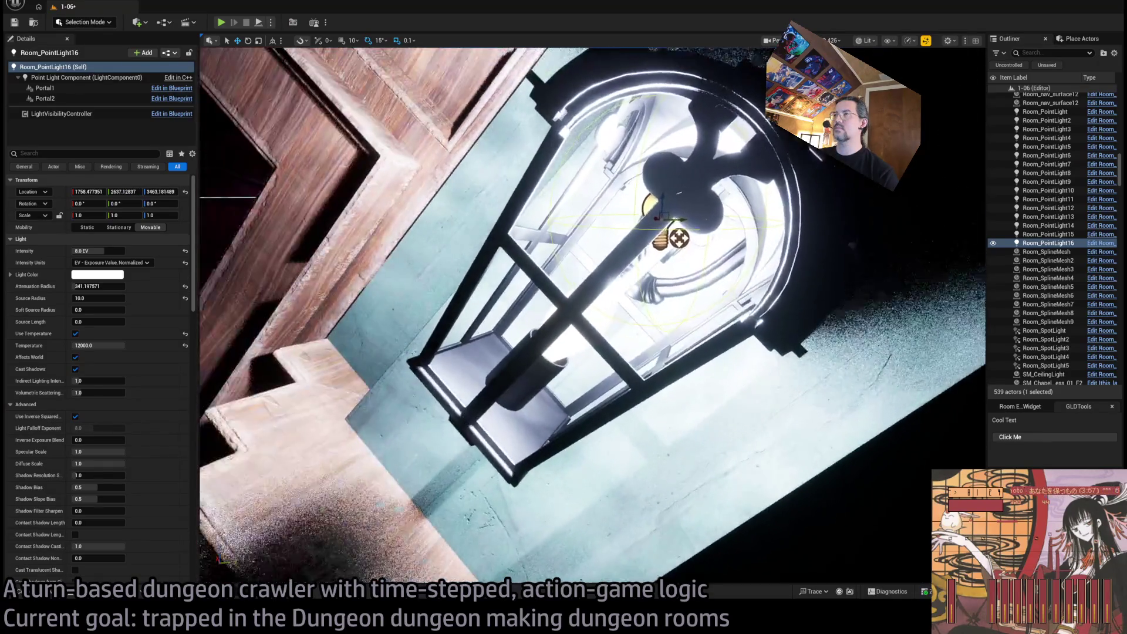
Select and frame the wall lamp fixture mesh
scroll(592, 316, "down", 10)
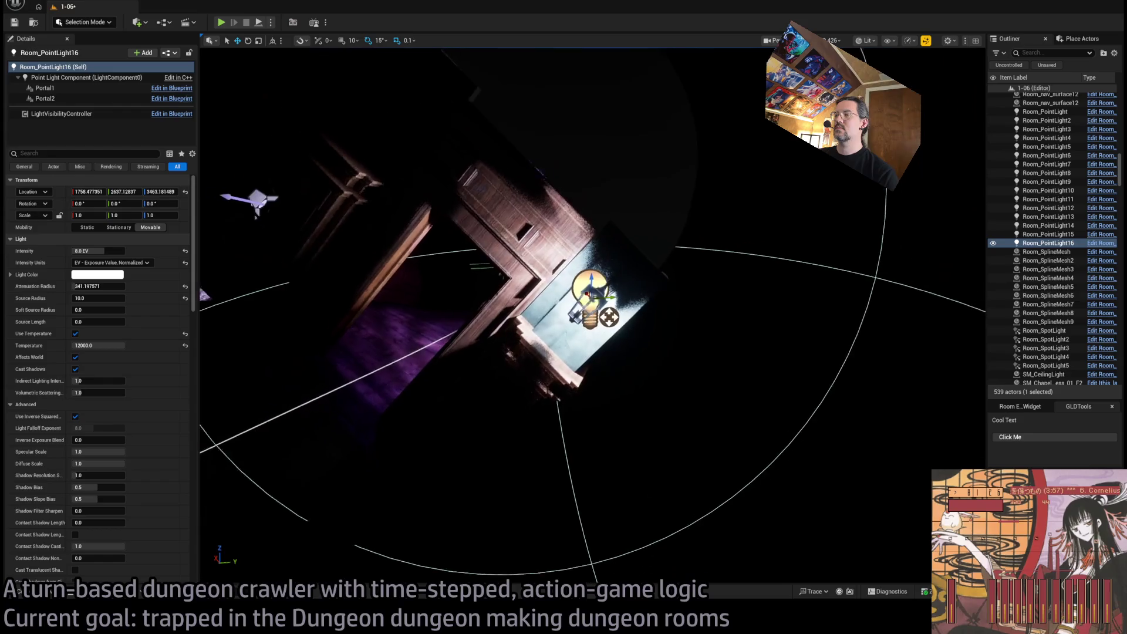
scroll(592, 294, "up", 5)
left_click(600, 282)
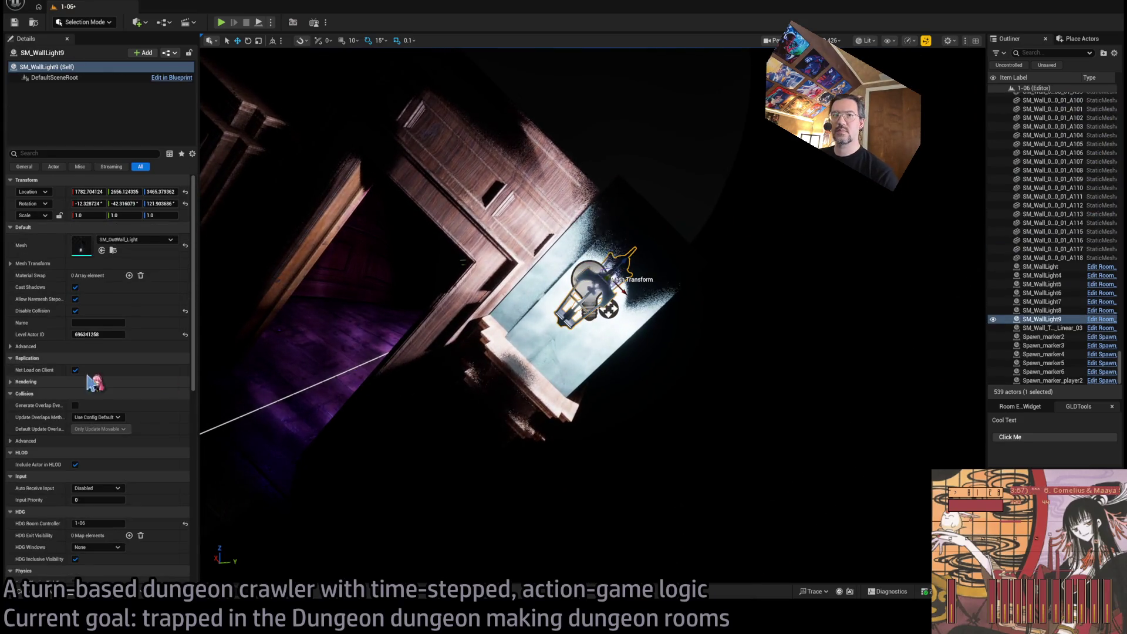
scroll(629, 282, "down", 6)
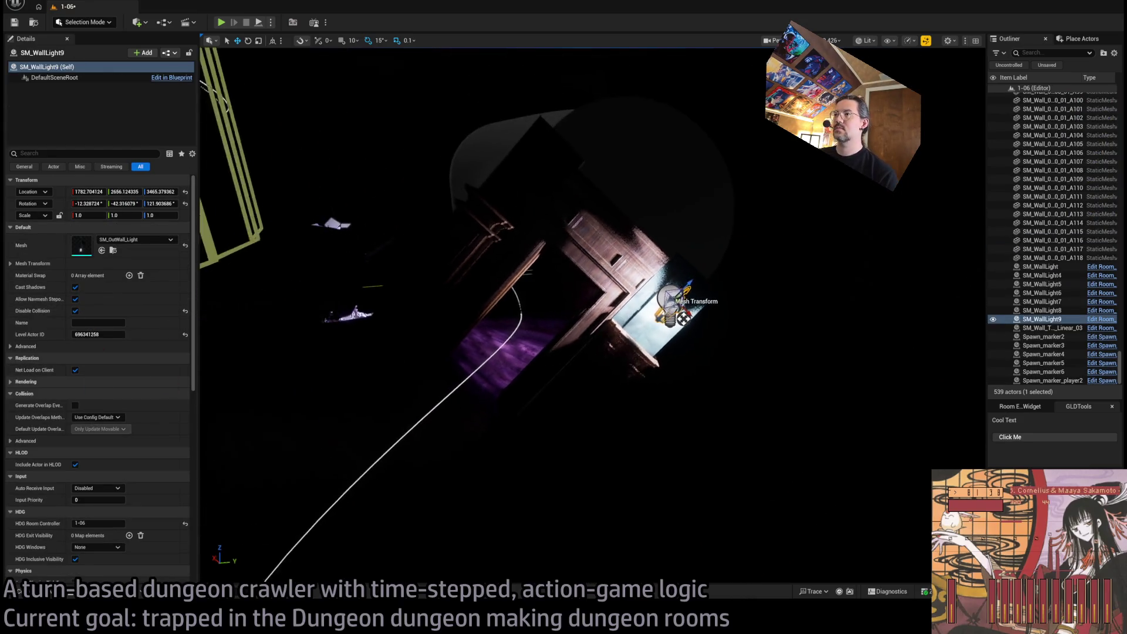
scroll(579, 297, "up", 3)
scroll(364, 247, "up", 1)
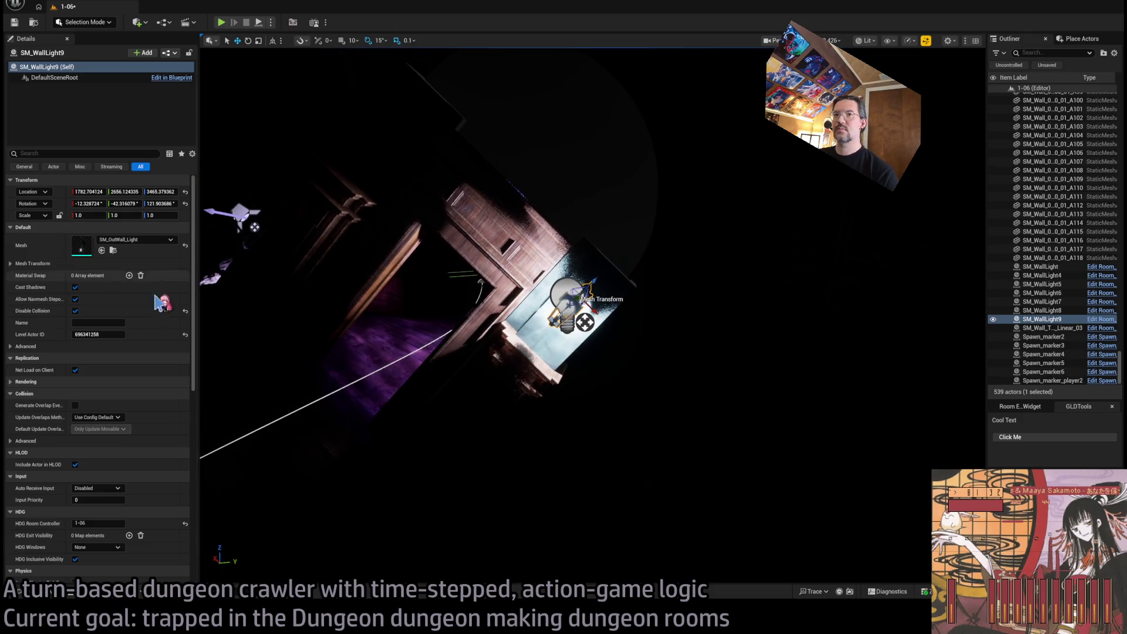
key("f")
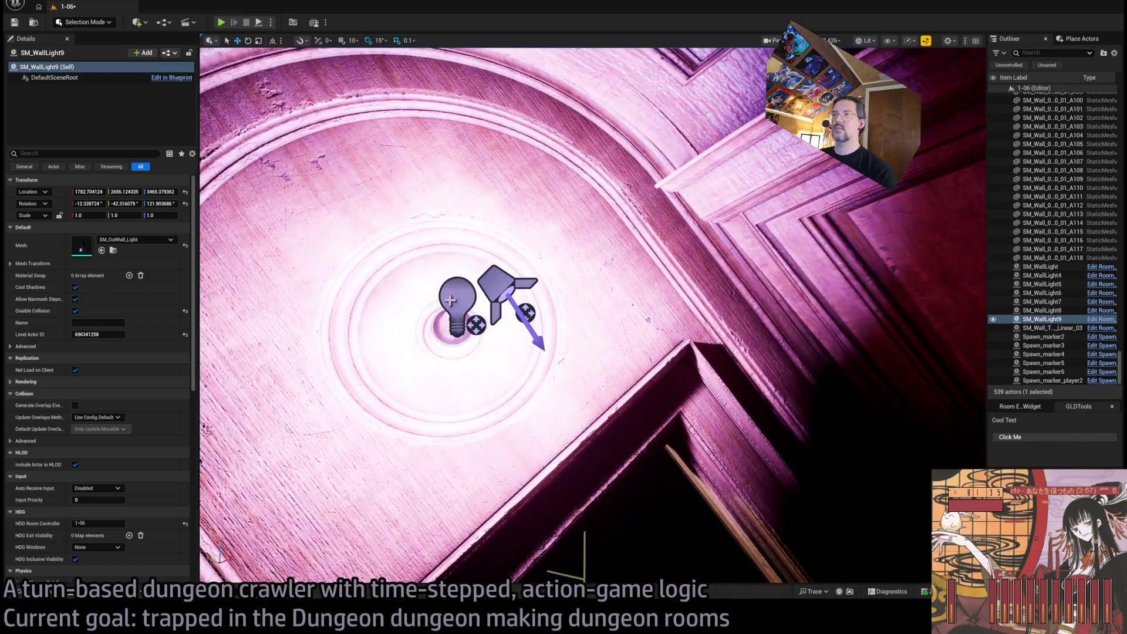
Make Room_PointLight16 purple with Use Temperature turned off
left_click(455, 302)
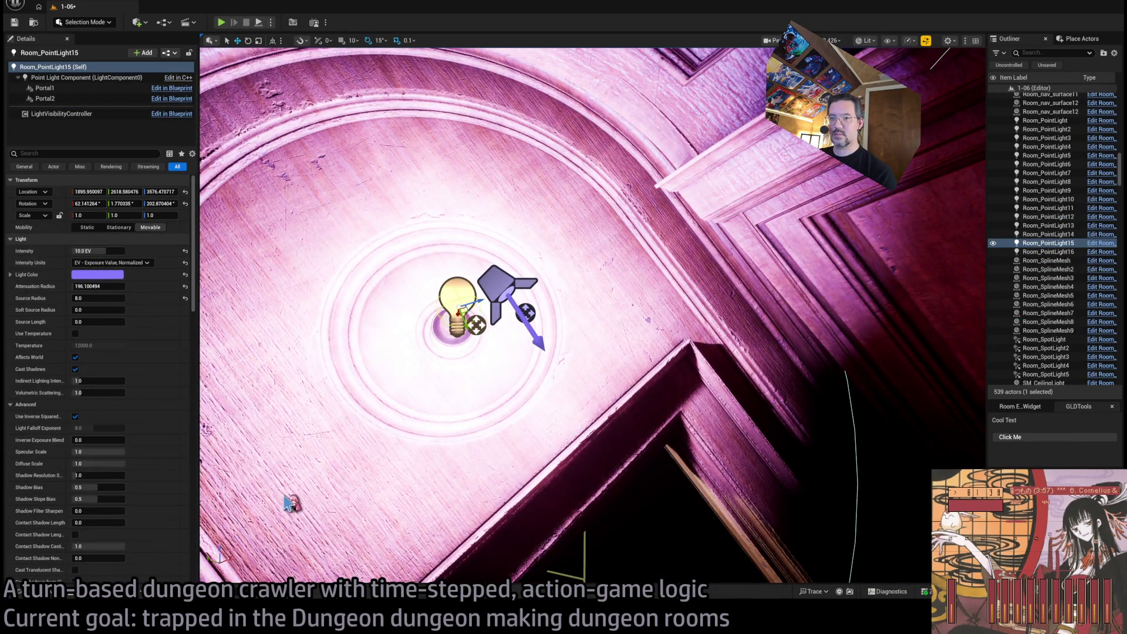
left_click_drag(287, 502, 353, 464)
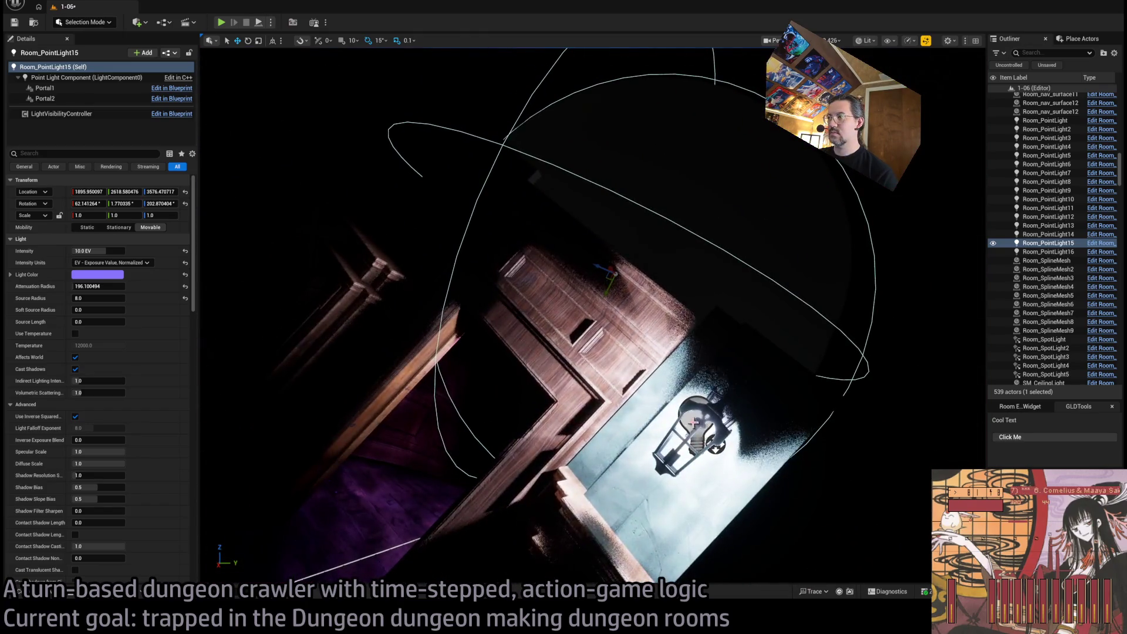
left_click(694, 422)
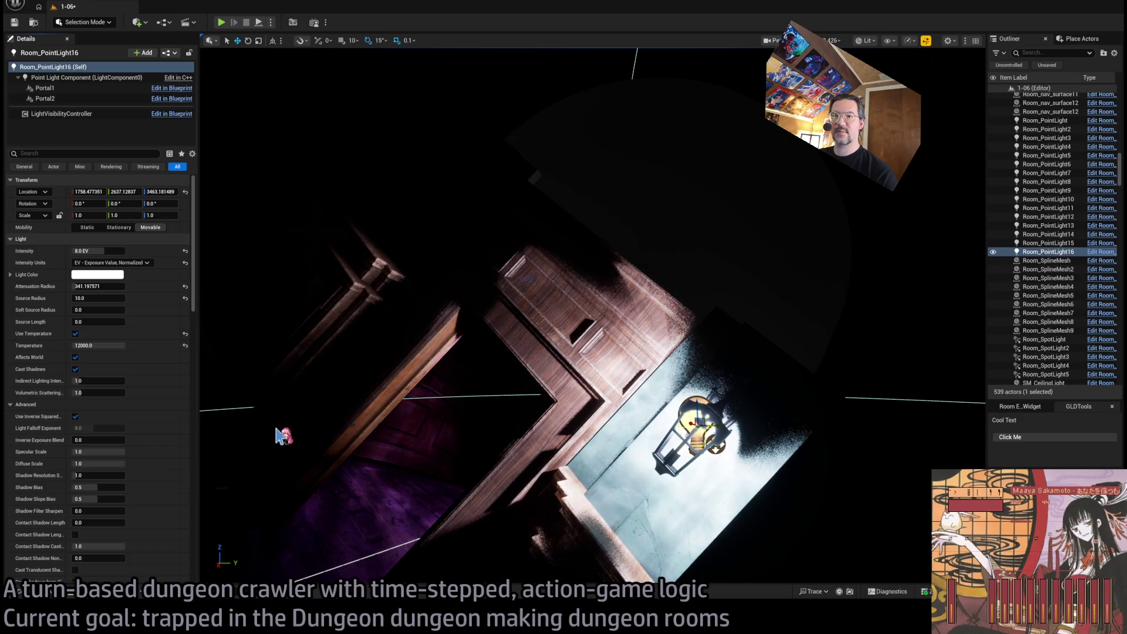
key("ctrl+z")
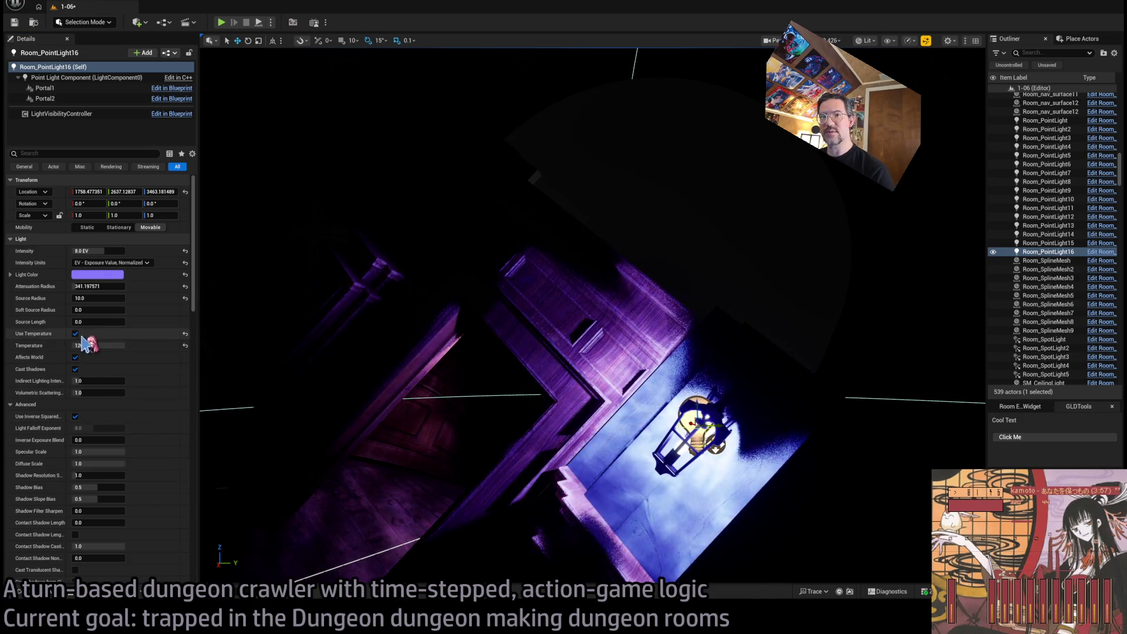
left_click(75, 334)
key("f")
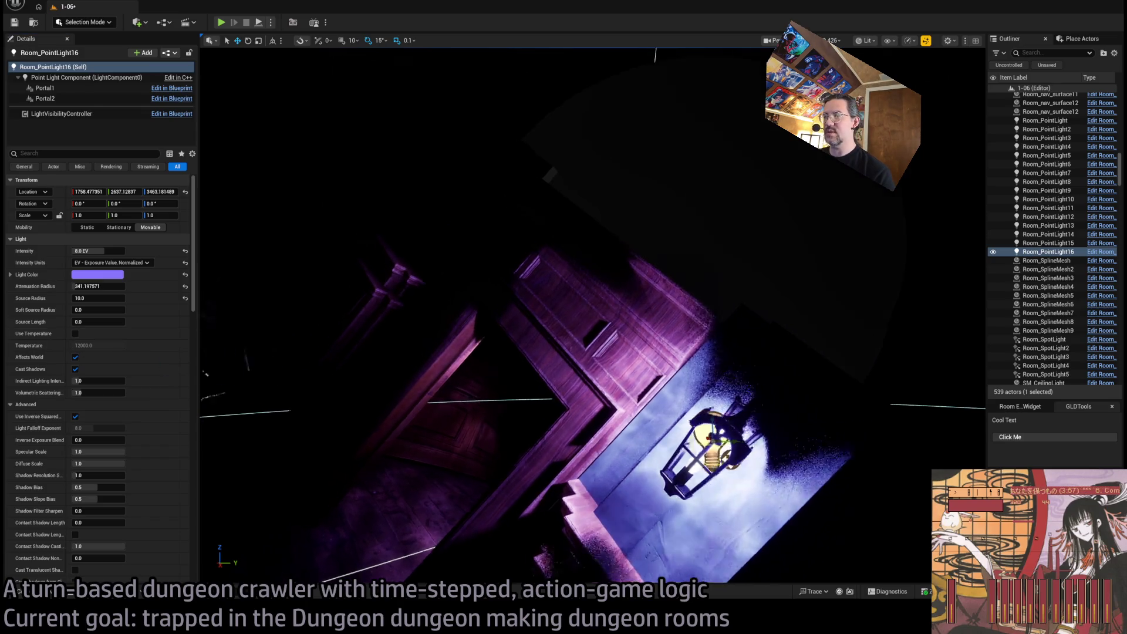
Select and frame Room_SpotLight5, then return the viewport to Unlit
left_click(442, 302)
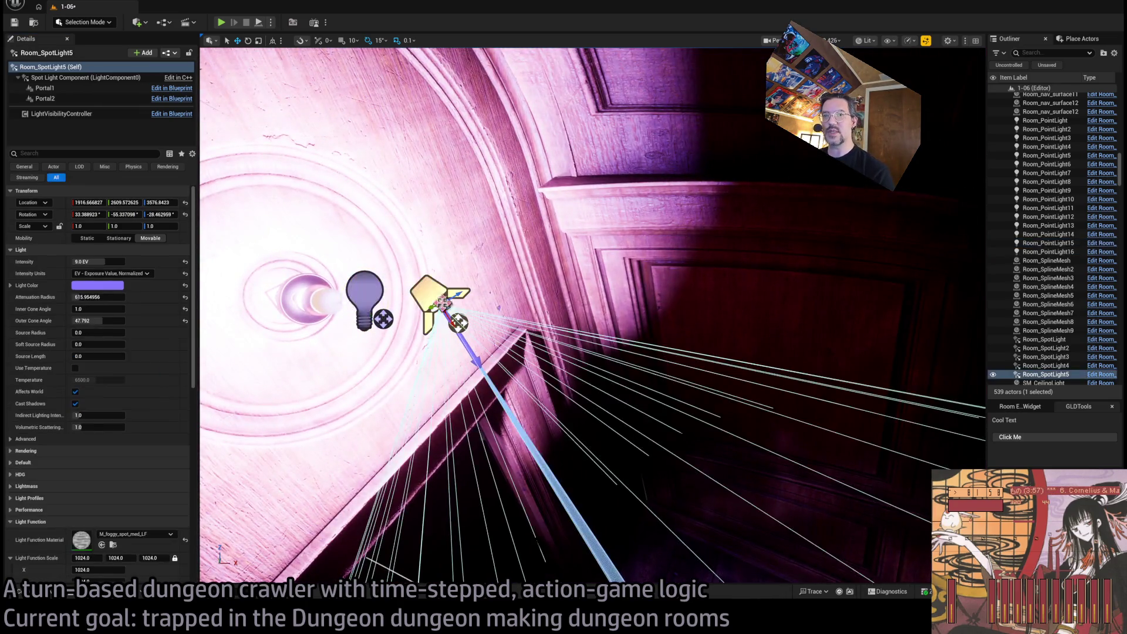
key("f")
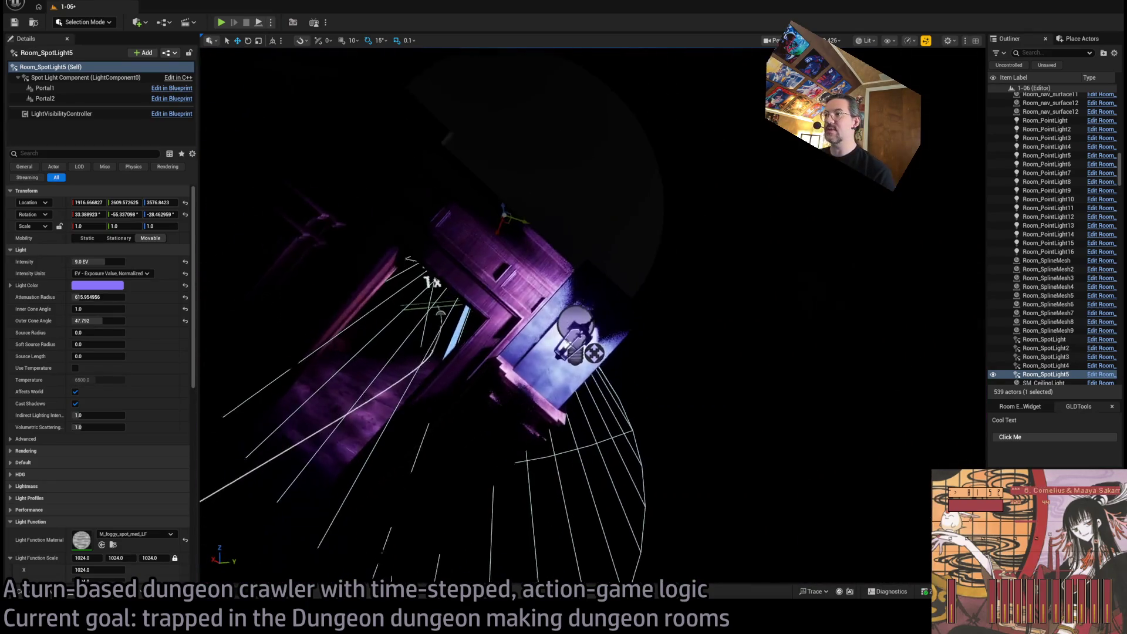
left_click_drag(670, 253, 670, 253)
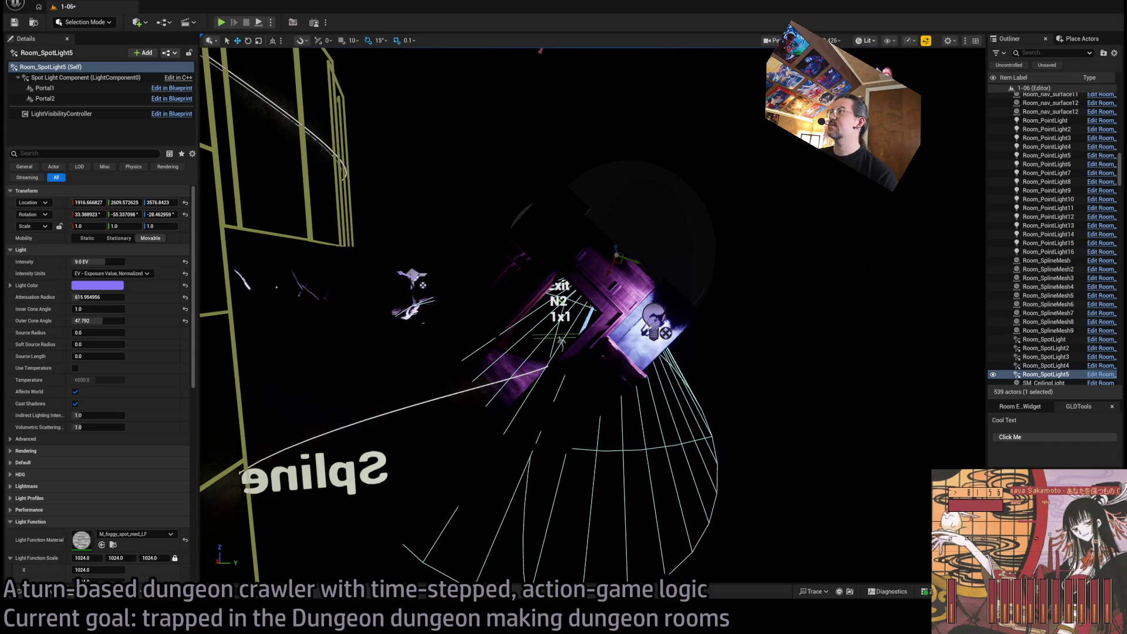
key("alt+3")
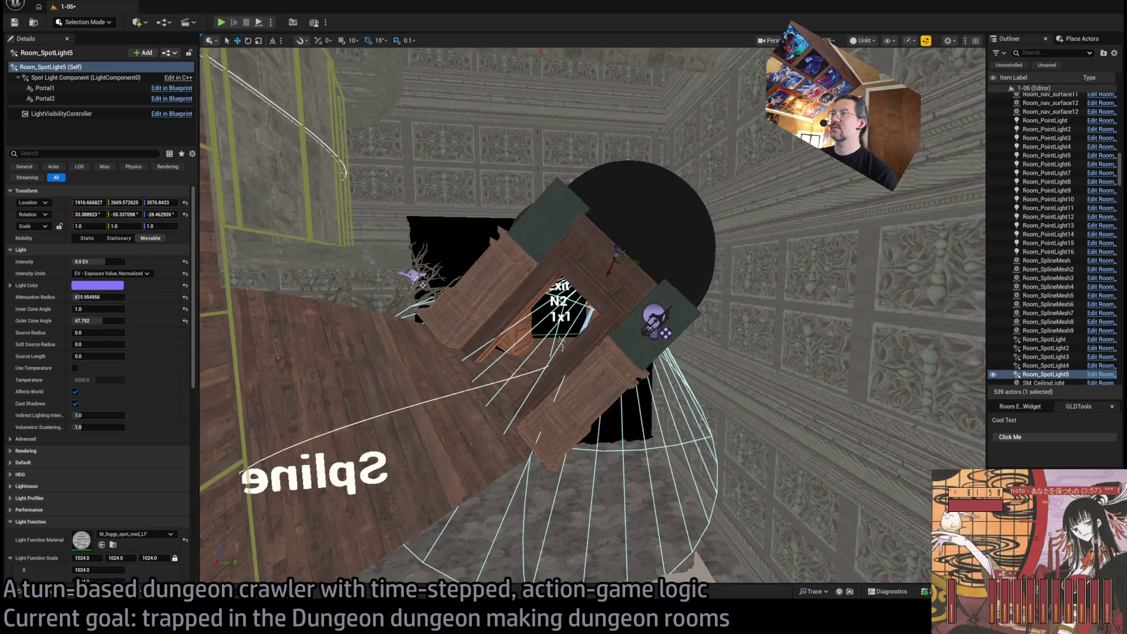
Duplicate the wall column beside the door with 10-unit snapping and browse to its Corridor mesh
left_click_drag(670, 254, 670, 253)
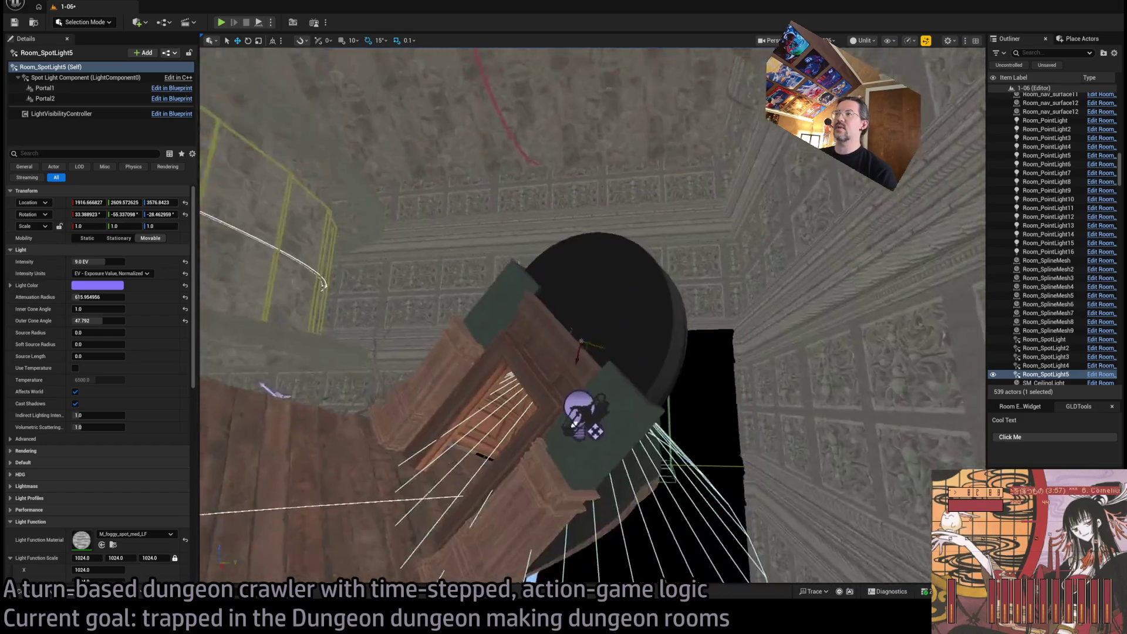
left_click(633, 303)
left_click(538, 247)
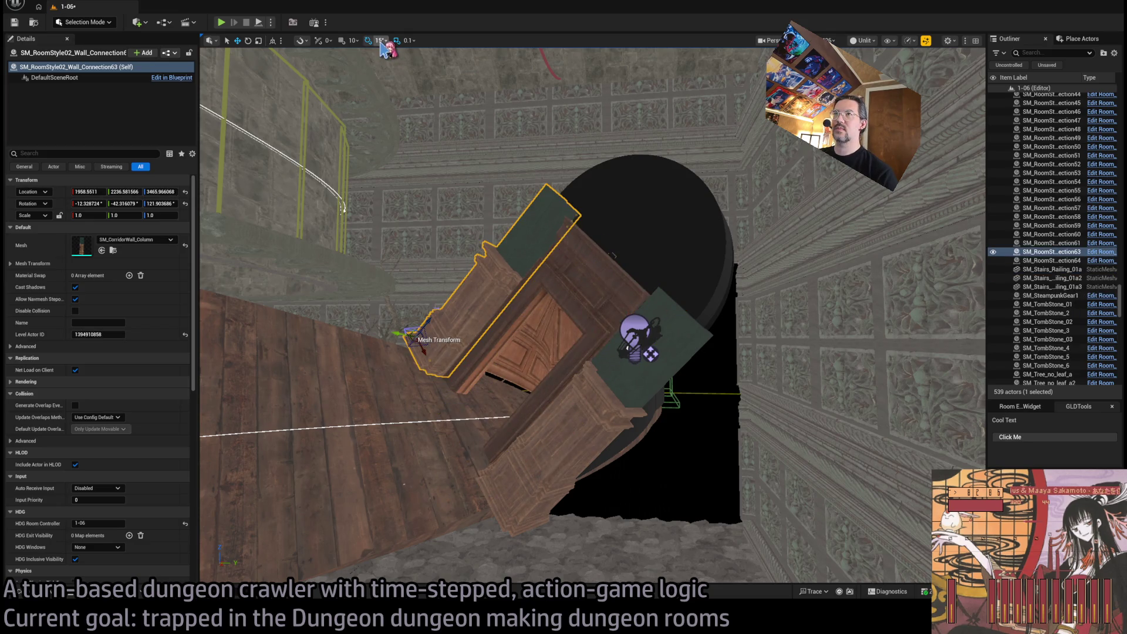
key("bracketright")
key("bracketright")
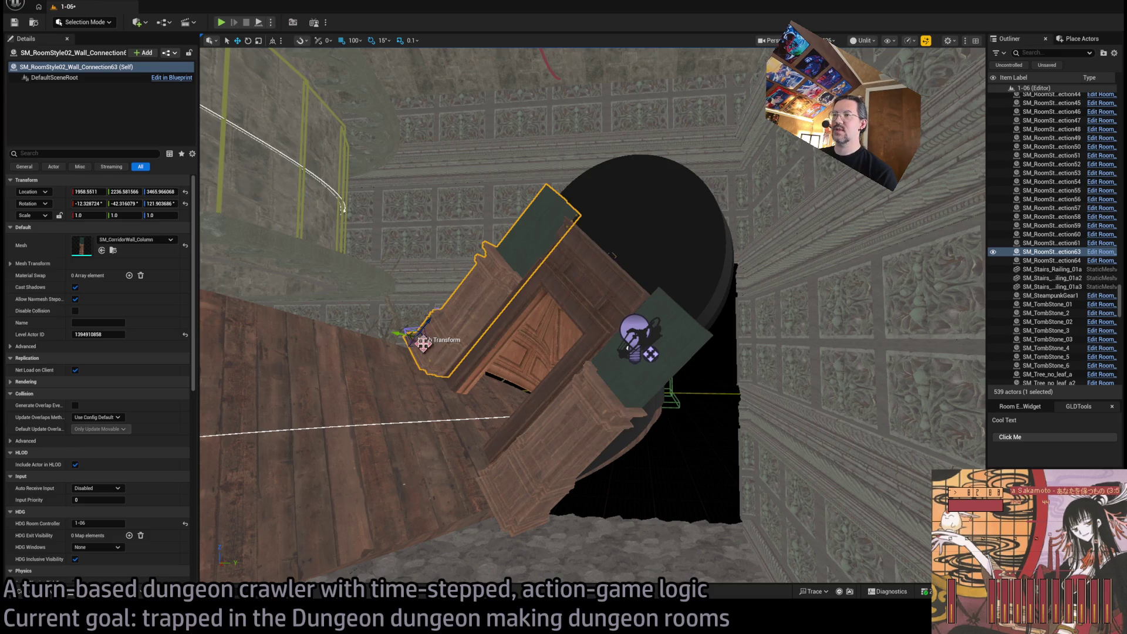
key("bracketleft")
key("bracketleft")
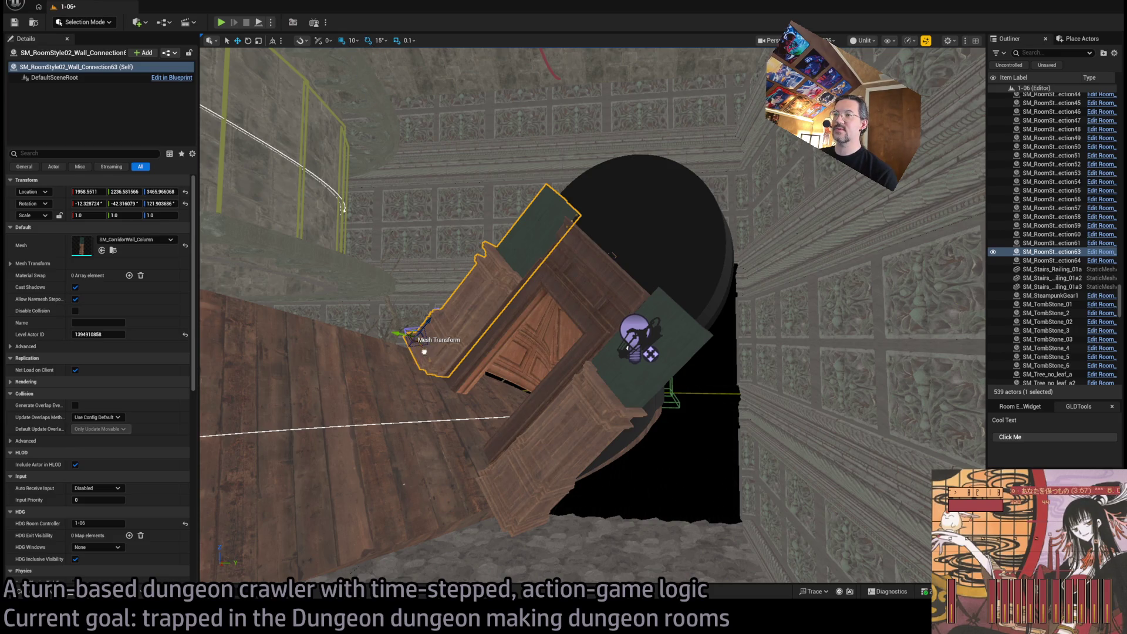
mouse_move(424, 351)
left_mouse_down("alt")
mouse_move(476, 433)
mouse_move(611, 240)
mouse_move(601, 246)
left_mouse_up("alt")
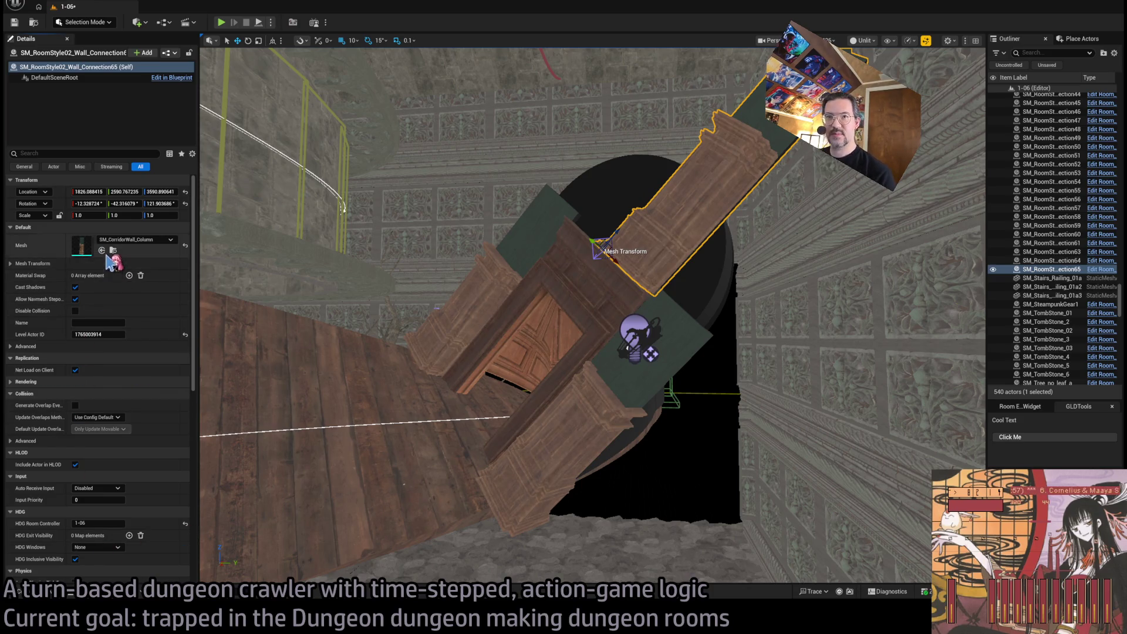
left_click(114, 250)
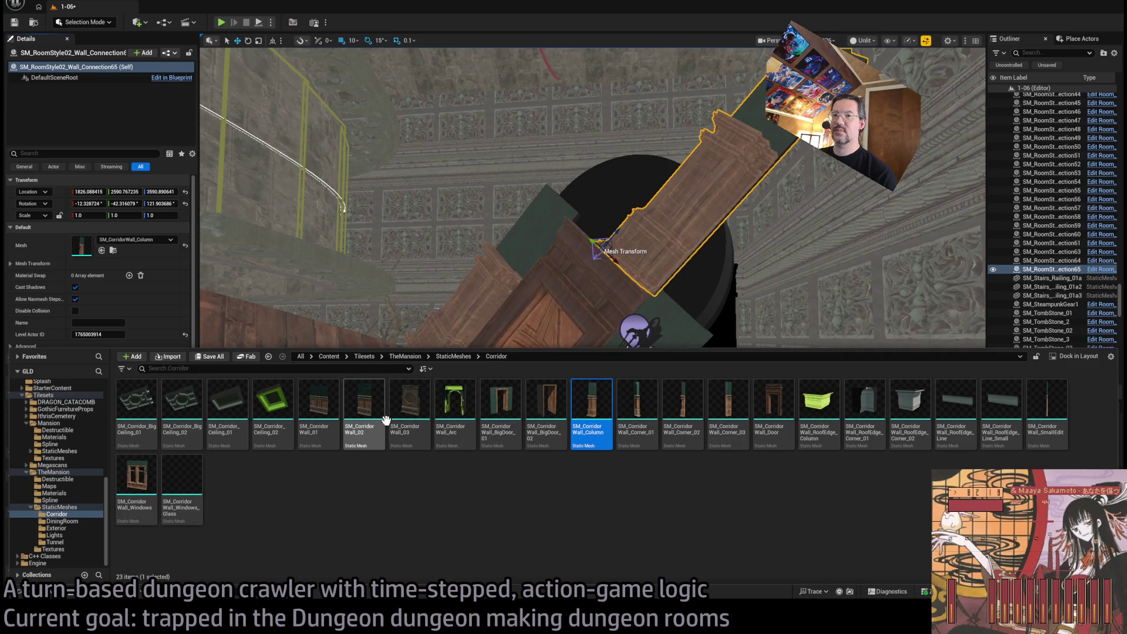
Swap the copy's mesh to SM_CorridorWall_03, flip it 180°, raise it, and scale to 1.3
left_click(410, 433)
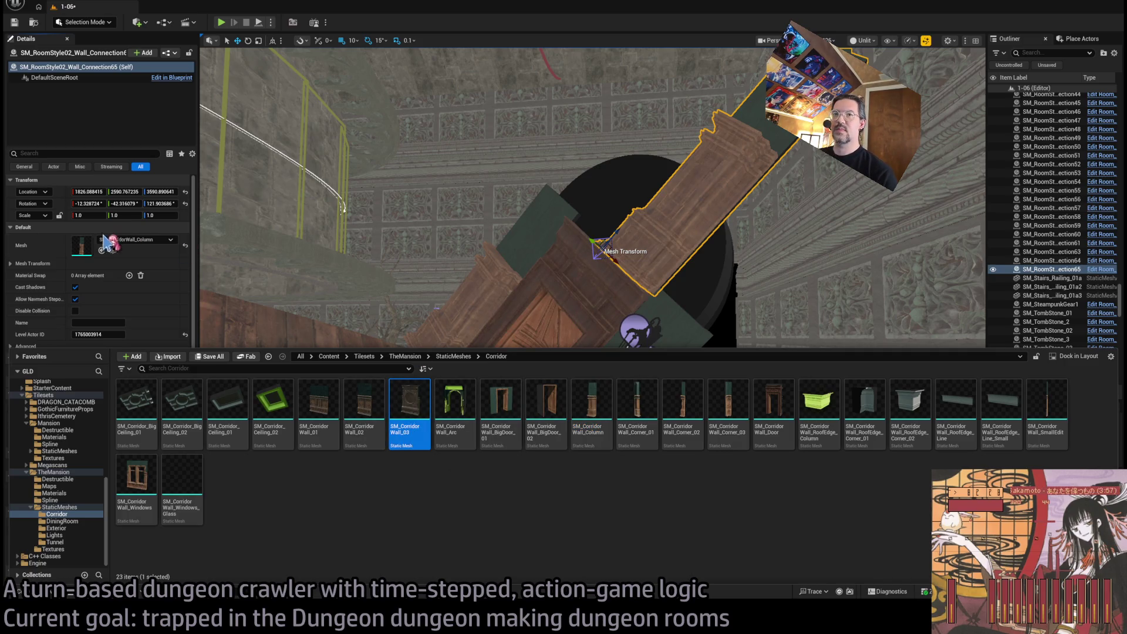
left_click(102, 250)
key("e")
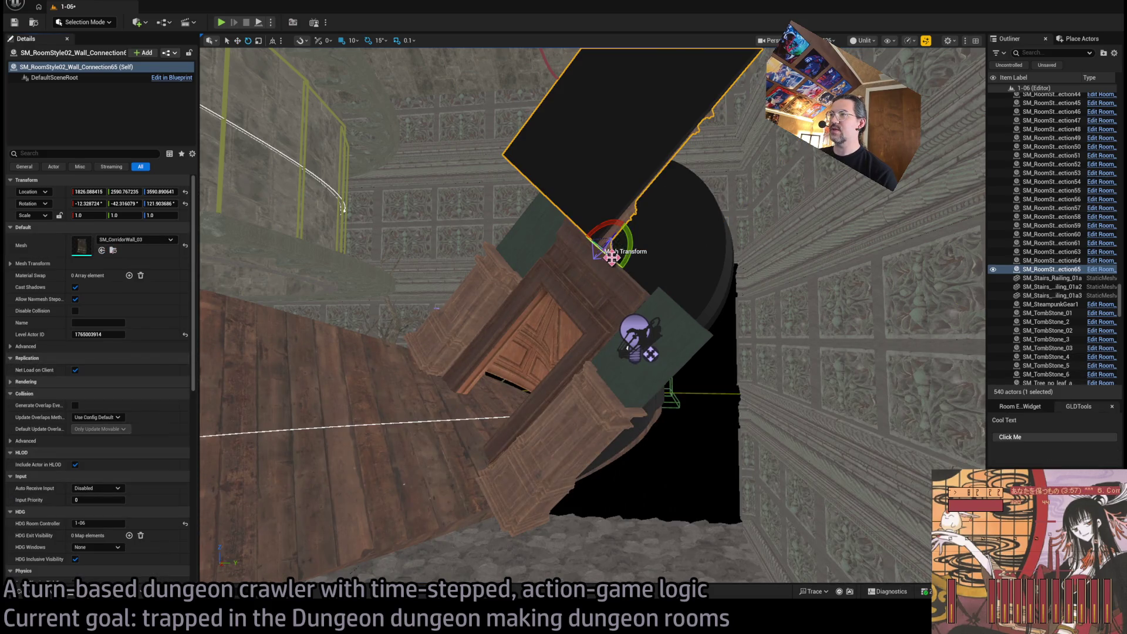
left_click_drag(612, 256, 581, 232)
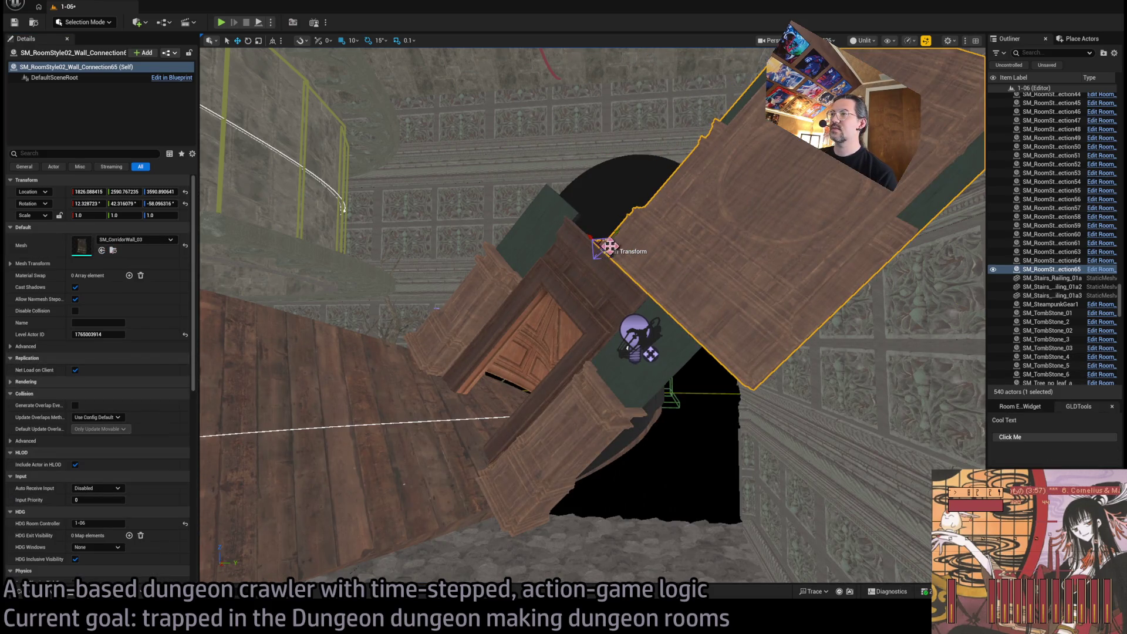
mouse_move(591, 237)
left_mouse_down()
mouse_move(548, 194)
mouse_move(498, 377)
left_mouse_up()
mouse_move(498, 251)
left_mouse_down()
mouse_move(586, 244)
mouse_move(577, 226)
mouse_move(447, 310)
mouse_move(922, 170)
left_mouse_up()
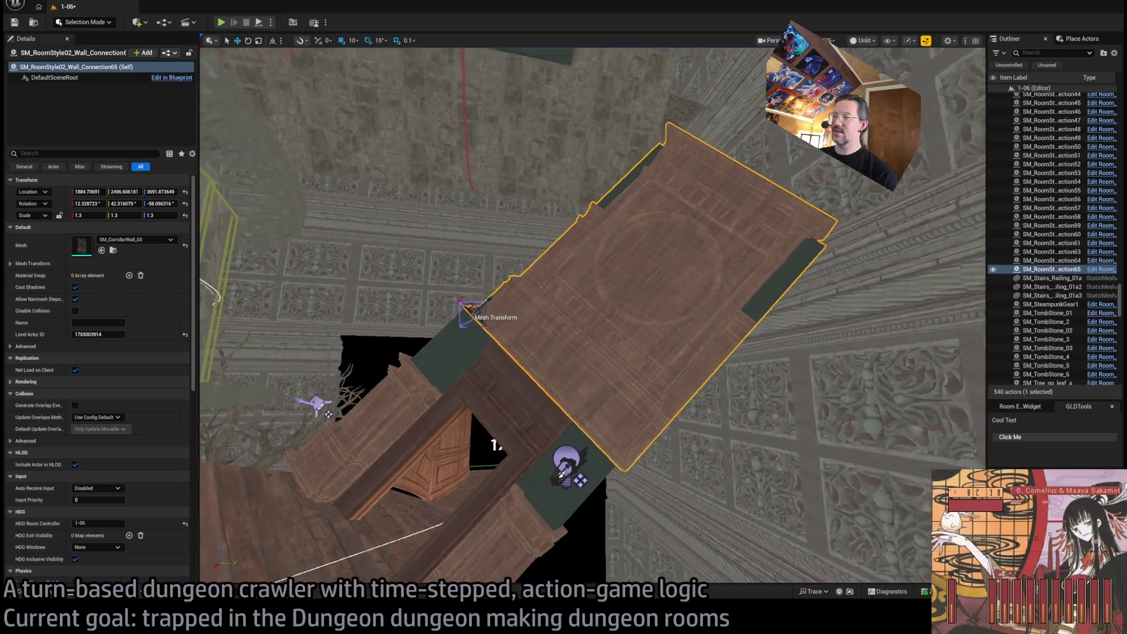
Fly the view to the Exit N2 doorway and select its exit marker
left_click_drag(559, 145, 859, 46)
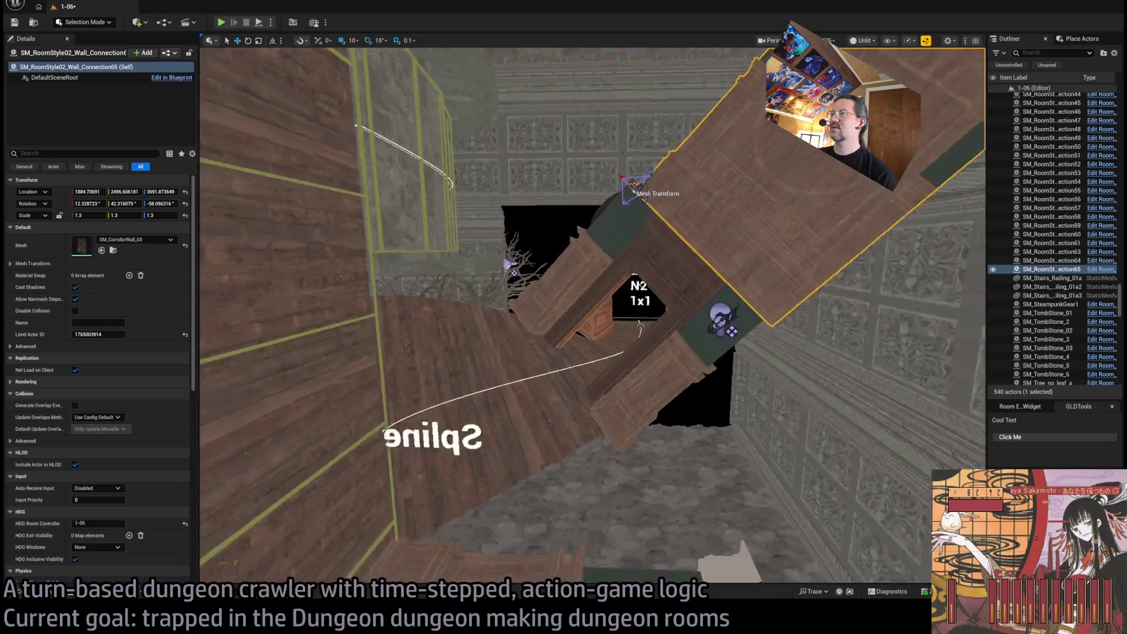
mouse_move(593, 317)
left_mouse_down()
mouse_move(593, 223)
mouse_move(616, 300)
mouse_move(697, 297)
left_mouse_up()
left_click(619, 297)
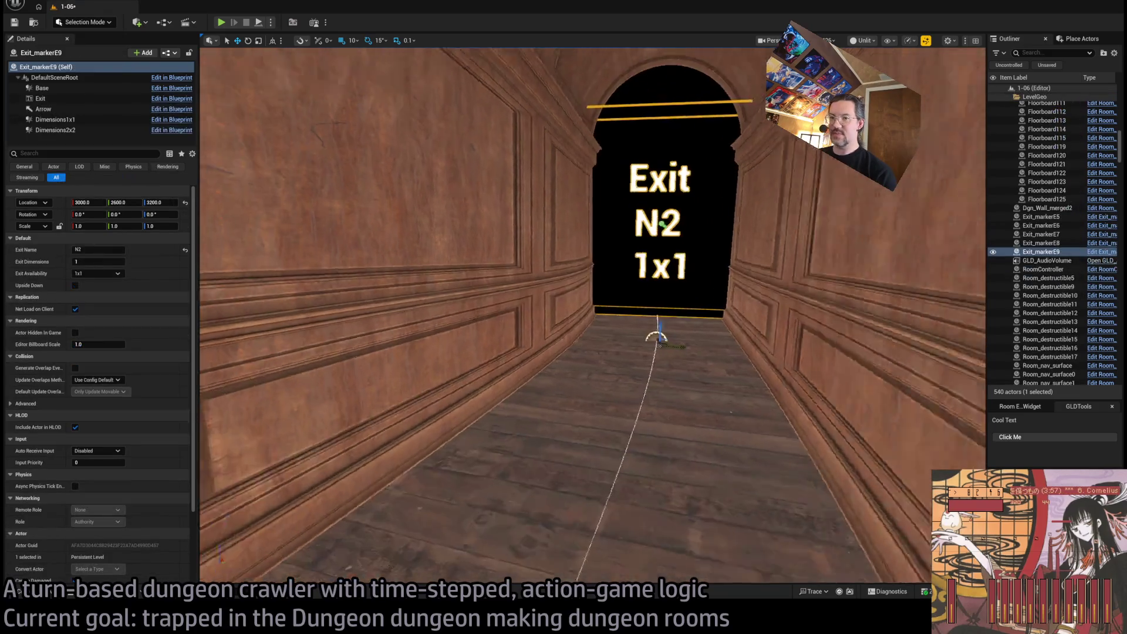
Frame the exit marker and rename its exit to N1
mouse_move(593, 317)
left_mouse_down()
mouse_move(622, 270)
mouse_move(622, 223)
left_mouse_up()
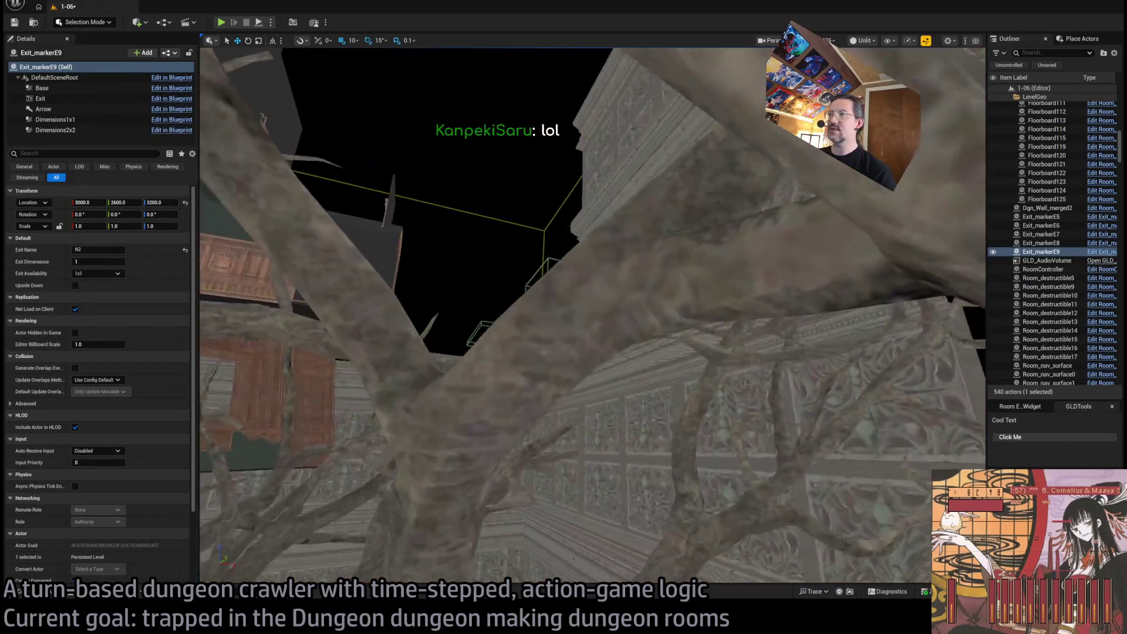
key("f")
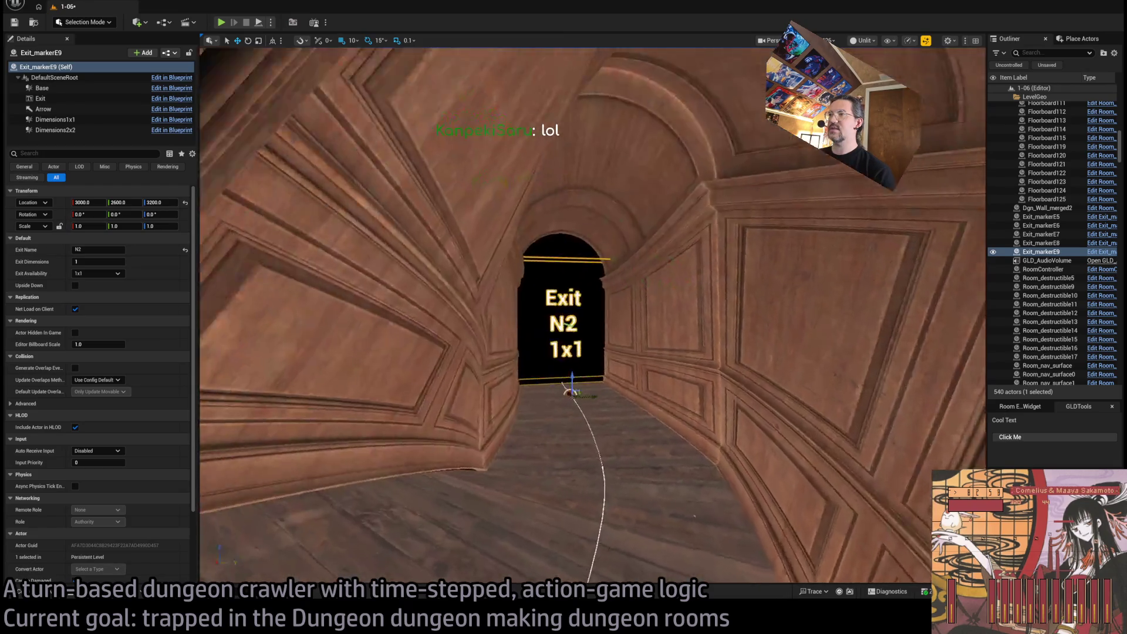
left_click(103, 251)
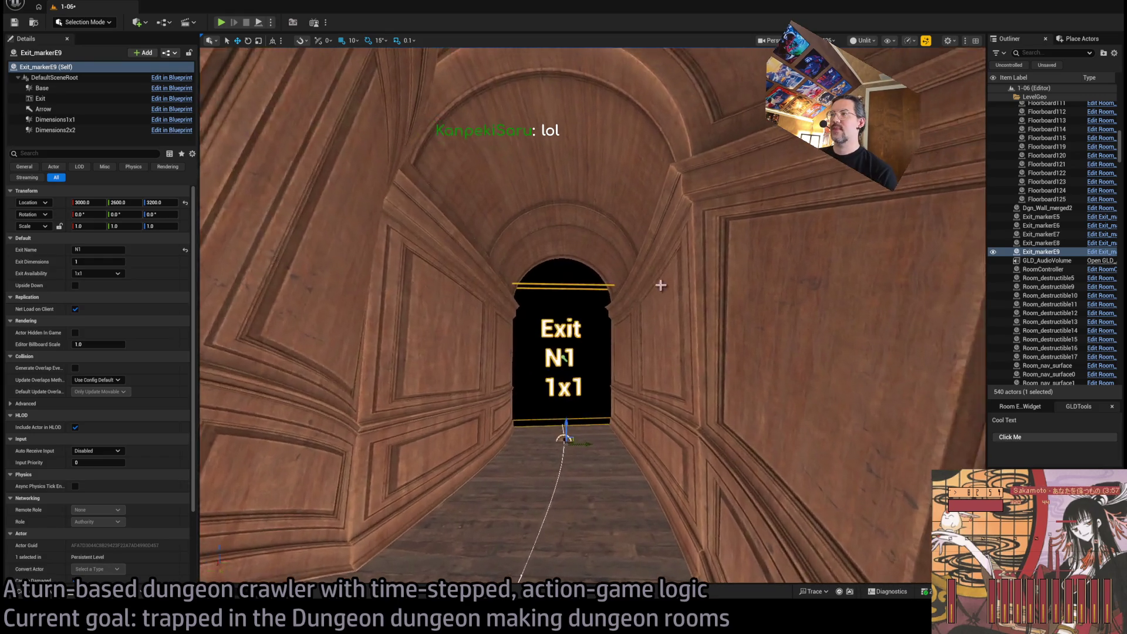
Give Room_SplineMesh9 an HDG Exit Visibility entry N1 set to Show on 1x1 exit
left_click(450, 383)
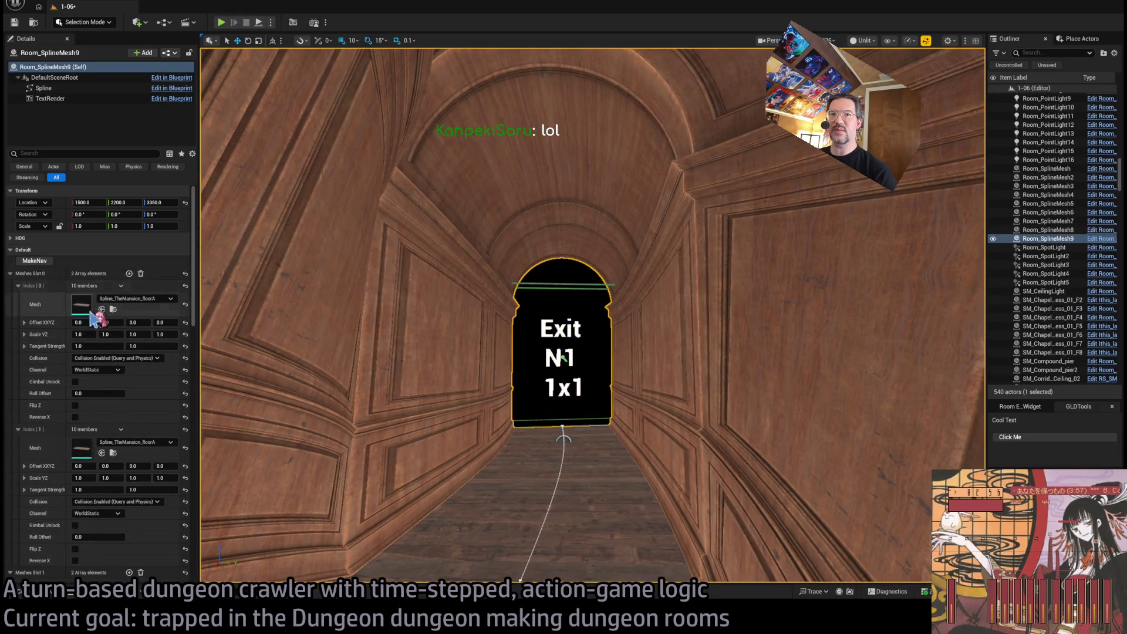
left_click(23, 249)
left_click_drag(235, 317, 223, 294)
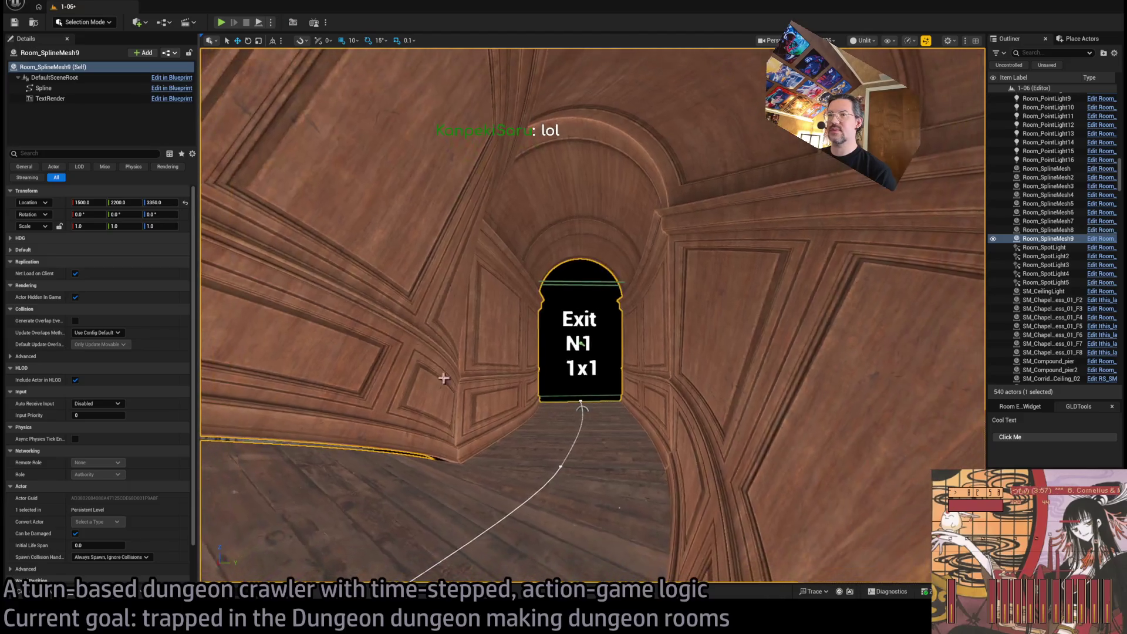
scroll(94, 440, "down", 3)
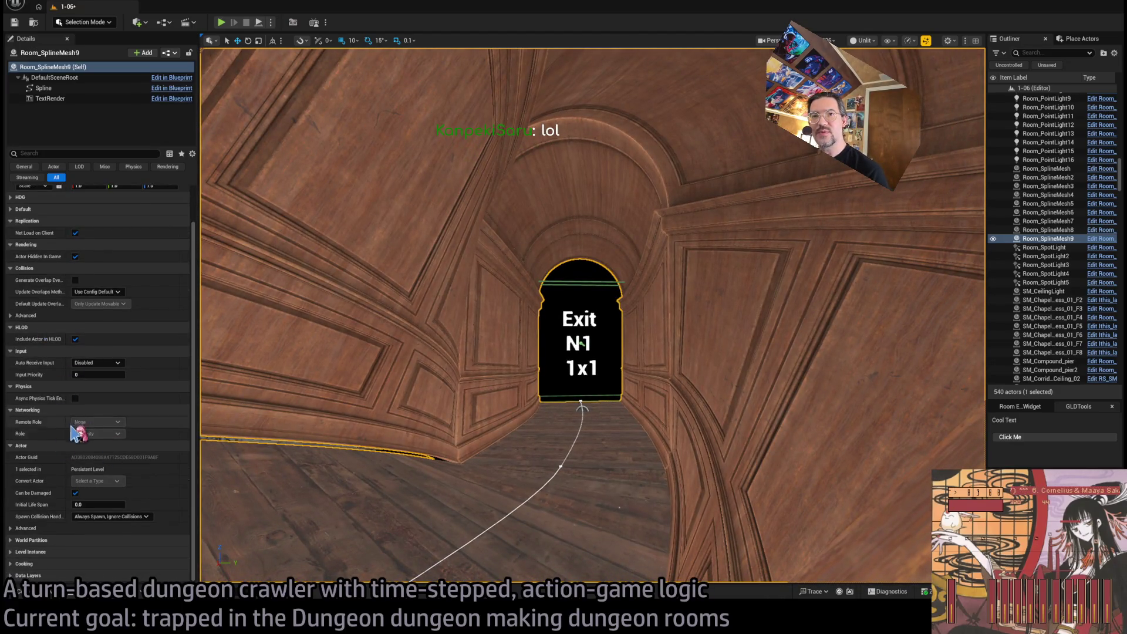
scroll(48, 287, "up", 3)
left_click(20, 238)
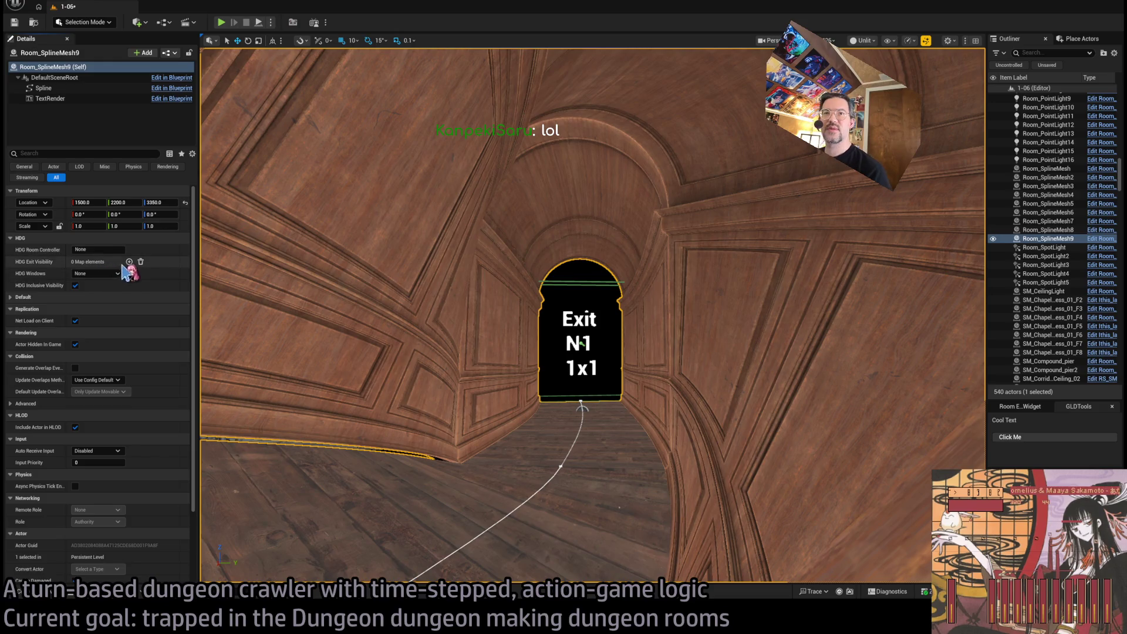
left_click(129, 262)
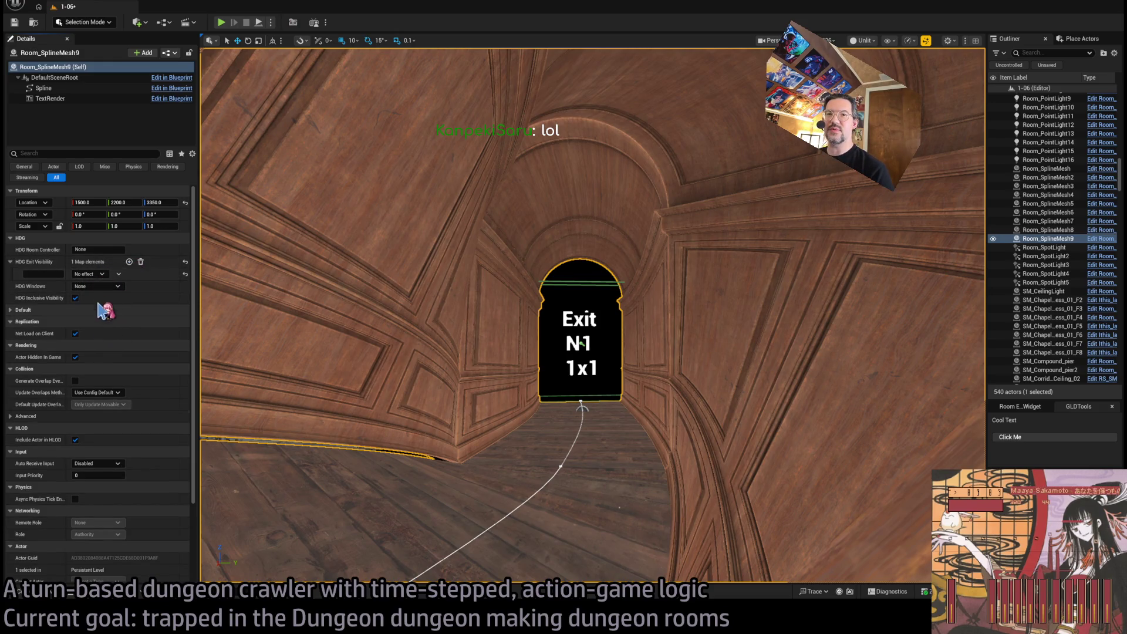
left_click(49, 273)
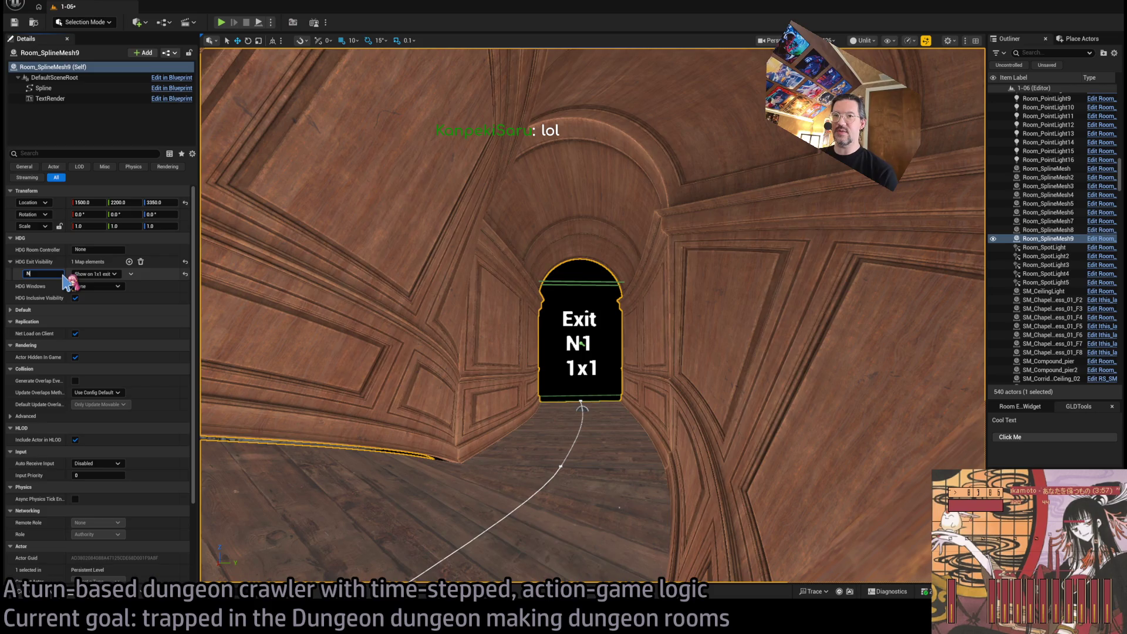
key("ctrl+a")
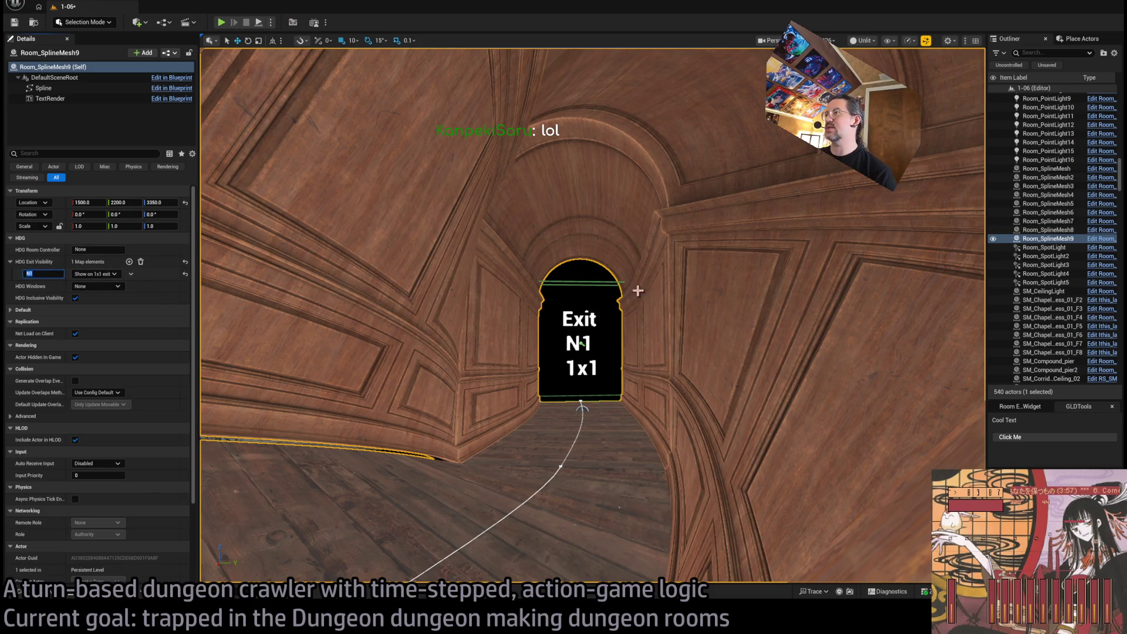
key("Return")
left_click(1014, 406)
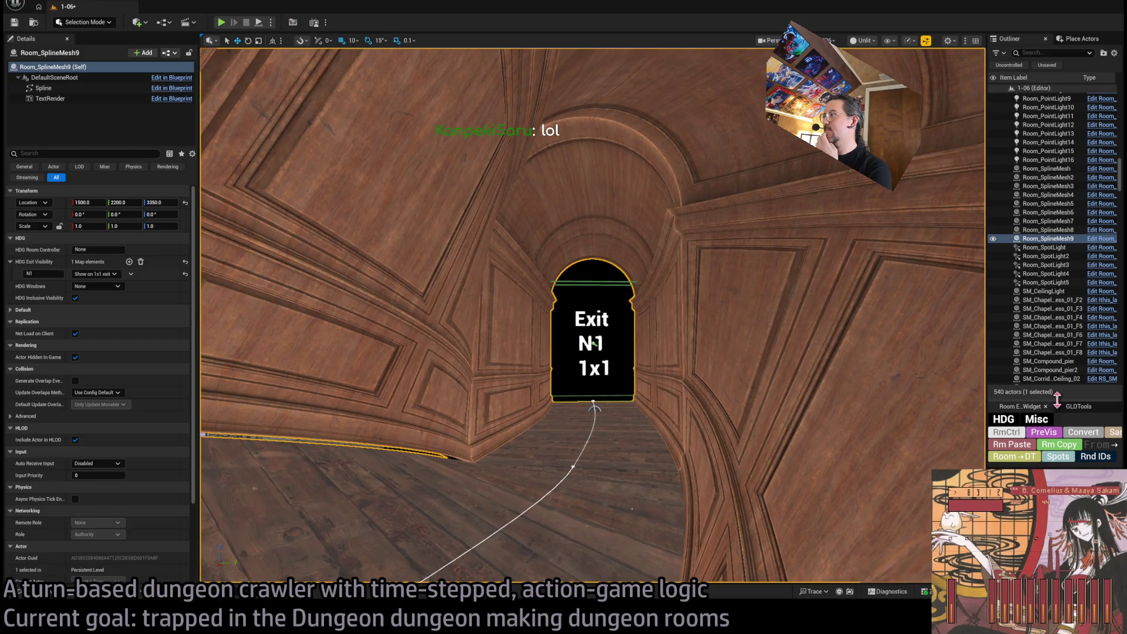
Resize the right-hand panels to show World Settings and the Message Log
mouse_move(1039, 399)
left_mouse_down()
mouse_move(1038, 264)
mouse_move(1037, 280)
left_mouse_up()
left_click_drag(1049, 464, 1048, 351)
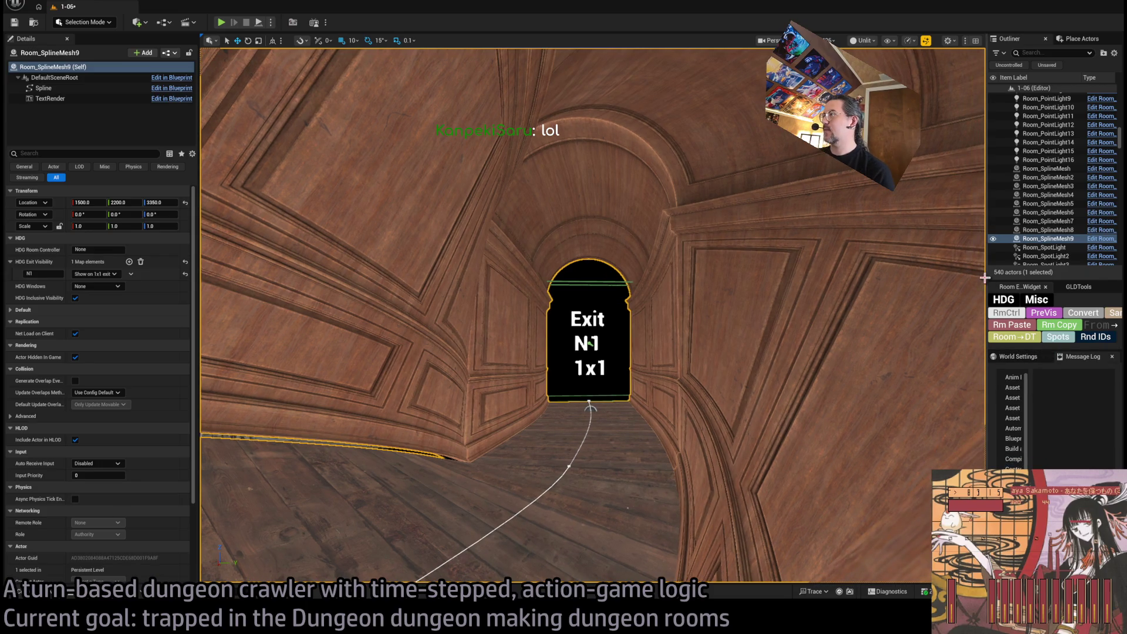
left_click_drag(978, 279, 939, 279)
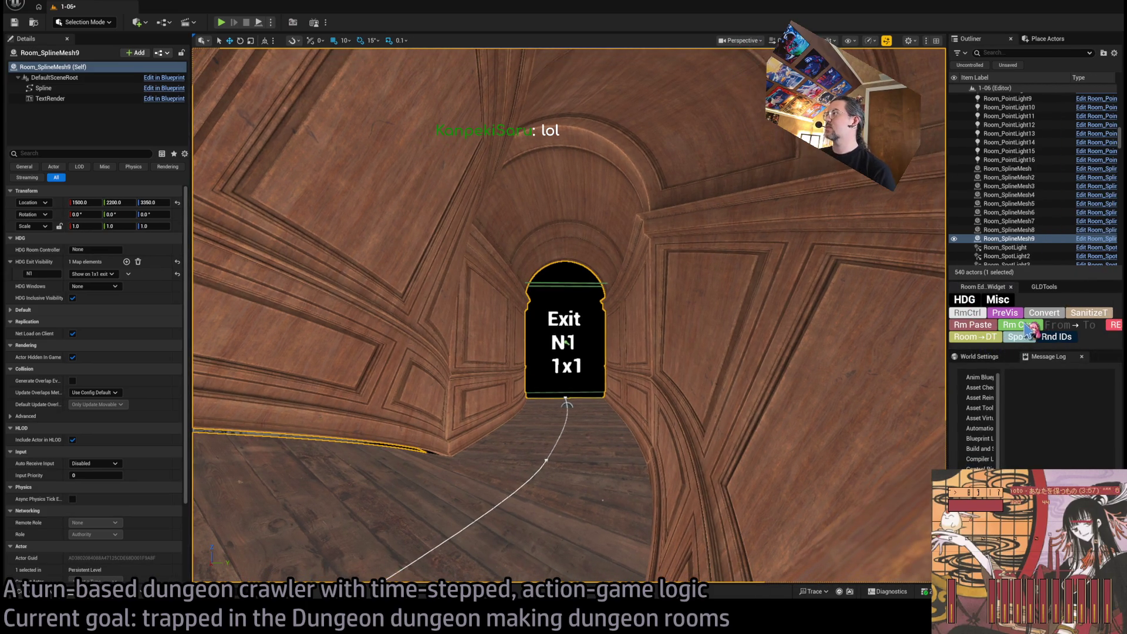
Give the wall piece beside the N1 doorway an N1 'Show on 1x1 exit' visibility entry
left_click_drag(661, 362, 669, 337)
left_click(670, 337)
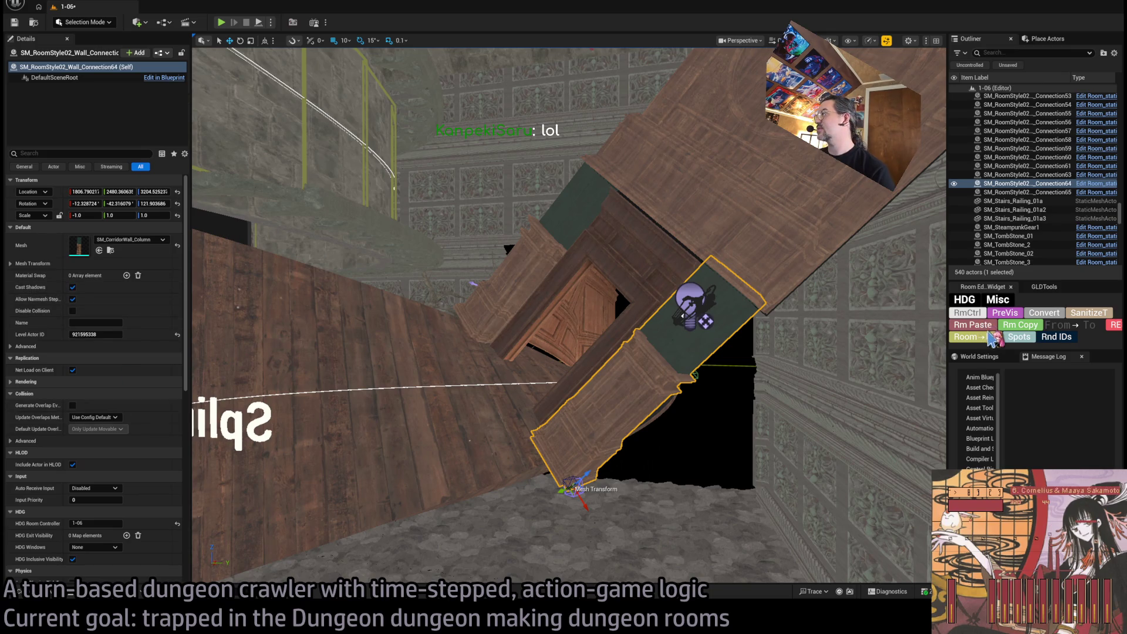
left_click(127, 536)
Paste the N1 exit visibility onto the doorway walls, curved wall, wall light, sconce and point light
scroll(129, 464, "down", 3)
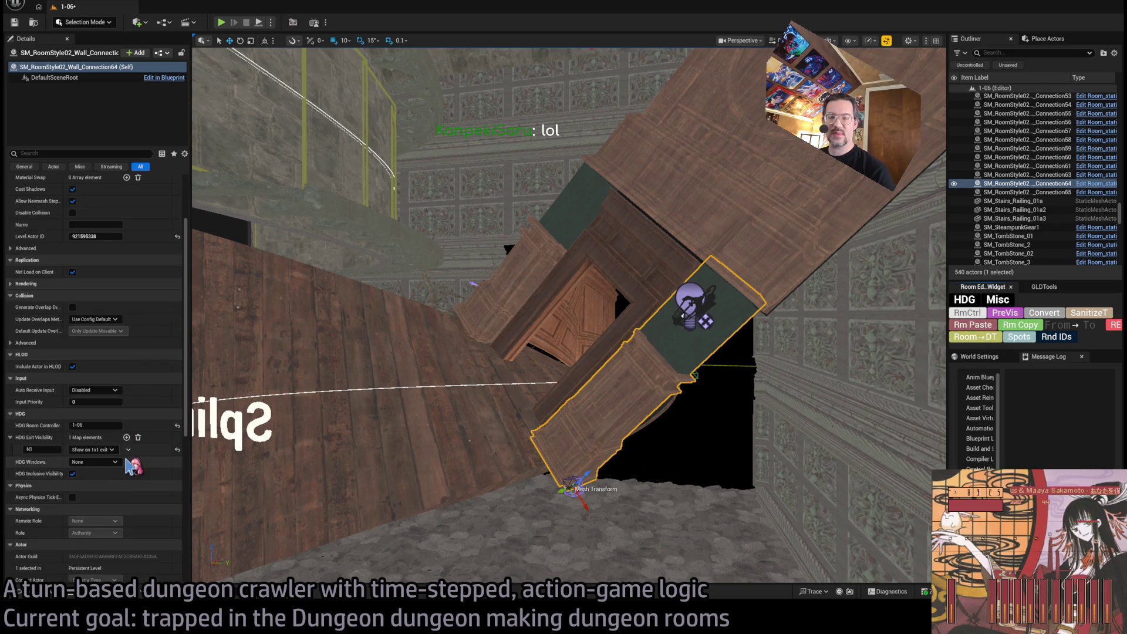
left_click(658, 269)
left_click(766, 182, "ctrl")
left_click(686, 291, "ctrl")
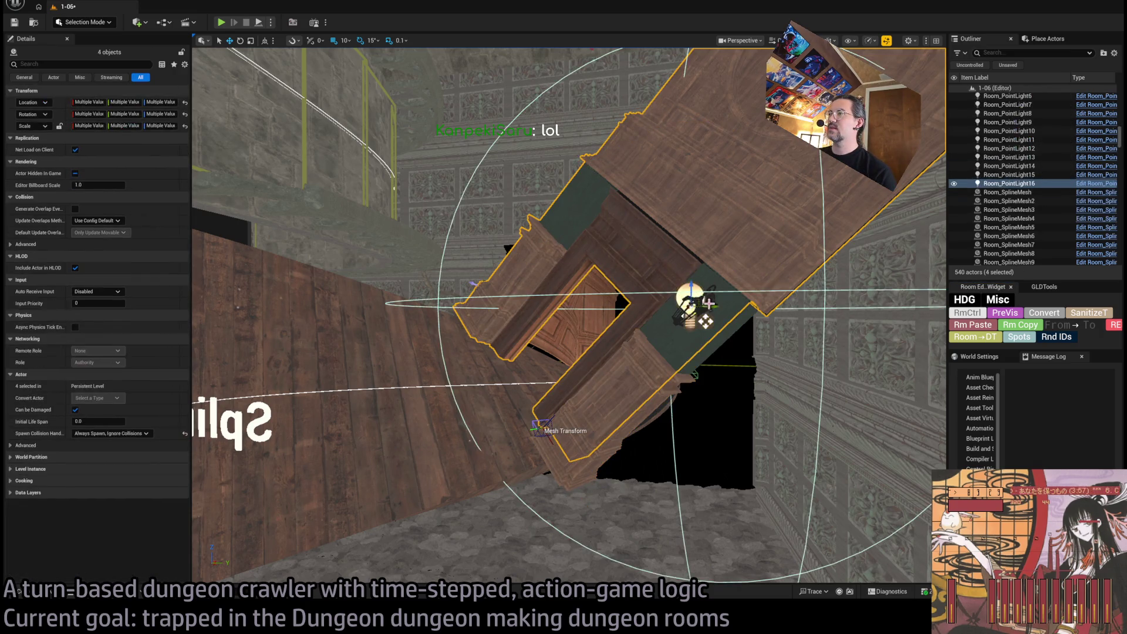
scroll(570, 316, "up", 5)
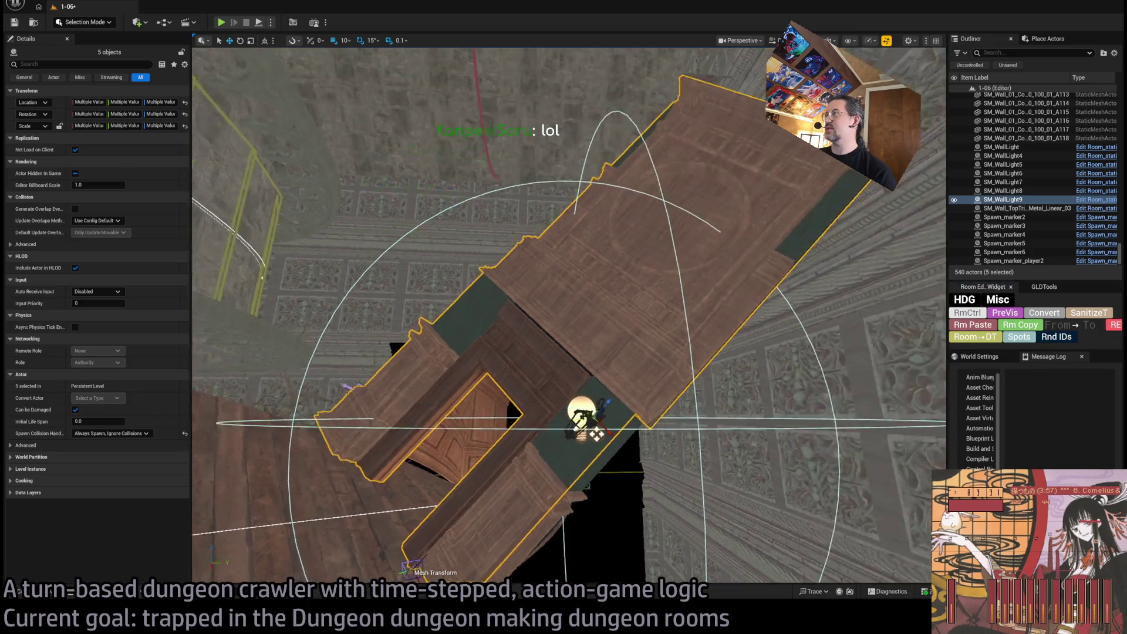
scroll(478, 399, "up", 10)
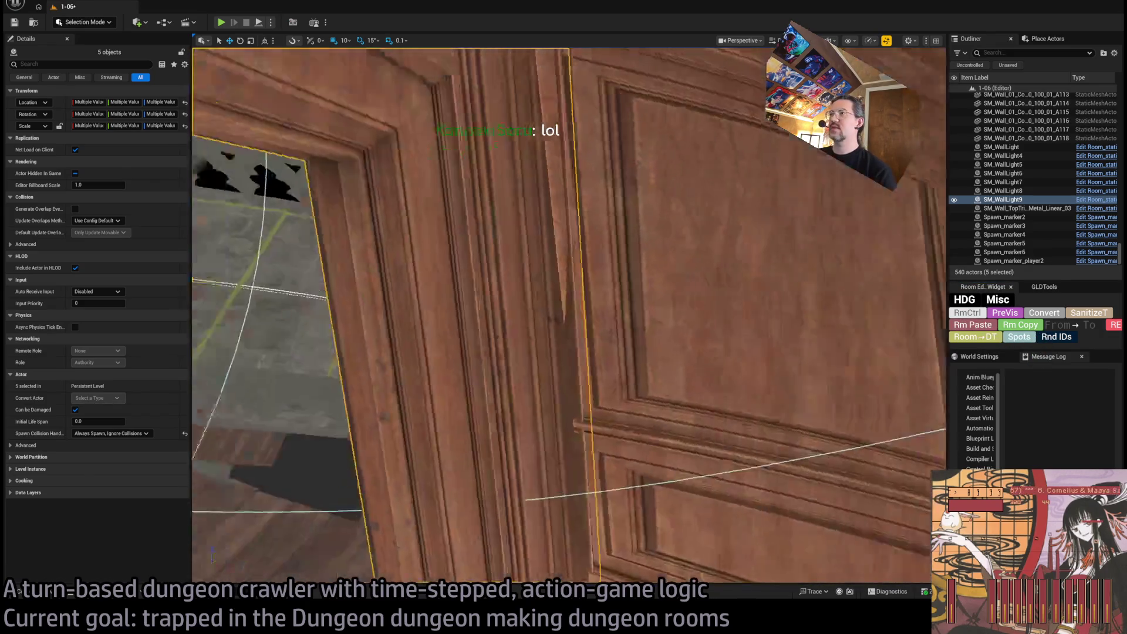
left_click(478, 399)
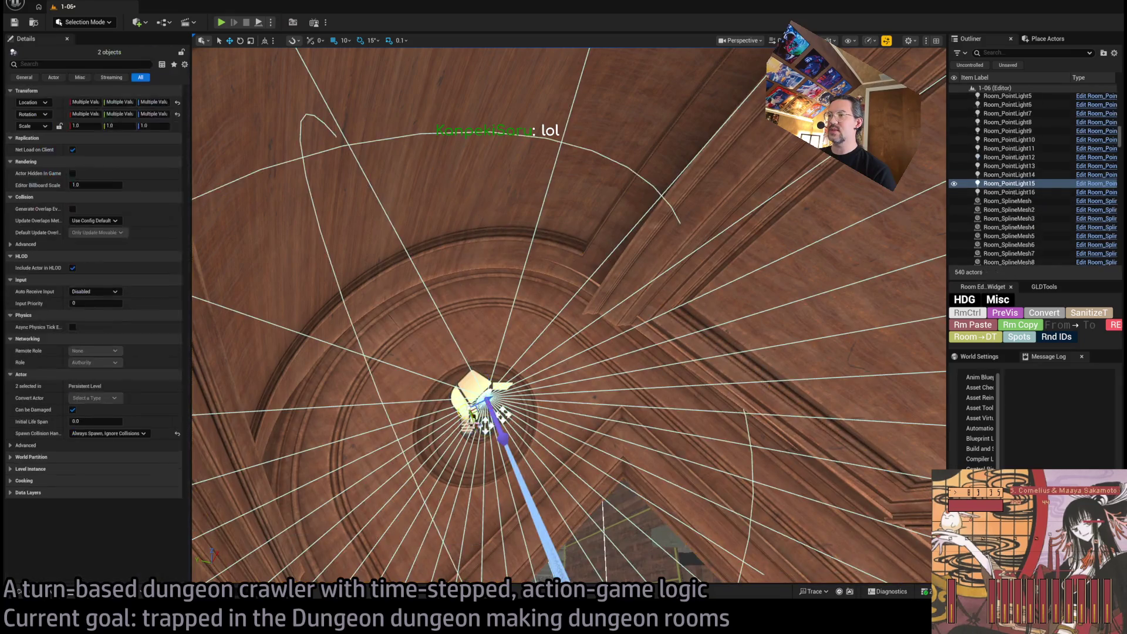
left_click(491, 449, "ctrl")
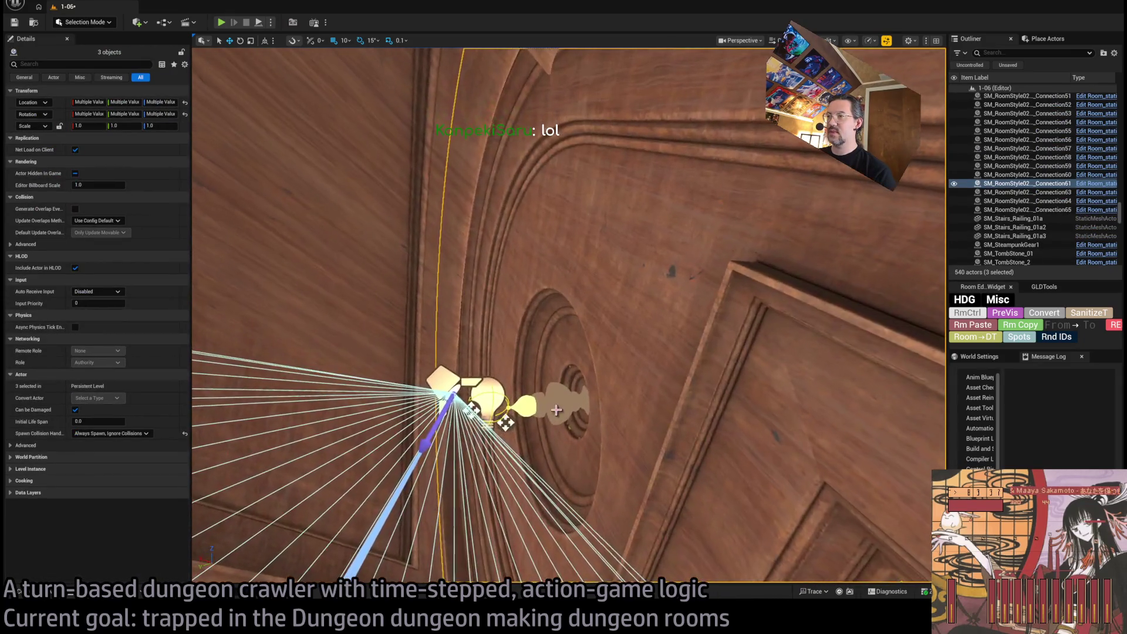
left_click(561, 408, "ctrl")
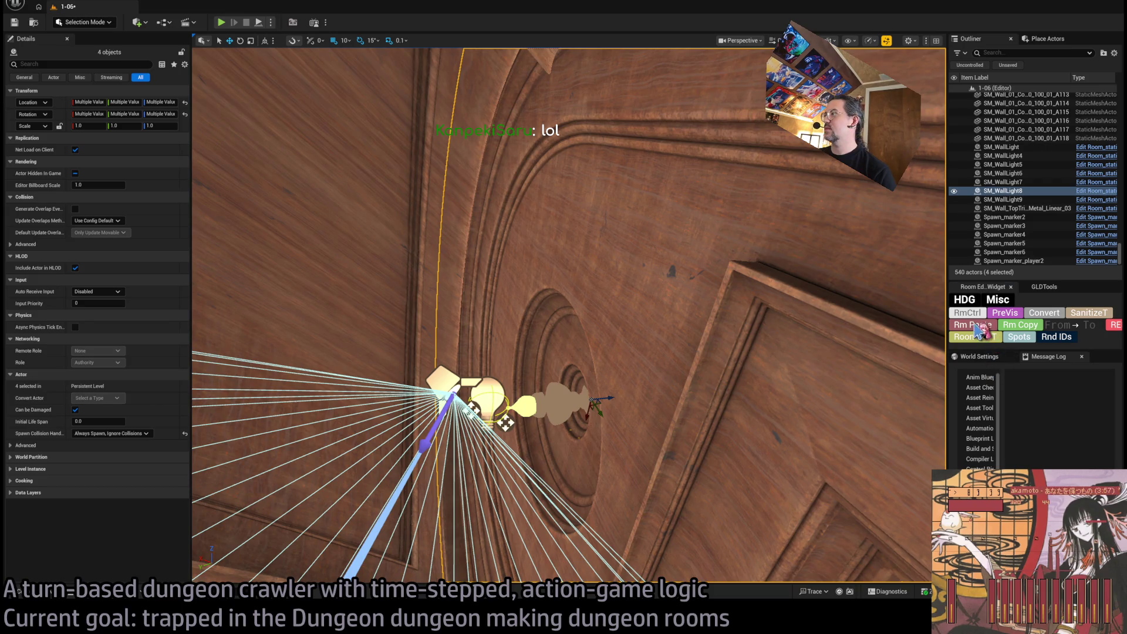
left_click(980, 326)
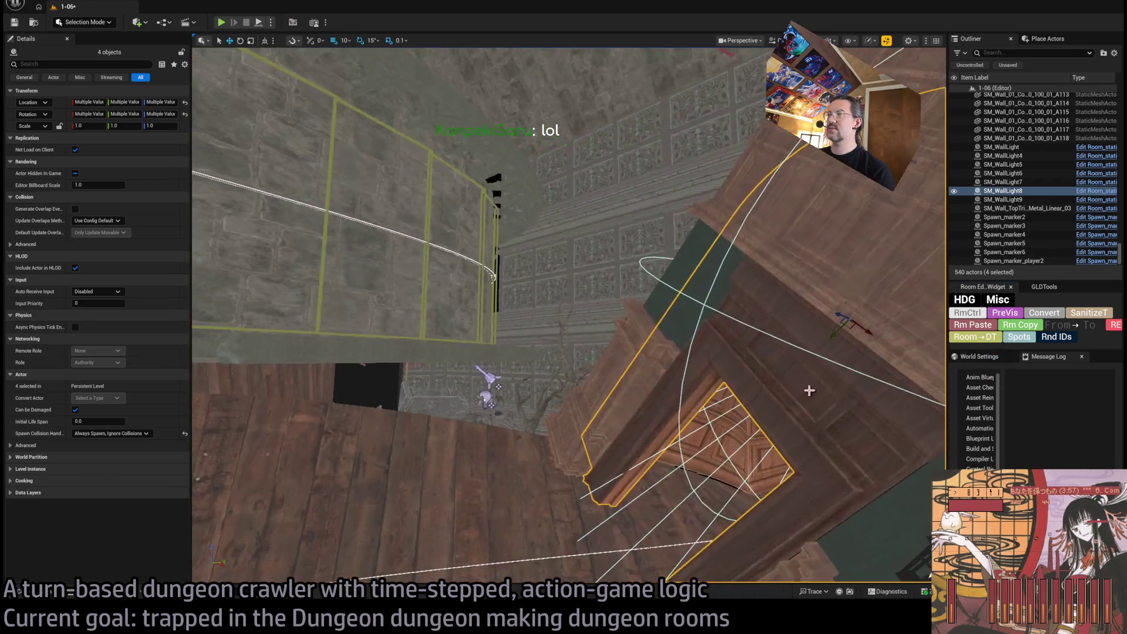
left_click(968, 313)
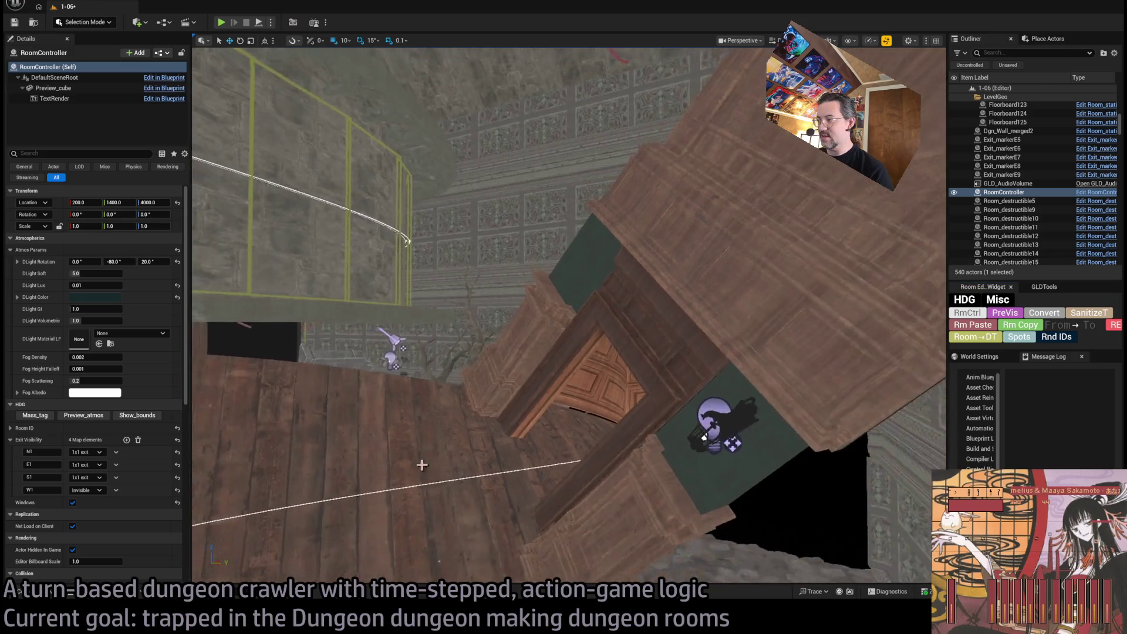
Delete the E1, S1 and W1 entries from the RoomController's Exit Visibility
left_click(117, 465)
left_click(127, 477)
left_click(117, 465)
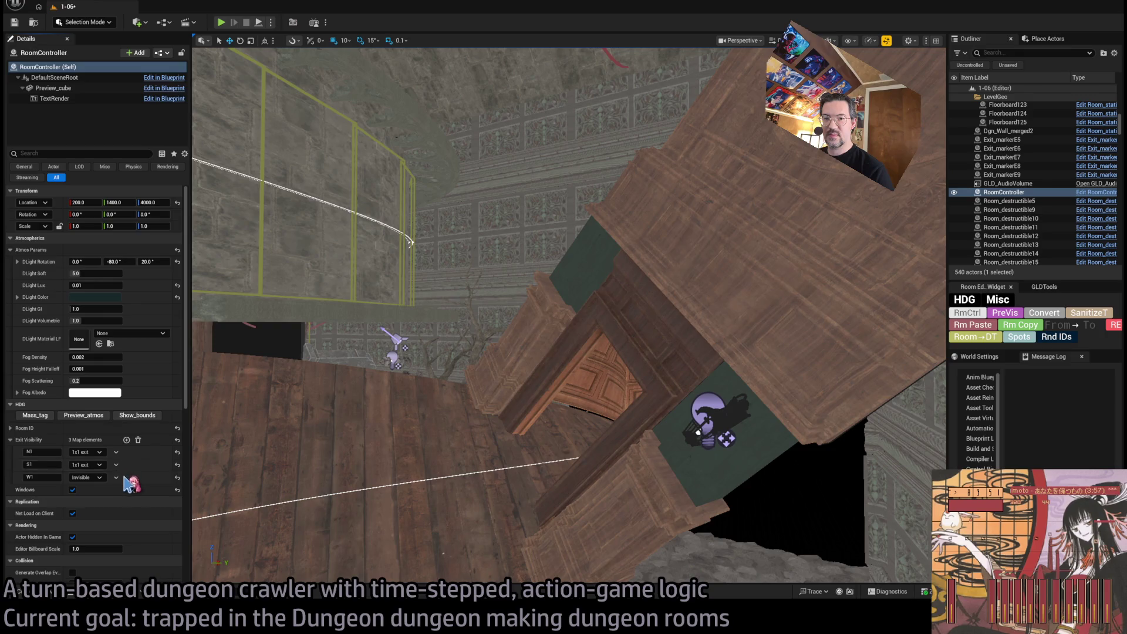
left_click(127, 476)
left_click(117, 464)
left_click(126, 477)
Move the view to the doorway structure and run PreVis to preview the room
left_click_drag(508, 422, 568, 411)
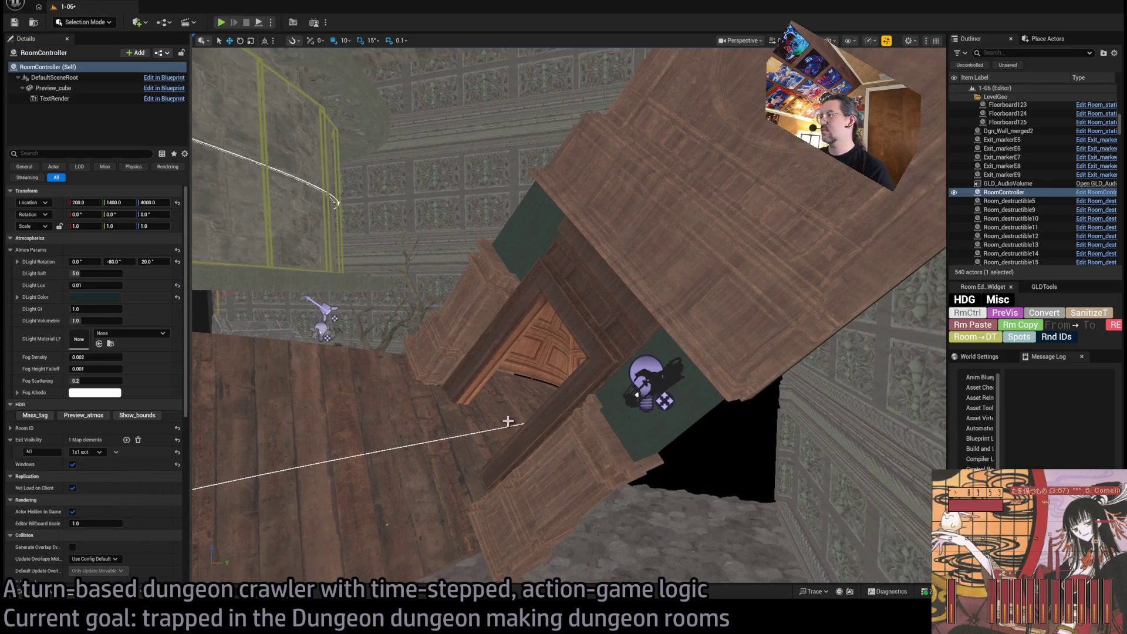
mouse_move(607, 282)
left_mouse_down()
mouse_move(593, 296)
mouse_move(607, 282)
left_mouse_up()
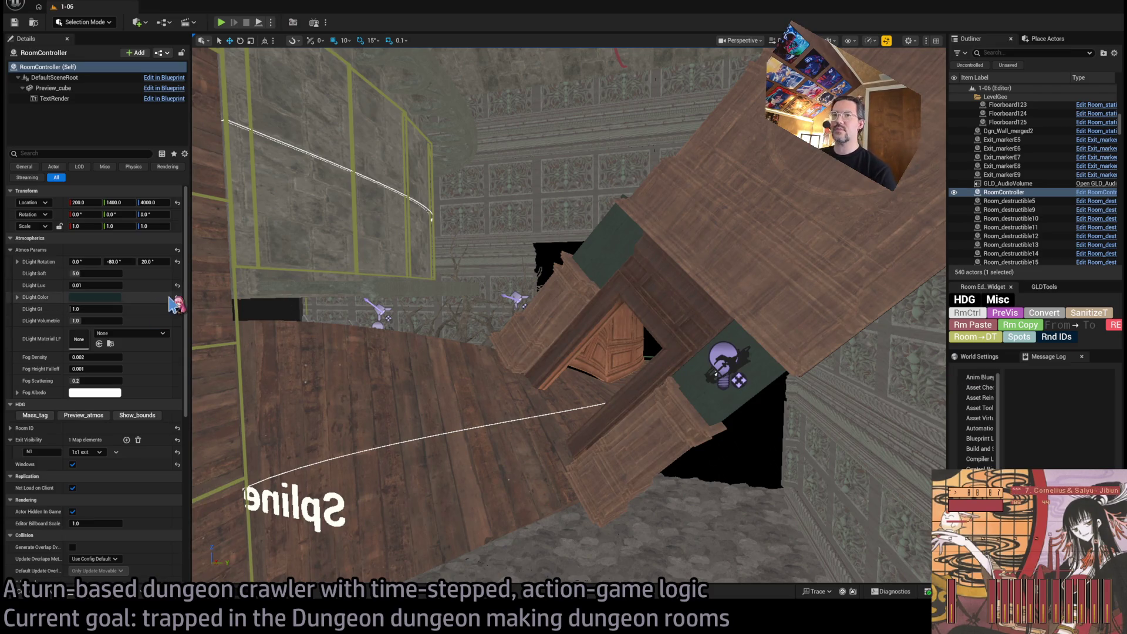
left_click_drag(203, 312, 211, 364)
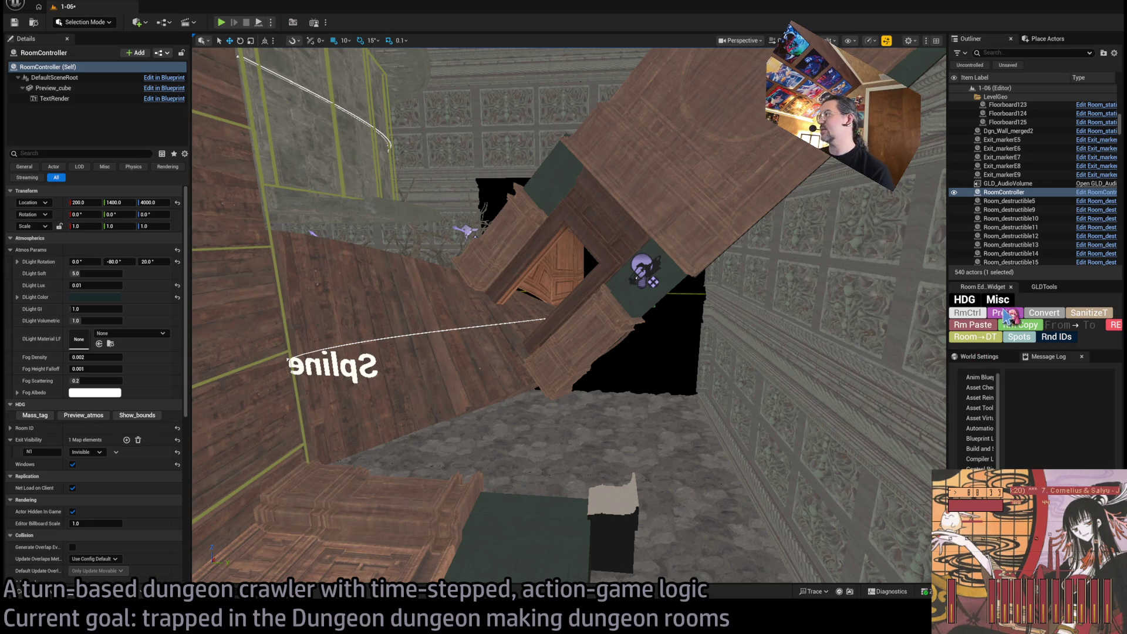
left_click(1007, 316)
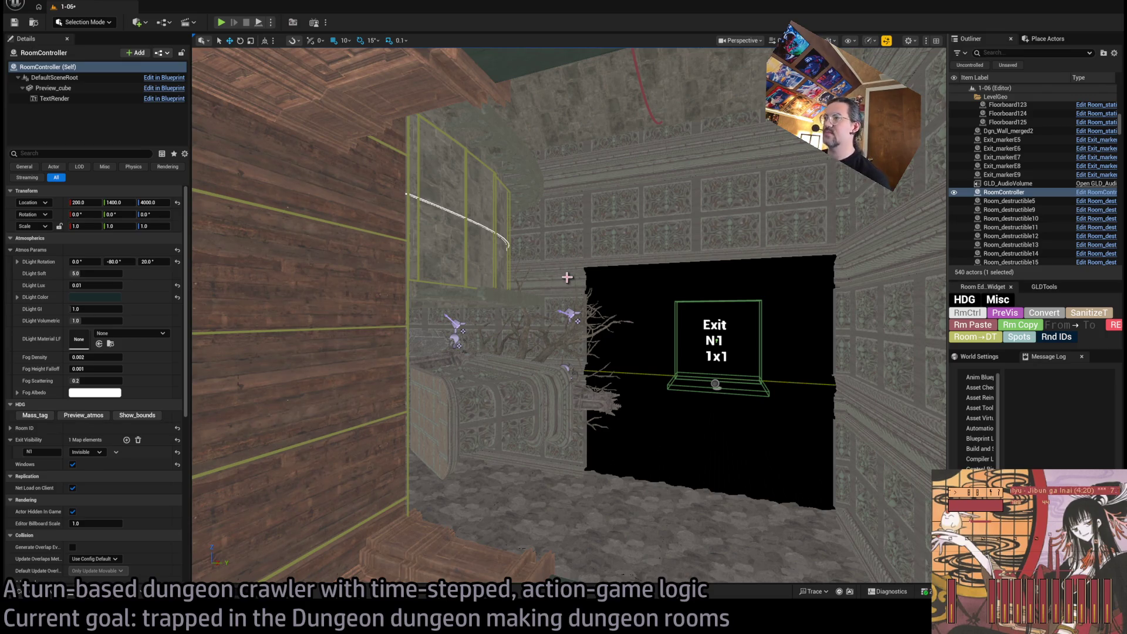
Duplicate the two exit-side walls twice into the N1 opening at 100-unit snap and select all four
left_click(582, 393)
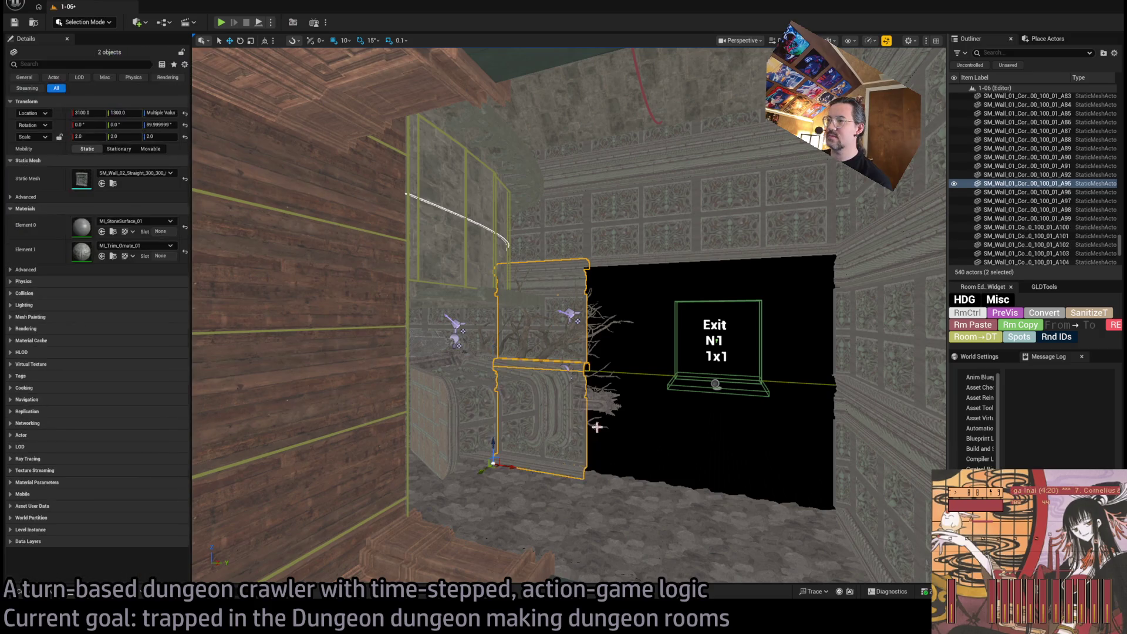
mouse_move(513, 466)
left_mouse_down()
mouse_move(618, 466)
mouse_move(608, 465)
left_mouse_up()
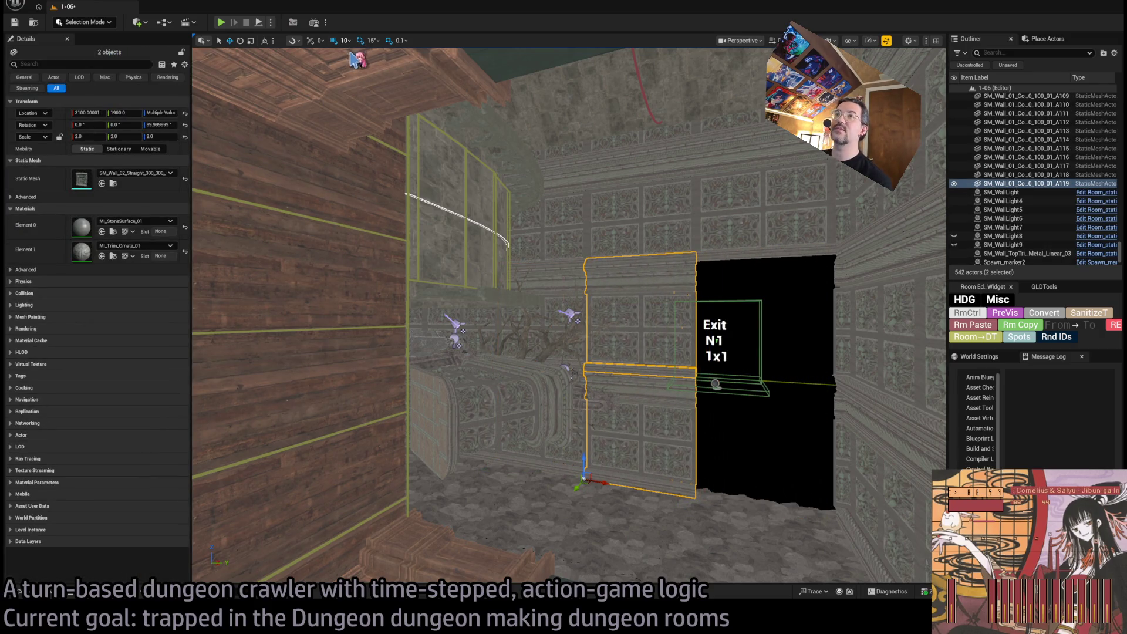
scroll(513, 409, "up", 5)
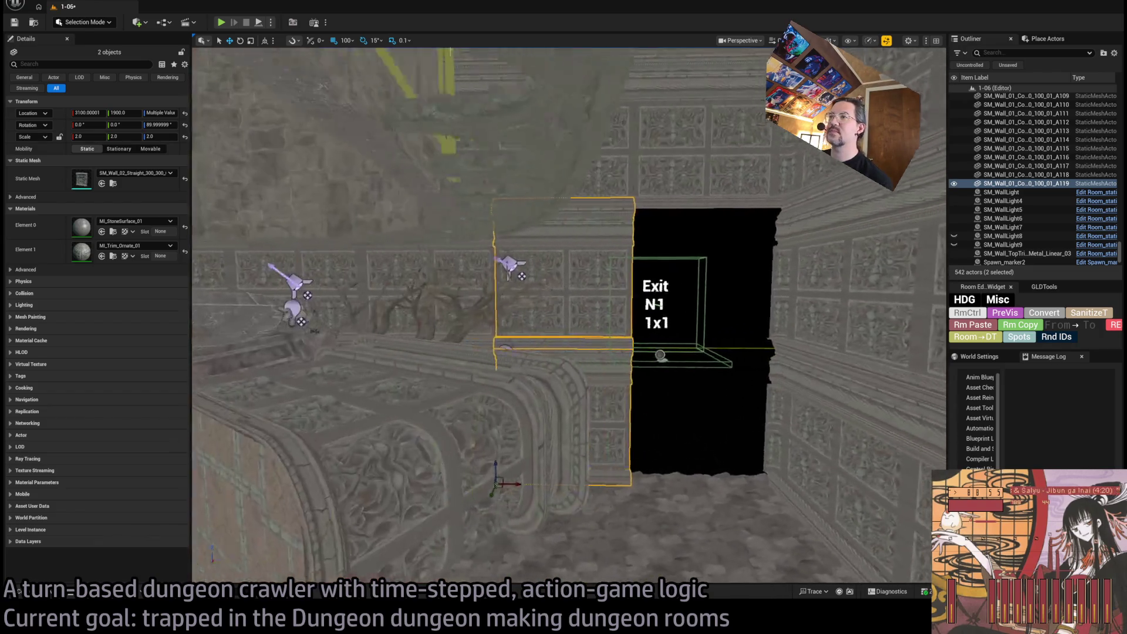
key("bracketright")
left_click_drag(513, 410, 617, 408)
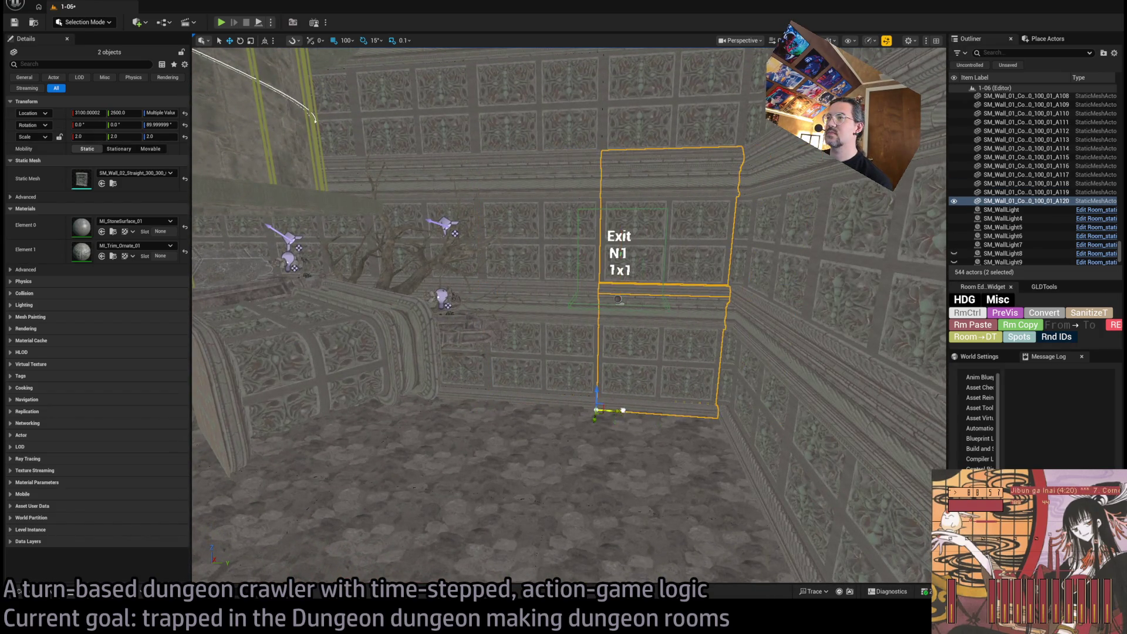
left_click(558, 364, "ctrl")
left_click(589, 276, "ctrl")
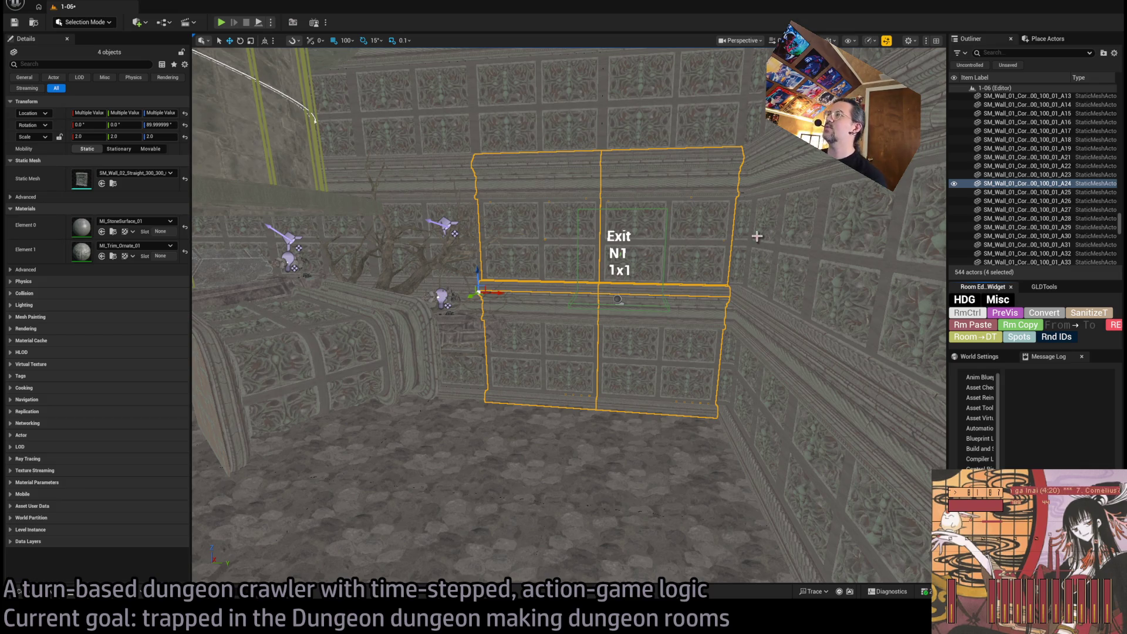
left_click_drag(947, 246, 834, 250)
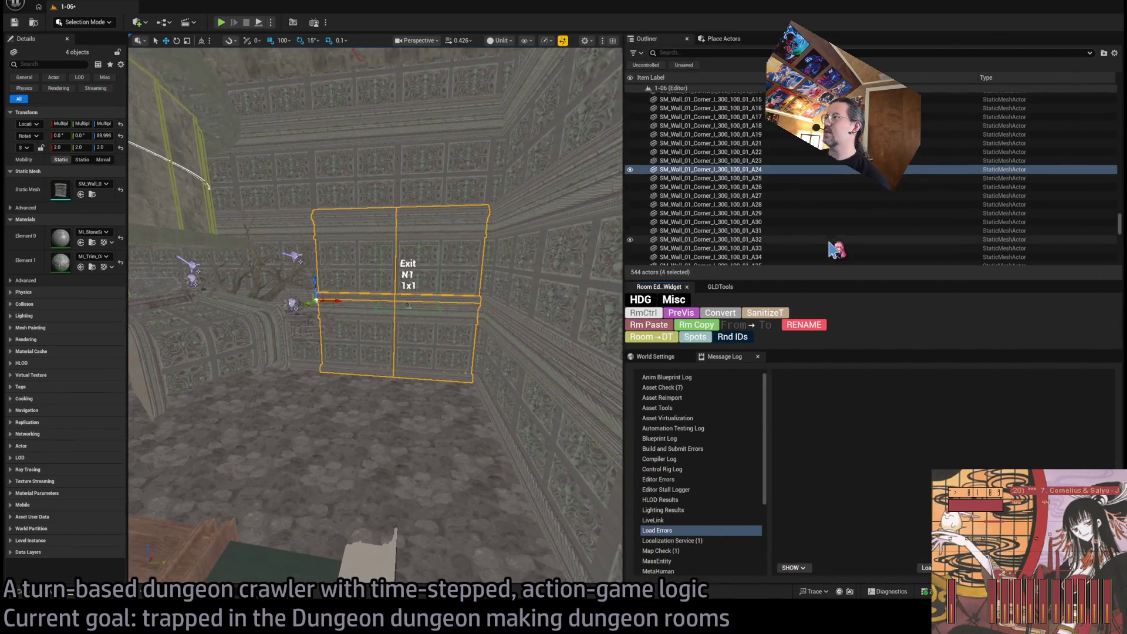
Select wall pieces and stair railings in the actor list, then show the room's preview volumes
scroll(828, 252, "down", 15)
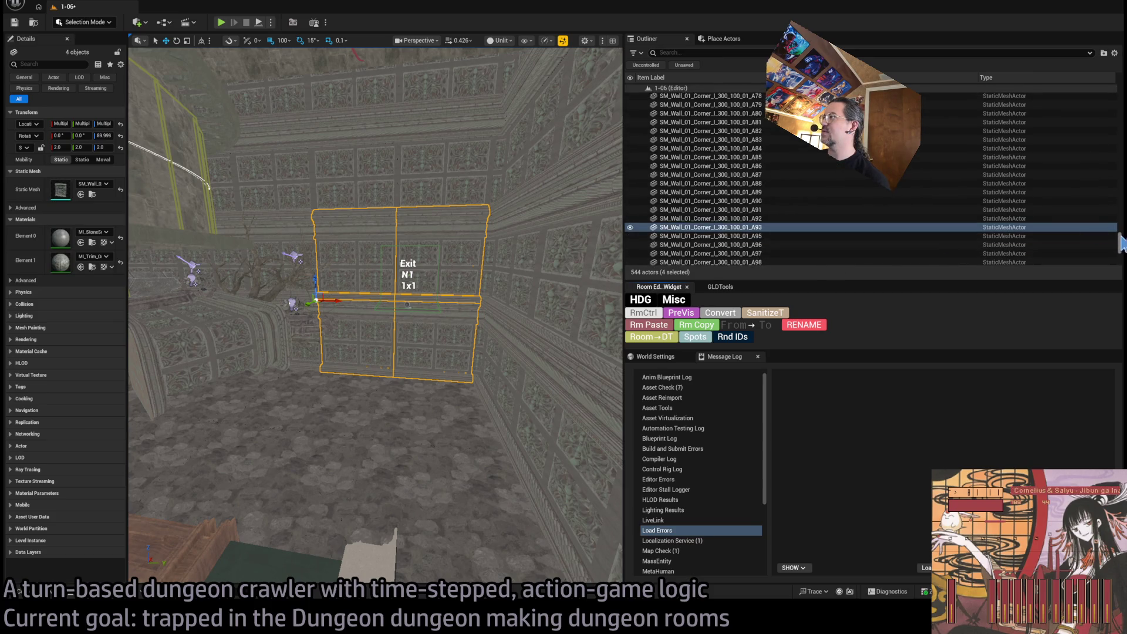
mouse_move(1122, 240)
left_mouse_down()
mouse_move(1122, 251)
mouse_move(1122, 214)
left_mouse_up()
left_click(912, 149)
left_click(769, 210, "shift")
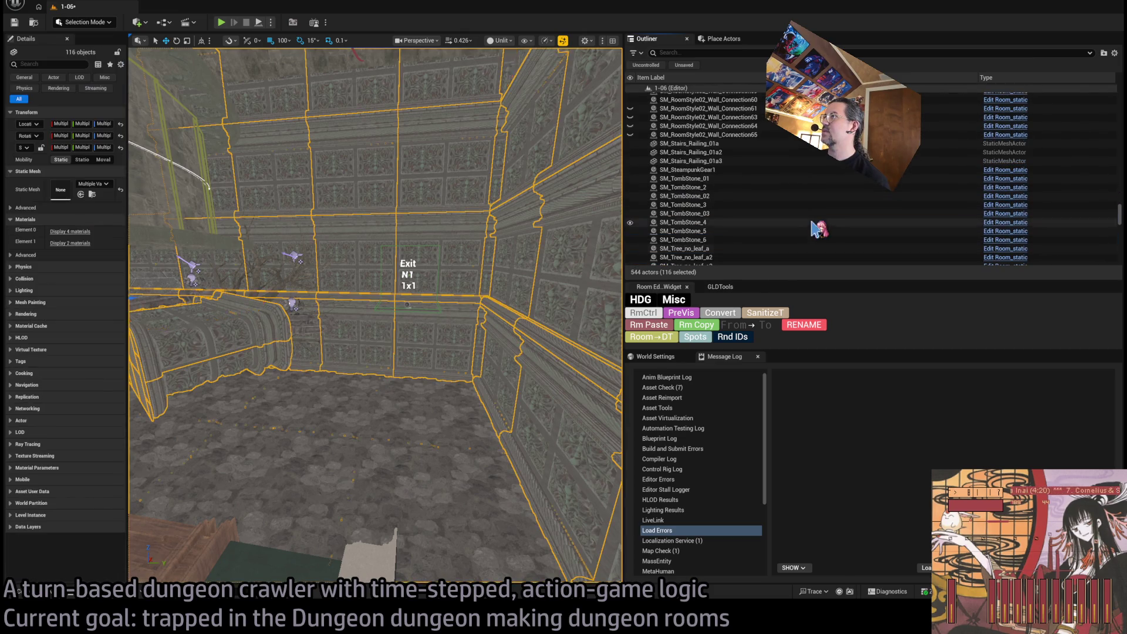
left_click(763, 161, "shift")
scroll(1120, 197, "up", 5)
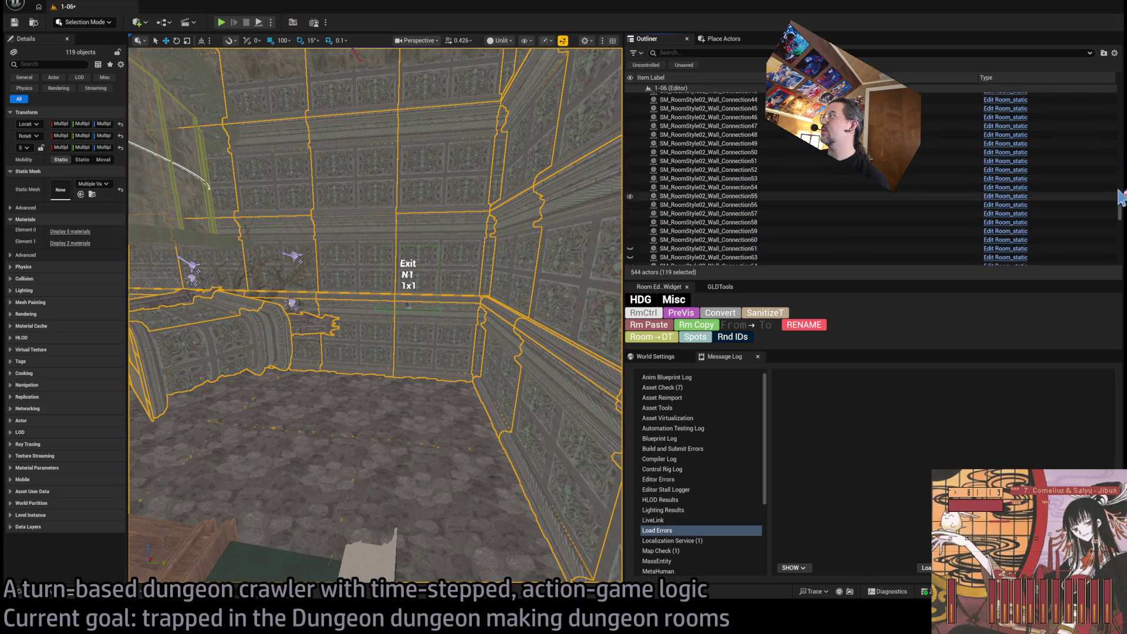
mouse_move(1120, 214)
left_mouse_down()
mouse_move(1123, 114)
mouse_move(1123, 238)
left_mouse_up()
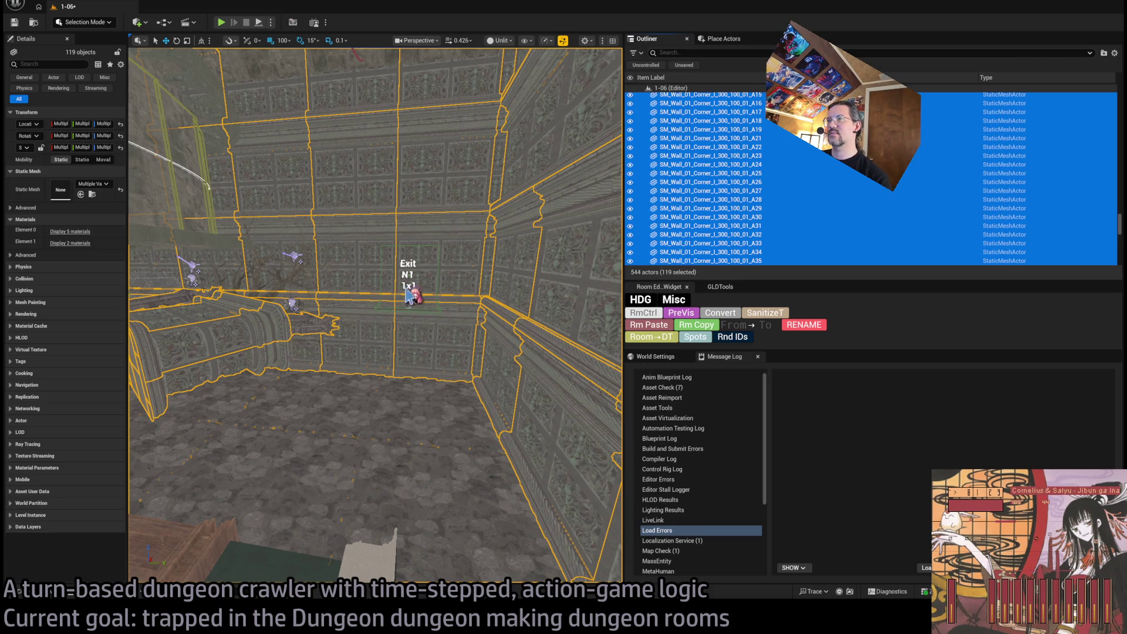
left_click(741, 325)
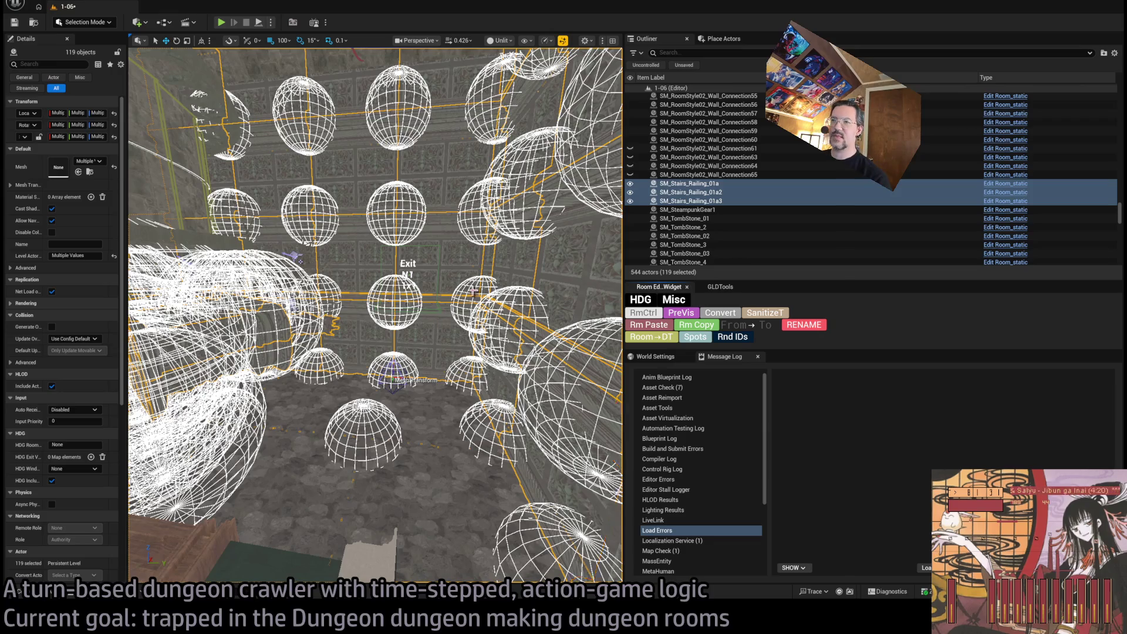
left_click_drag(437, 323, 397, 261)
Give the four filler walls an N1 'Show on 1x1 exit' entry and refresh the room preview
left_click(397, 261)
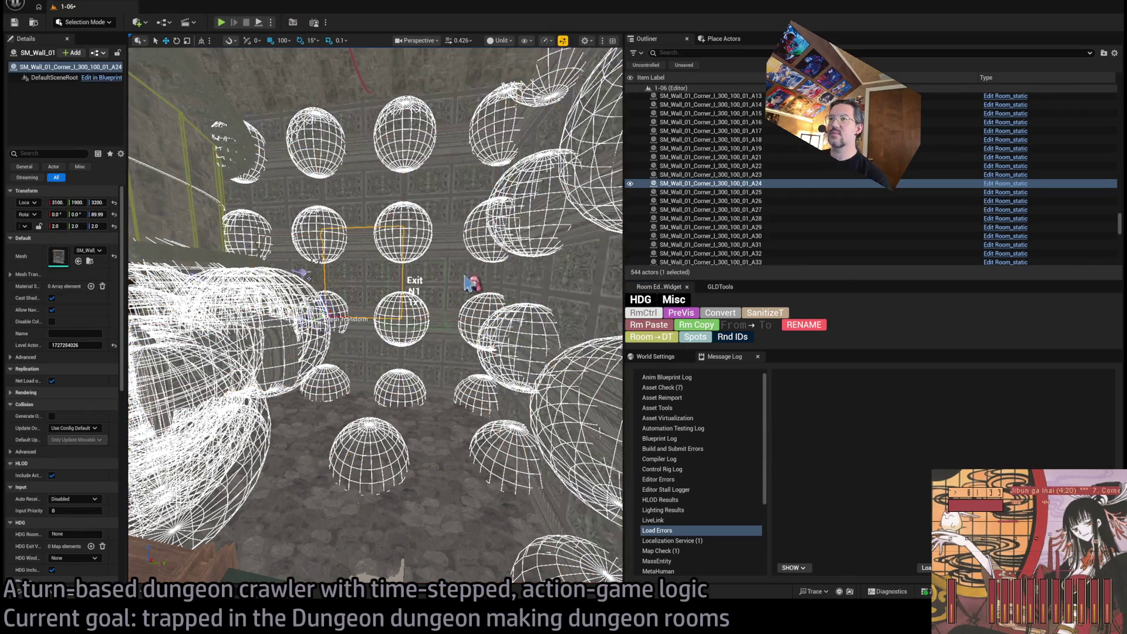
left_click(660, 330)
left_click(90, 457)
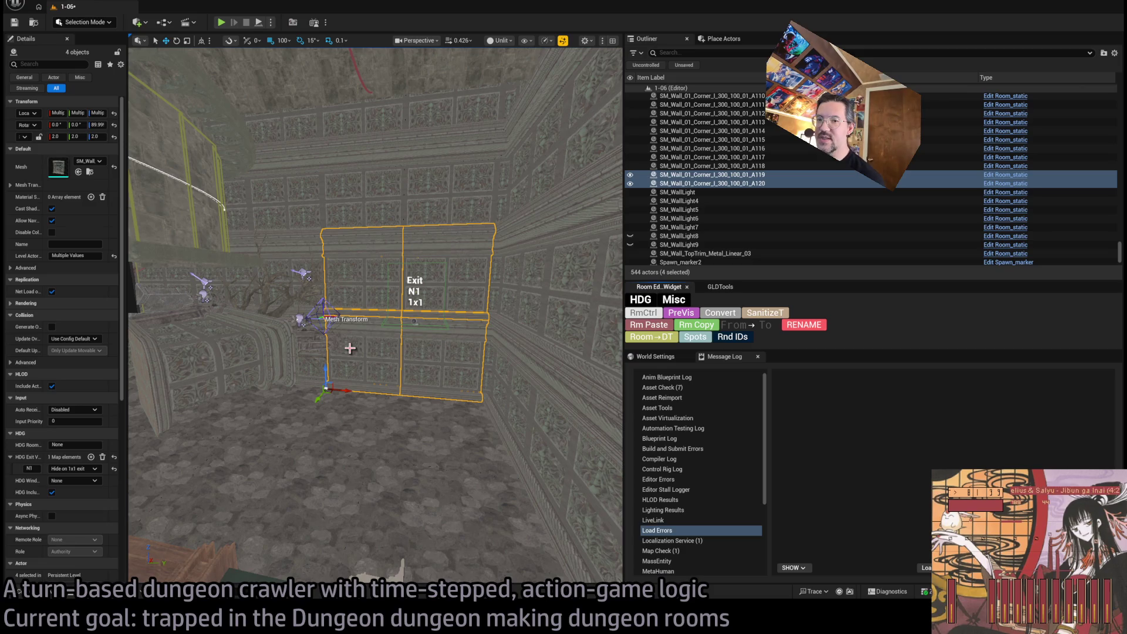
left_click_drag(127, 235, 187, 235)
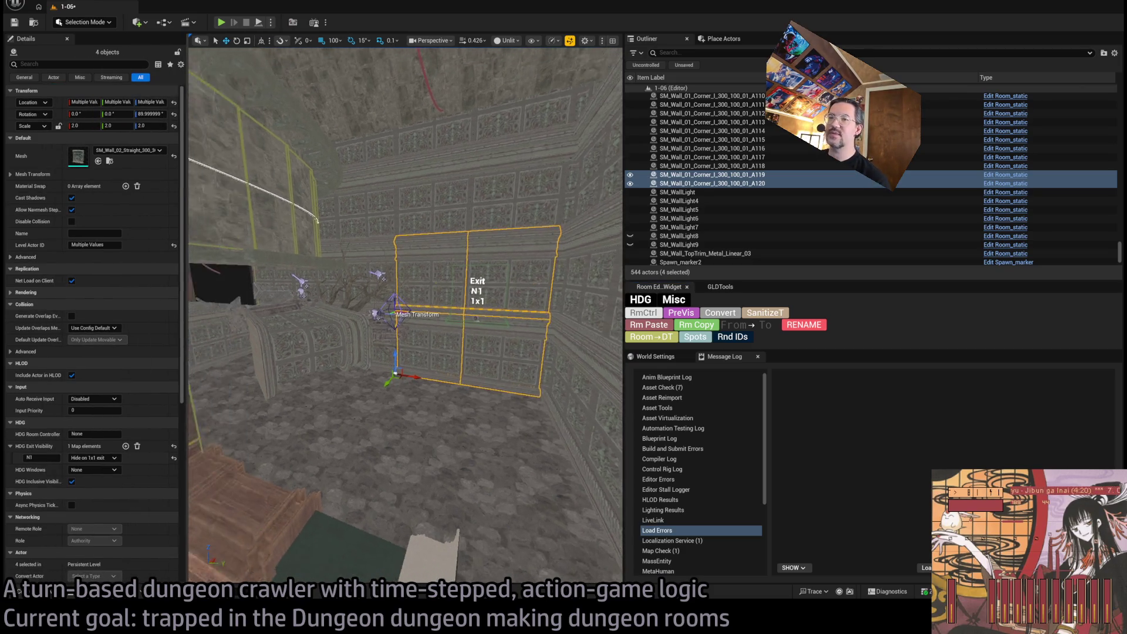
left_click_drag(511, 330, 511, 293)
mouse_move(475, 328)
left_mouse_down()
mouse_move(476, 312)
mouse_move(474, 328)
left_mouse_up()
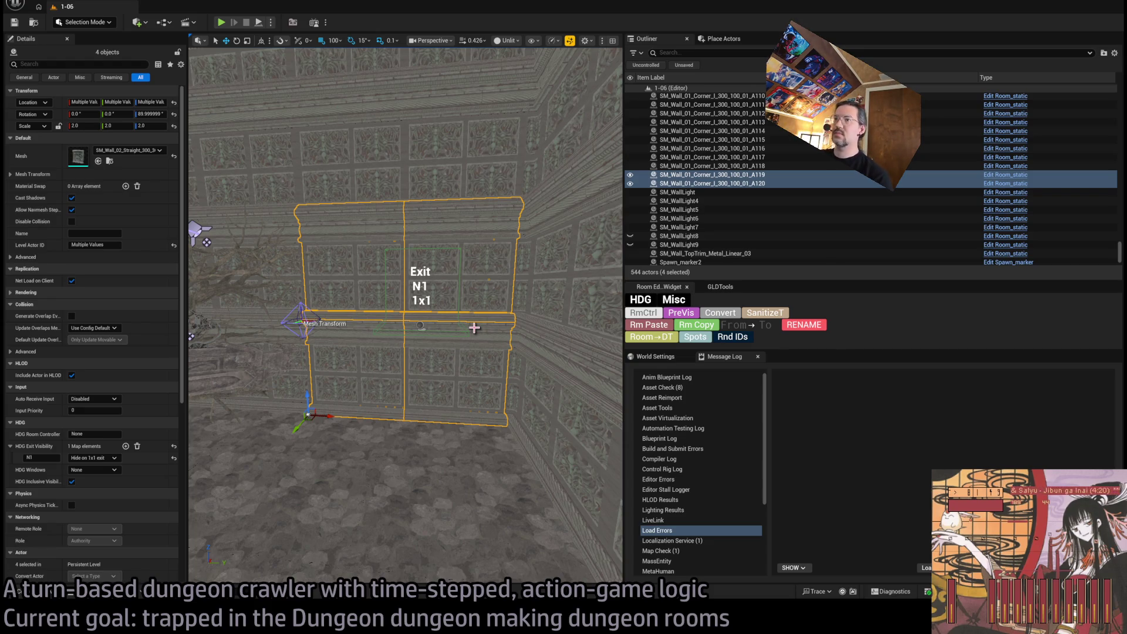
left_click_drag(475, 327, 474, 340)
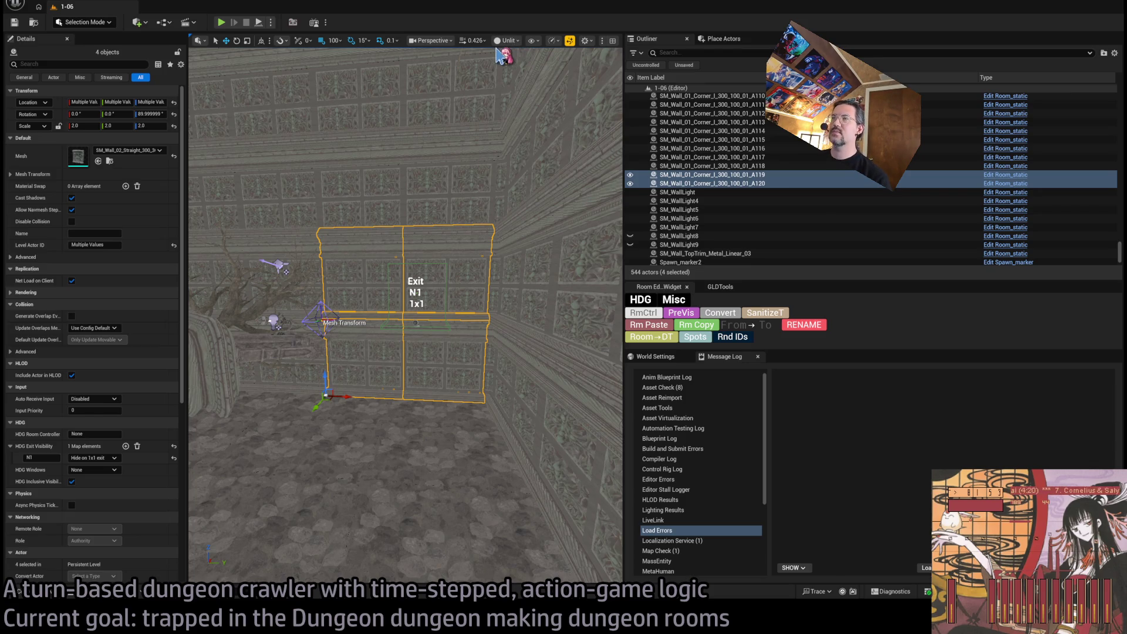
left_click(687, 315)
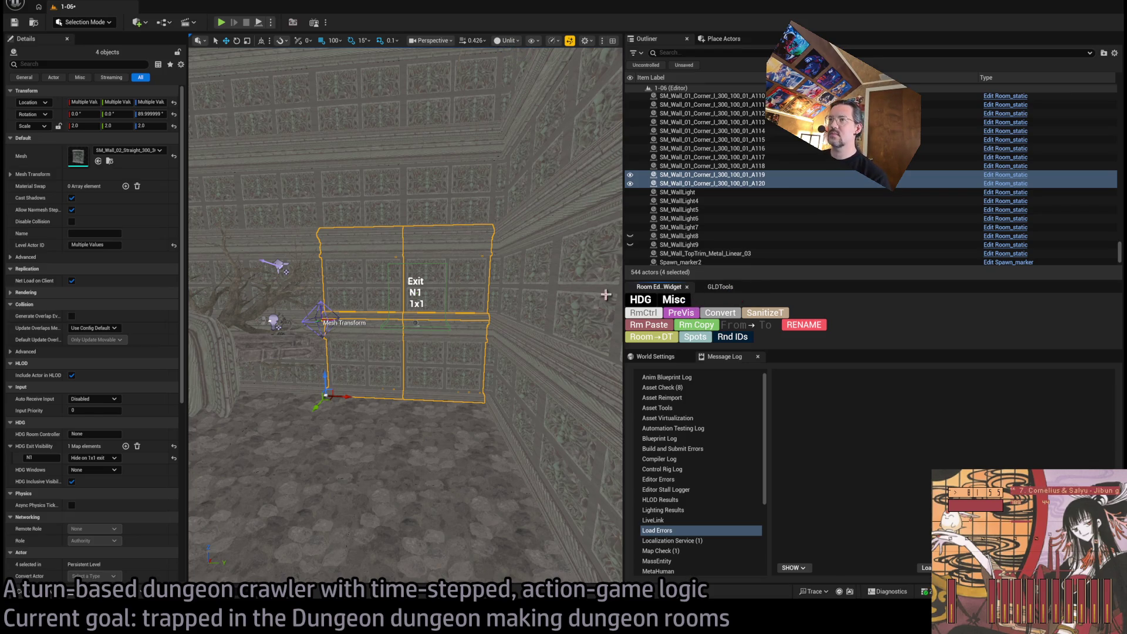
left_click(650, 324)
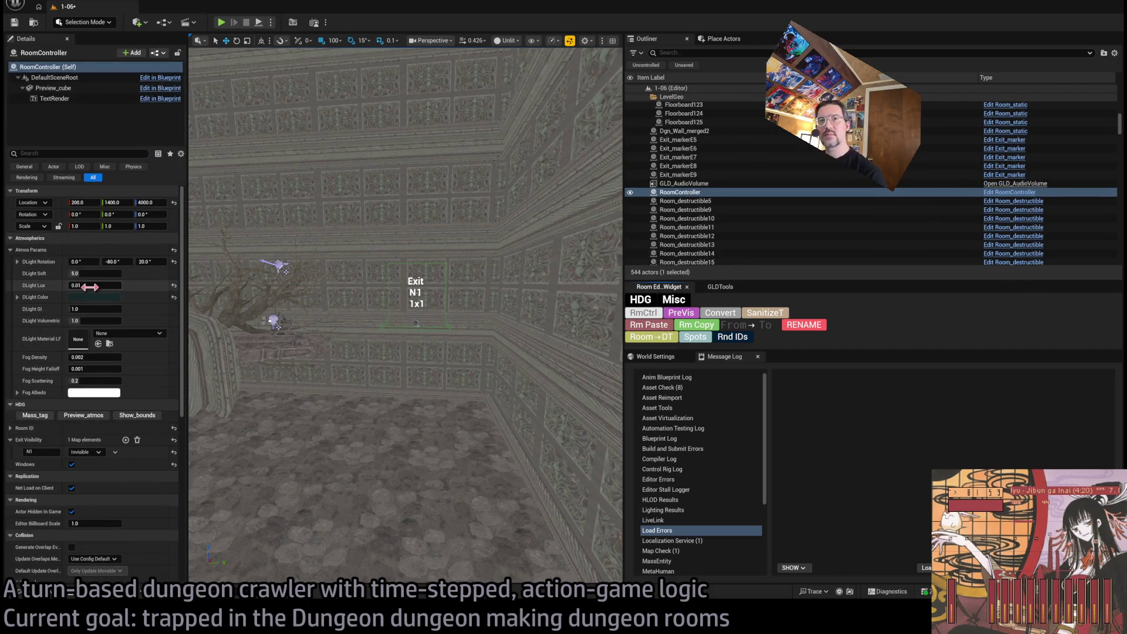
Set the RoomController's exit N1 to 1x1 exit and show the room's preview volume
left_click(86, 453)
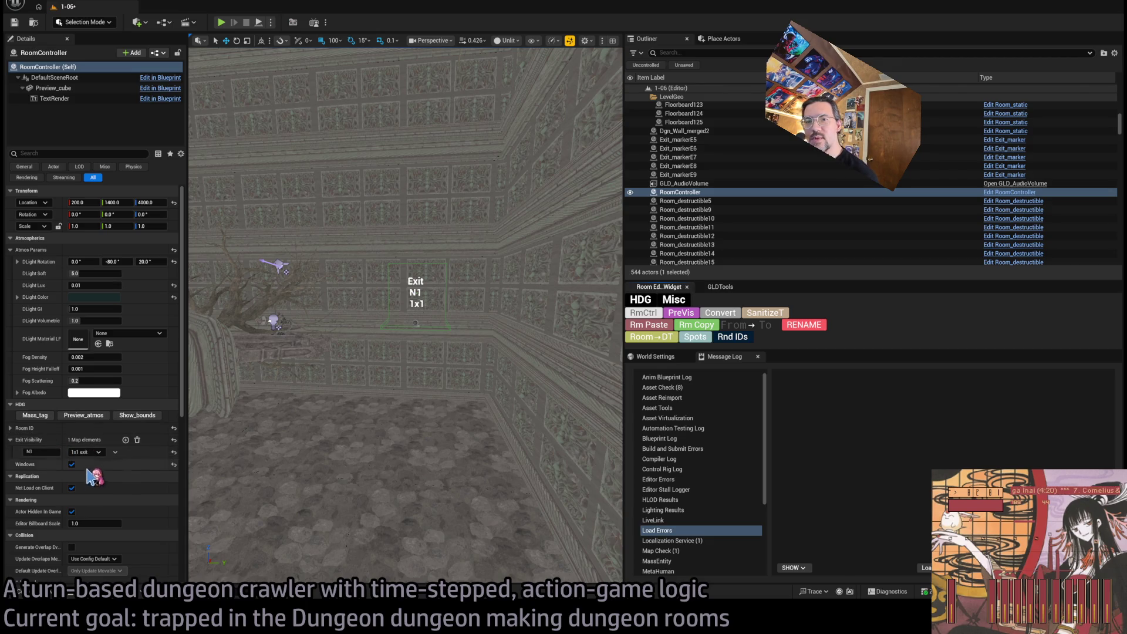
left_click(94, 477)
left_click_drag(384, 331, 391, 282)
left_click(534, 335)
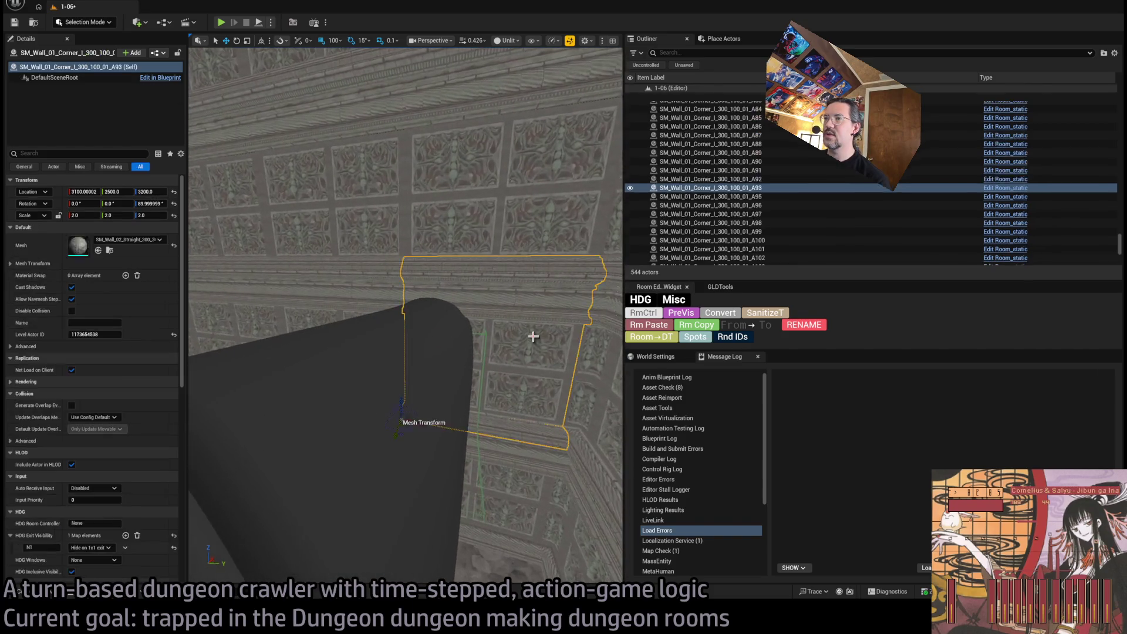
left_click(654, 316)
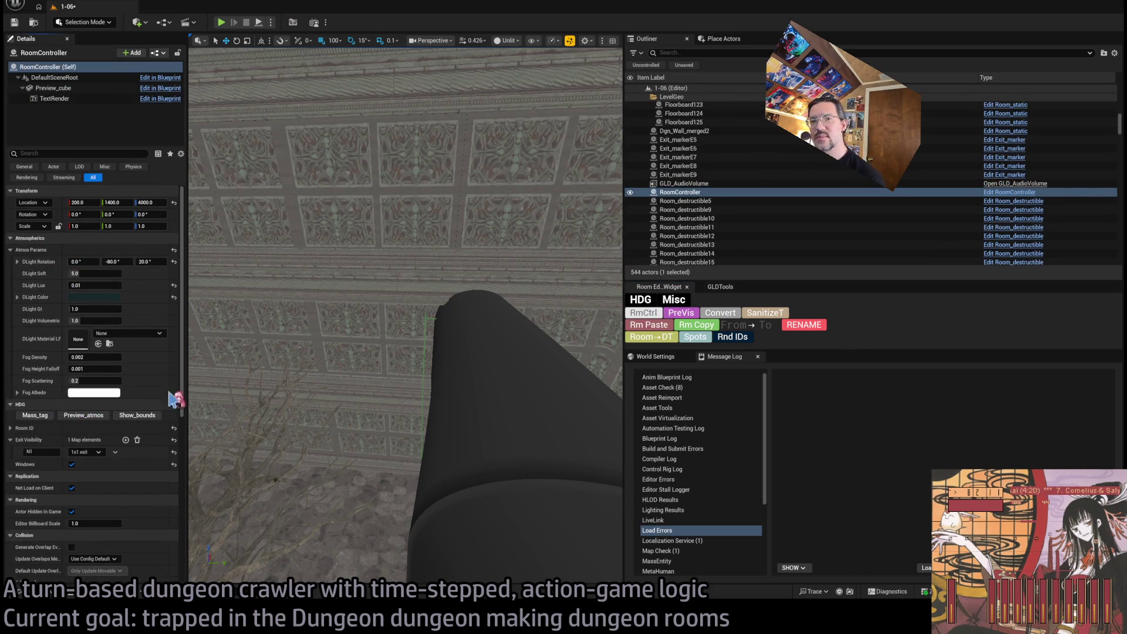
left_click(686, 315)
left_click_drag(480, 317, 481, 318)
Duplicate the two walls beside the opening into it and make them show only on a 1x1 exit
left_click(320, 386)
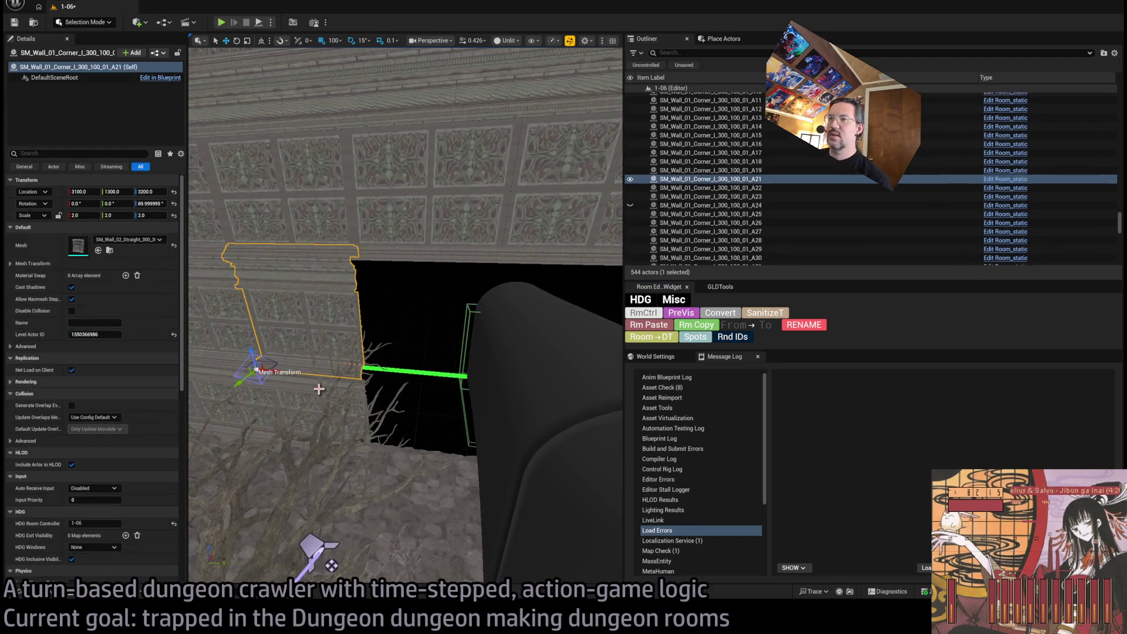
left_click(294, 395, "ctrl")
scroll(287, 462, "up", 3)
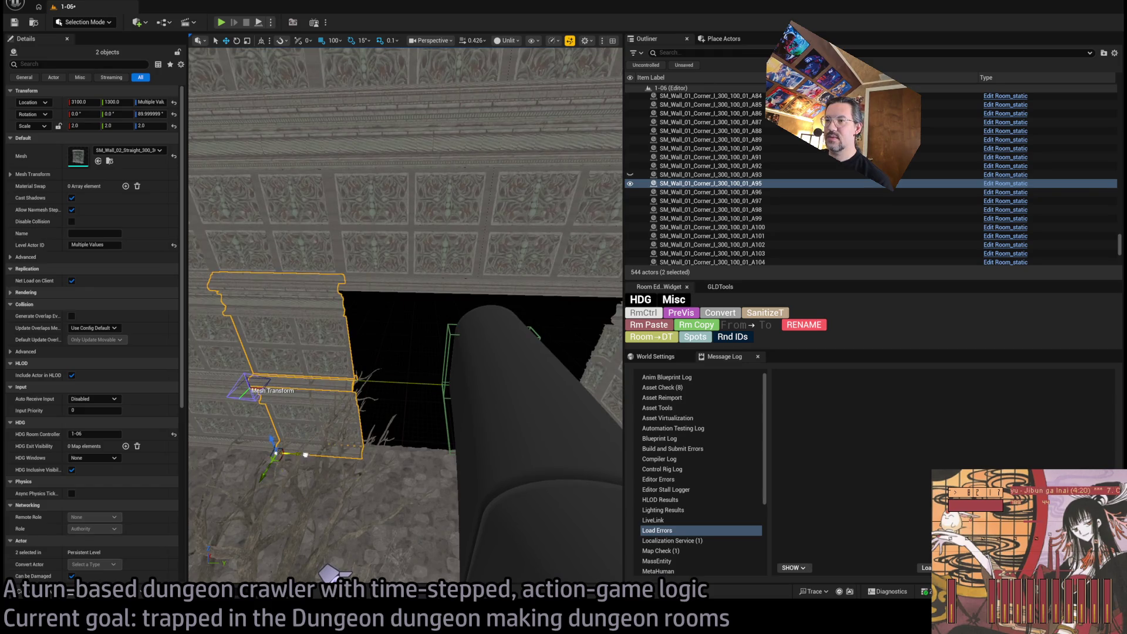
left_click_drag(288, 461, 381, 461)
scroll(405, 316, "up", 5)
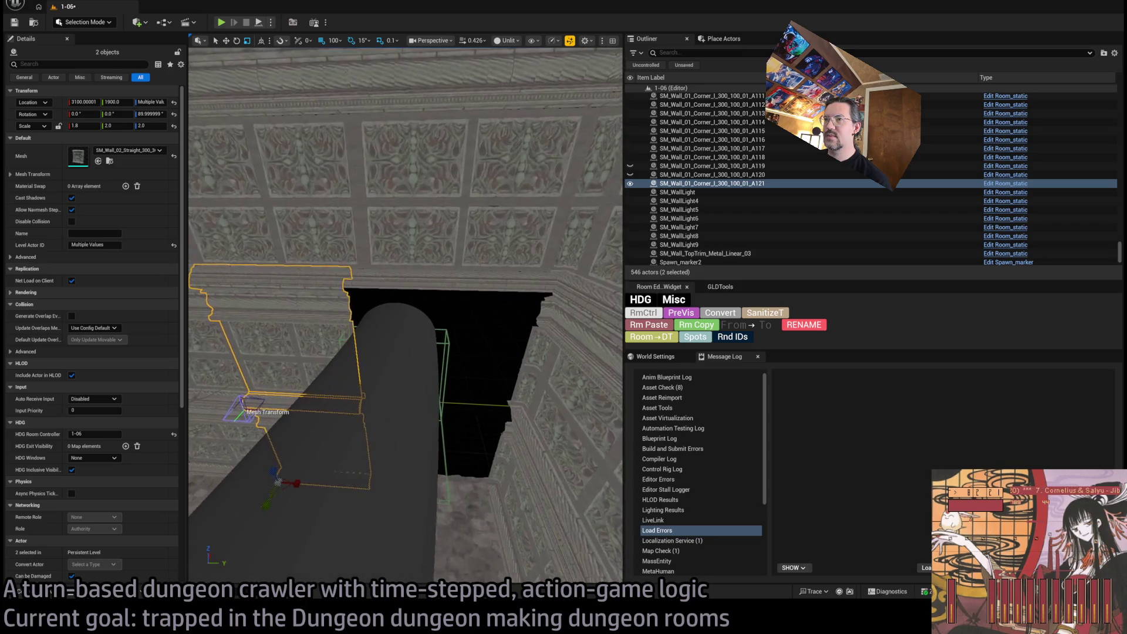
scroll(406, 315, "up", 5)
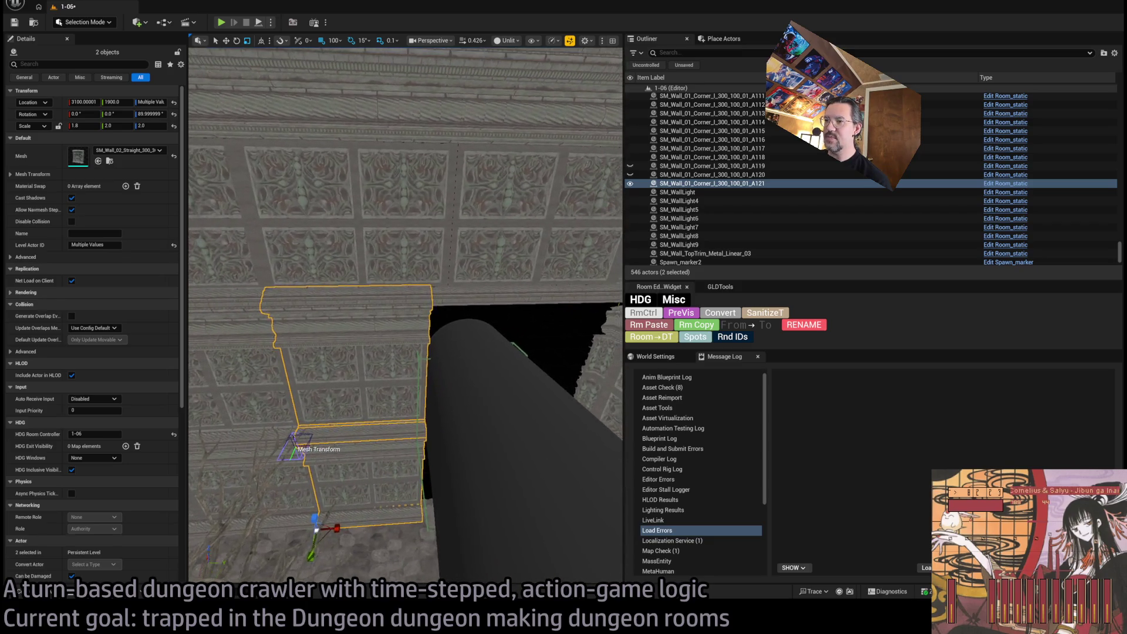
left_click_drag(403, 411, 403, 411)
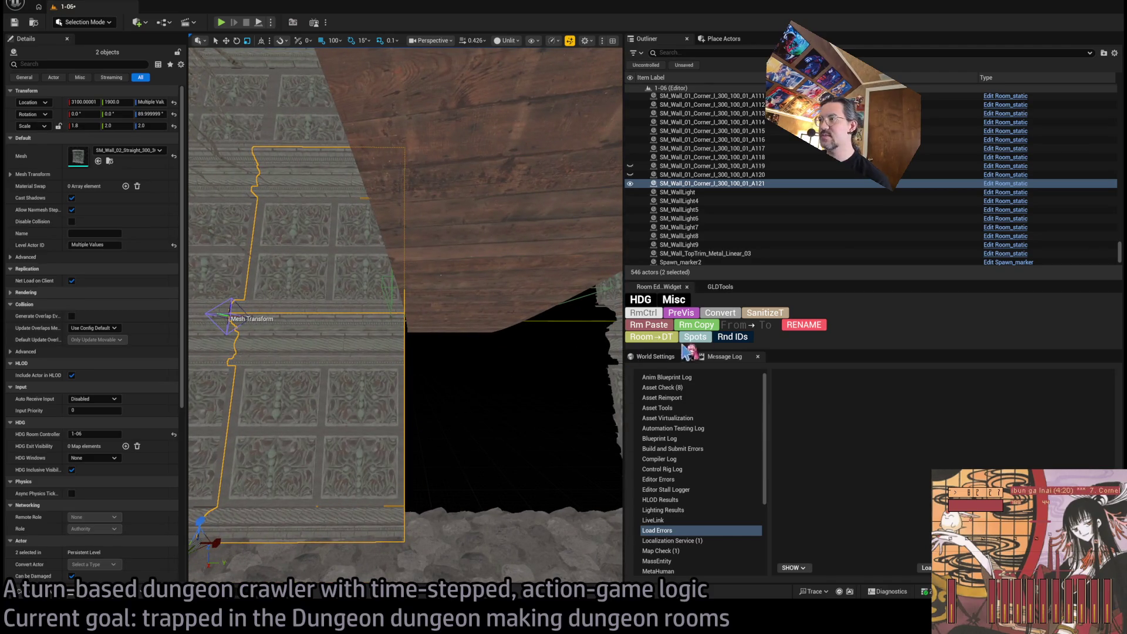
left_click(125, 446)
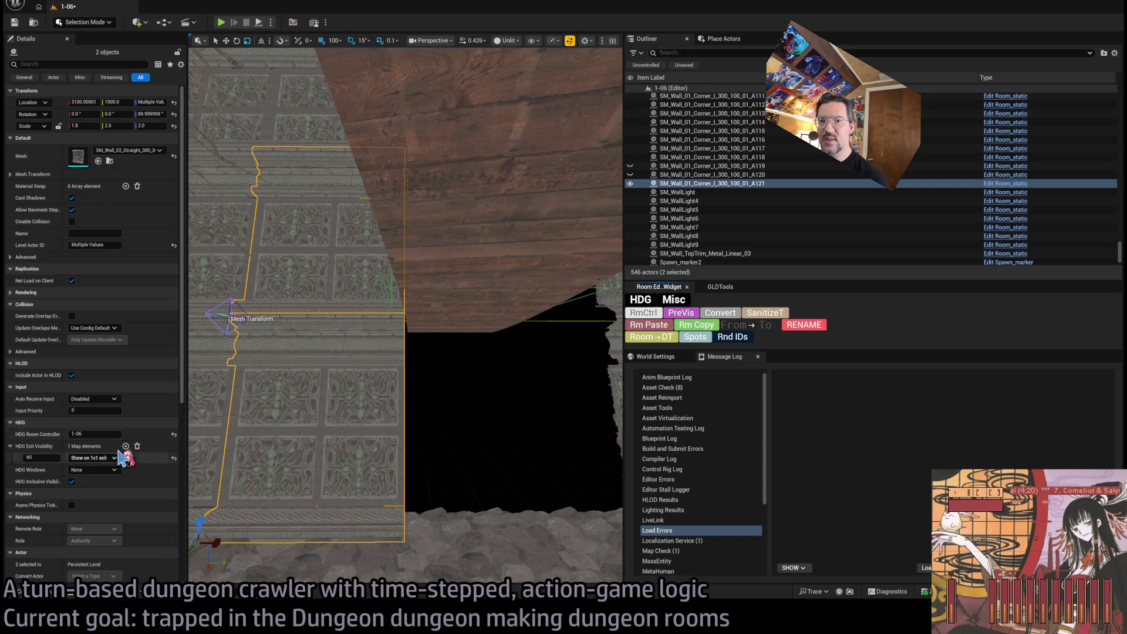
Copy the lower wall across, slide it to Y 2400 at 50-unit snap and widen it to X scale 2.4
left_click(251, 498)
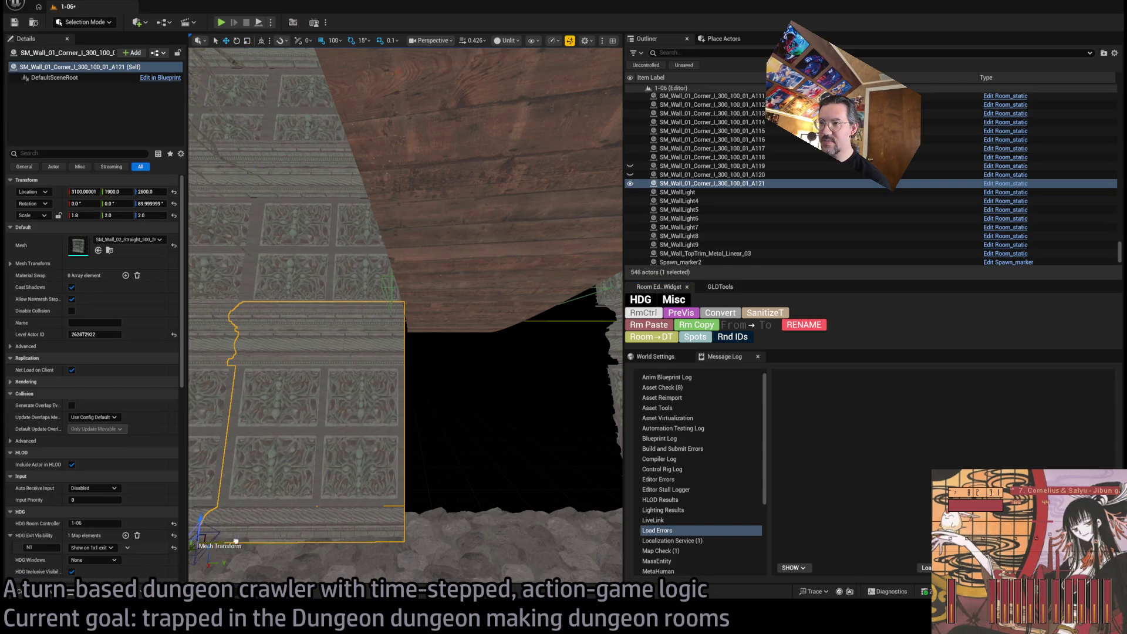
left_click_drag(235, 541, 460, 525, "alt")
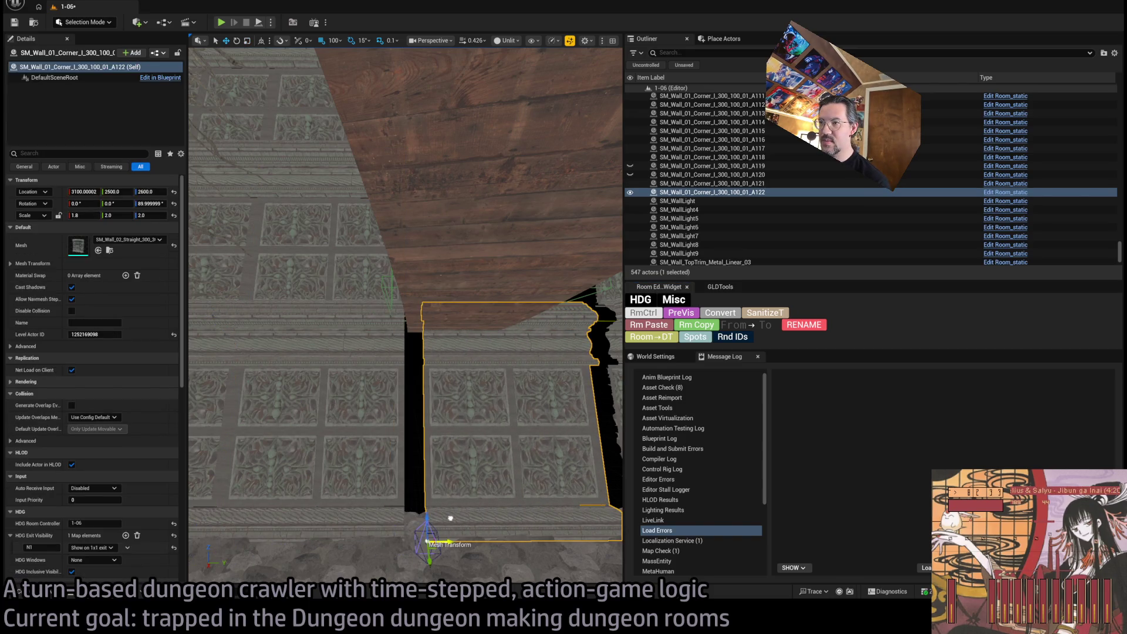
key("bracketleft")
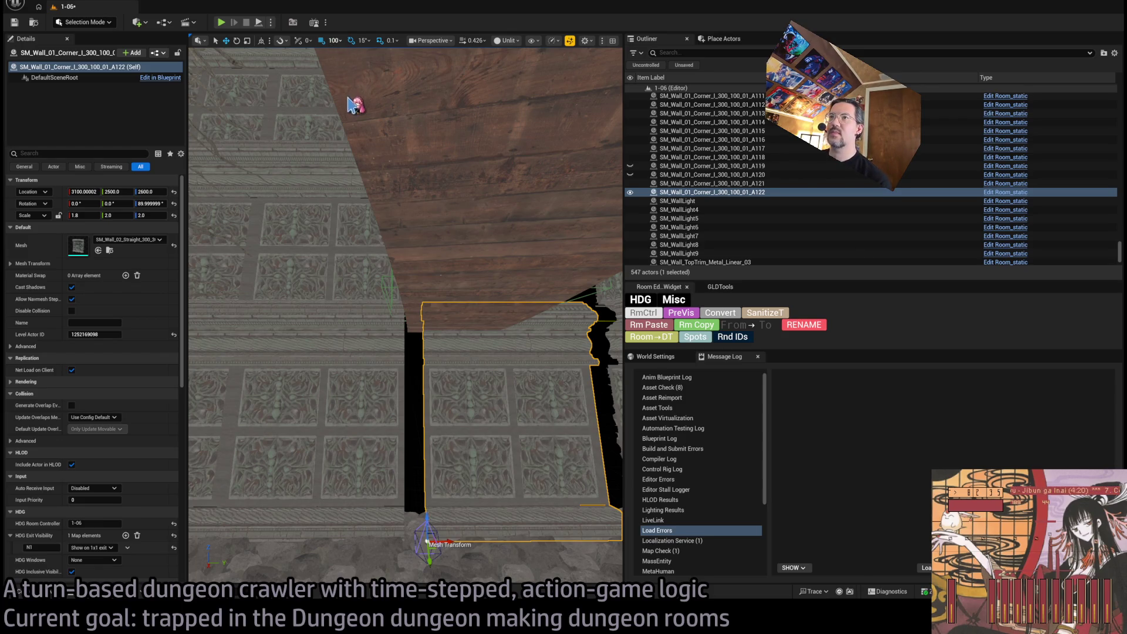
left_click_drag(451, 540, 423, 543)
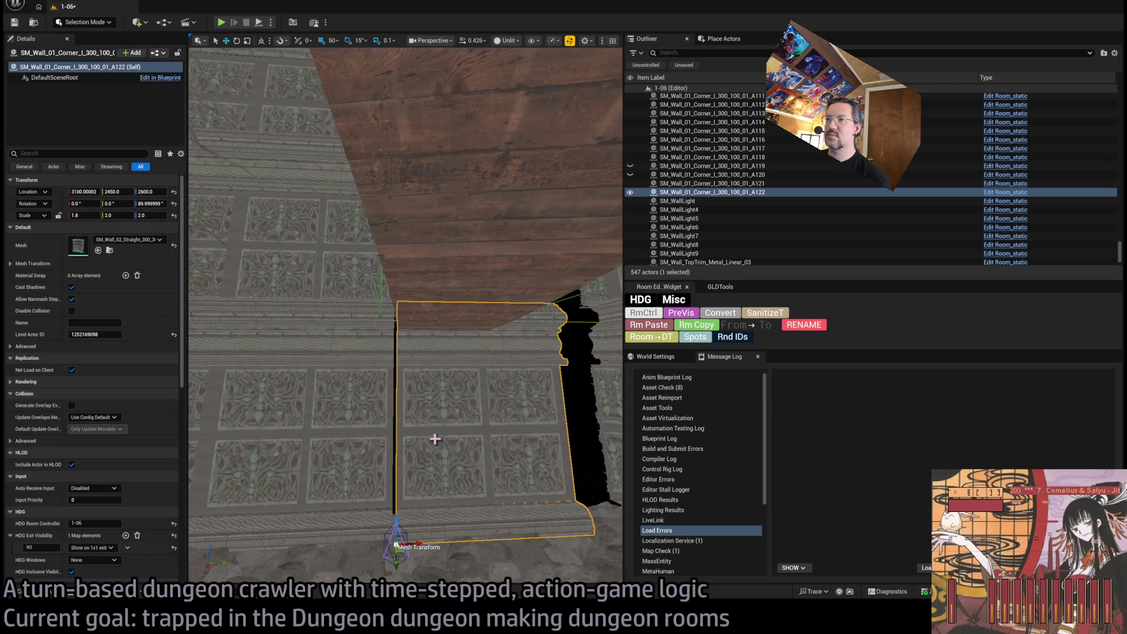
mouse_move(418, 544)
left_mouse_down()
mouse_move(404, 539)
mouse_move(427, 539)
mouse_move(408, 536)
left_mouse_up()
key("f")
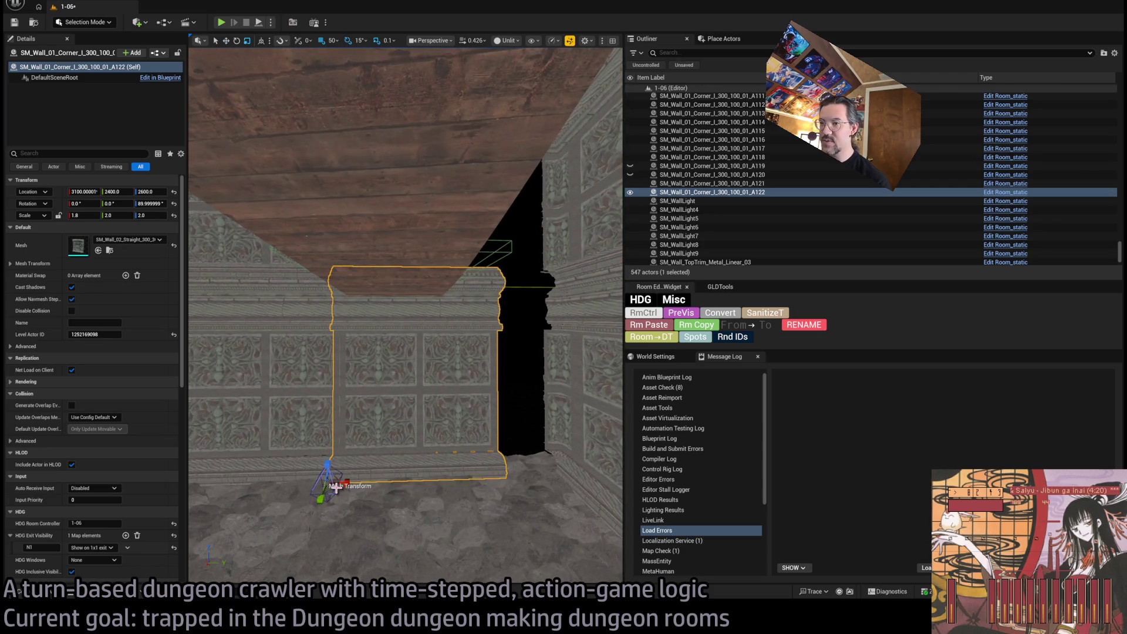
left_click_drag(344, 483, 376, 483)
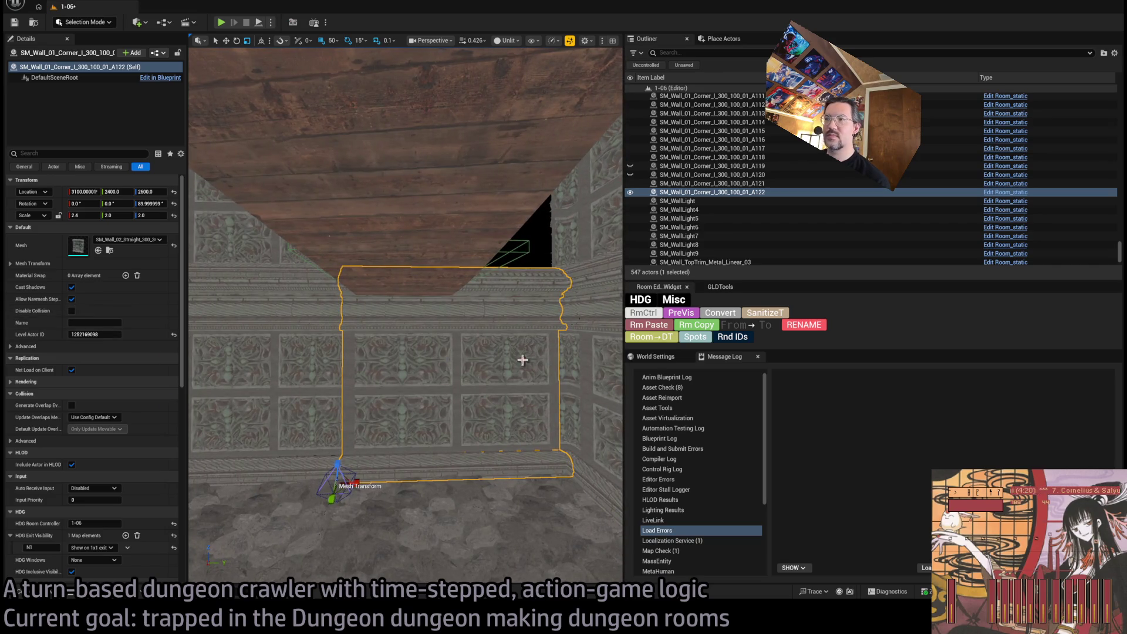
left_click(683, 315)
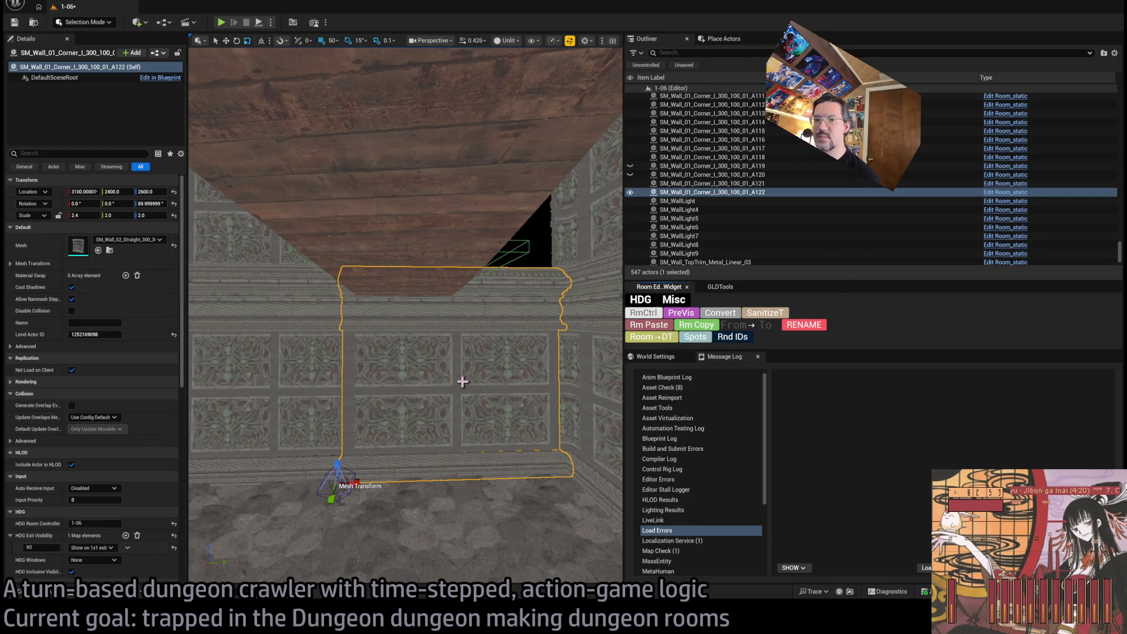
left_click_drag(492, 398, 492, 335)
left_click(442, 215)
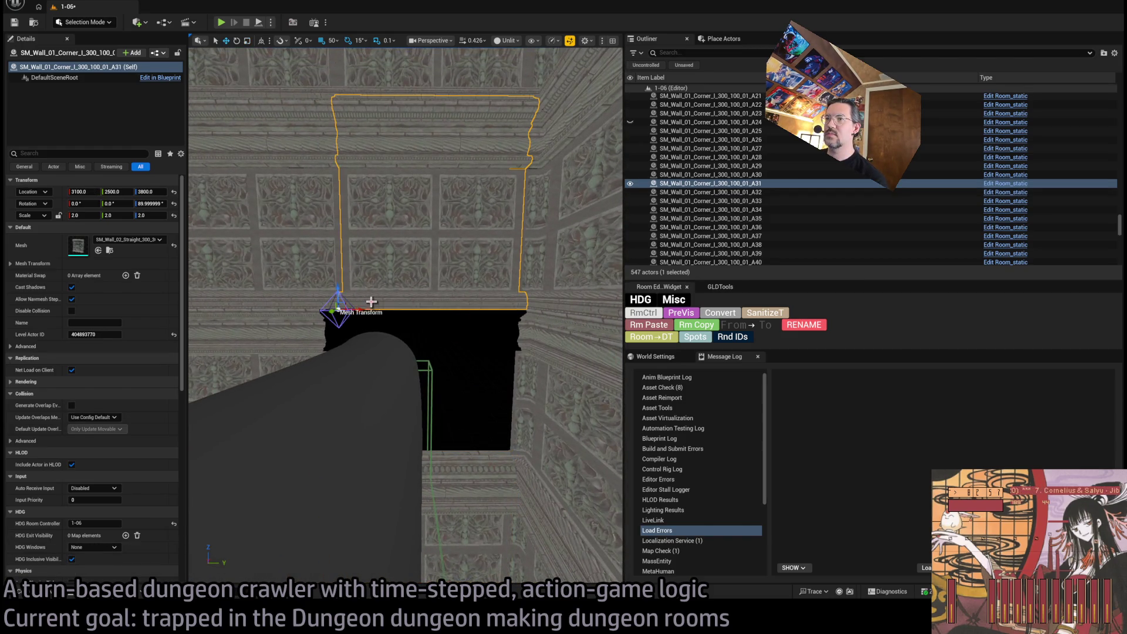
Copy the upper wall into the doorway, tie it to exit N1, move it to Y 2750 and narrow it
left_click_drag(338, 288, 310, 458)
left_click(683, 337)
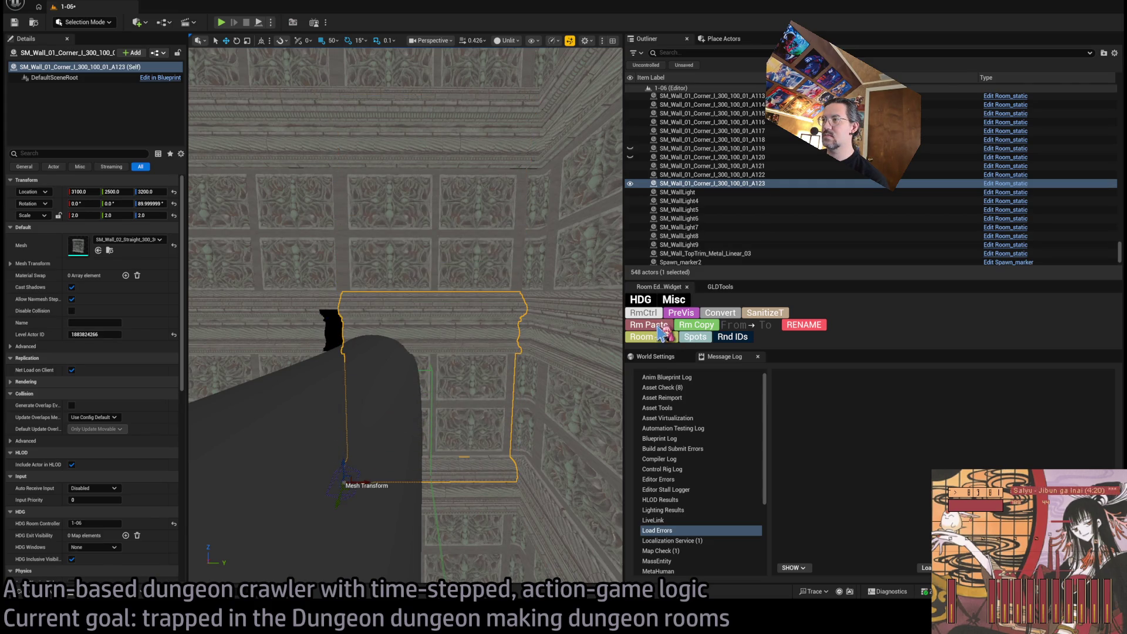
left_click_drag(374, 477, 437, 475)
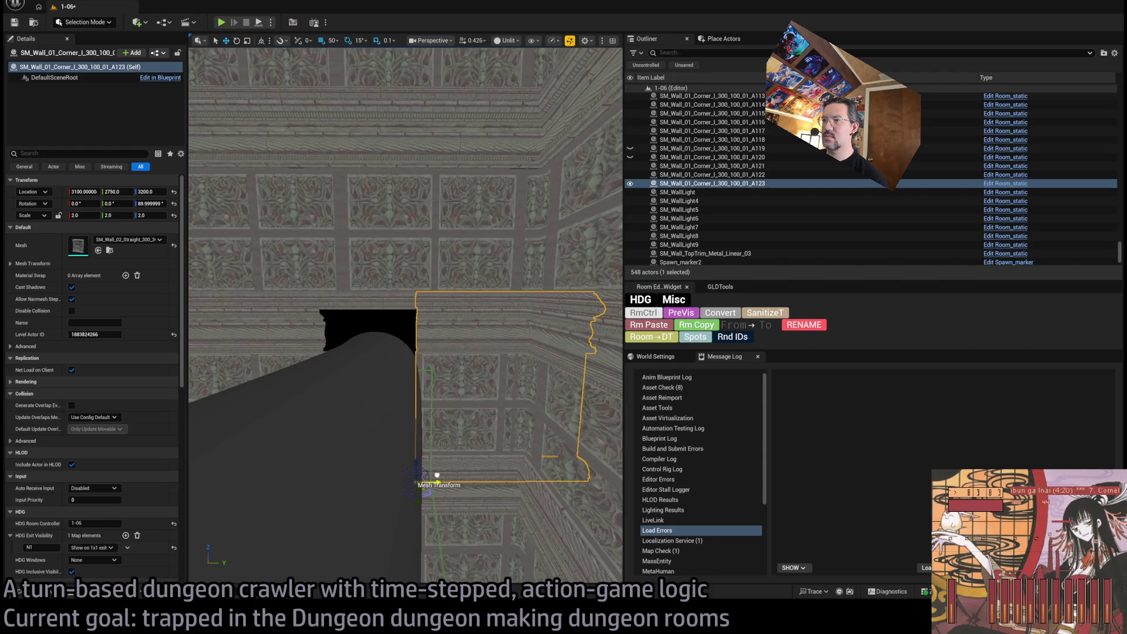
scroll(444, 465, "up", 10)
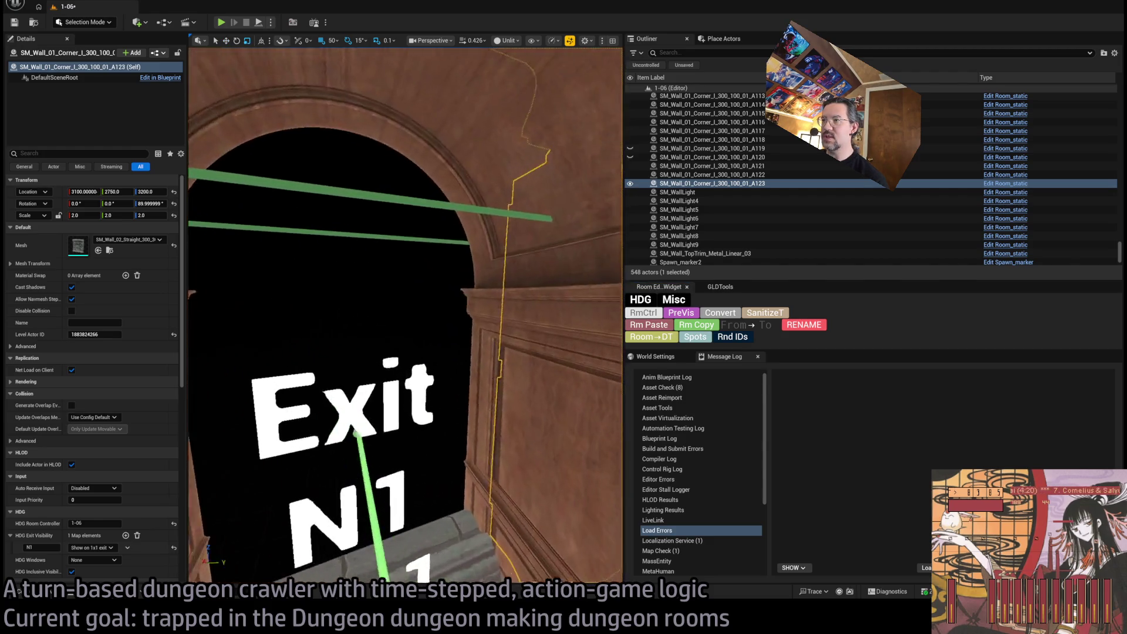
key("f")
left_click_drag(393, 417, 389, 418)
scroll(434, 401, "down", 8)
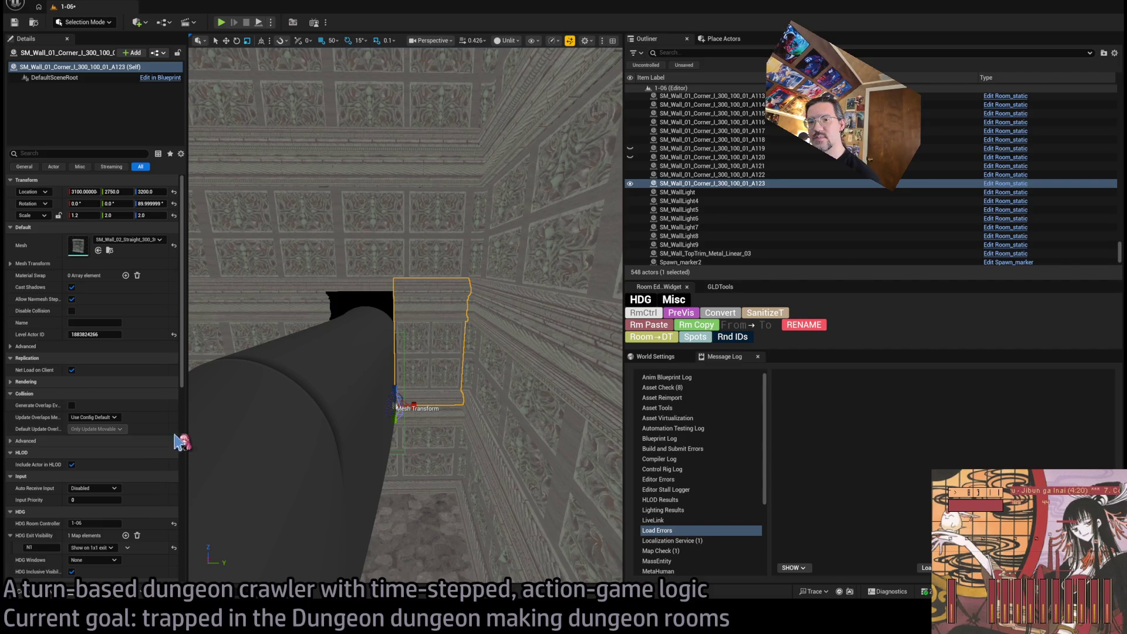
Shorten the wall beside the Exit N1 doorway to Z scale 1.7 and X scale 1.2
left_click_drag(552, 388, 505, 388)
mouse_move(435, 381)
left_mouse_down()
mouse_move(484, 365)
mouse_move(314, 415)
left_mouse_up()
left_click(474, 422)
key("f")
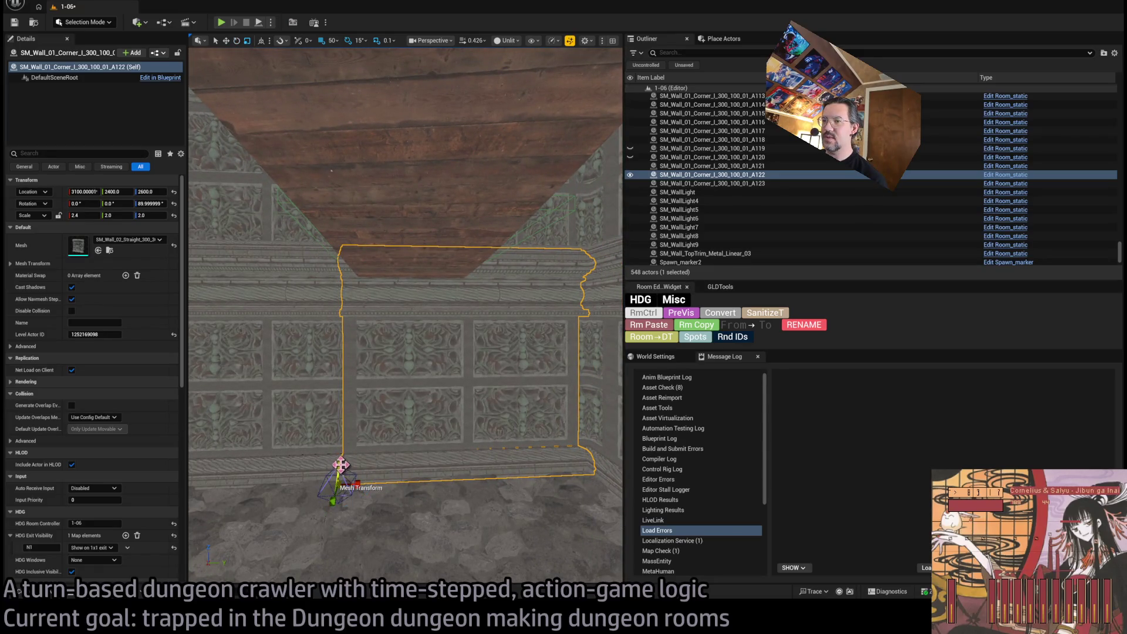
mouse_move(341, 465)
left_mouse_down()
mouse_move(340, 474)
mouse_move(376, 468)
left_mouse_up()
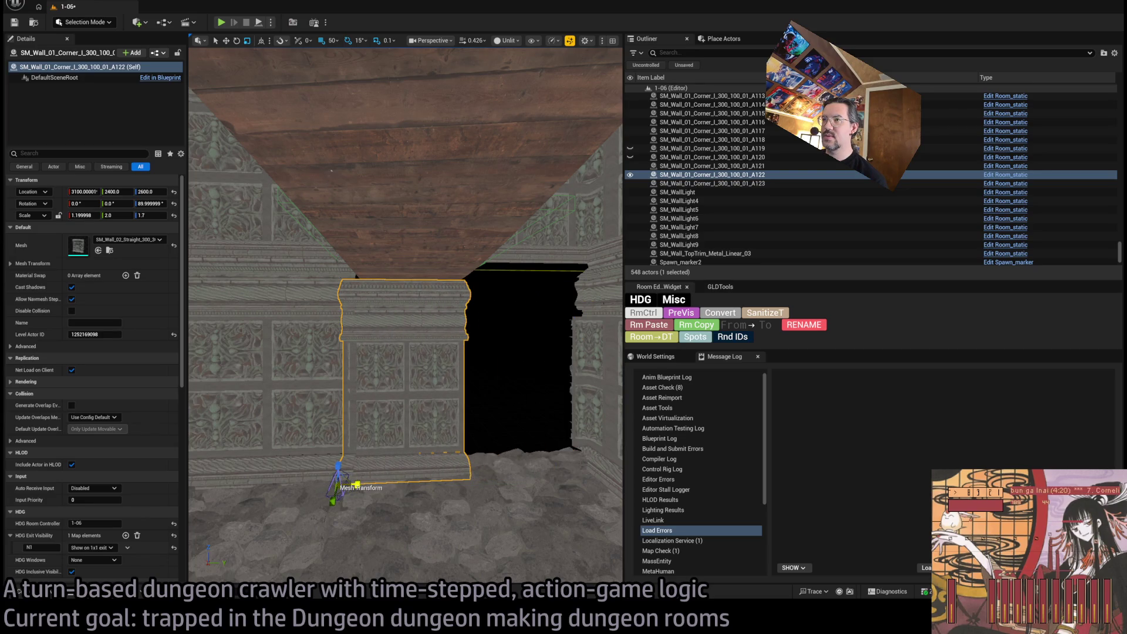
key("f")
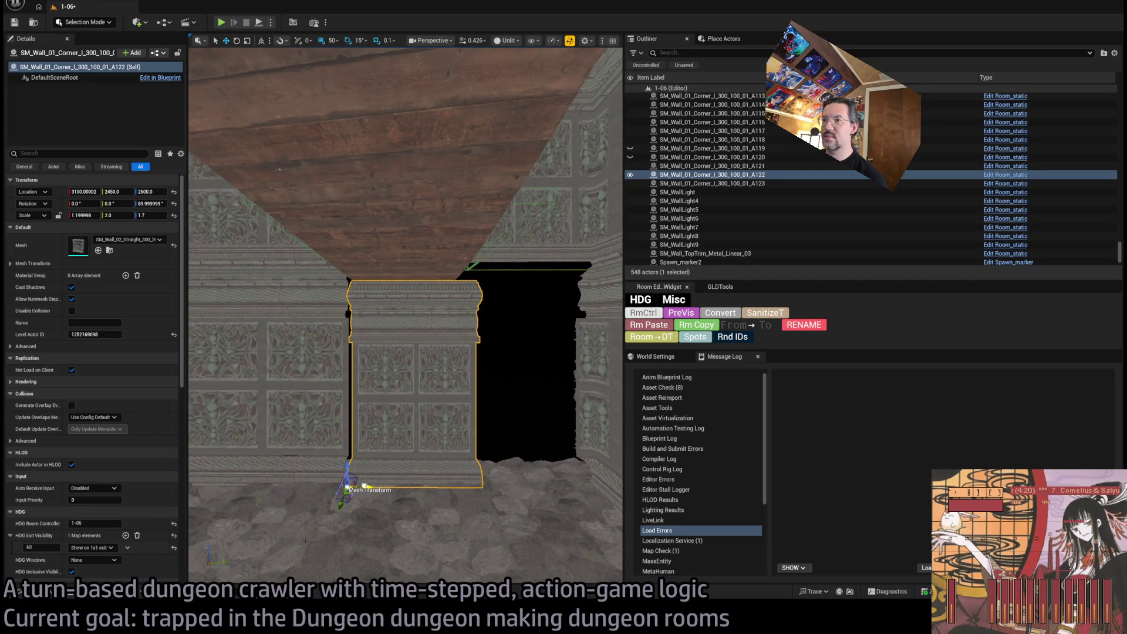
At 10-unit snap, duplicate the shortened wall and move the copy to Y 2770, checking the gap
key("bracketleft")
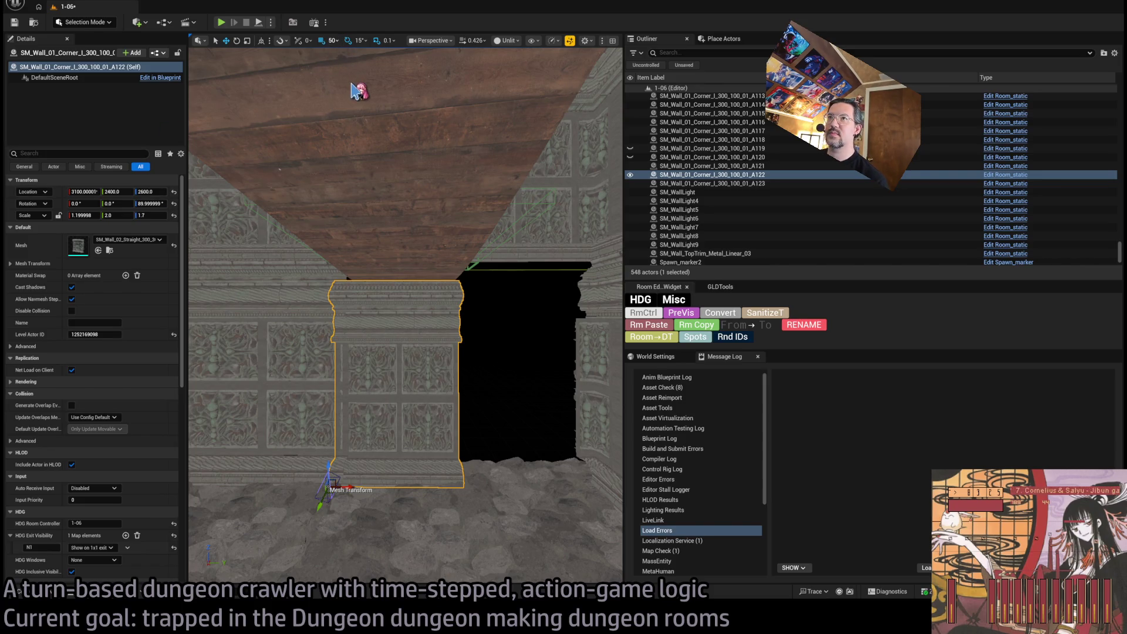
mouse_move(350, 486)
left_mouse_down("alt")
mouse_move(573, 491)
mouse_move(340, 484)
mouse_move(388, 478)
left_mouse_up("alt")
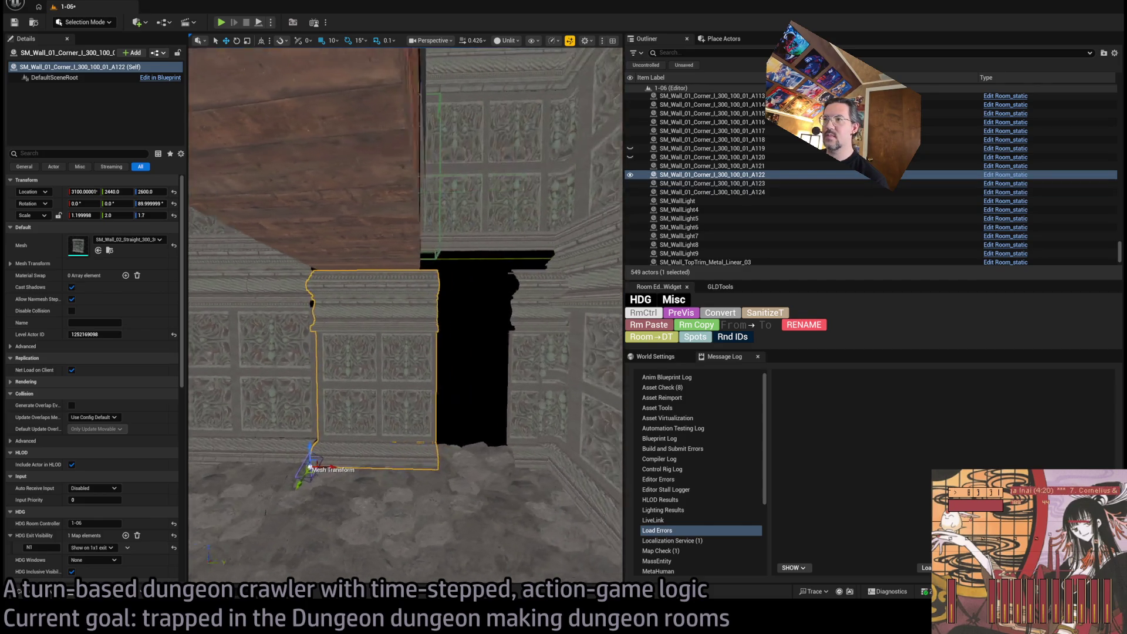
left_click(497, 372)
mouse_move(492, 470)
left_mouse_down()
mouse_move(400, 468)
mouse_move(382, 438)
left_mouse_up()
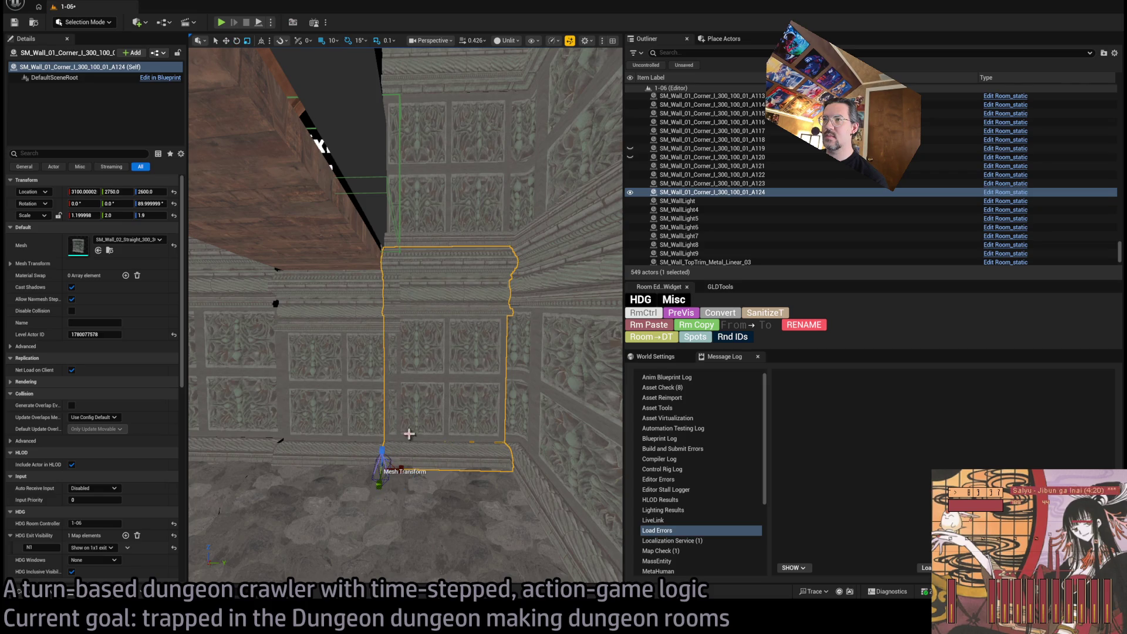
left_click_drag(515, 361, 482, 361)
left_click_drag(475, 452, 446, 452)
left_click(474, 452)
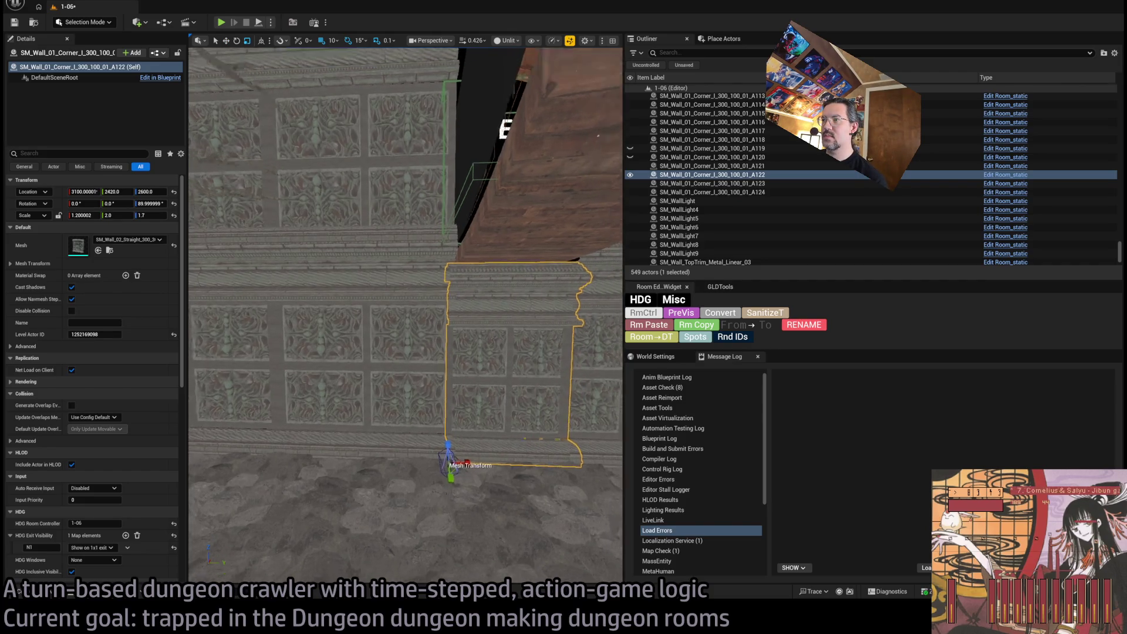
left_click_drag(482, 419, 499, 419)
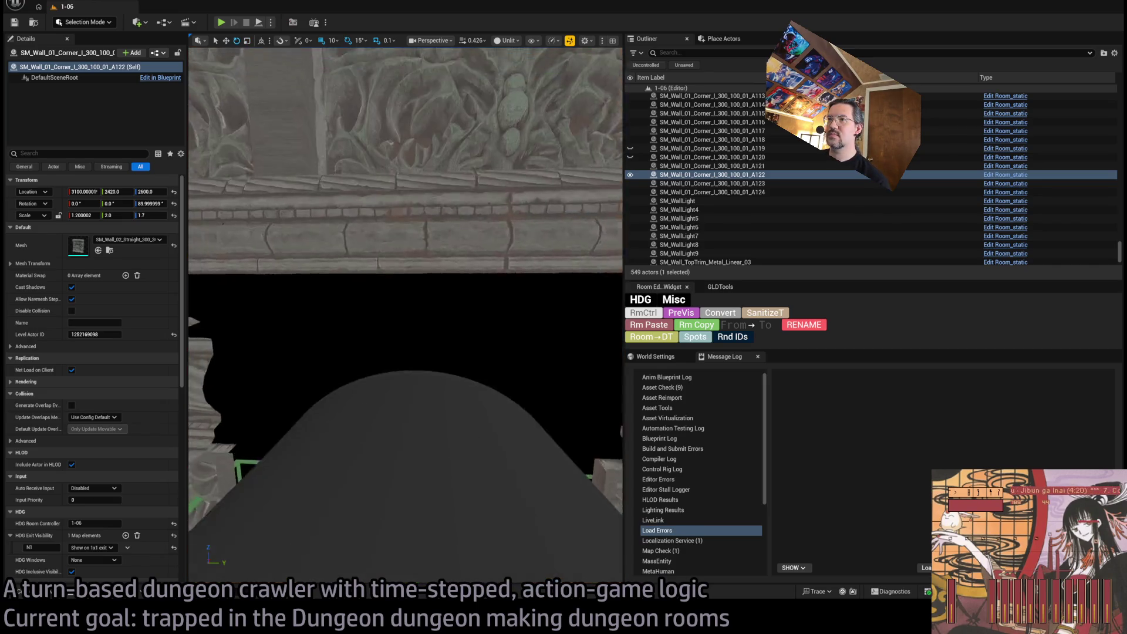
left_click(448, 322)
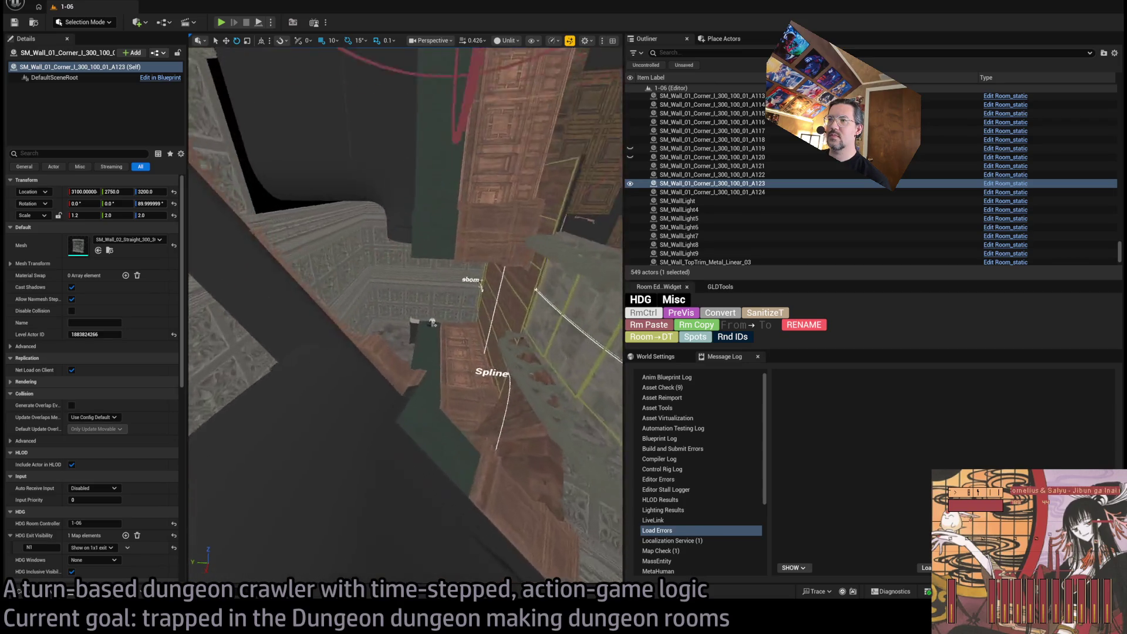
Fly around the panelled room and switch the viewport from Unlit to Lit with Alt+4
left_click_drag(405, 317, 429, 300)
left_click_drag(377, 537, 481, 289)
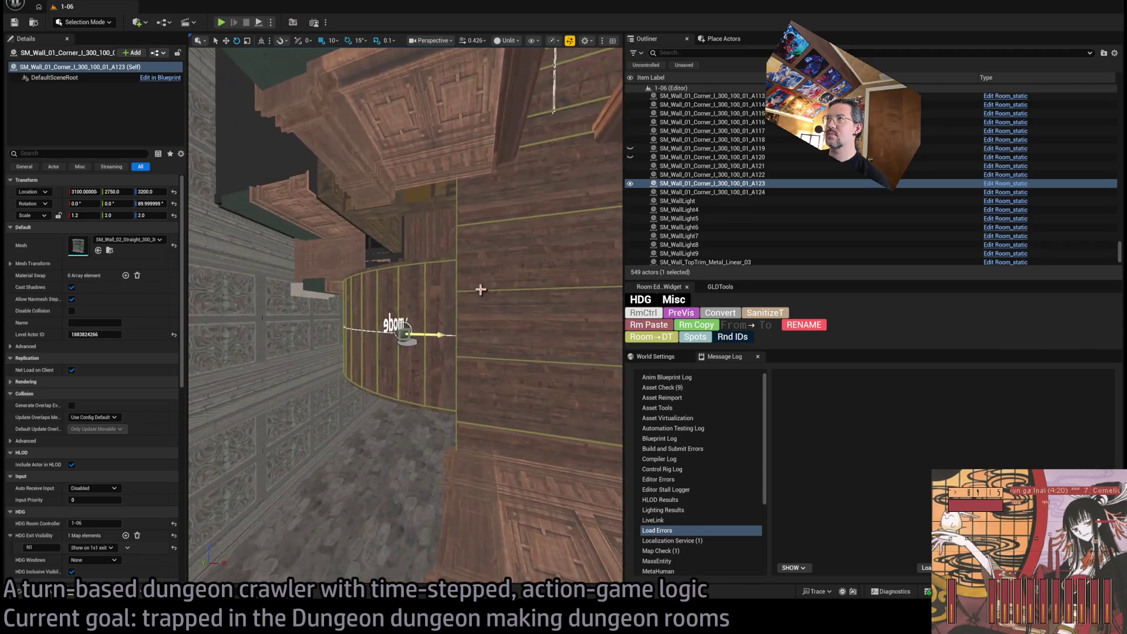
left_click_drag(586, 92, 558, 108)
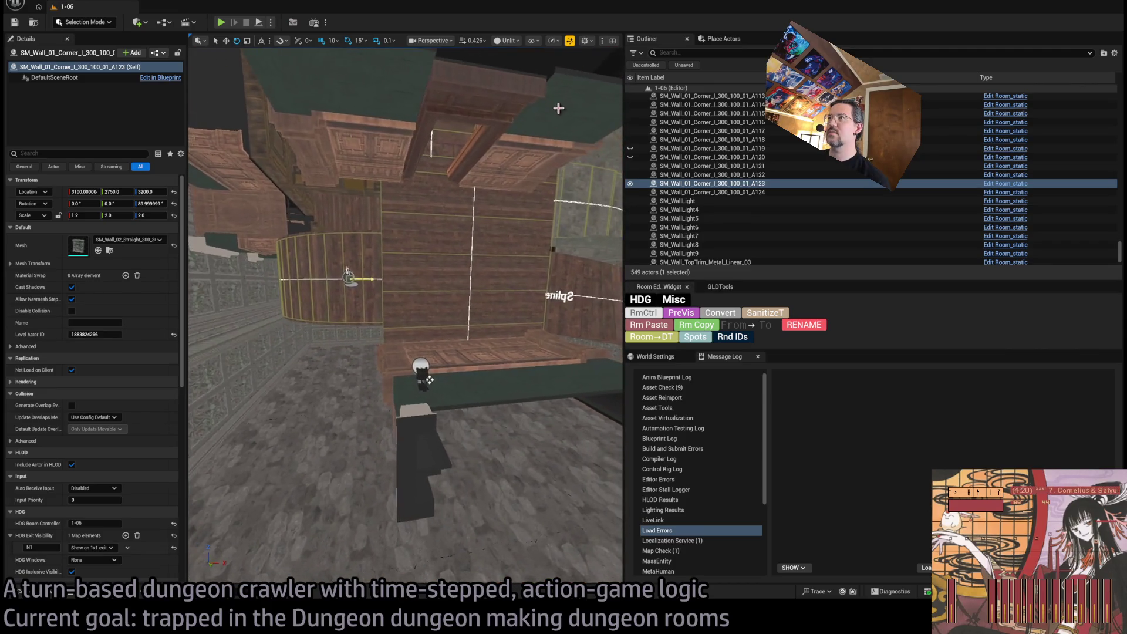
left_click_drag(405, 78, 414, 73)
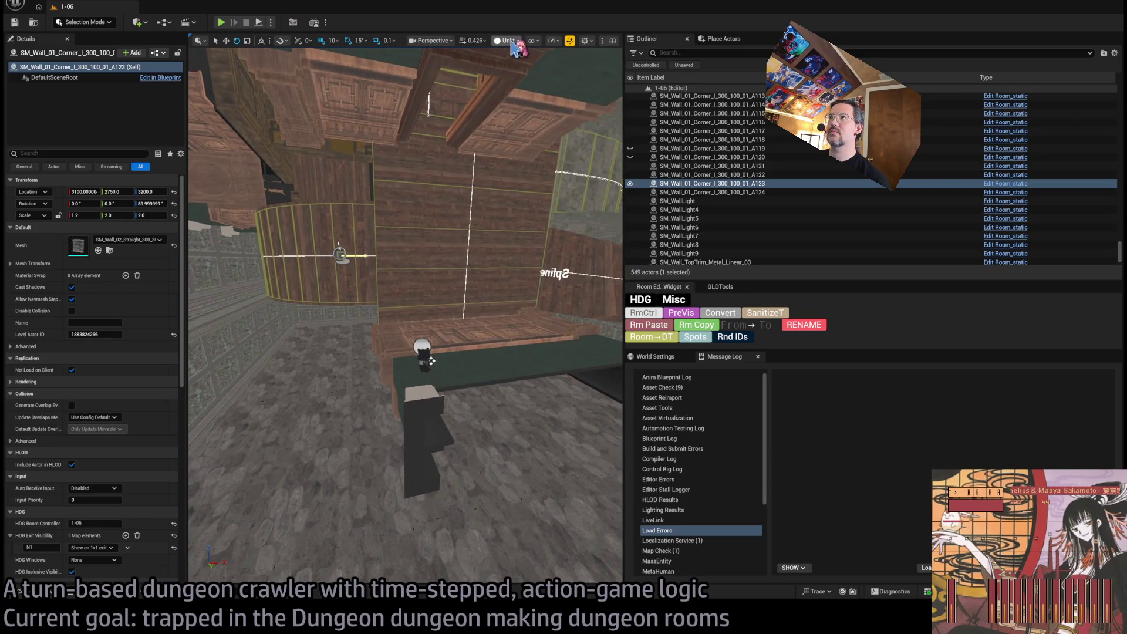
key("alt+4")
mouse_move(528, 84)
left_mouse_down()
mouse_move(513, 93)
mouse_move(515, 72)
left_mouse_up()
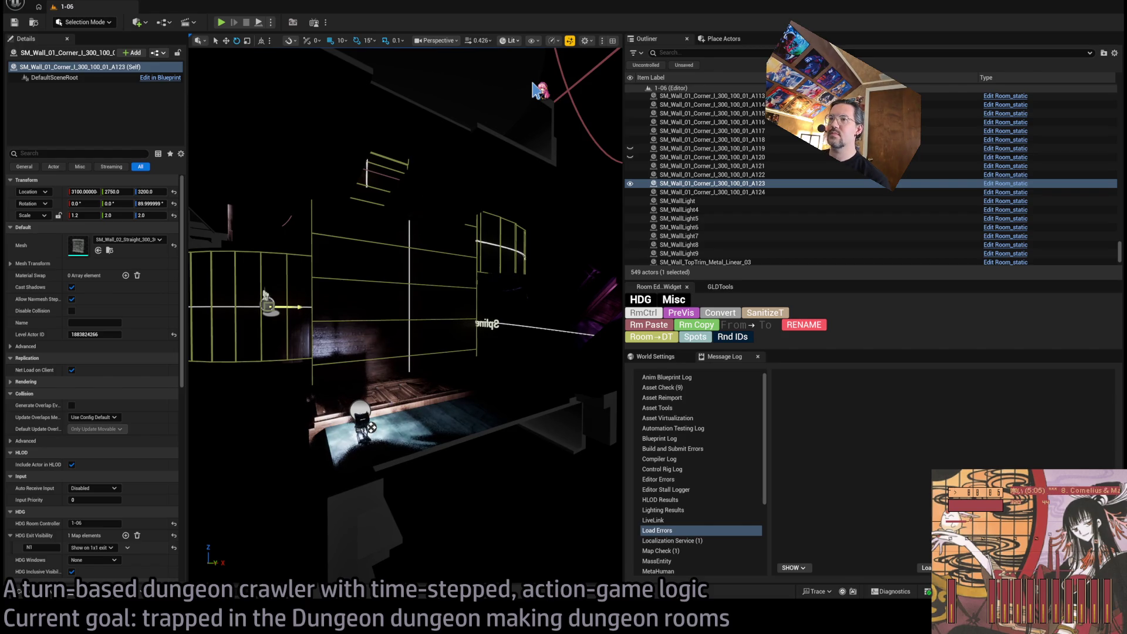
mouse_move(535, 89)
left_mouse_down()
mouse_move(543, 354)
mouse_move(510, 347)
mouse_move(543, 344)
left_mouse_up()
Set Room_PointLight14's attenuation radius to about 698 and its intensity to 9.0 EV
left_click(543, 354)
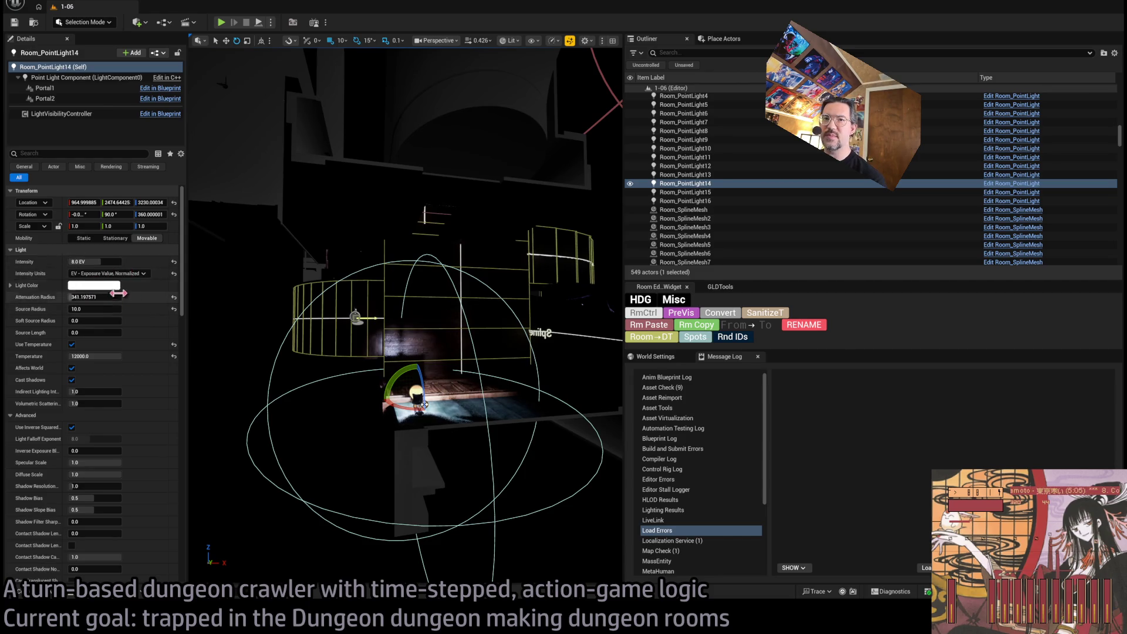
left_click_drag(111, 297, 141, 296)
scroll(118, 297, "down", 2)
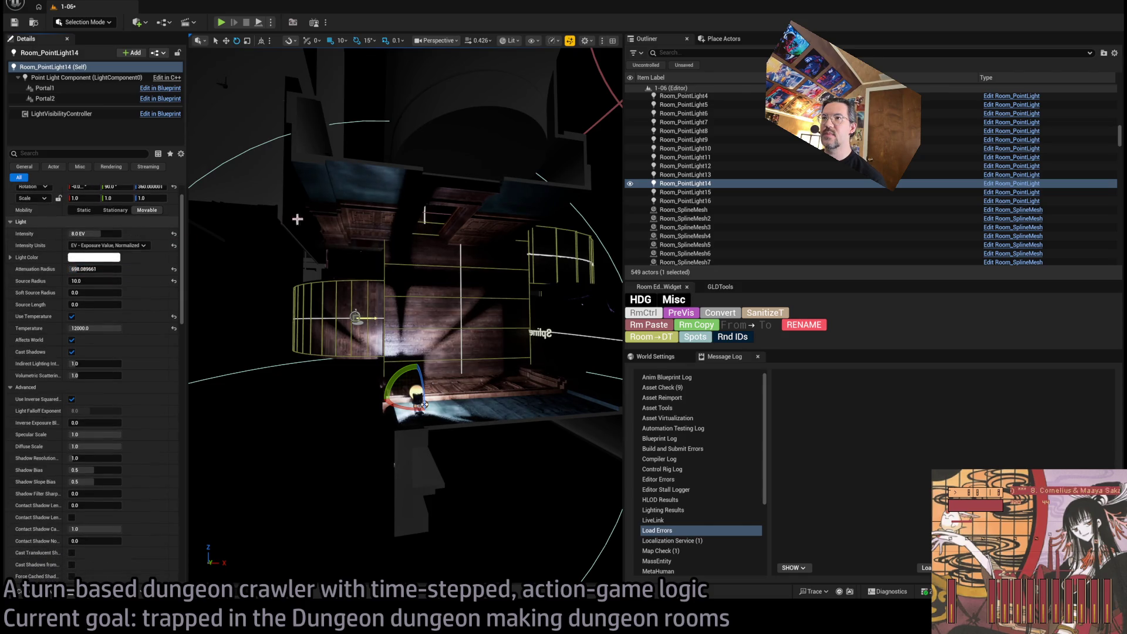
mouse_move(298, 219)
left_mouse_down()
mouse_move(323, 216)
mouse_move(316, 178)
left_mouse_up()
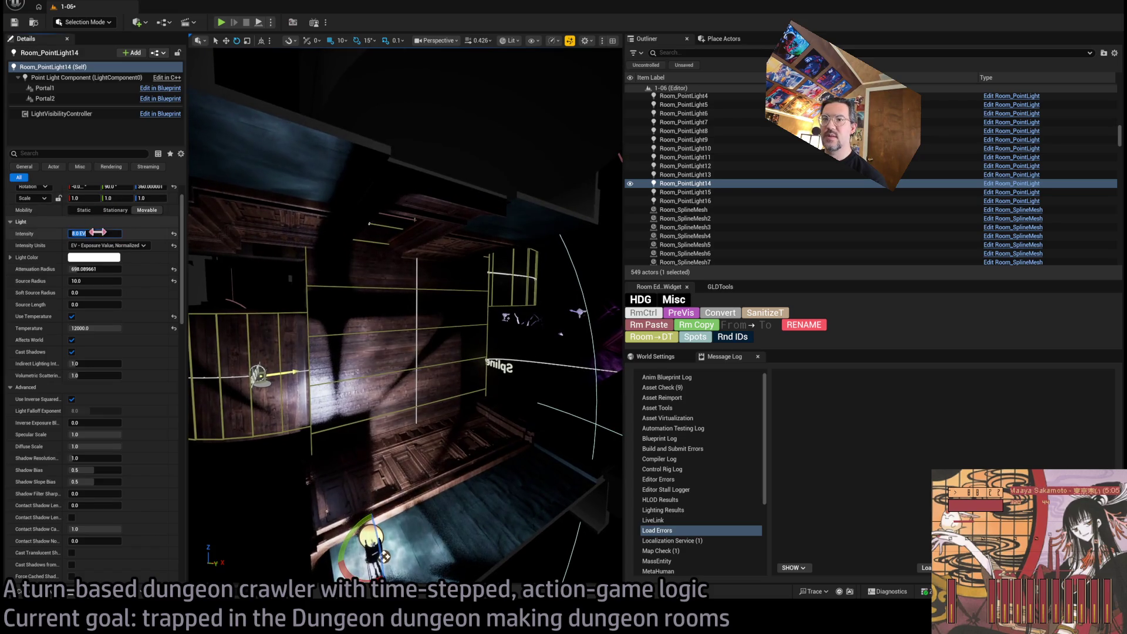
type("8")
type("9.0 EV")
key("Return")
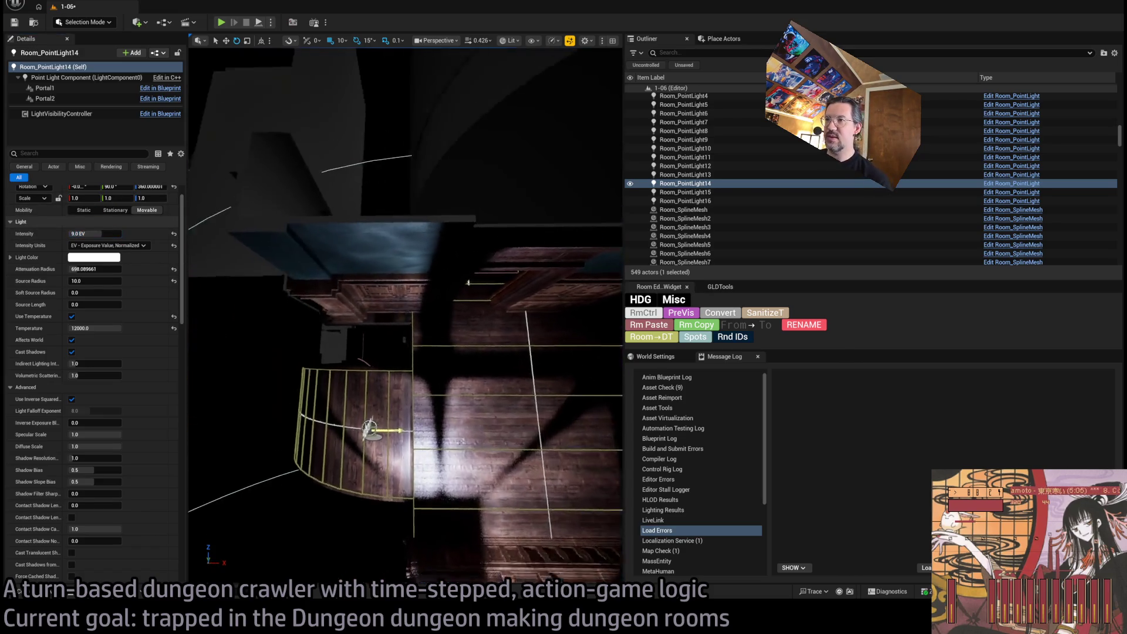
mouse_move(214, 268)
left_mouse_down()
mouse_move(423, 241)
mouse_move(411, 246)
left_mouse_up()
Play-test the brighter room in the editor, then stop and frame Room_PointLight14
key("alt+p")
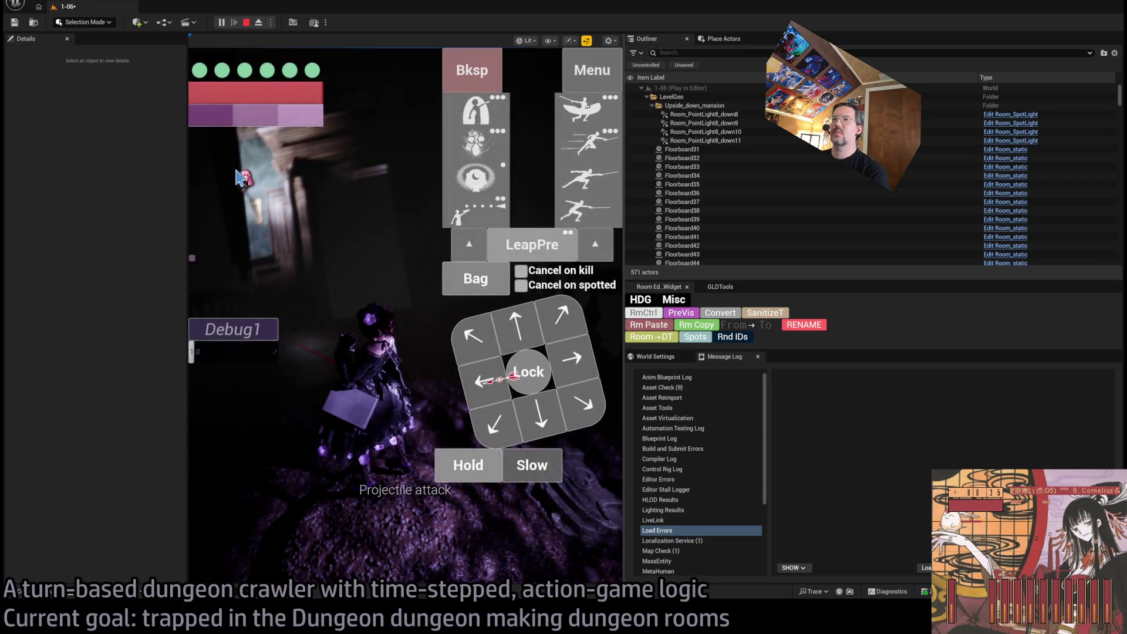
key("Escape")
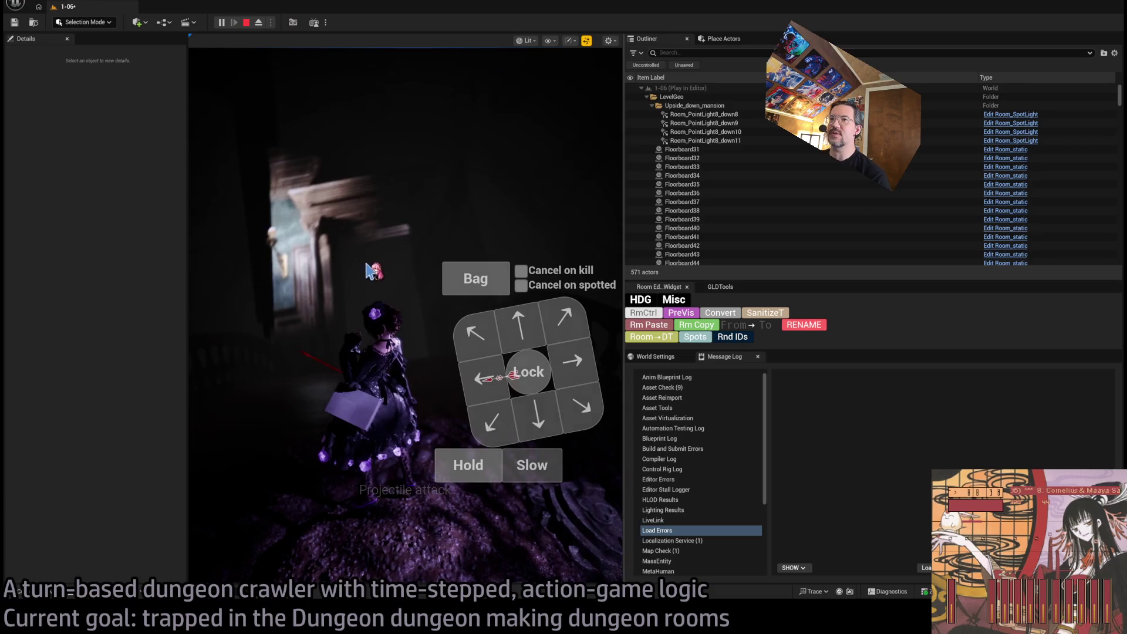
key("f")
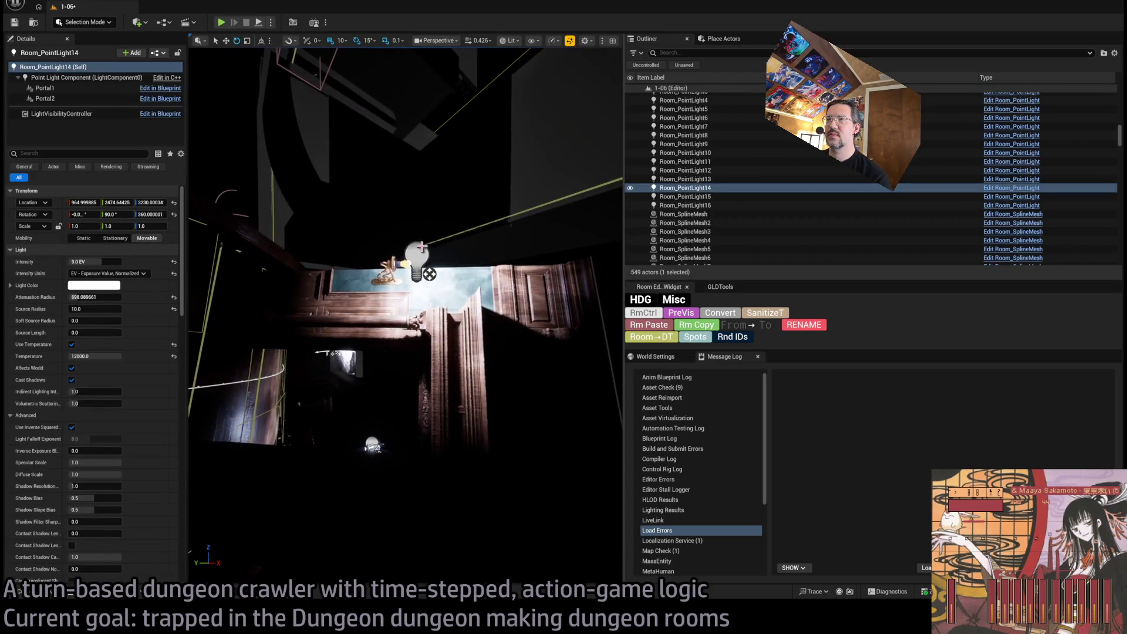
Select the SM_WallLight fixture with its point light and duplicate them
left_click(352, 241, "ctrl")
left_click(390, 265, "ctrl")
key("f")
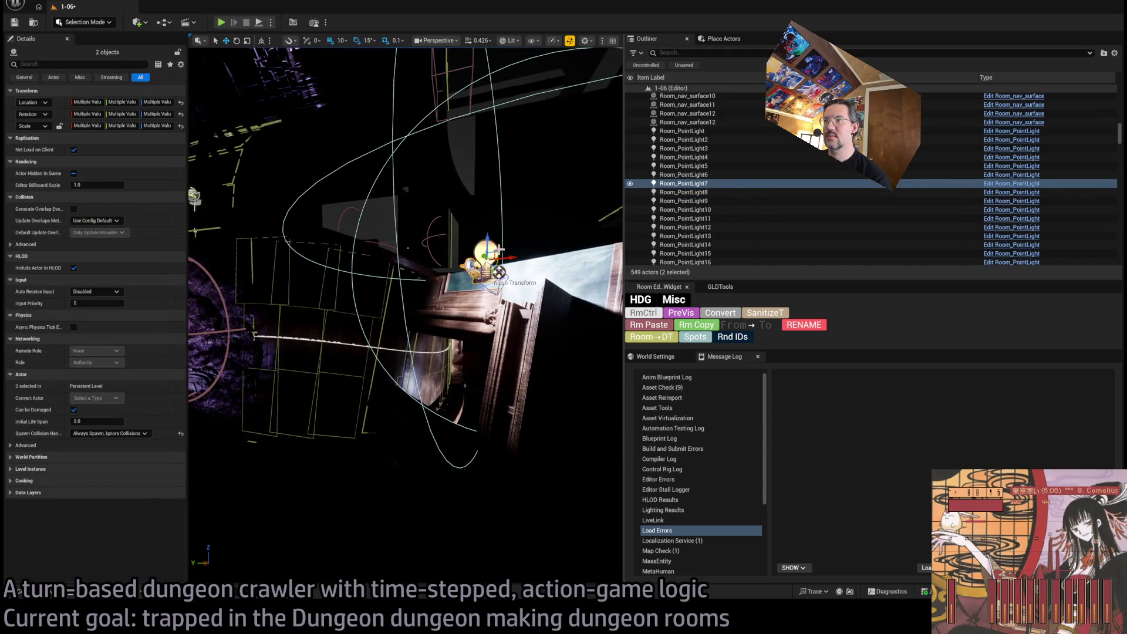
mouse_move(216, 84)
left_mouse_down()
mouse_move(235, 89)
mouse_move(216, 84)
left_mouse_up()
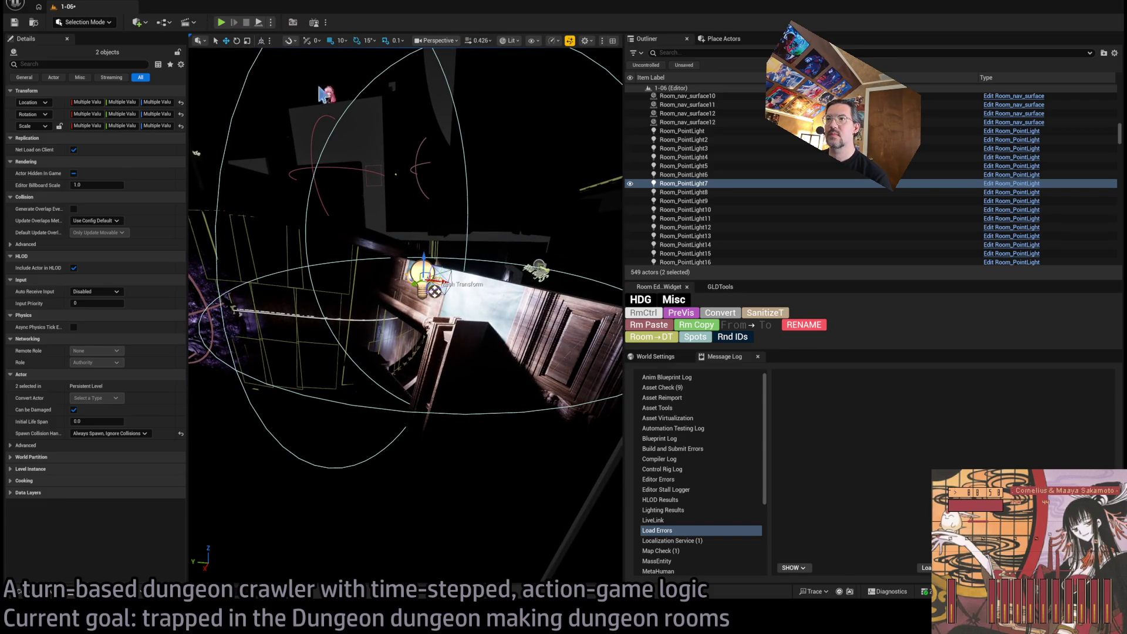
left_click_drag(322, 93, 352, 97)
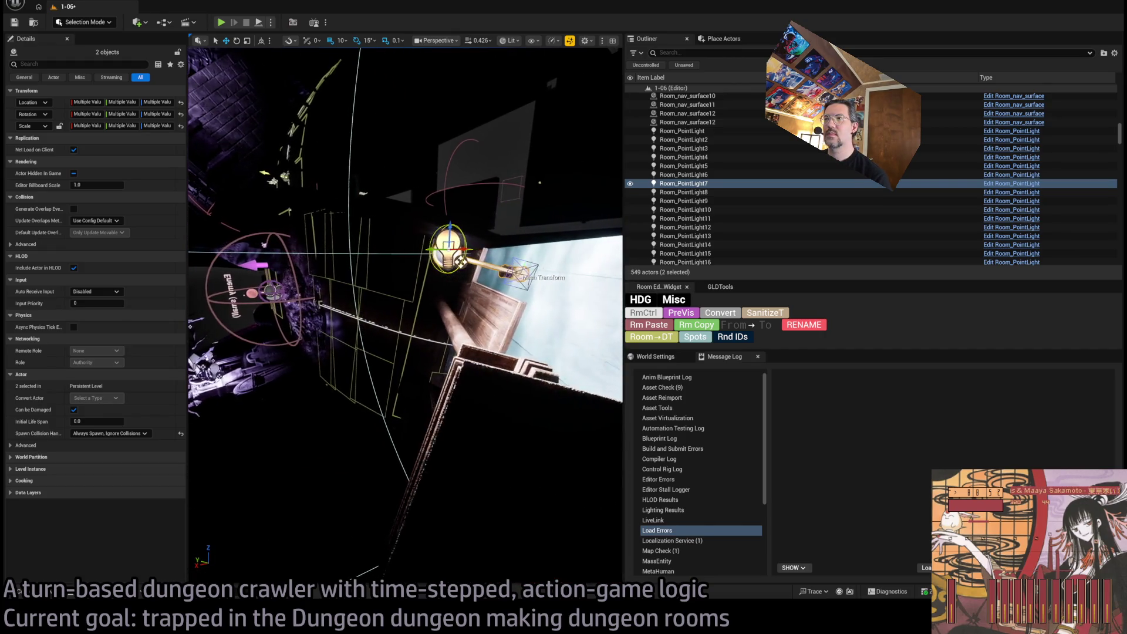
left_click(456, 262)
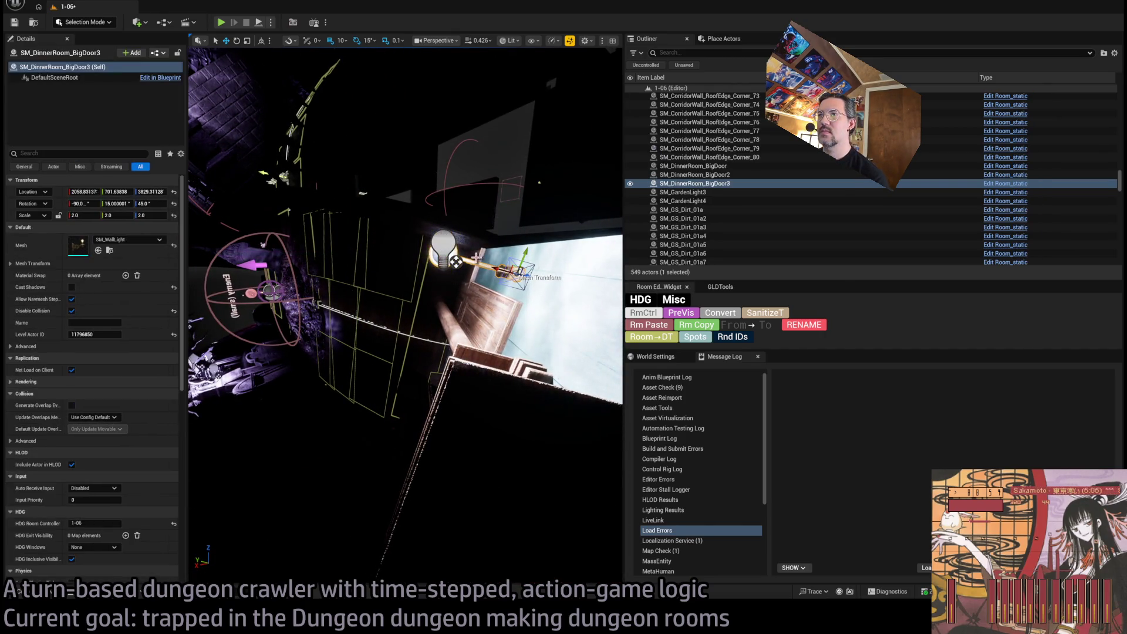
left_click(457, 261, "ctrl")
mouse_move(456, 262)
left_mouse_down()
mouse_move(504, 285)
mouse_move(433, 331)
mouse_move(482, 278)
mouse_move(487, 296)
mouse_move(587, 345)
left_mouse_up()
key("ctrl+d")
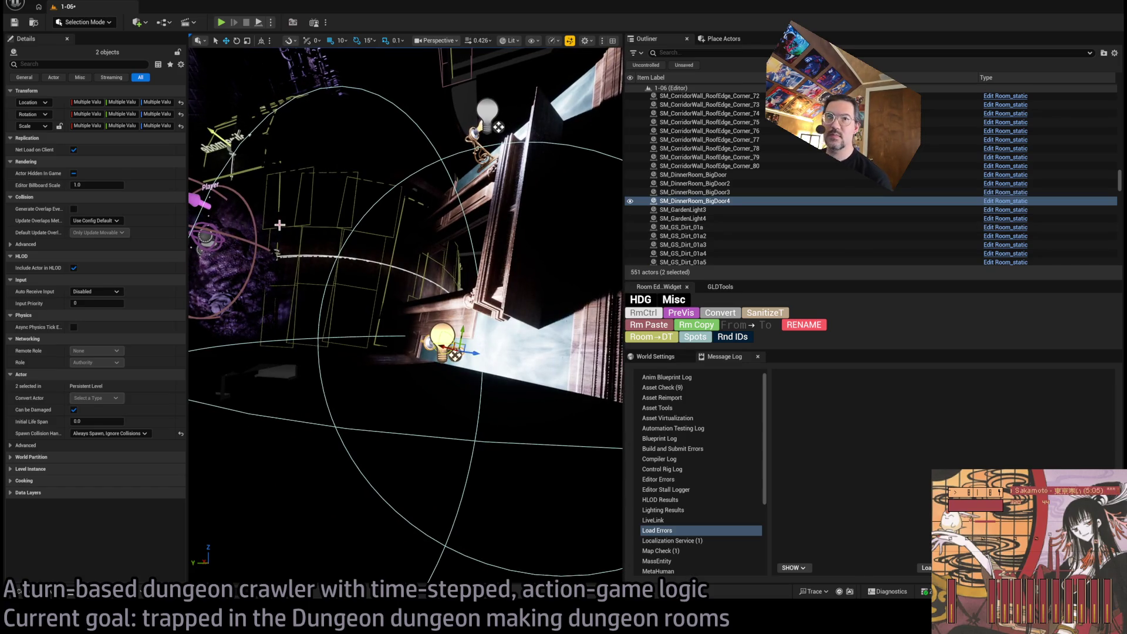
Inspect Room_PointLight17's Portal1 component and start a play-in-editor test
left_click(444, 330)
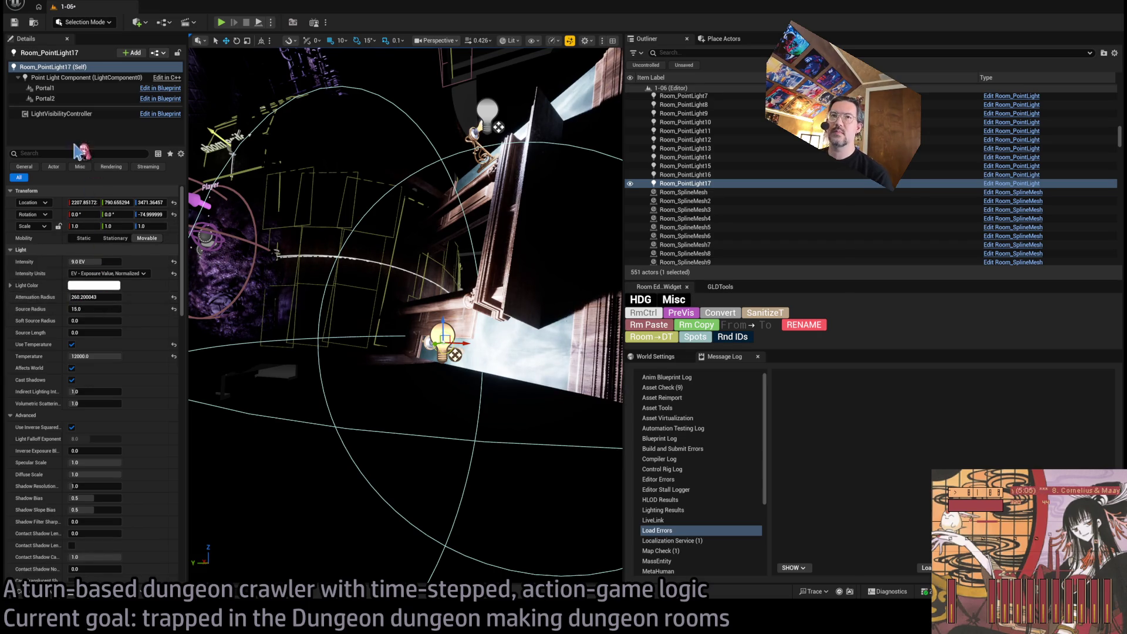
double_click(51, 89)
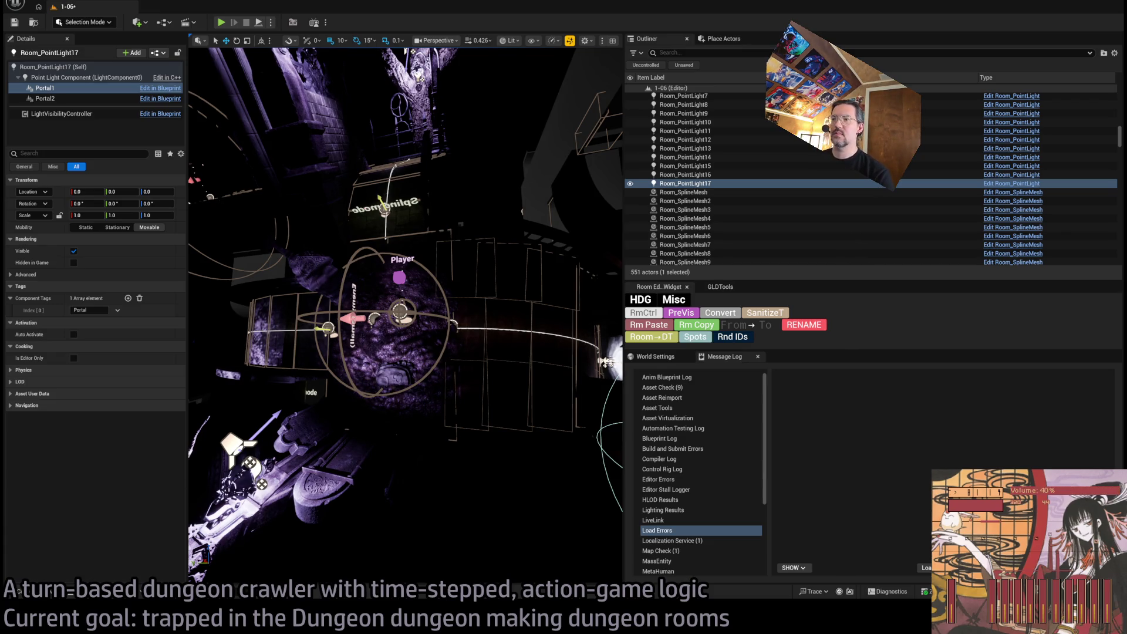
key("alt+p")
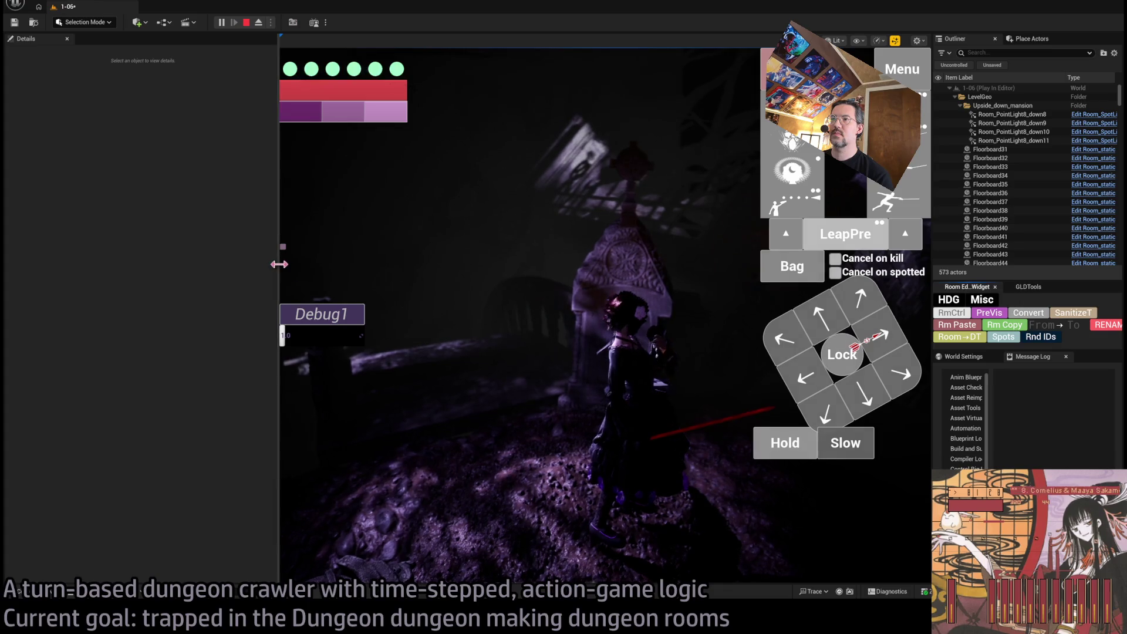
Walk the character from the graveyard into the dim wooden mansion room, then end Play In Editor
left_click_drag(279, 264, 120, 284)
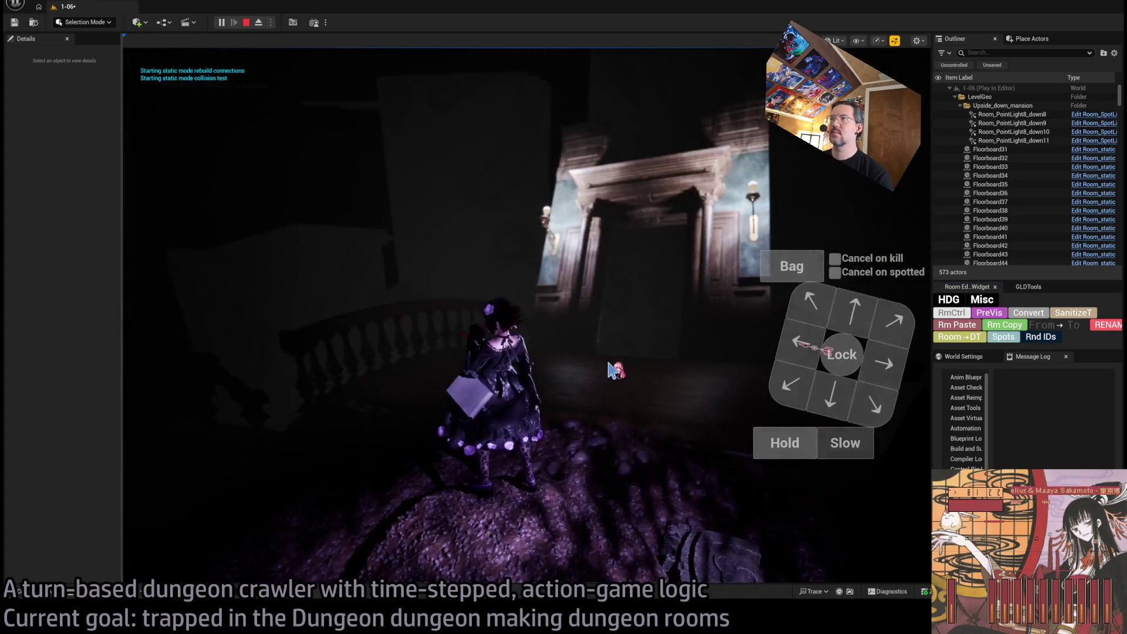
left_click(612, 370)
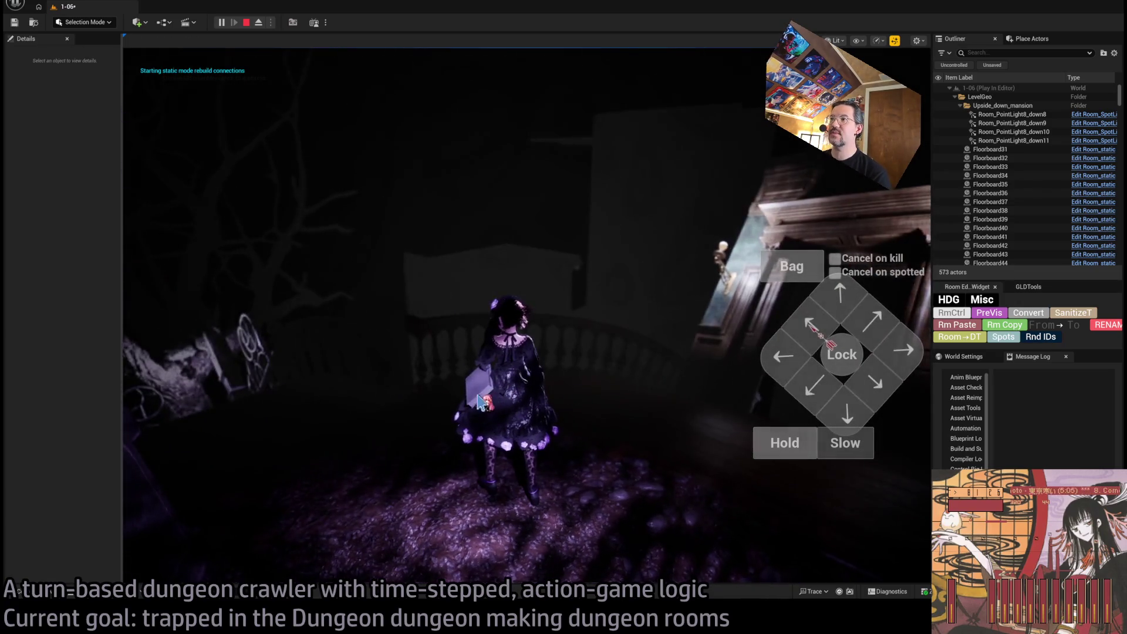
left_click(592, 322)
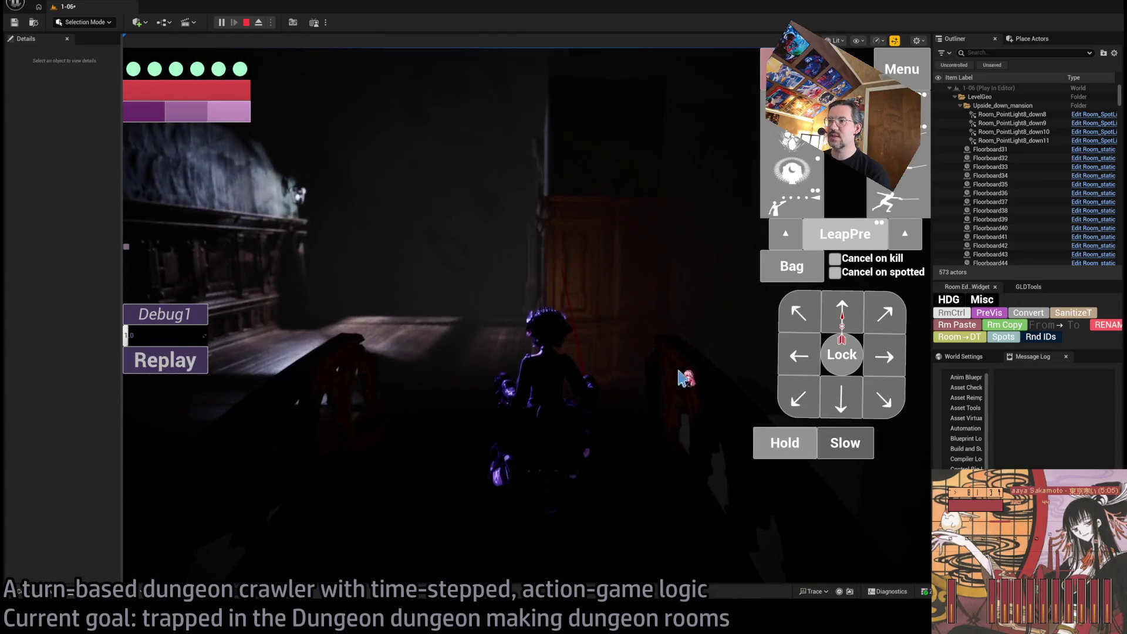
left_click(799, 316)
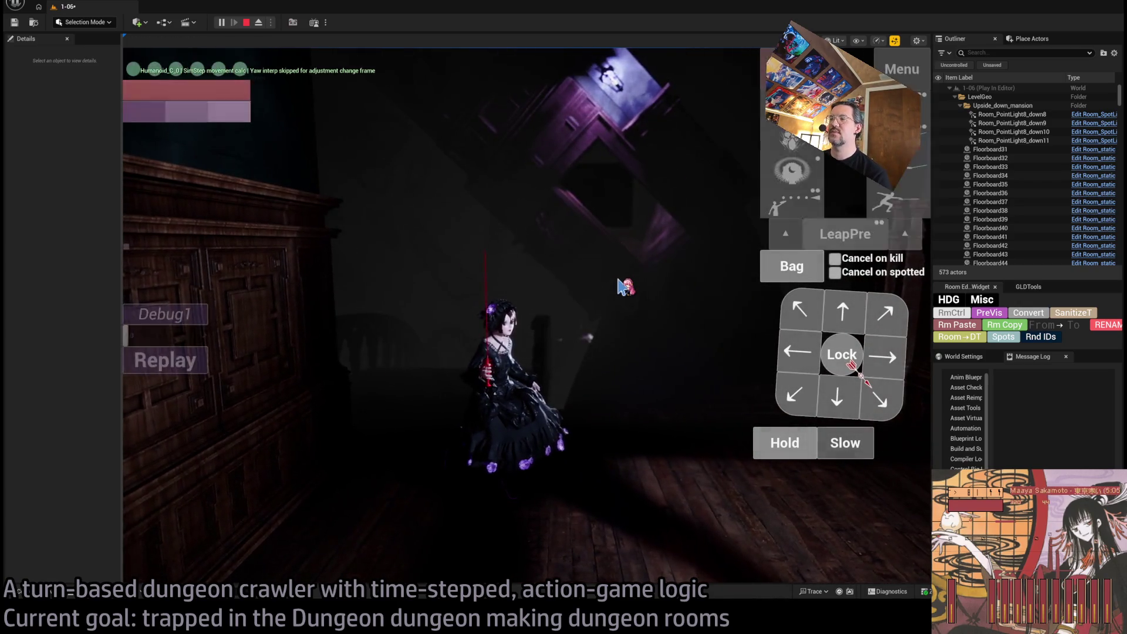
key("Escape")
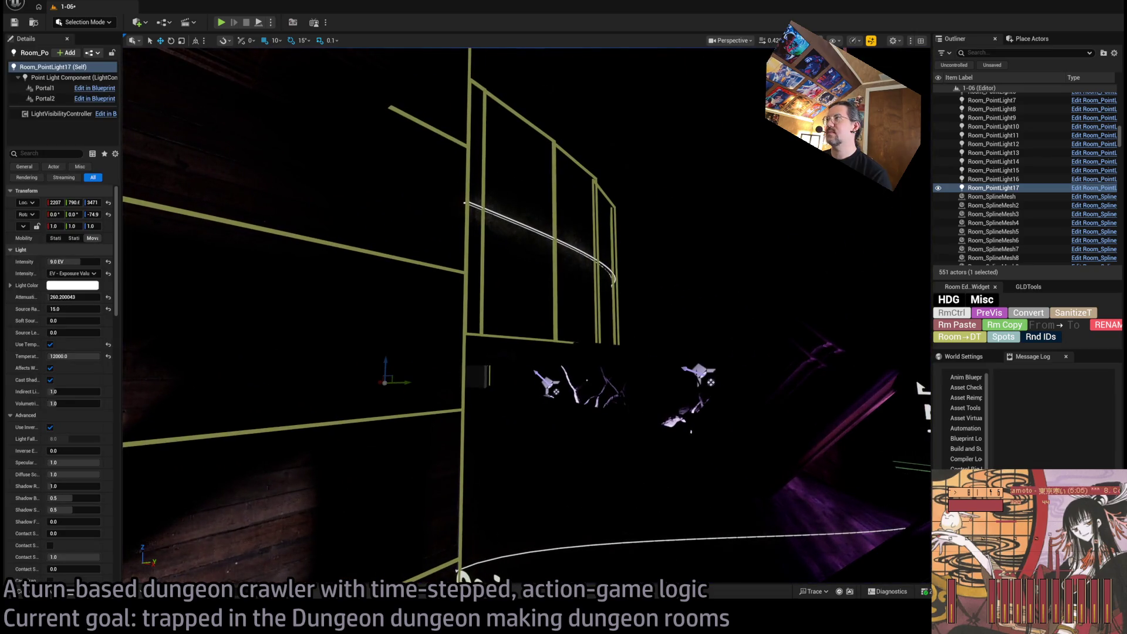
Duplicate SM_WallLight7 and its point light, rotated 30°, as SM_WallLight10 and Room_PointLight18
key("f")
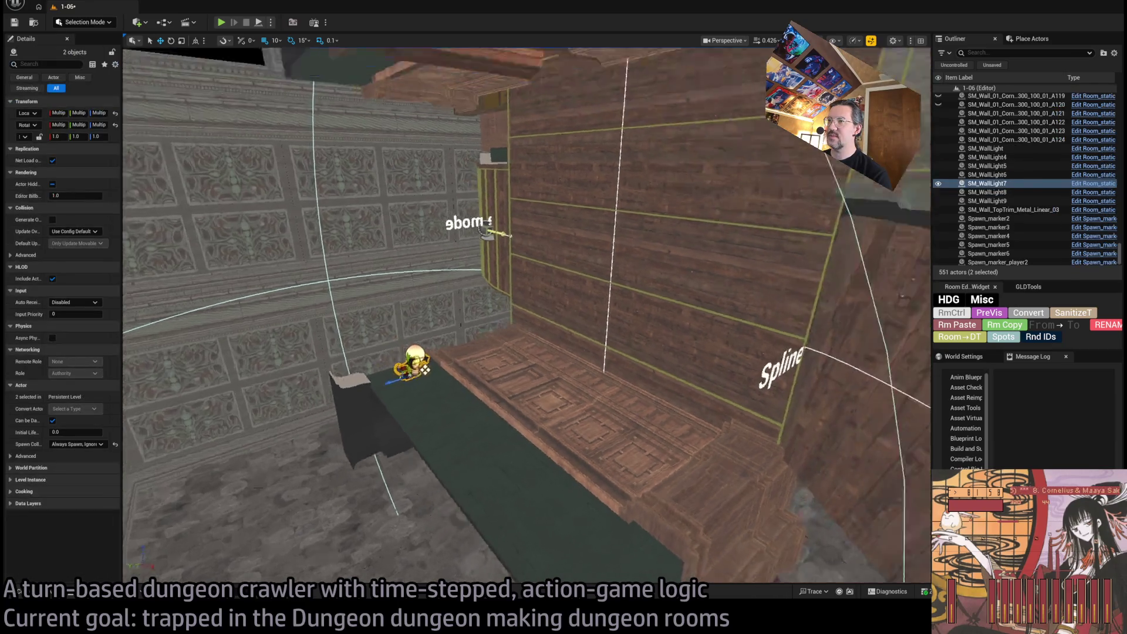
left_click(451, 378, "ctrl")
left_click_drag(425, 379, 438, 387)
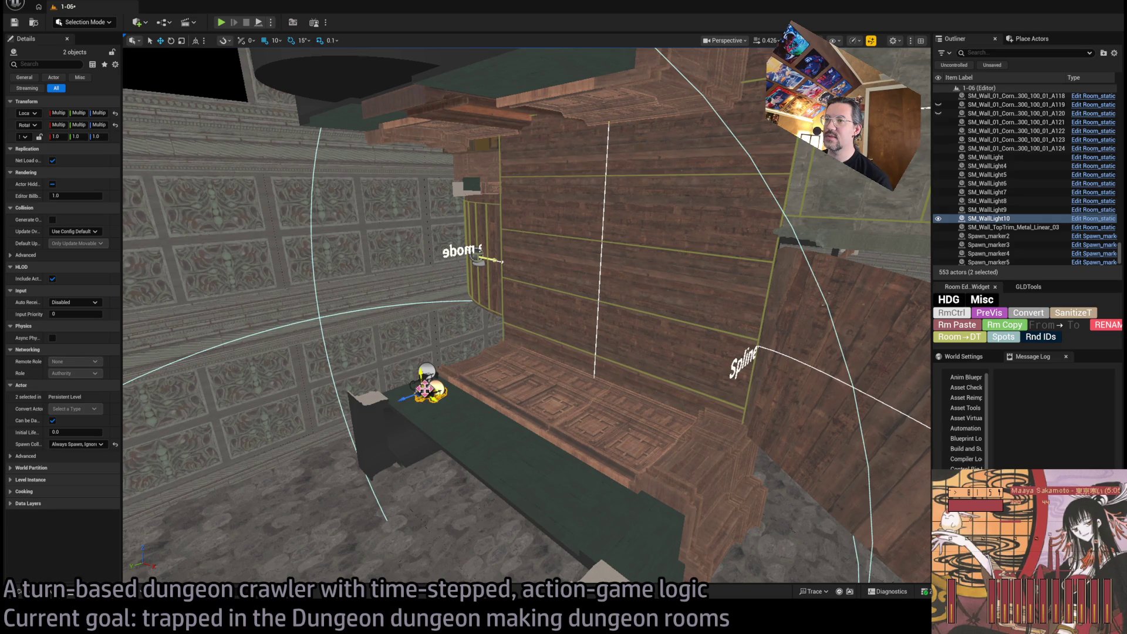
key("f")
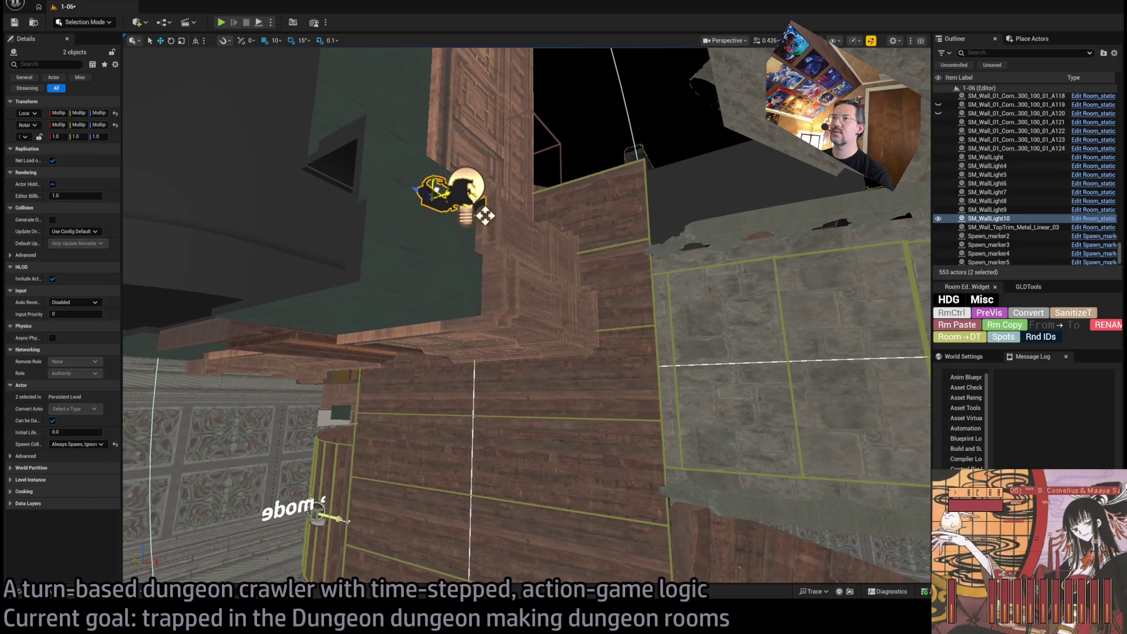
Check the new fixture's placement and frame Room_PointLight18 close up
left_click_drag(452, 176, 452, 176)
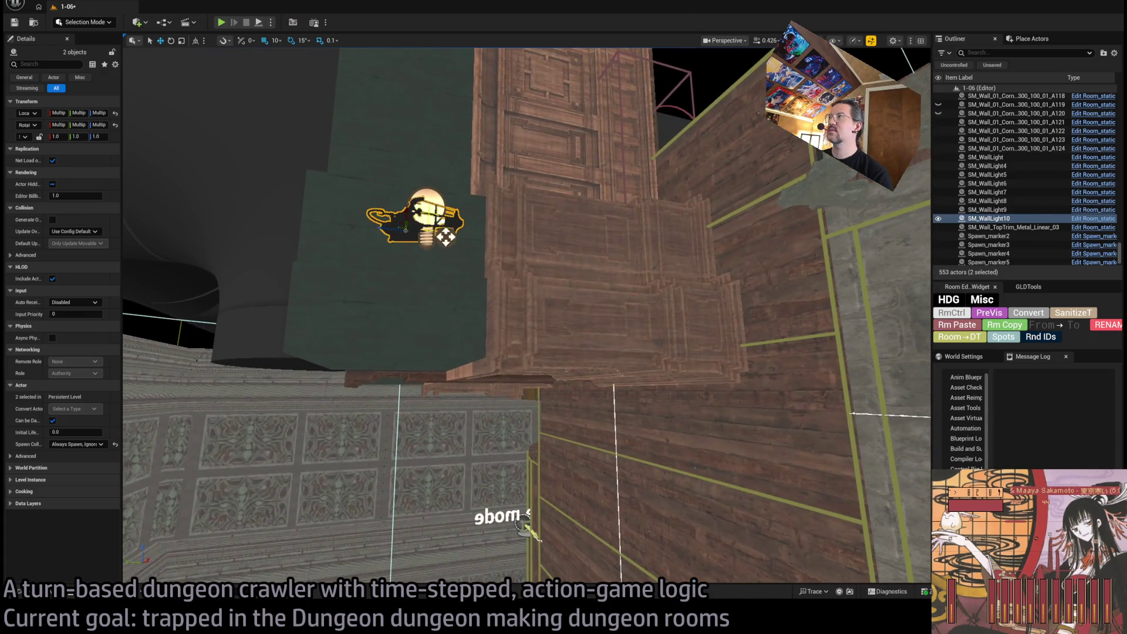
left_click_drag(447, 237, 446, 236)
left_click(531, 276)
key("f")
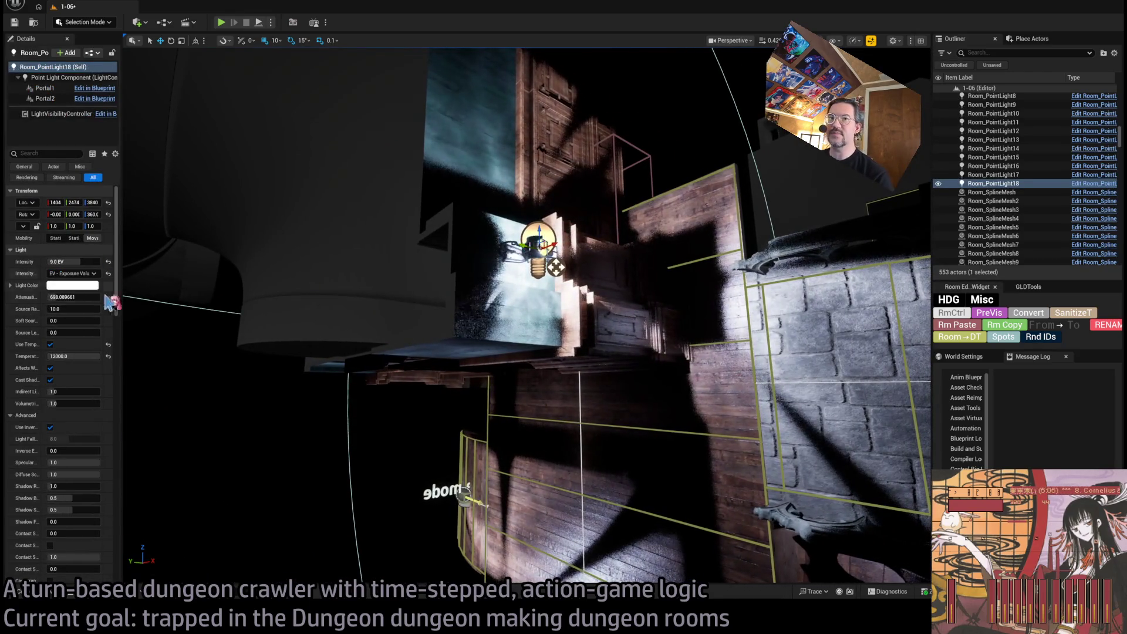
Lower Room_PointLight18's attenuation radius to about 398 and compare it with Room_PointLight16
left_click_drag(85, 295, 64, 297)
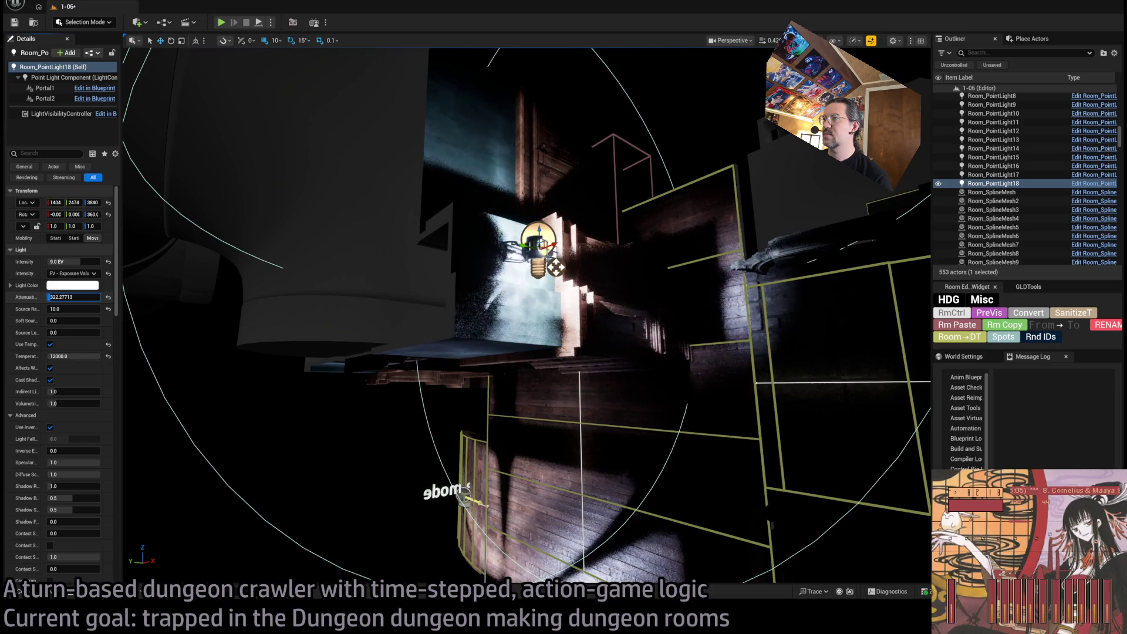
left_click_drag(556, 268, 556, 268)
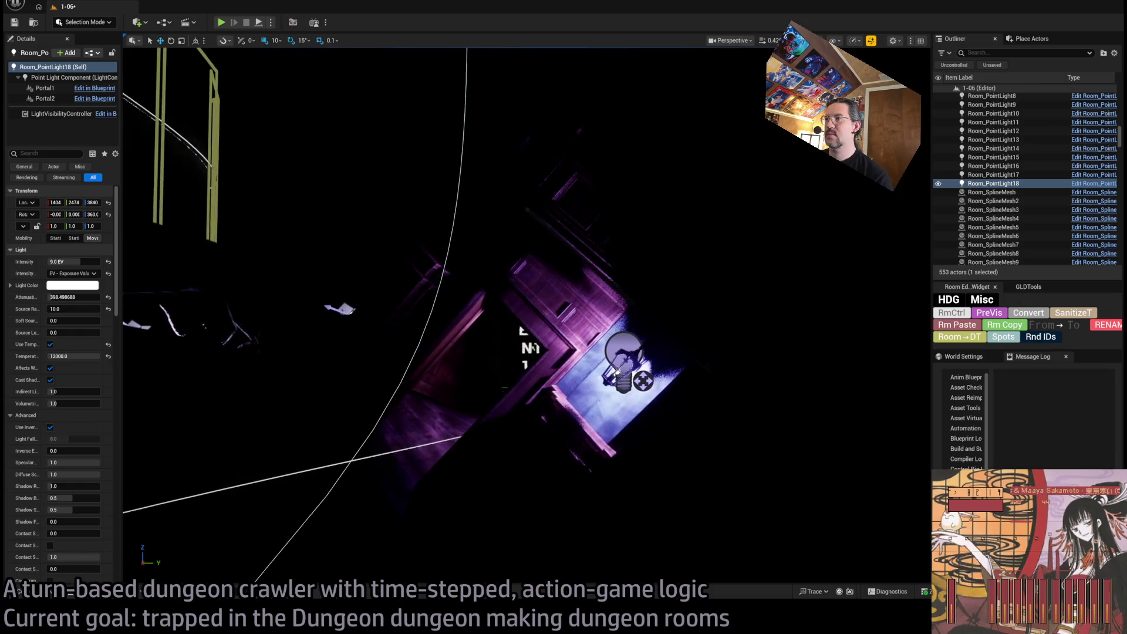
left_click(624, 360)
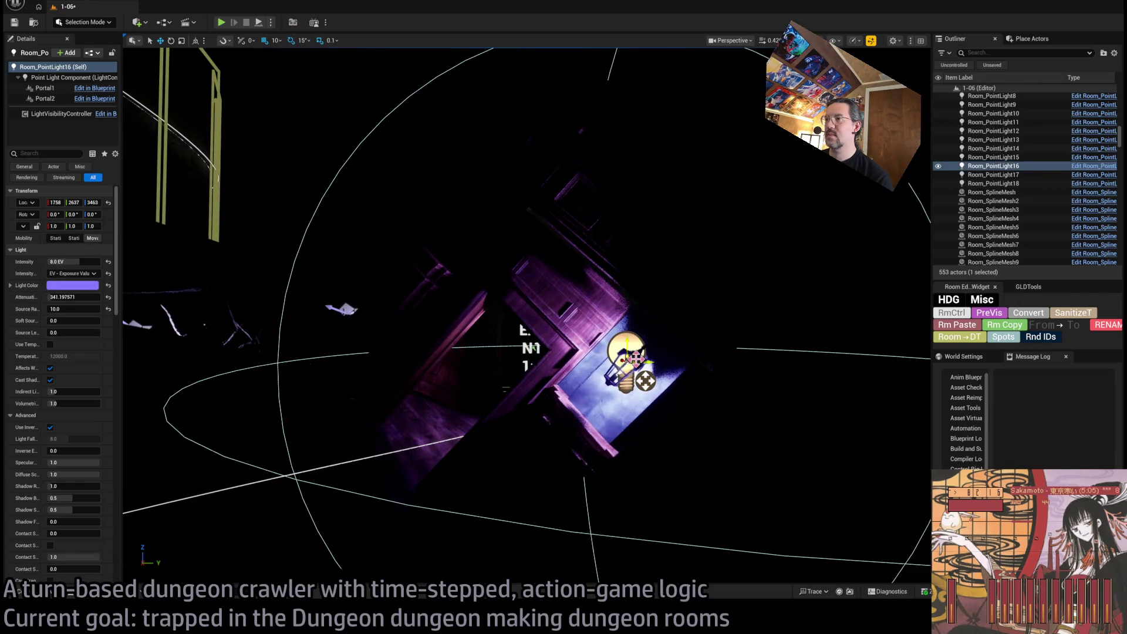
Swing the view toward the walls and select the purple spot light
left_click_drag(625, 359, 625, 359)
left_click_drag(396, 229, 396, 230)
left_click(675, 234)
mouse_move(675, 234)
left_mouse_down()
mouse_move(761, 308)
mouse_move(767, 274)
mouse_move(722, 229)
mouse_move(410, 237)
mouse_move(424, 225)
left_mouse_up()
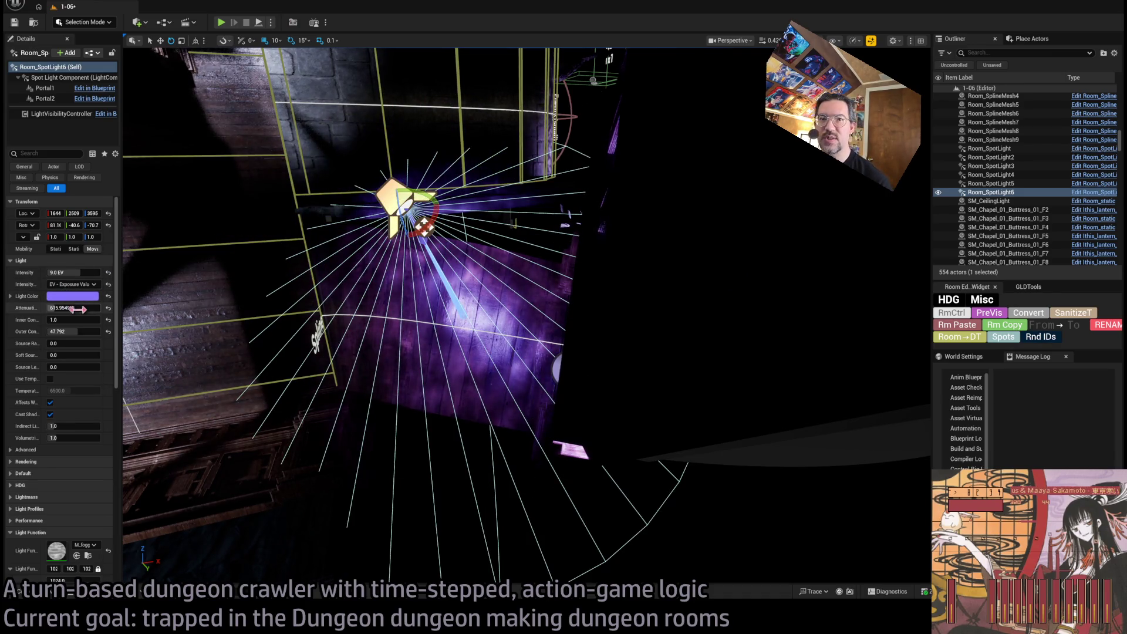
Set the spot light's attenuation radius to about 955, adjust its intensity, and rotate it about 30°
left_click_drag(80, 310, 73, 331)
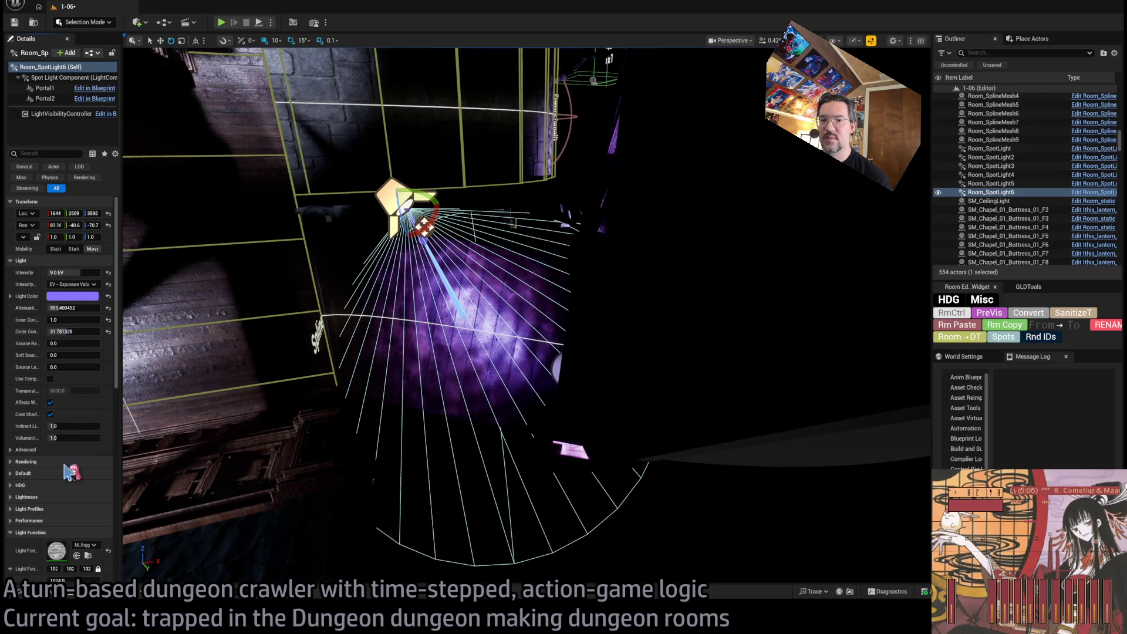
left_click_drag(77, 272, 71, 272)
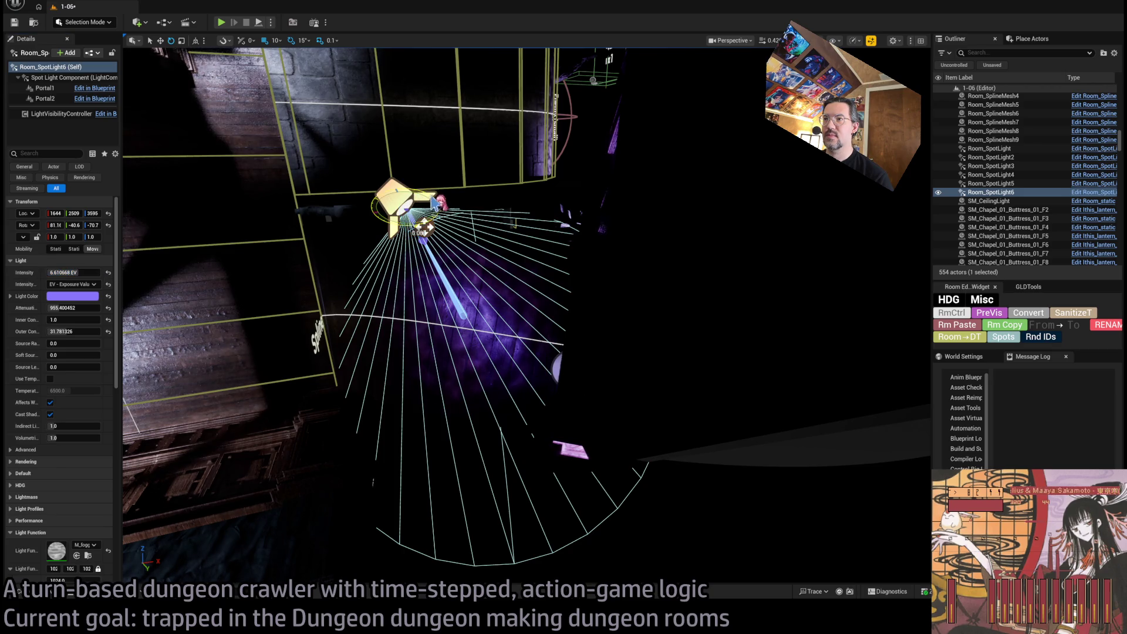
mouse_move(424, 226)
left_mouse_down()
mouse_move(588, 245)
mouse_move(421, 299)
mouse_move(511, 349)
mouse_move(586, 353)
mouse_move(575, 347)
mouse_move(676, 323)
mouse_move(599, 364)
mouse_move(645, 326)
mouse_move(646, 307)
left_mouse_up()
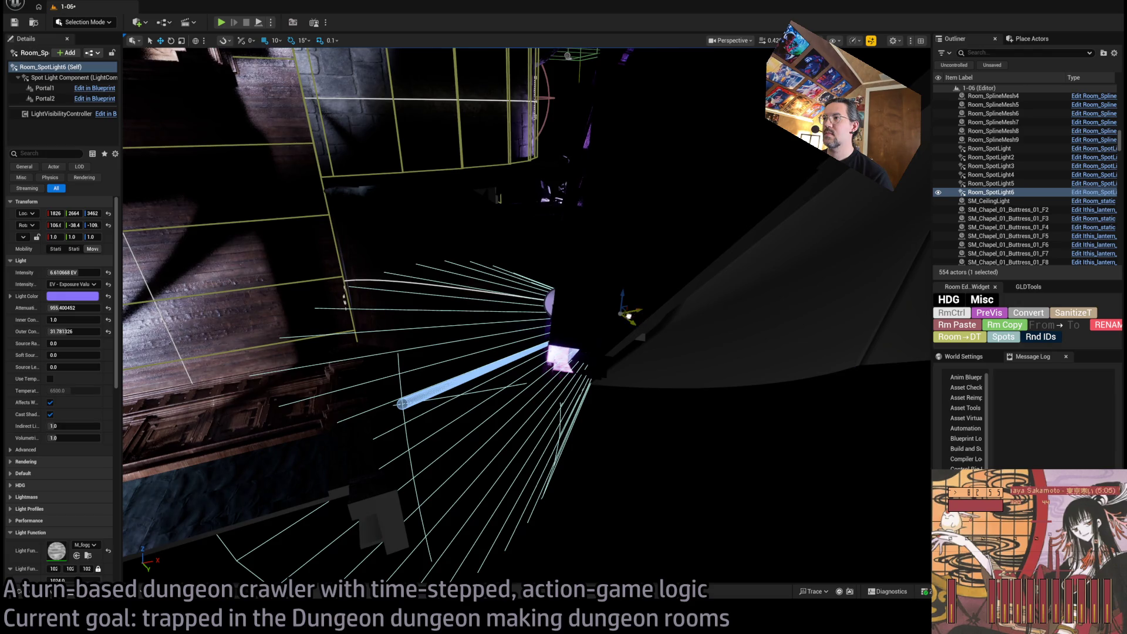
Nudge the spot light slightly sideways and start a play test
mouse_move(545, 320)
left_mouse_down()
mouse_move(517, 306)
mouse_move(443, 329)
mouse_move(567, 306)
mouse_move(587, 319)
left_mouse_up()
key("e")
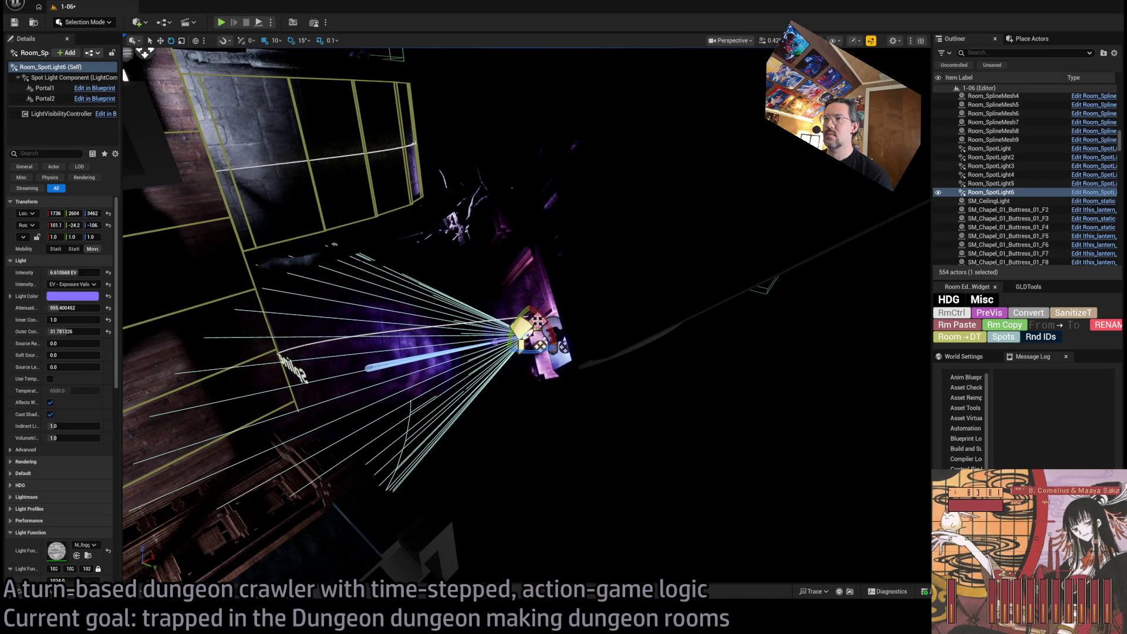
left_click_drag(125, 73, 184, 92)
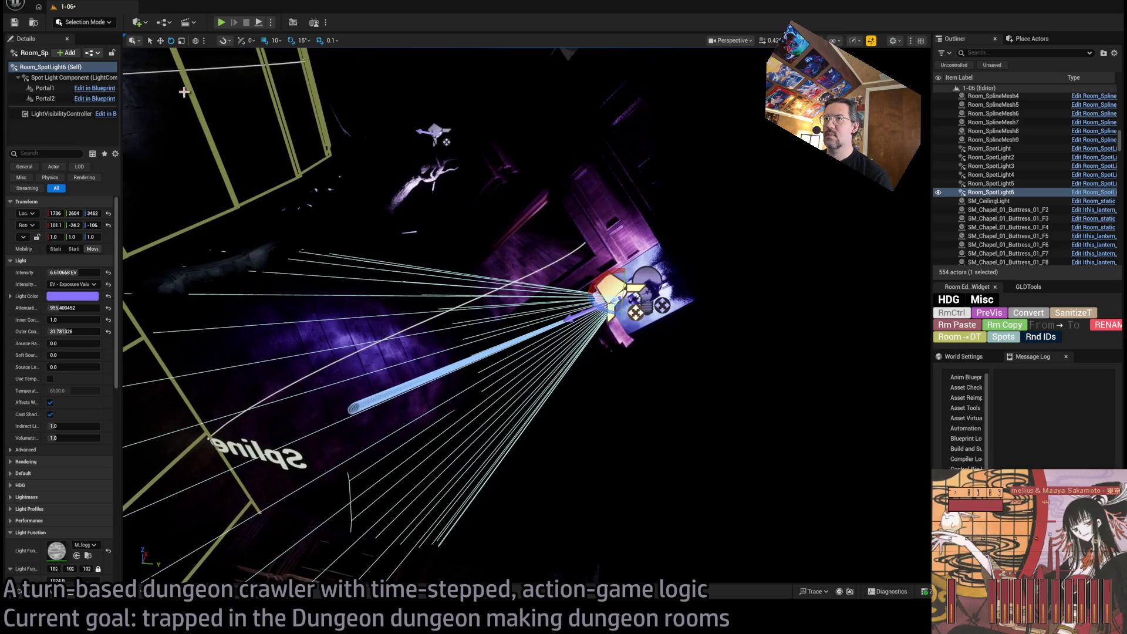
key("alt+p")
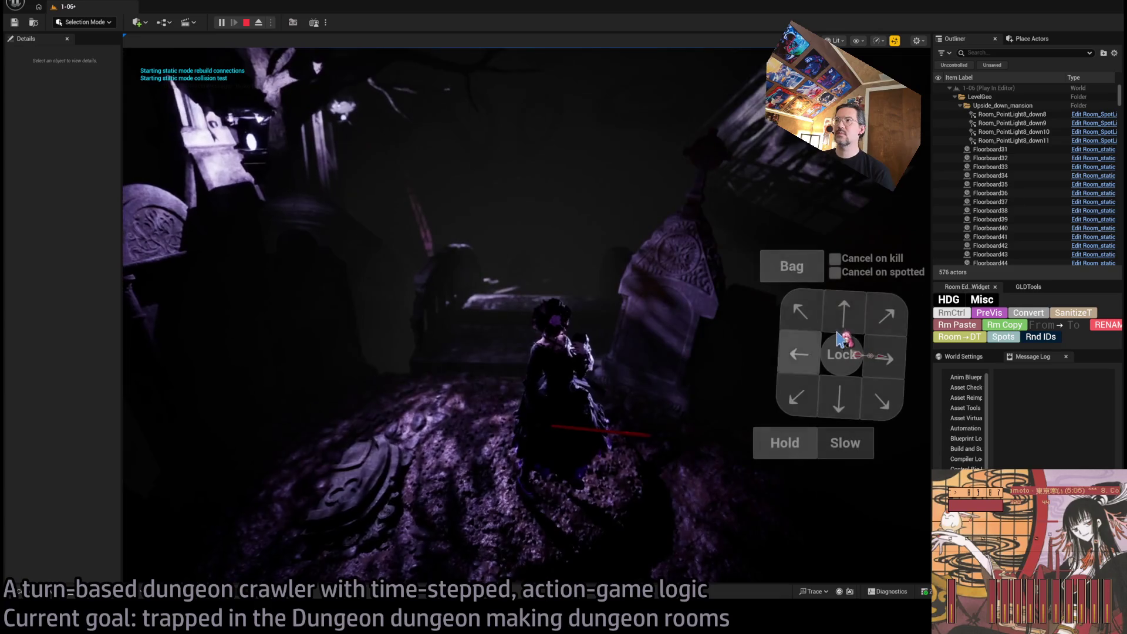
Advance the character, then detach from the player into an unlit free view
left_click(856, 313)
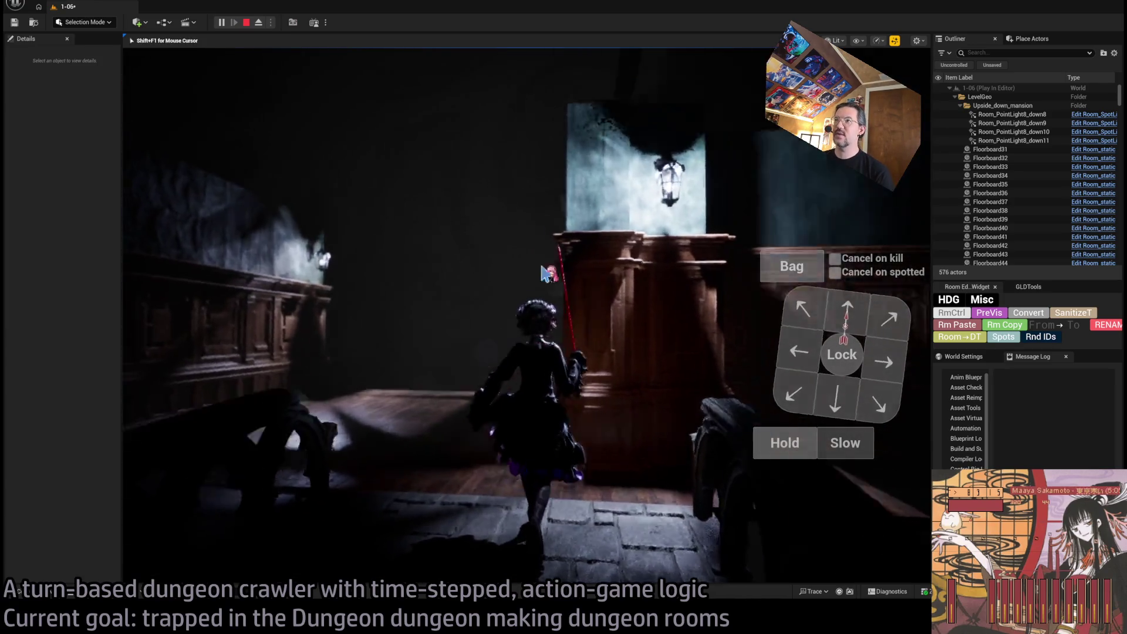
left_click(259, 23)
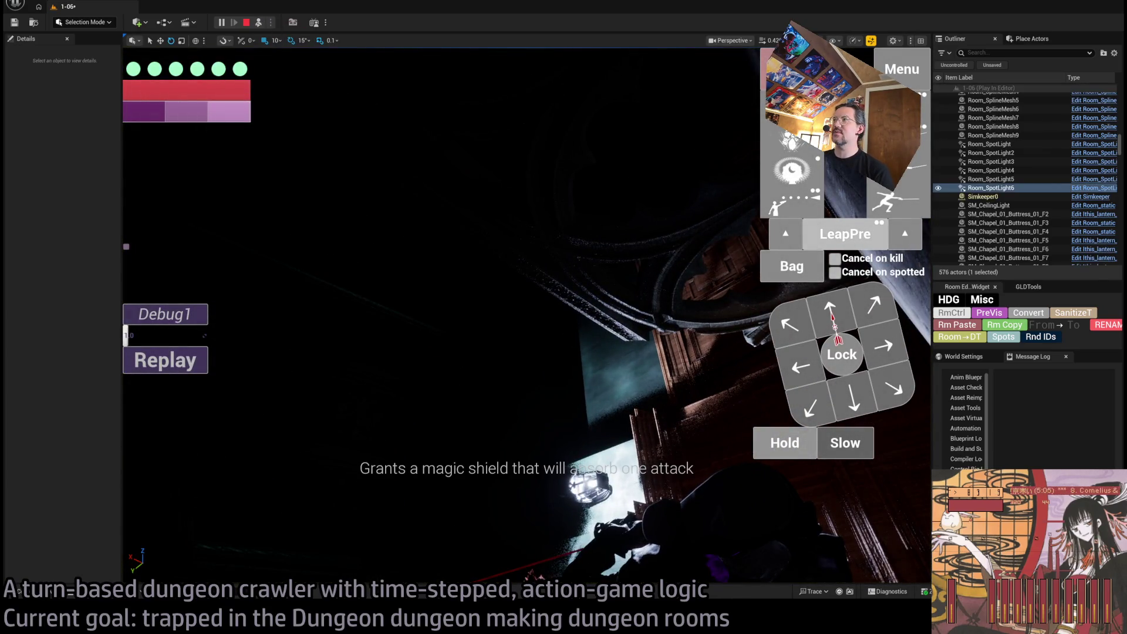
key("alt+3")
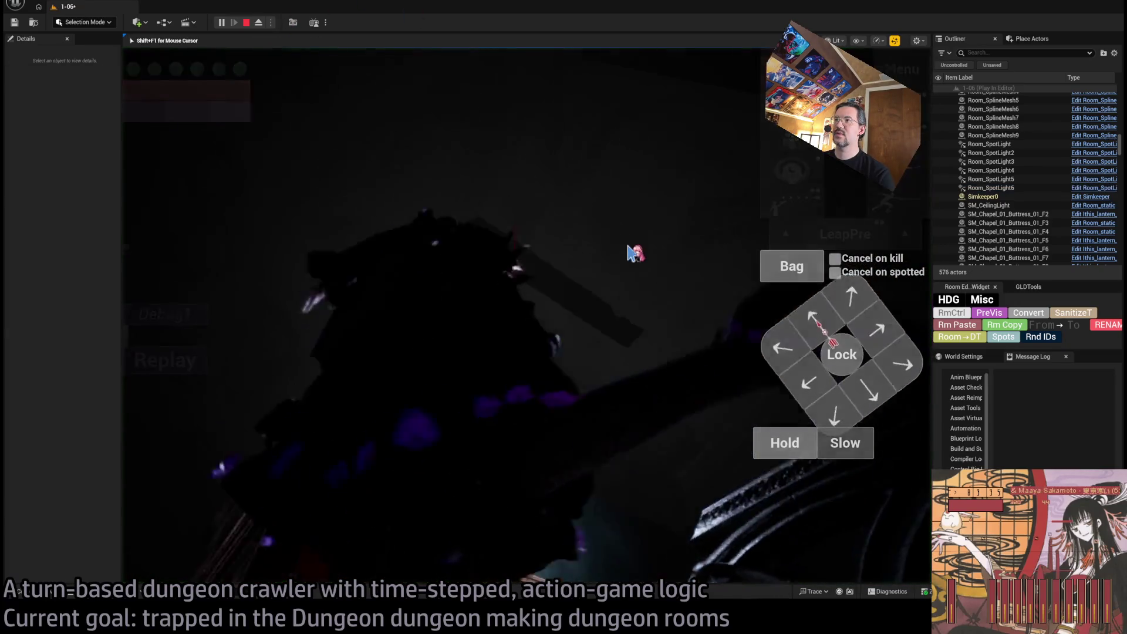
Step the character forward twice more and stop the play test
left_click(802, 336)
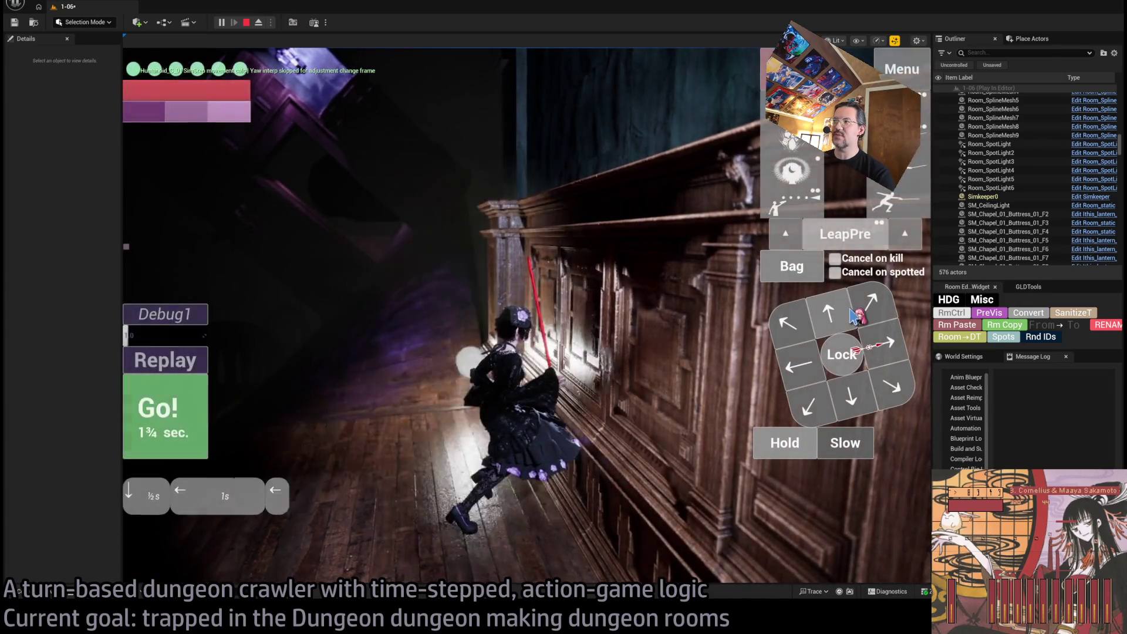
left_click(845, 319)
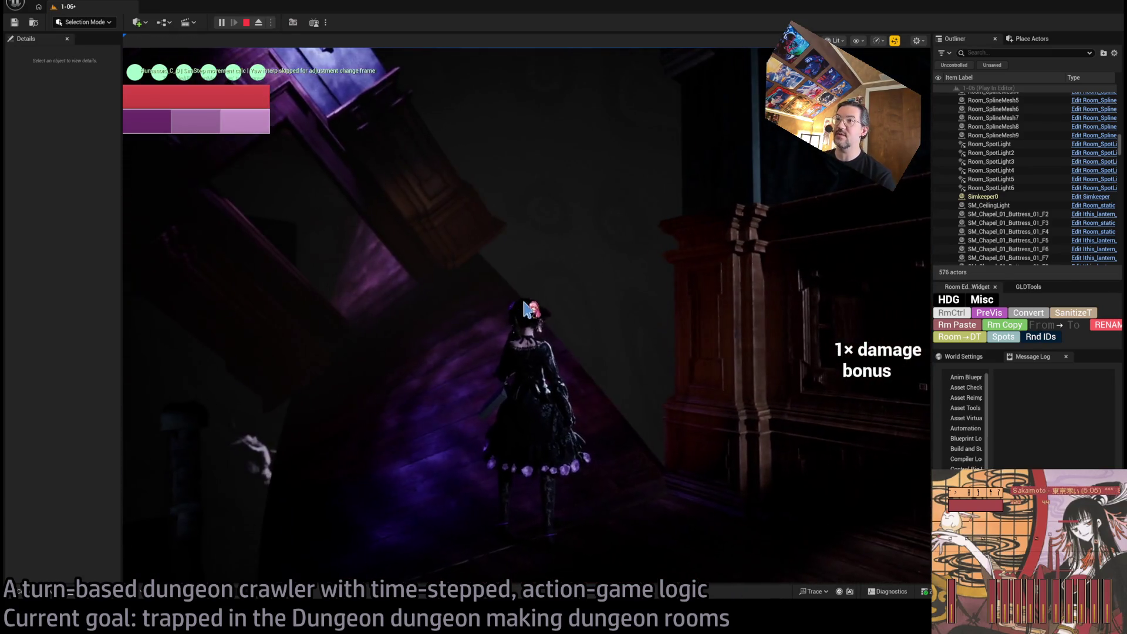
key("Escape")
In Lit view, rotate Room_SpotLight6 to 101.1, -24.2, -76.9 so its beam points higher
key("f")
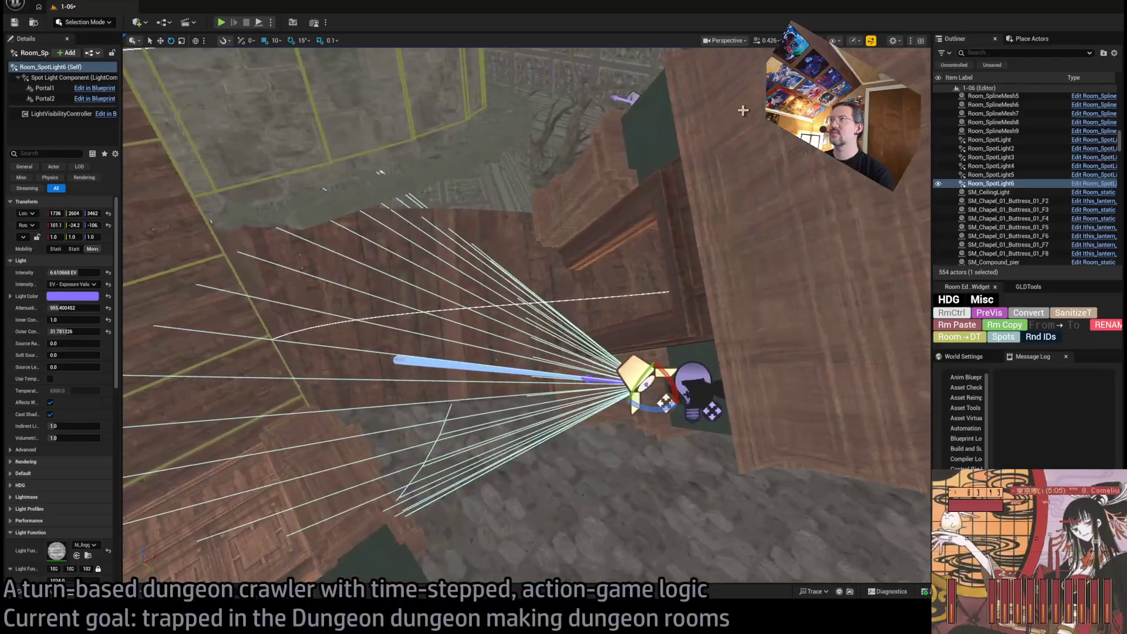
key("alt+4")
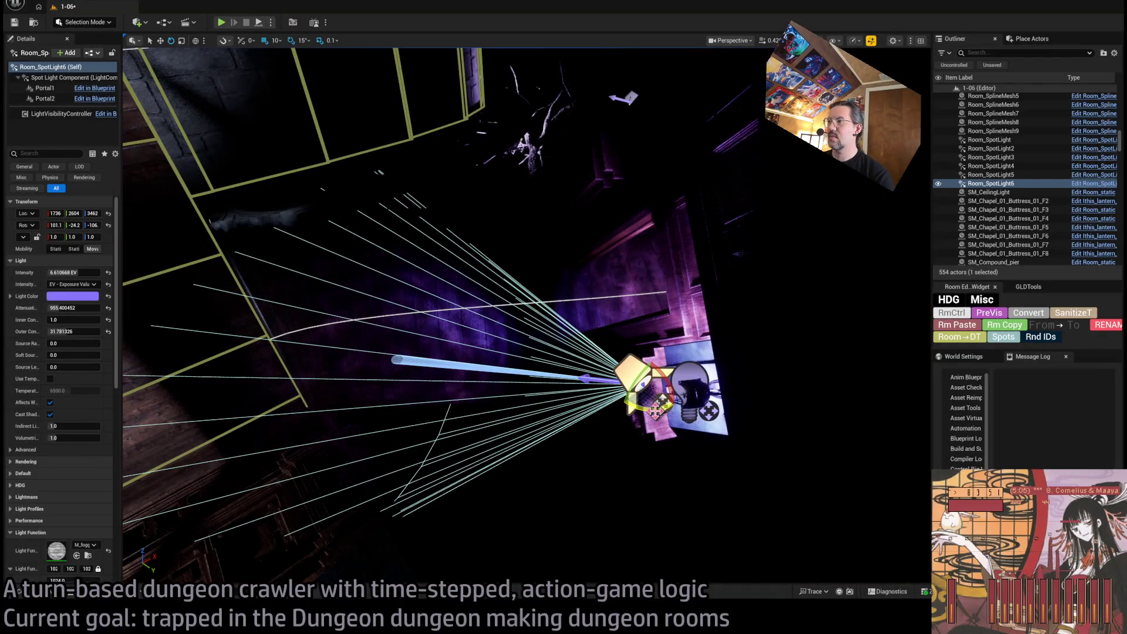
left_click_drag(656, 411, 663, 402)
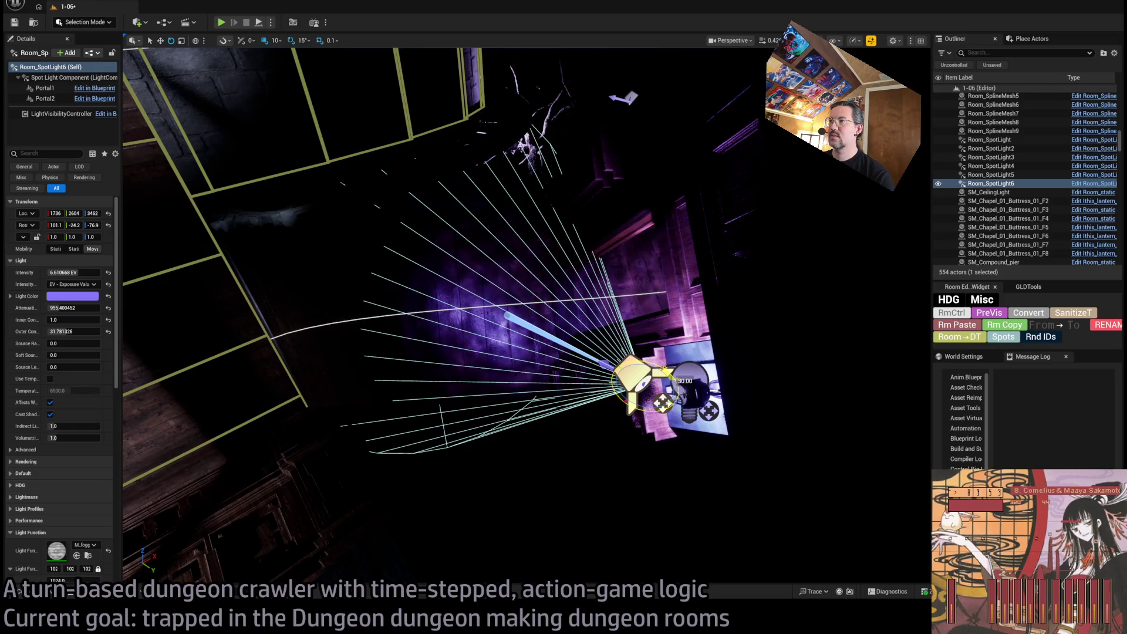
Zoom in and out to check the purple beam, then start a play test
scroll(659, 313, "up", 5)
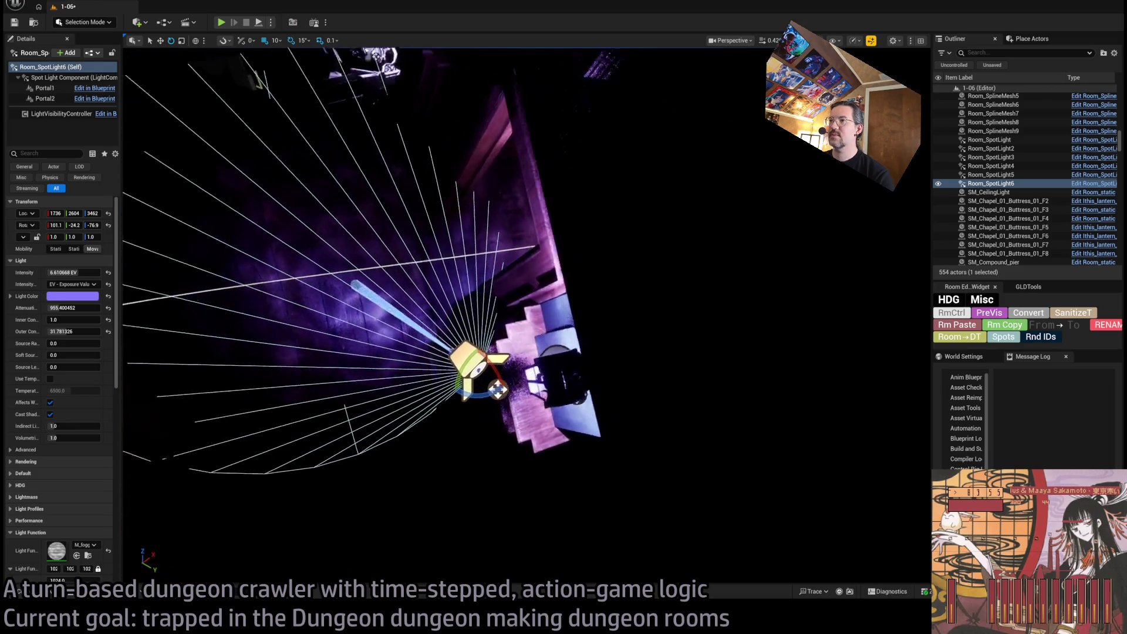
scroll(527, 313, "up", 3)
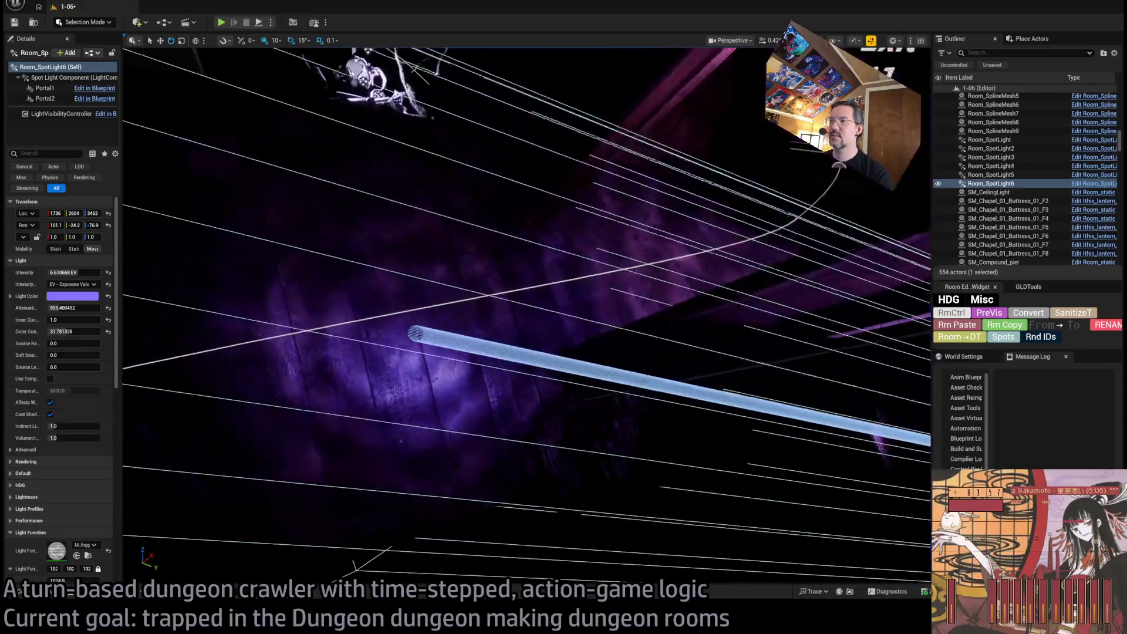
scroll(527, 313, "down", 4)
scroll(527, 313, "down", 4)
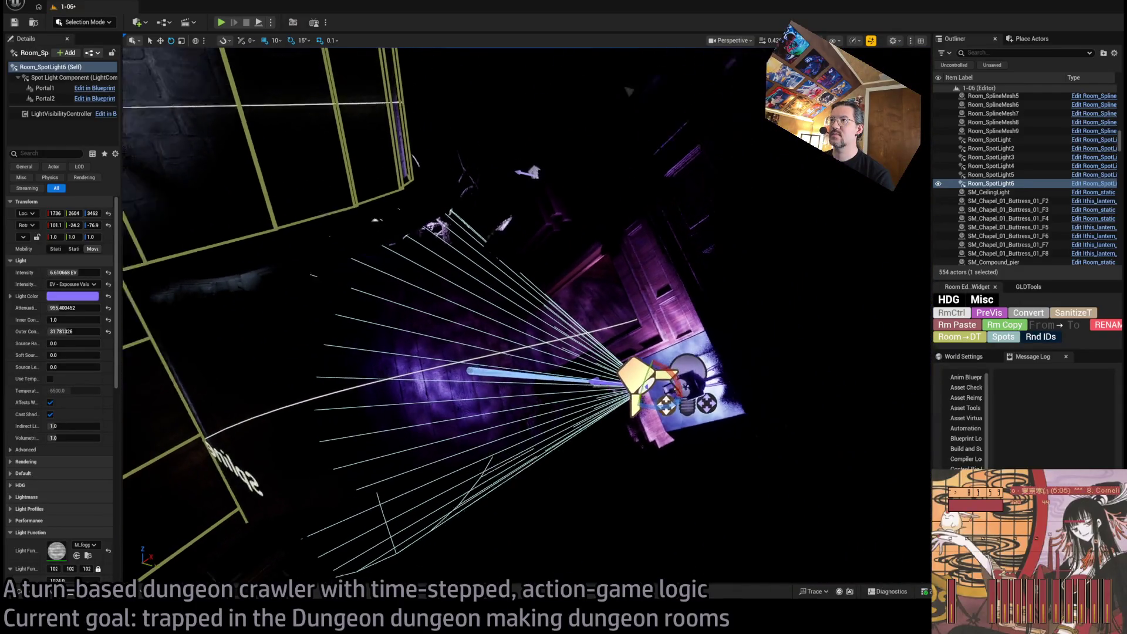
scroll(445, 140, "down", 5)
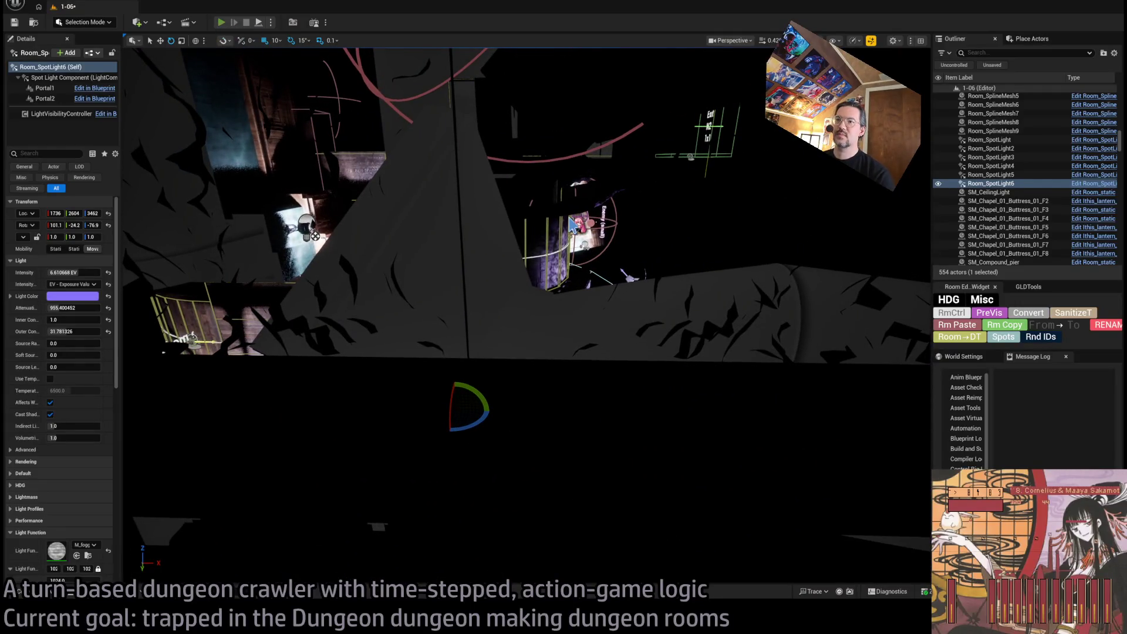
key("alt+p")
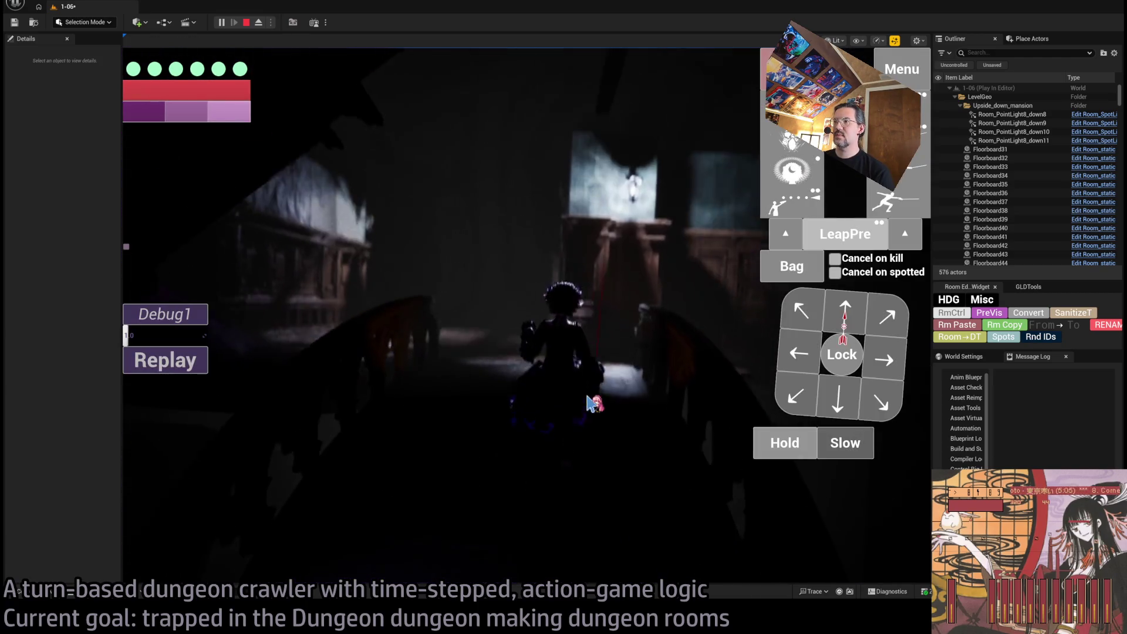
Walk the character forward and look around at the re-aimed spotlight, then stop playing
left_click(589, 404)
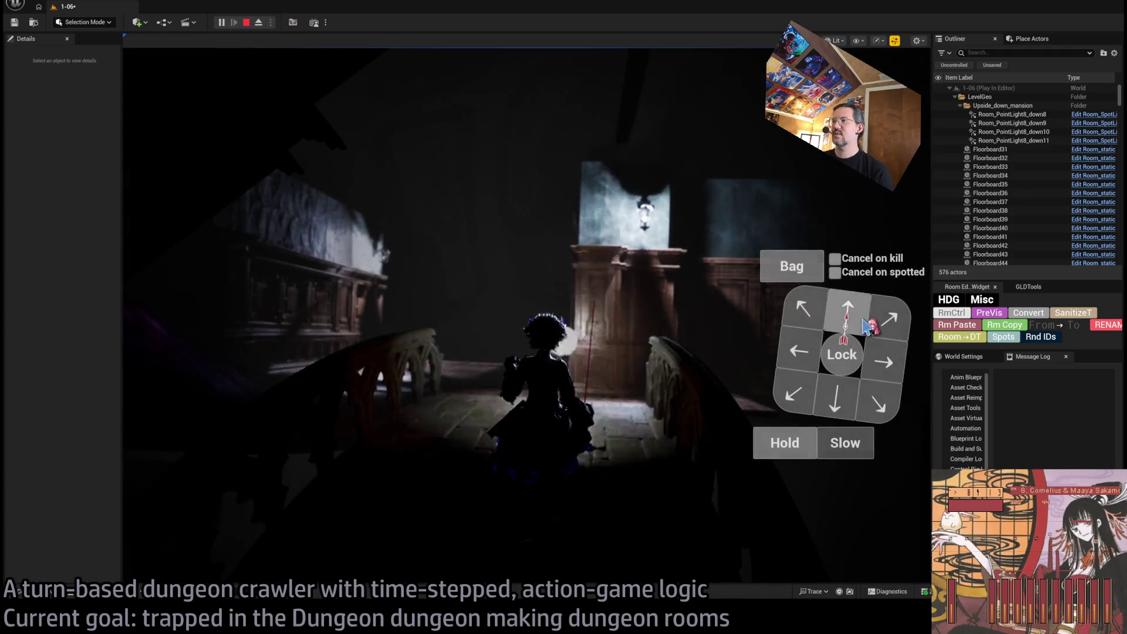
left_click(552, 392)
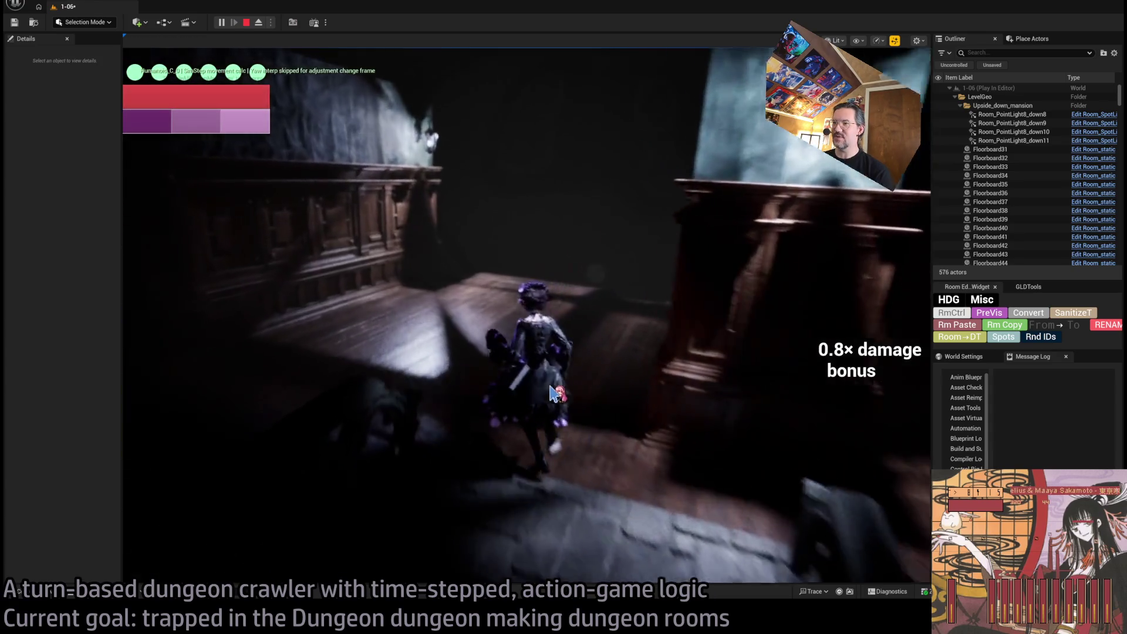
left_click(382, 347)
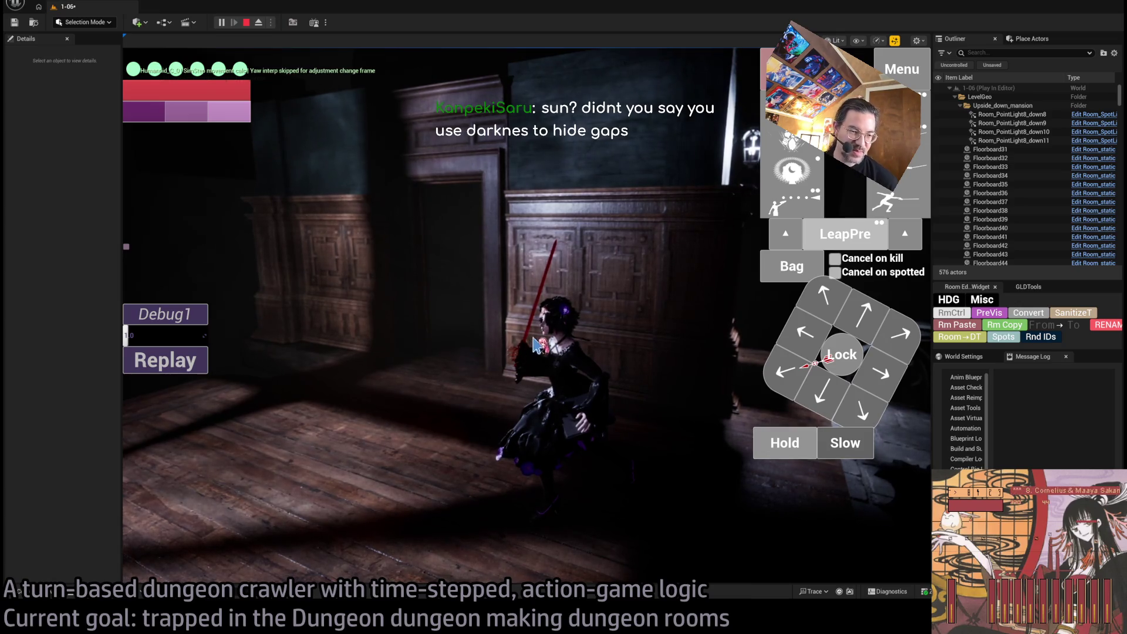
key("Escape")
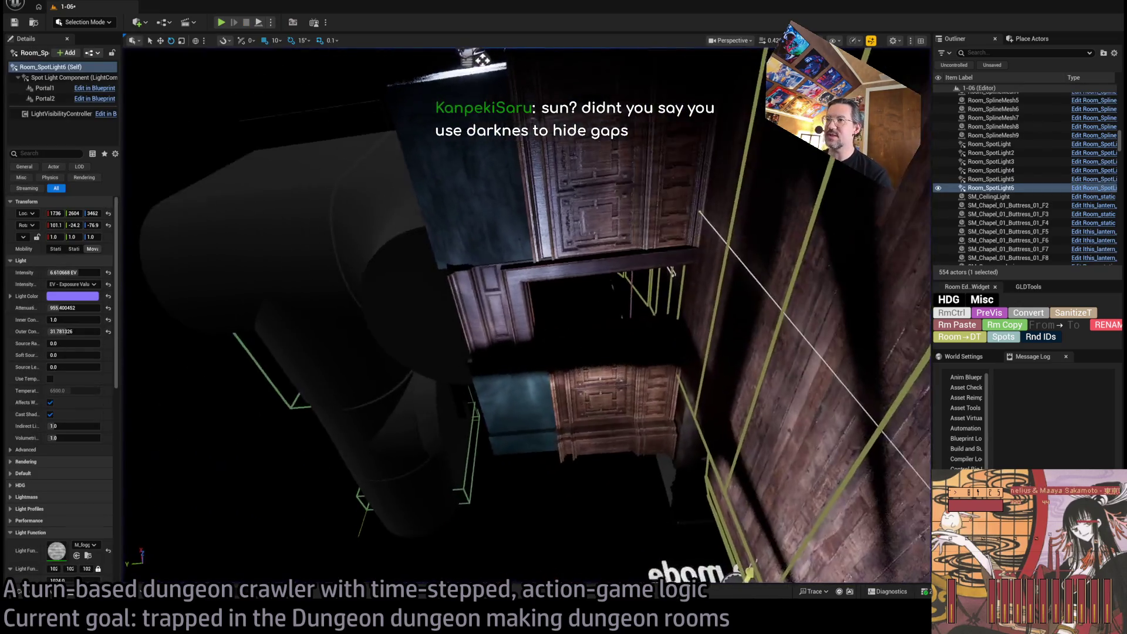
Fly the view up over the mansion roof and widen the Details values
key("f")
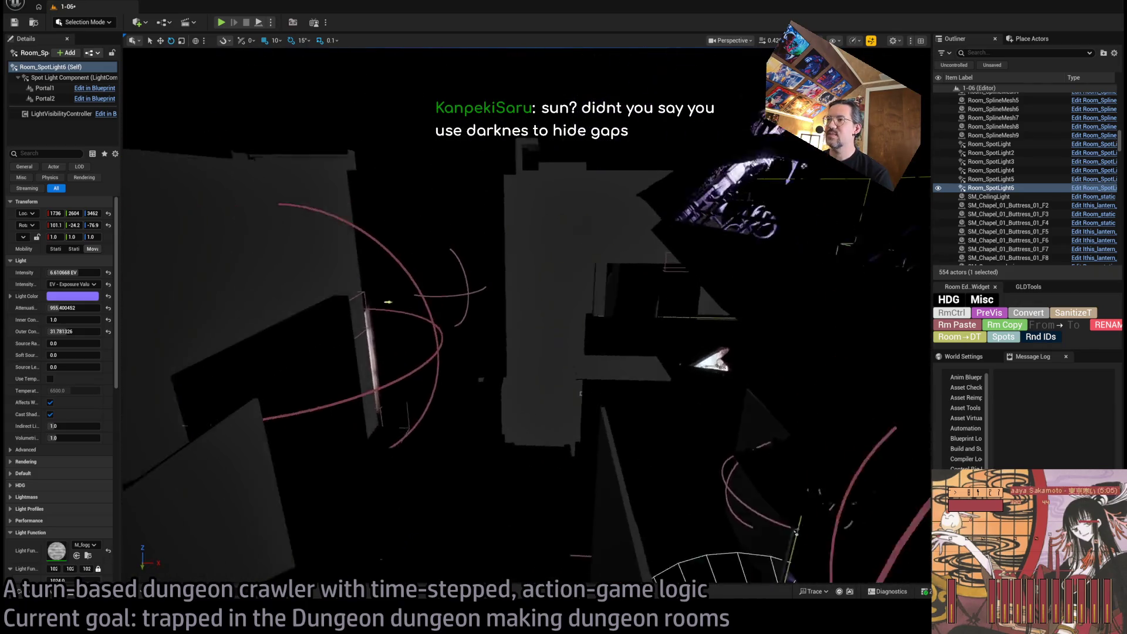
mouse_move(527, 317)
left_mouse_down()
mouse_move(504, 297)
mouse_move(706, 208)
left_mouse_up()
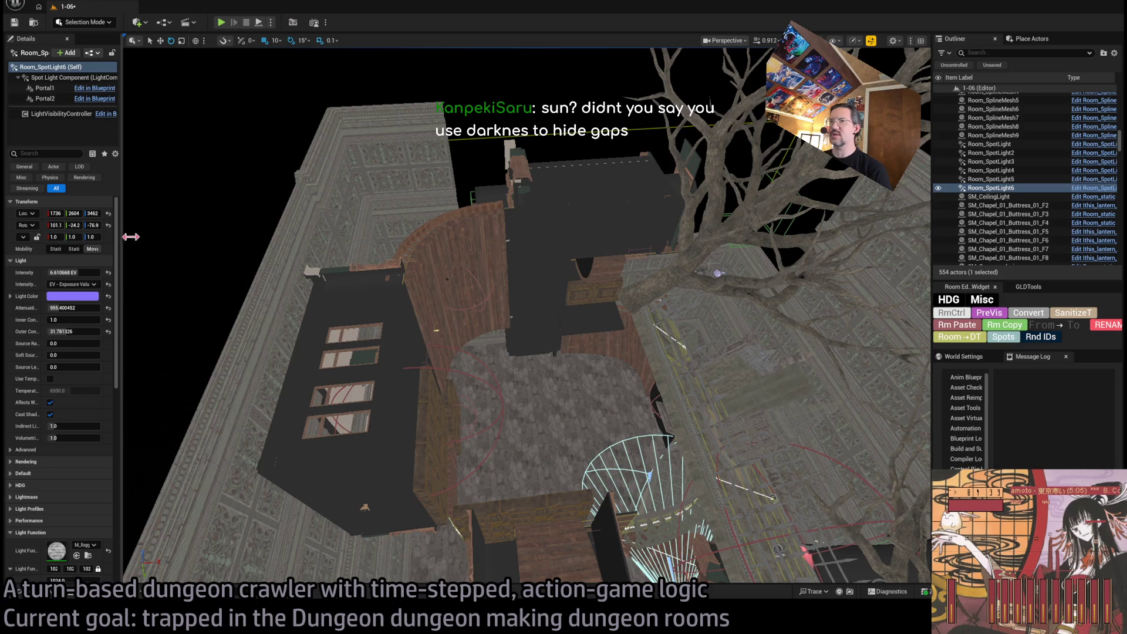
left_click_drag(130, 237, 204, 237)
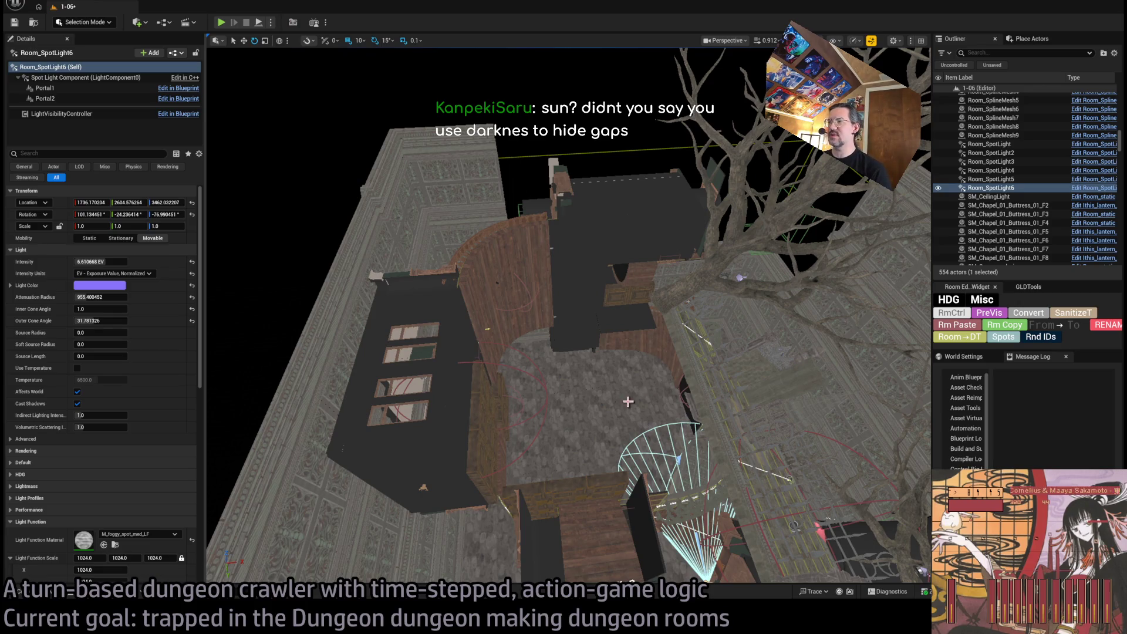
left_click_drag(628, 402, 624, 407)
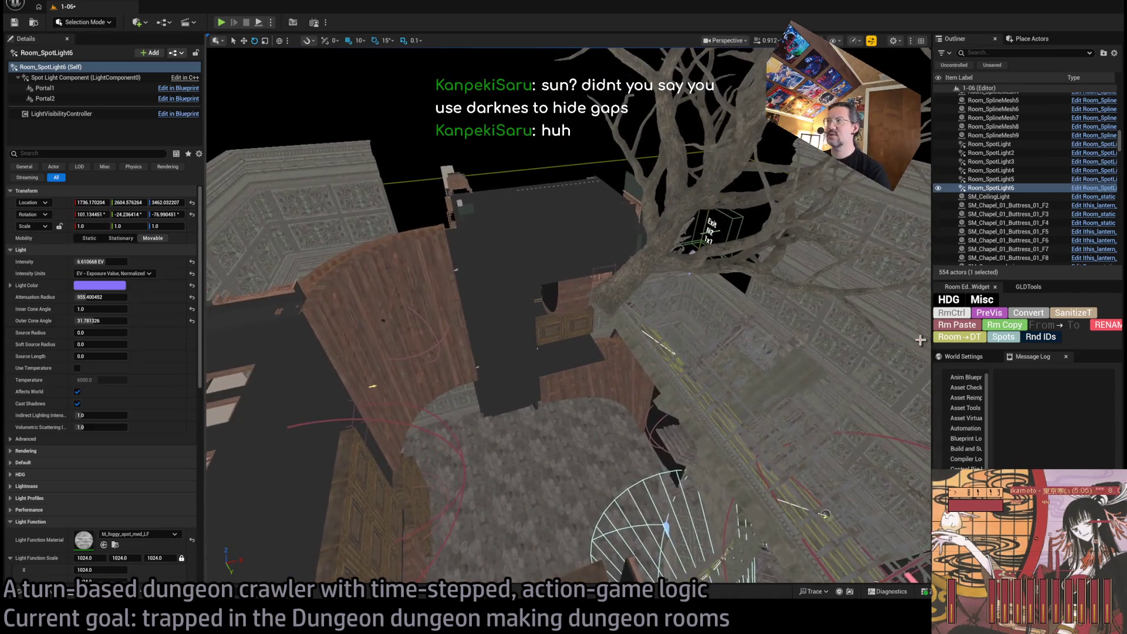
Set RoomController's DLight Lux to 10.0 and start a play test
left_click(308, 493)
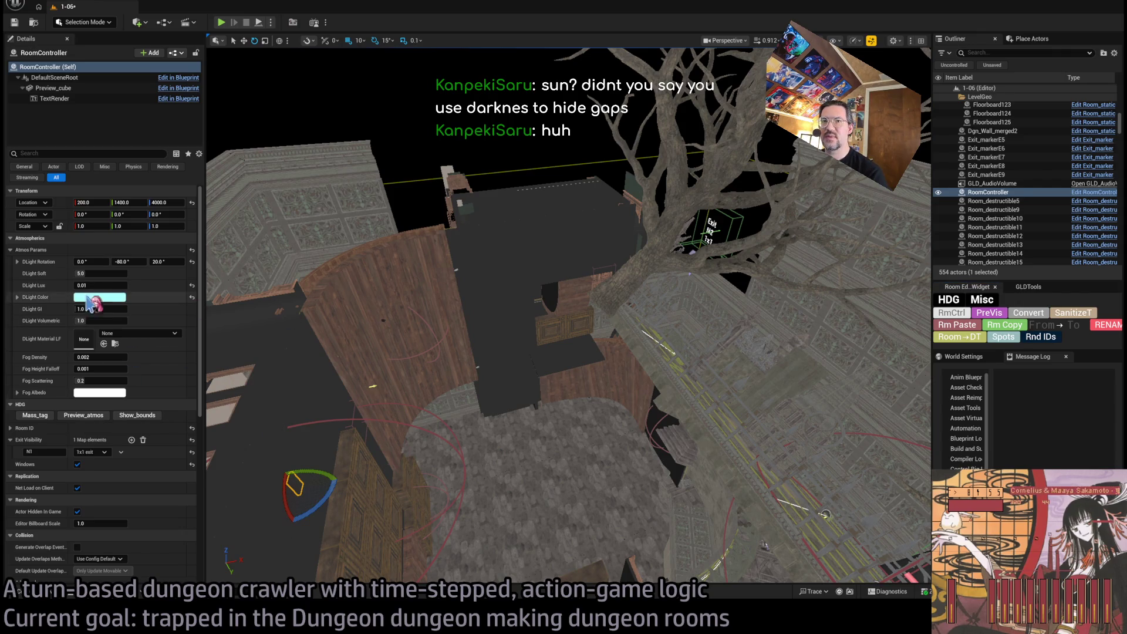
left_click(192, 285)
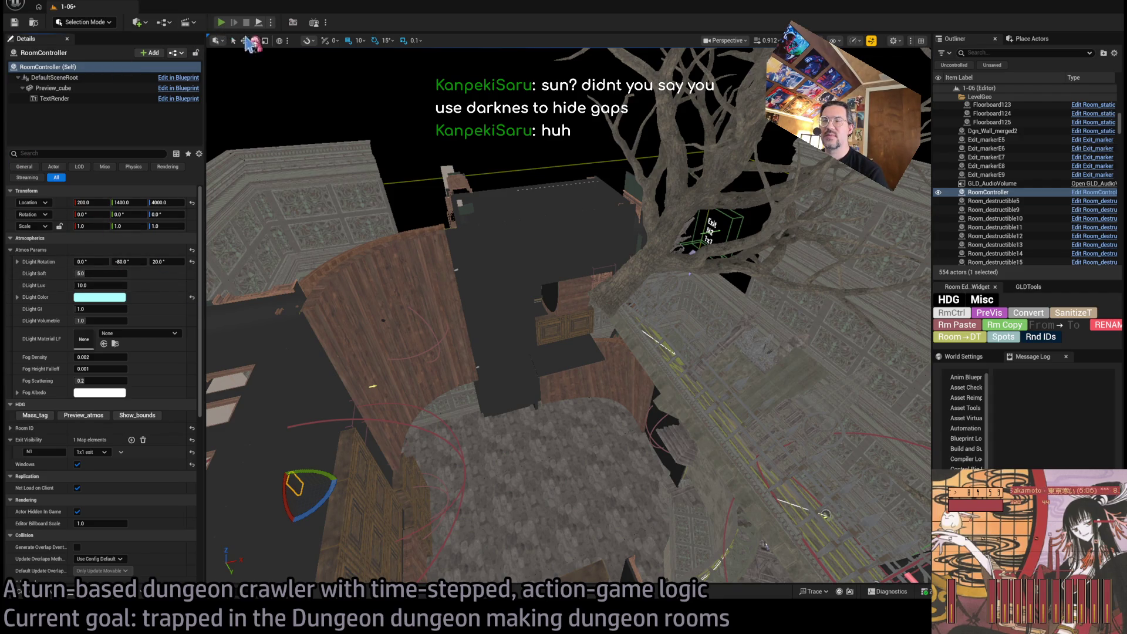
key("alt+p")
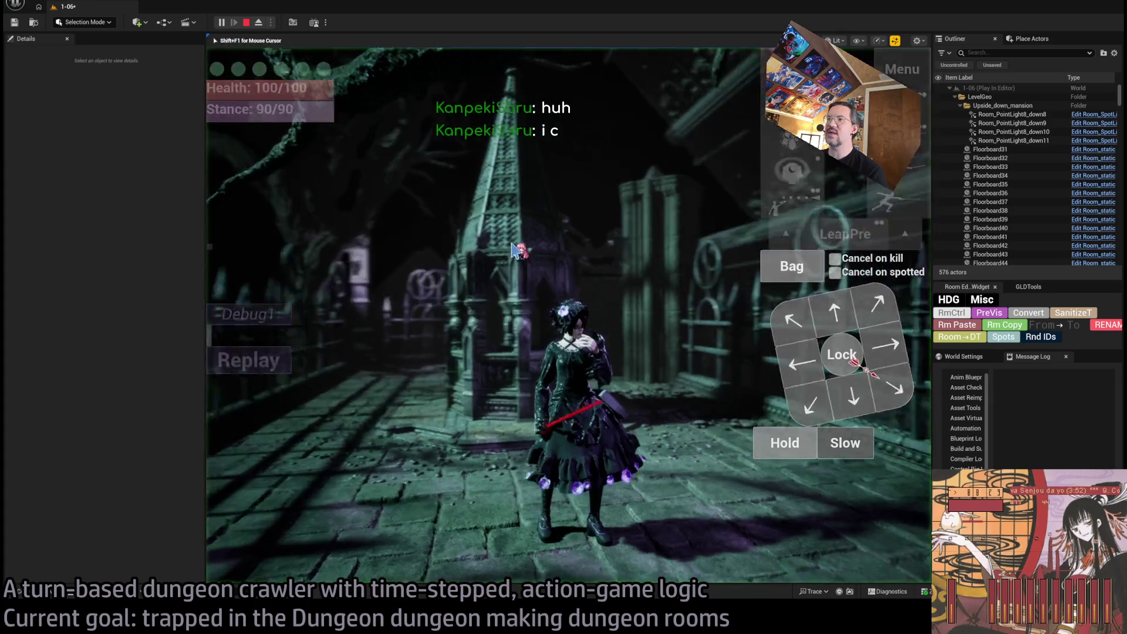
In the running game, eject from the player with F8 to look around freely
left_click(483, 218)
key("F8")
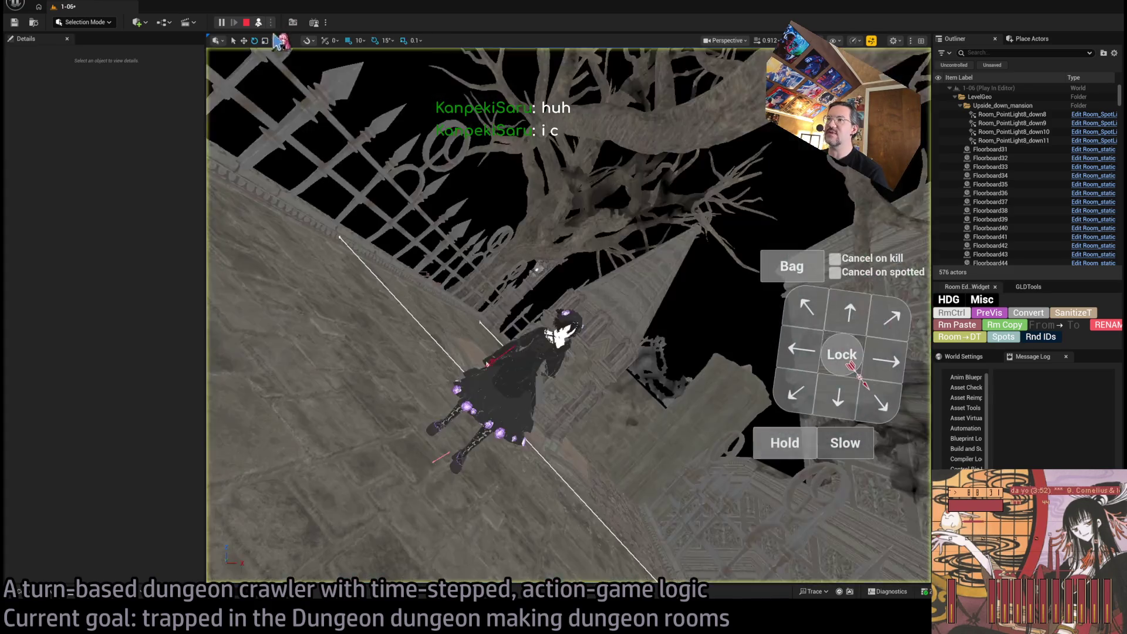